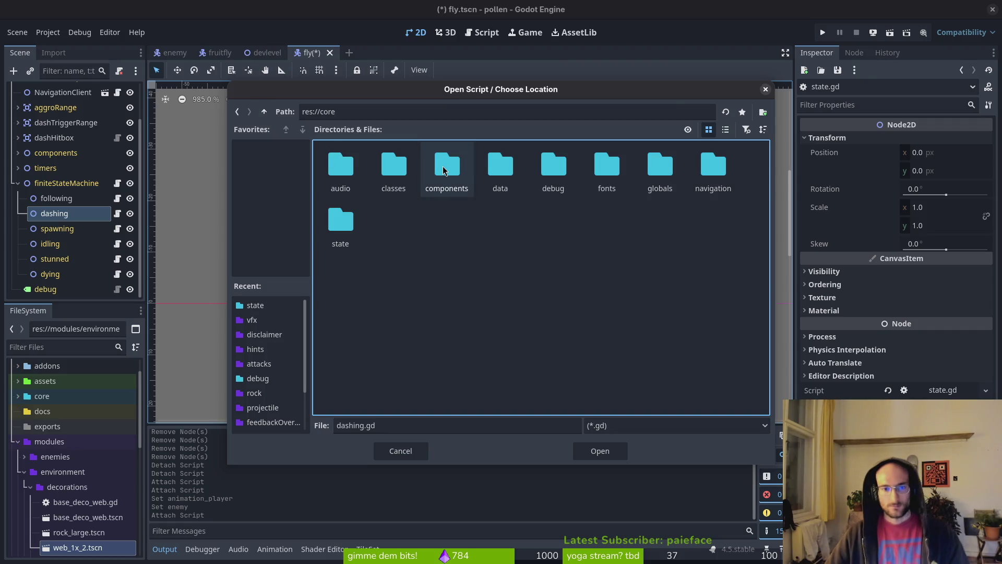
# Step: Browse into the core/state scripts folder, then cancel both the Open Script and Attach Node Script dialogs
pyautogui.doubleClick(340, 230)
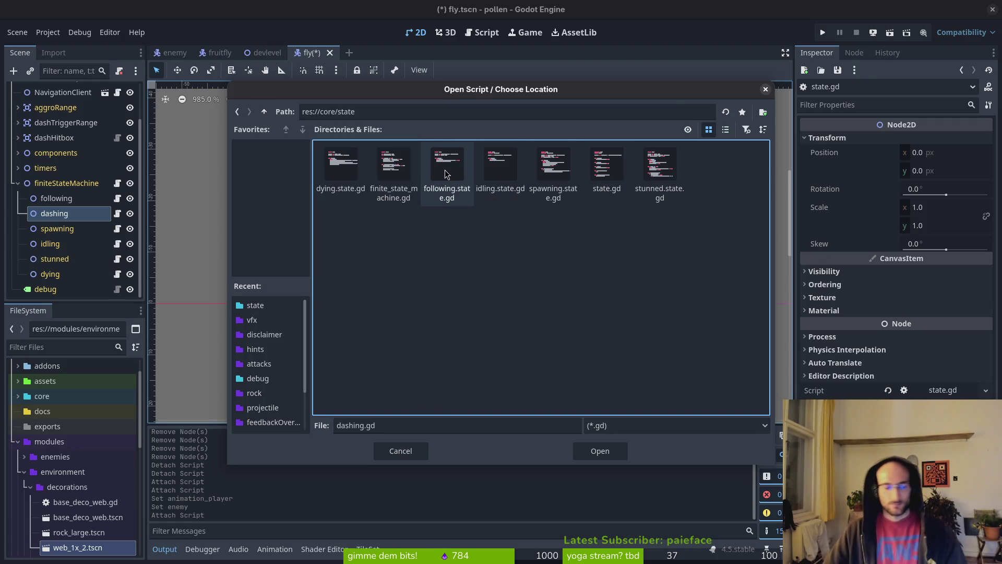
pyautogui.click(418, 450)
pyautogui.click(453, 368)
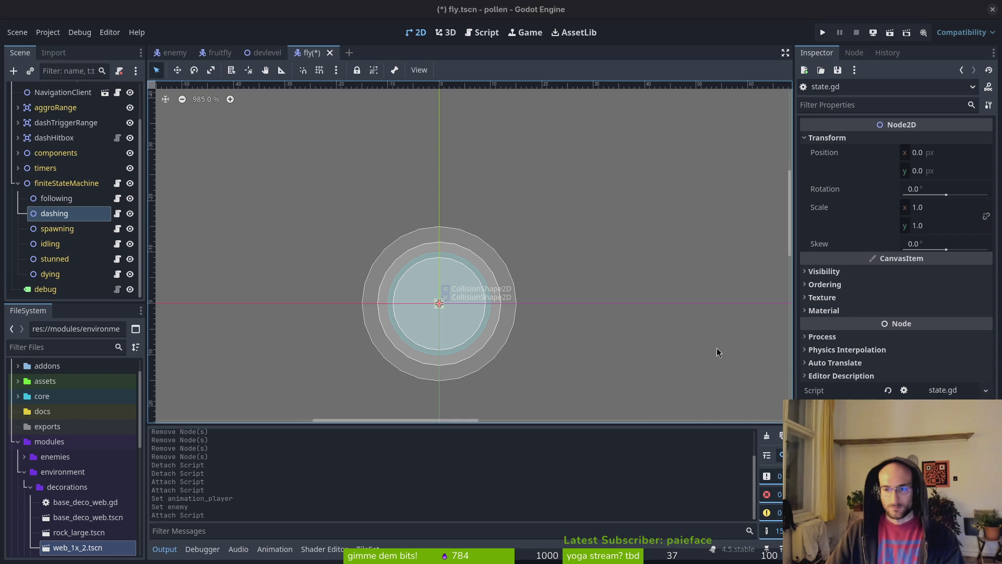
pyautogui.press('super+1')
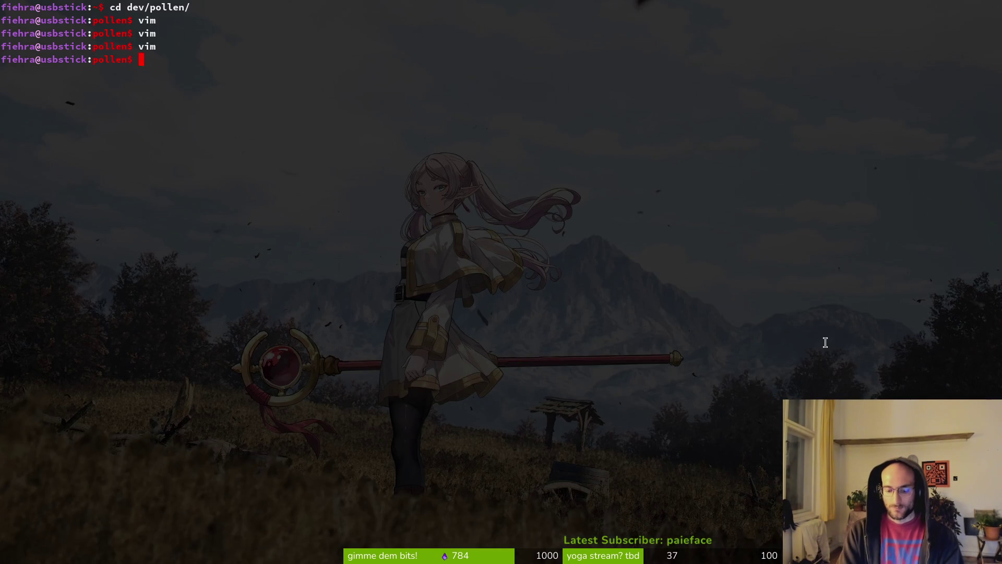
# Step: Start vim in the pollen project and open modules/enemies/fly/dashing.gd via file search
pyautogui.write('vim')
pyautogui.press('Return')
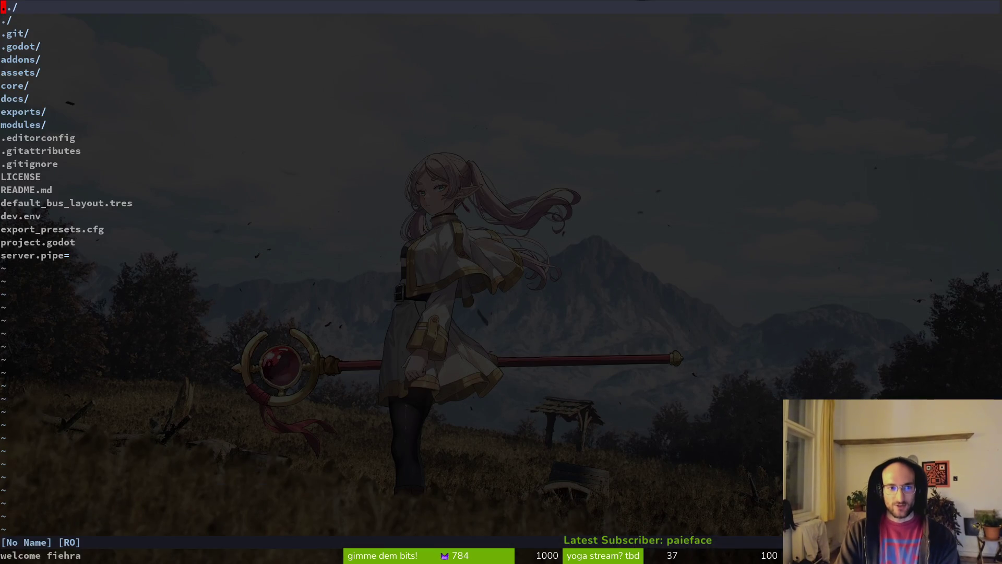
pyautogui.hotkey('ctrl', 'p')
pyautogui.write('dashing')
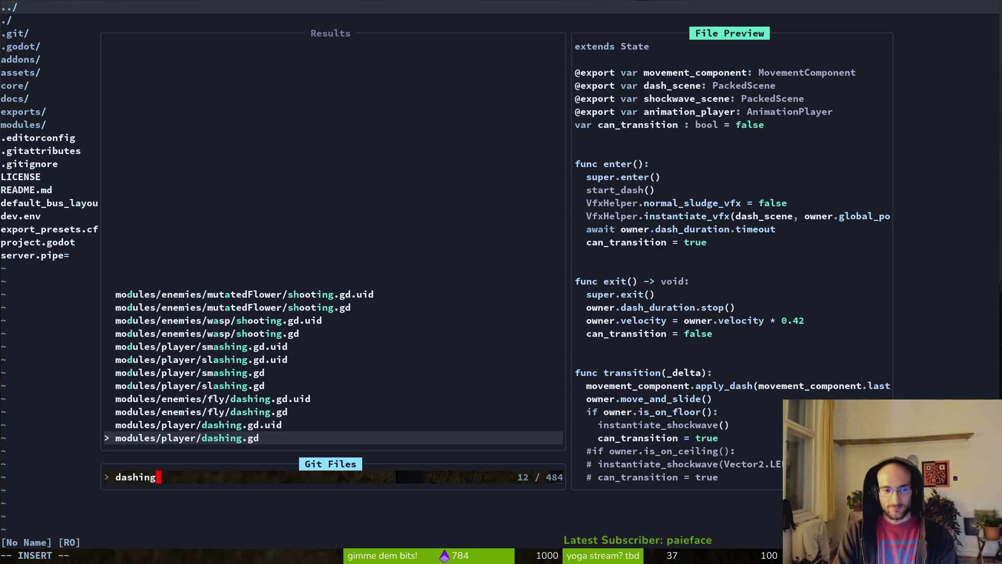
pyautogui.press('Up')
pyautogui.press('Up')
pyautogui.press('Return')
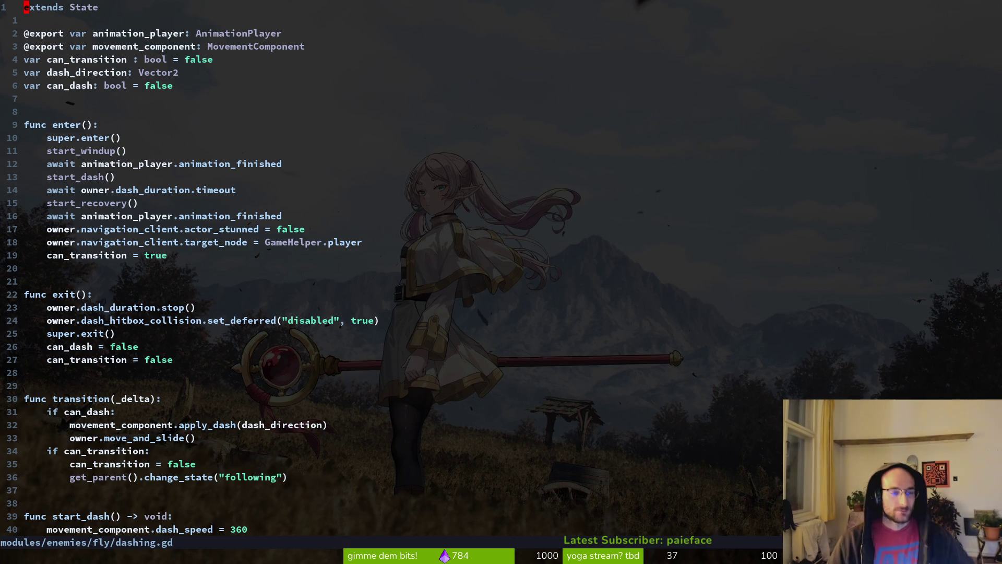
# Step: Read through the fly dashing.gd, then search the project files for 'dashing' again
pyautogui.scroll(-5, 224, 315)
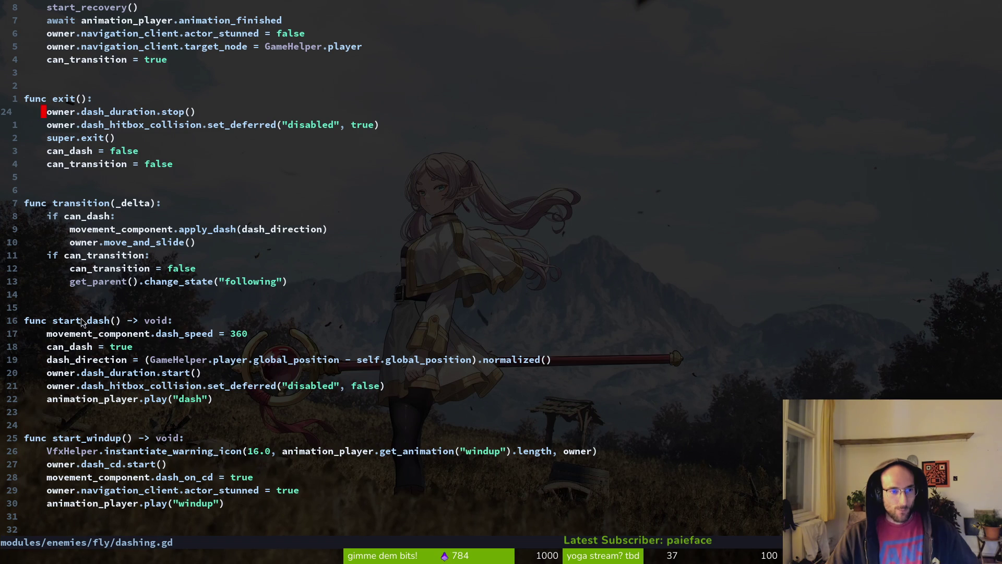
pyautogui.scroll(5, 90, 180)
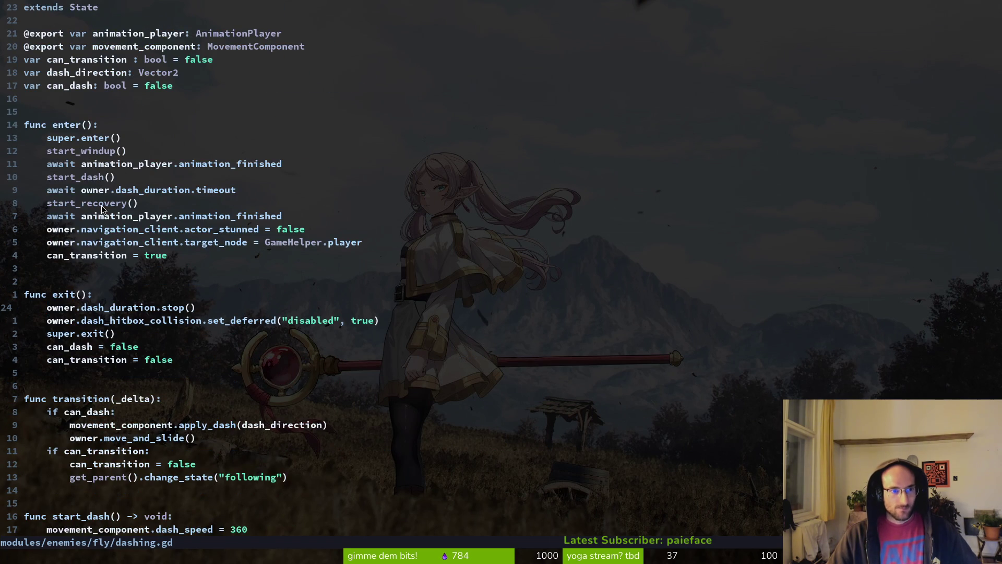
pyautogui.scroll(-6, 102, 205)
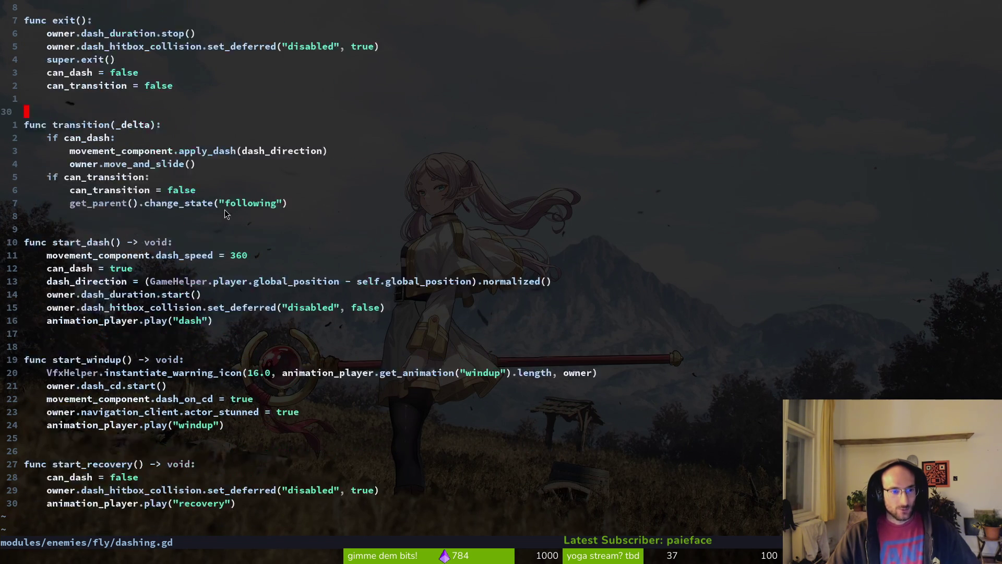
pyautogui.scroll(-2, 225, 204)
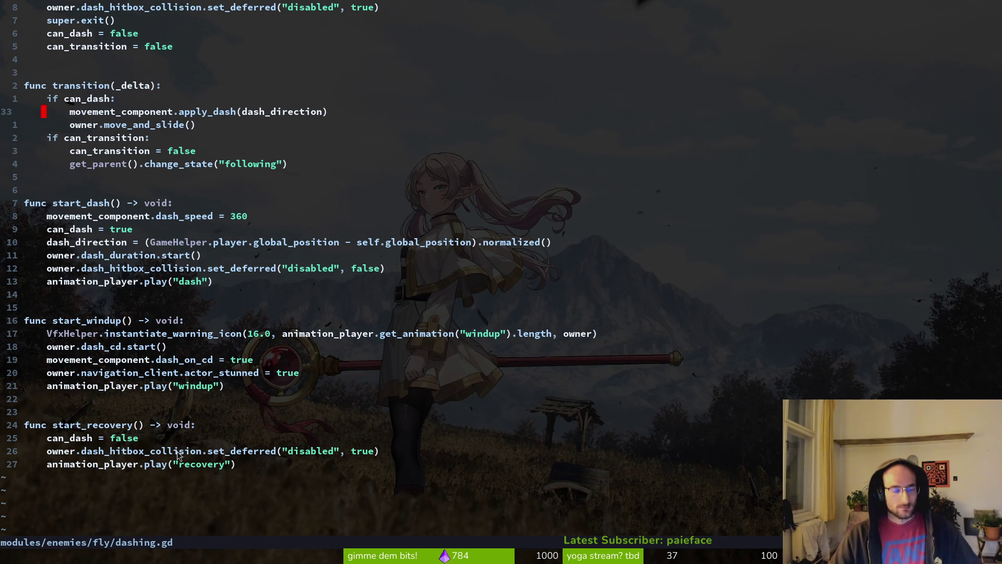
pyautogui.hotkey('ctrl', 'p')
pyautogui.write('dashing')
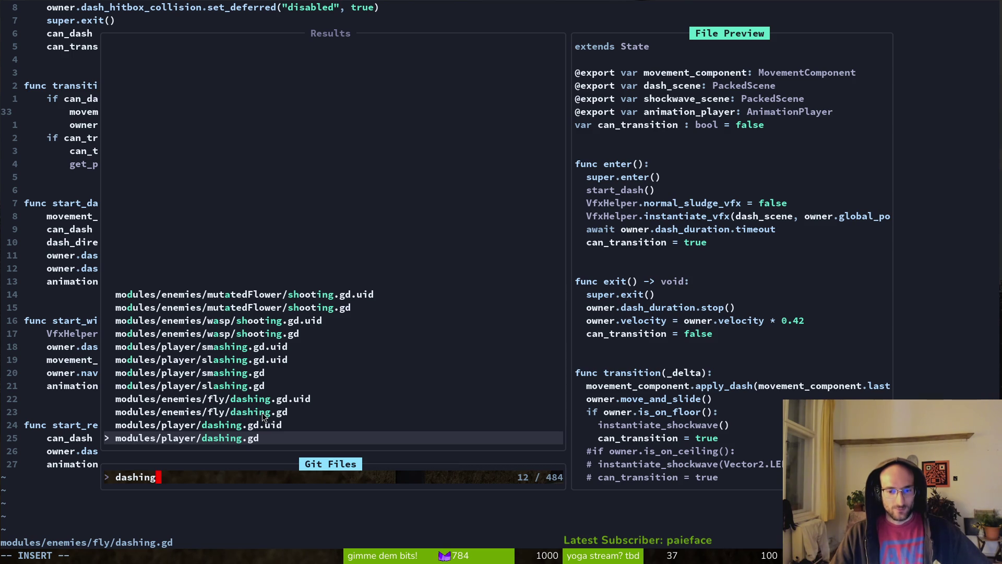
# Step: Open the player's dashing.gd, inspect its commented-out ceiling check, and return to the fly dashing.gd
pyautogui.press('Return')
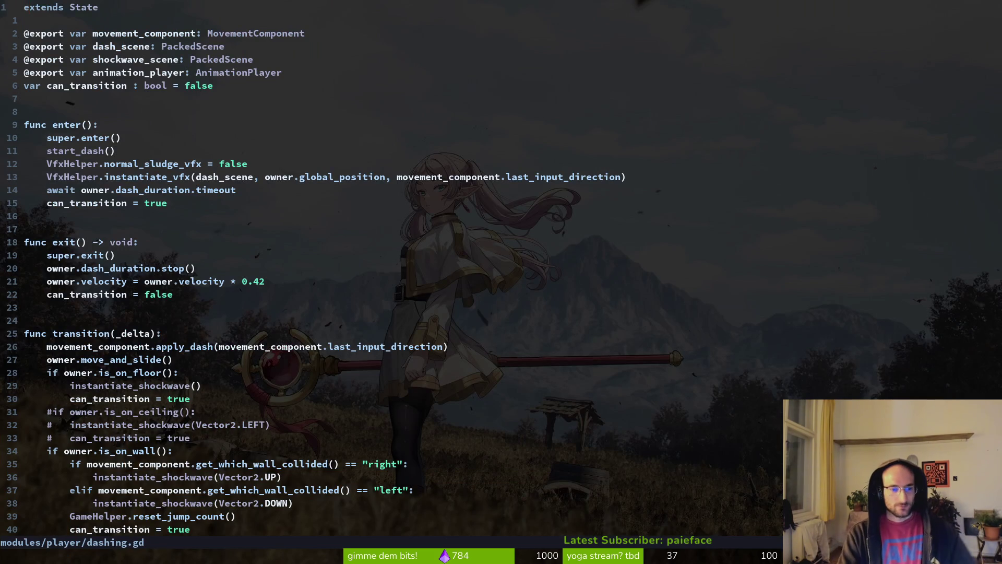
pyautogui.press('j')
pyautogui.press('j')
pyautogui.press('j')
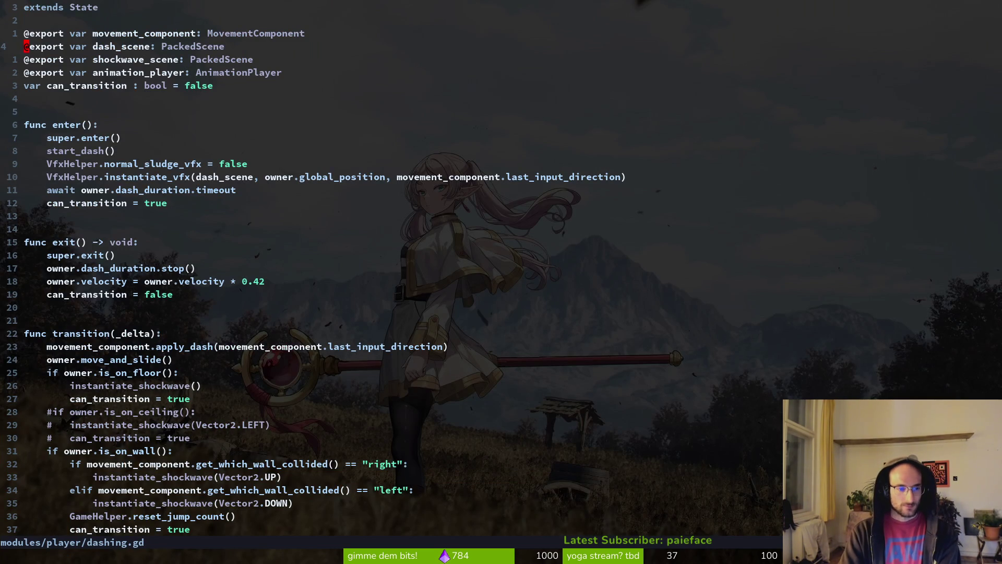
pyautogui.press('2')
pyautogui.press('8')
pyautogui.press('j')
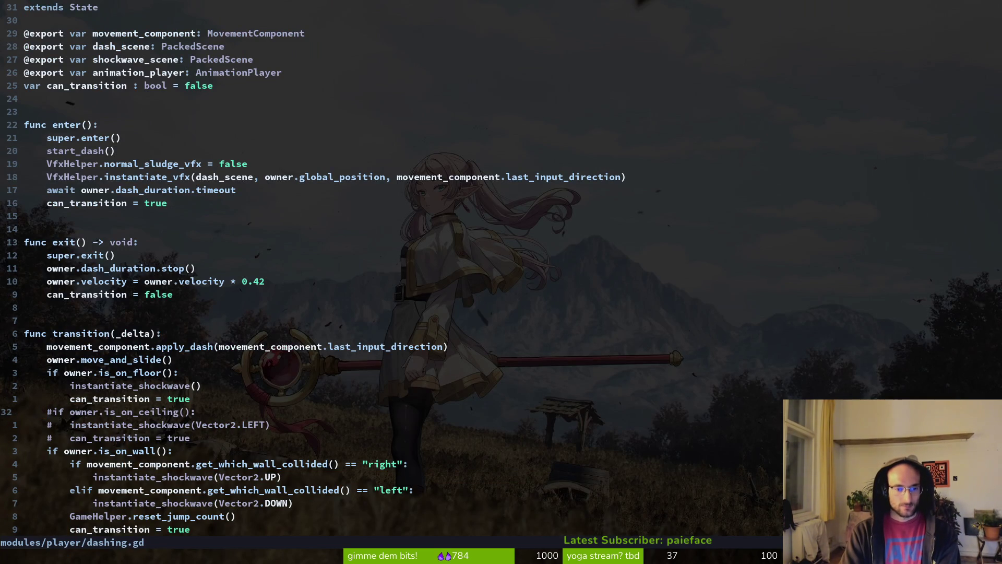
pyautogui.hotkey('shift', 'v')
pyautogui.press('j')
pyautogui.press('g')
pyautogui.press('c')
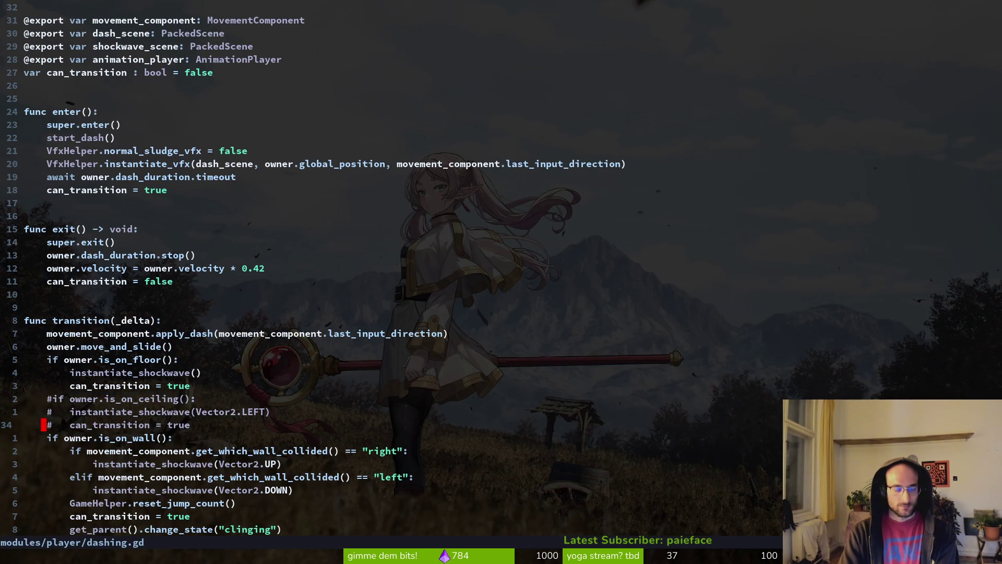
pyautogui.hotkey('ctrl', 'o')
# Step: Yank the entire fly dashing.gd script from top to bottom
pyautogui.hotkey('ctrl', 'p')
pyautogui.press('Escape')
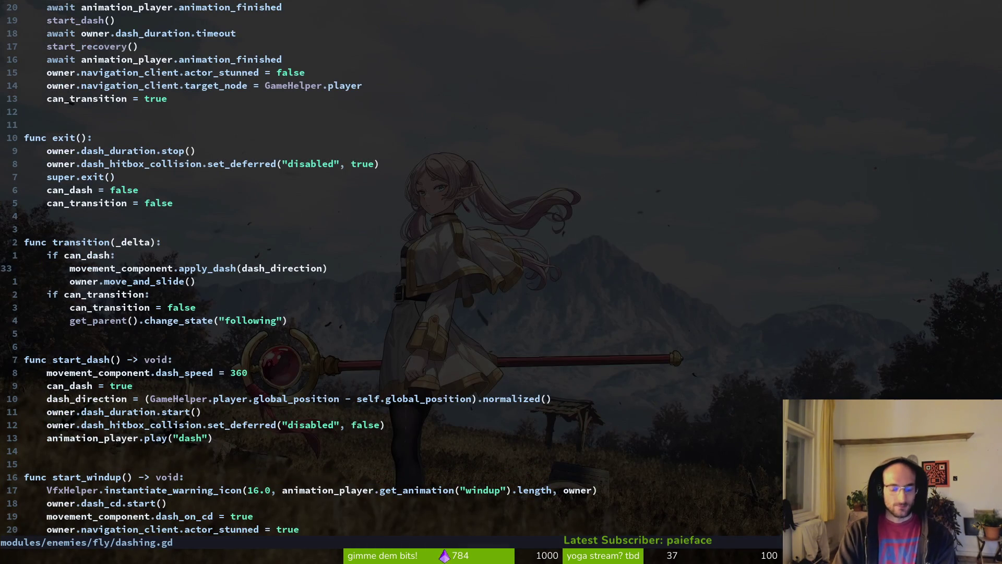
pyautogui.press('g')
pyautogui.press('g')
pyautogui.press('y')
pyautogui.hotkey('shift', 'g')
# Step: Open spawning.state.gd and show the core/state folder listing to create a new file there
pyautogui.hotkey('ctrl', 'p')
pyautogui.write('spa')
pyautogui.press('Return')
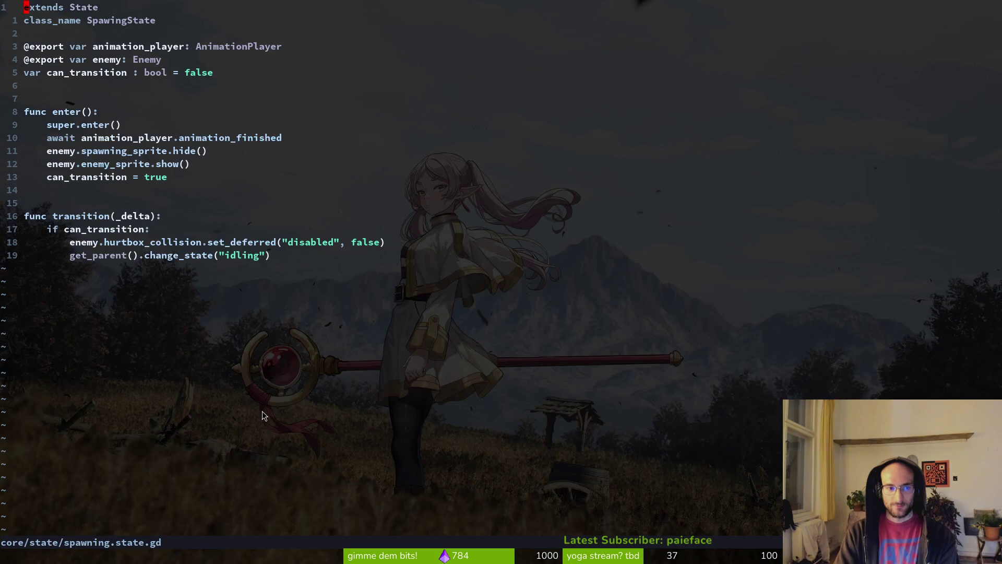
pyautogui.press('-')
pyautogui.press('%')
# Step: Create core/state/dashing.state.gd, paste the copied dash code into it, and save
pyautogui.write('dashing.state.g')
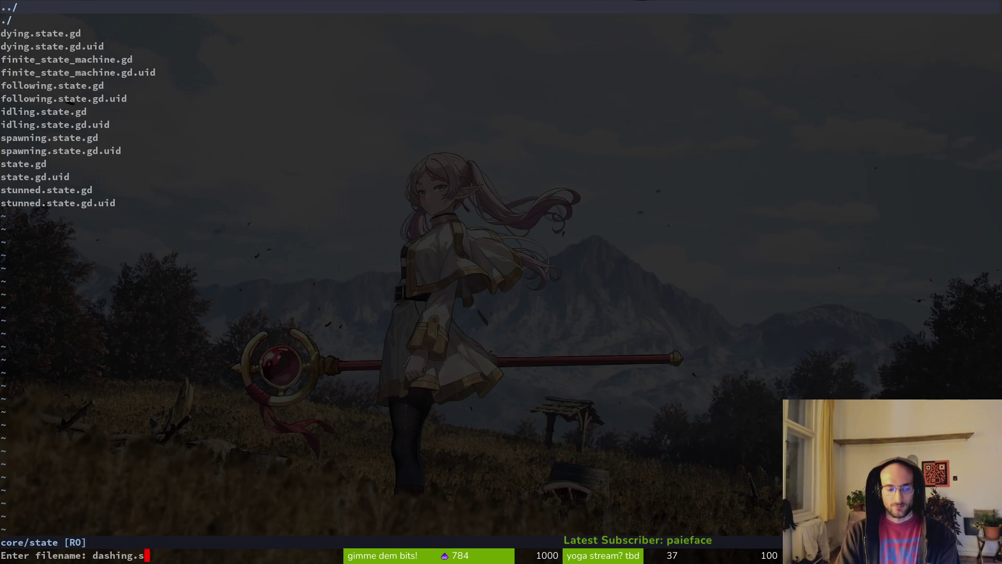
pyautogui.write('d')
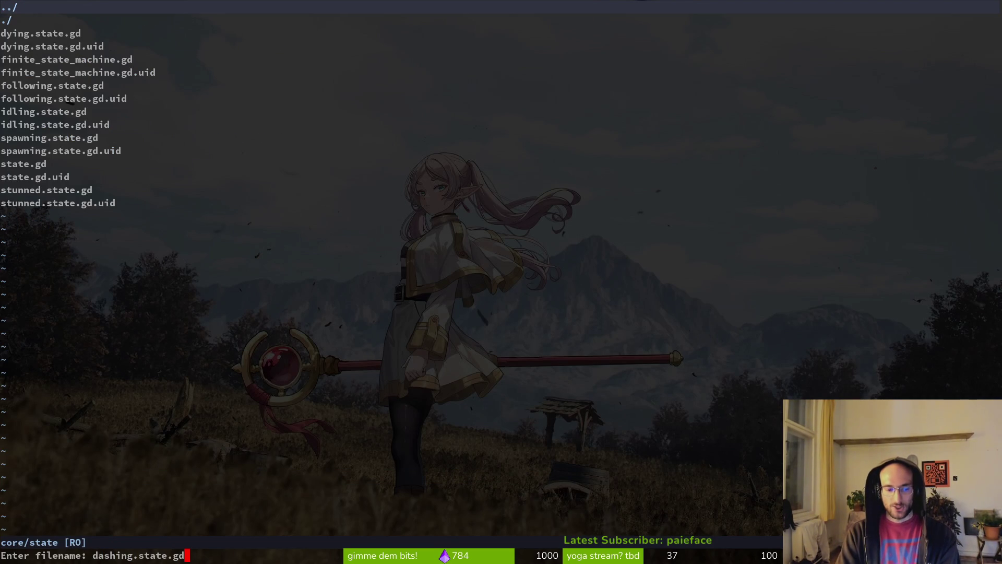
pyautogui.press('Return')
pyautogui.press('p')
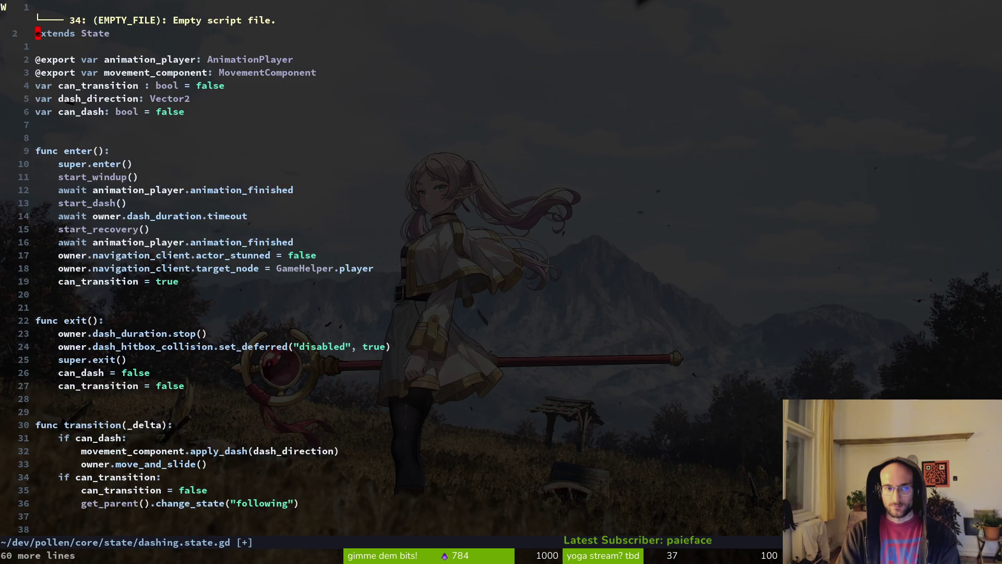
pyautogui.press('g')
pyautogui.press('g')
pyautogui.press('d')
pyautogui.press('d')
pyautogui.write(':w')
pyautogui.press('Return')
# Step: Add 'class_name DyingState' below extends State in dying.state.gd and save
pyautogui.press('space')
pyautogui.press('p')
pyautogui.press('v')
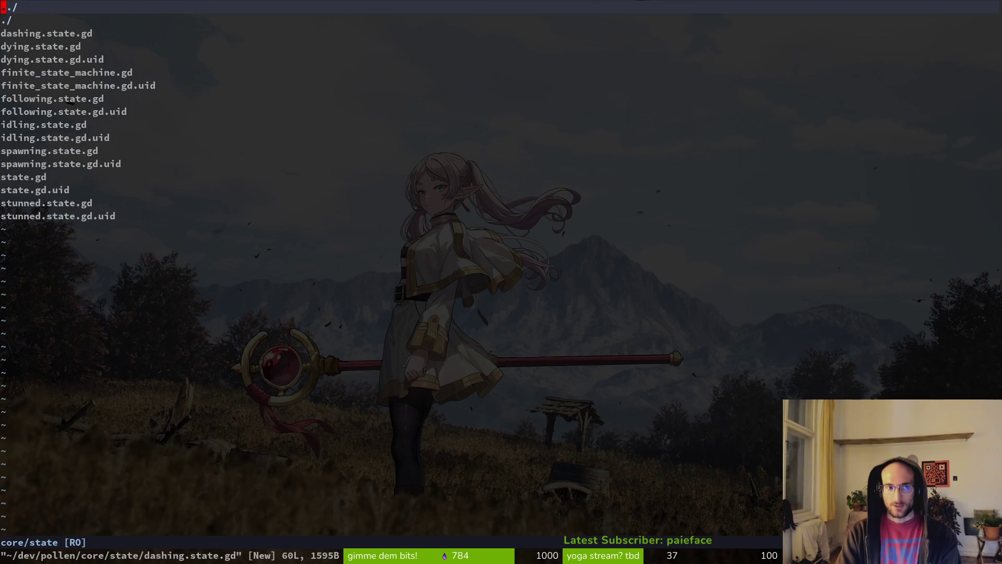
pyautogui.press('j')
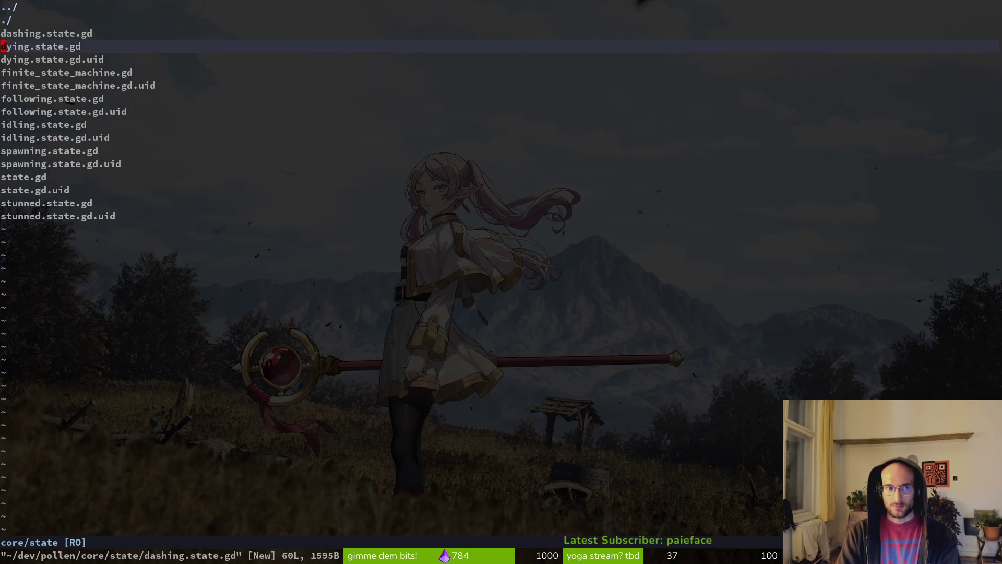
pyautogui.press('Return')
pyautogui.press('o')
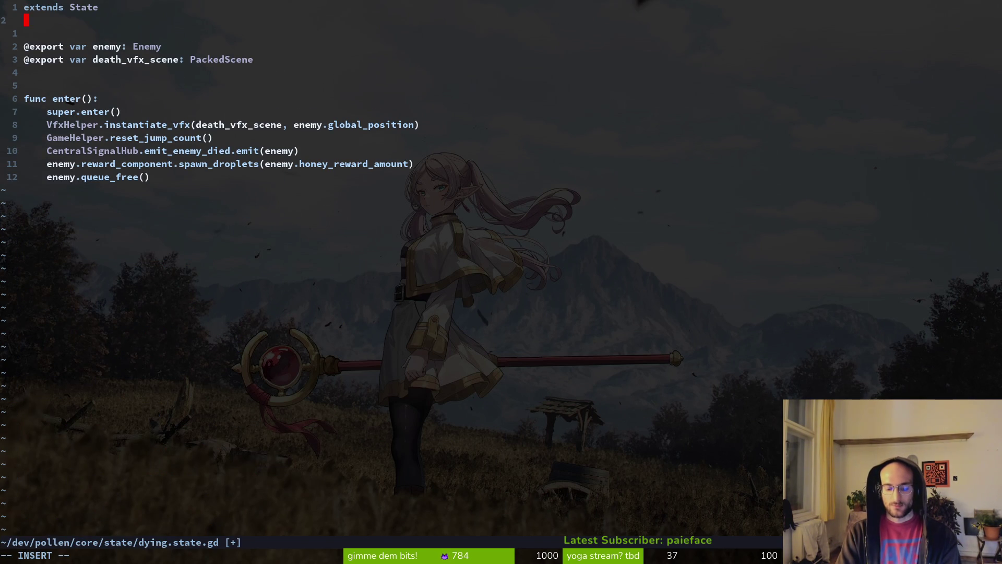
pyautogui.write('class_name DyingState')
pyautogui.press('Escape')
pyautogui.write(':w')
pyautogui.press('Return')
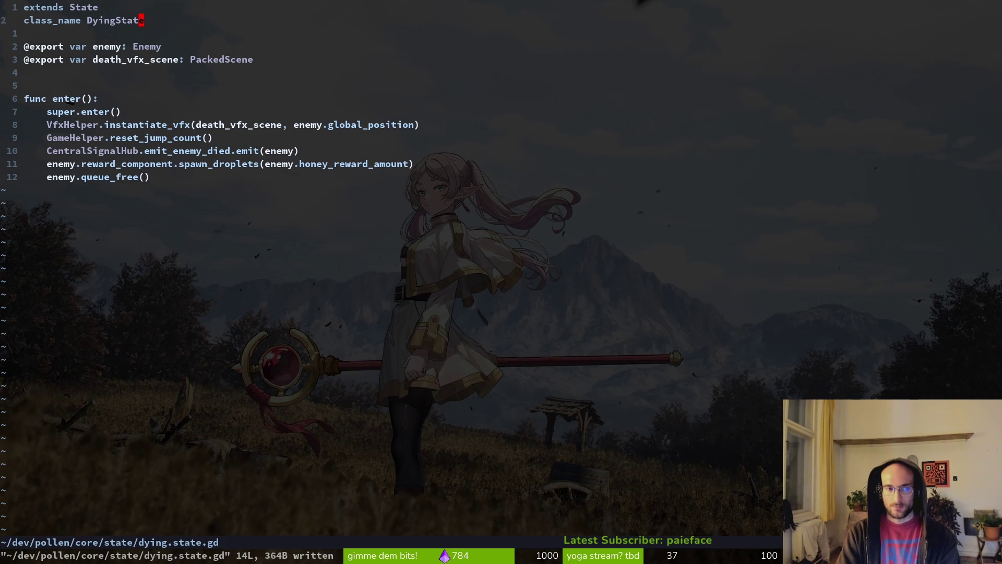
# Step: Add 'class_name DyingState' to dashing.state.gd, fixing a typo, and save
pyautogui.press('-')
pyautogui.press('k')
pyautogui.press('Return')
pyautogui.write('o')
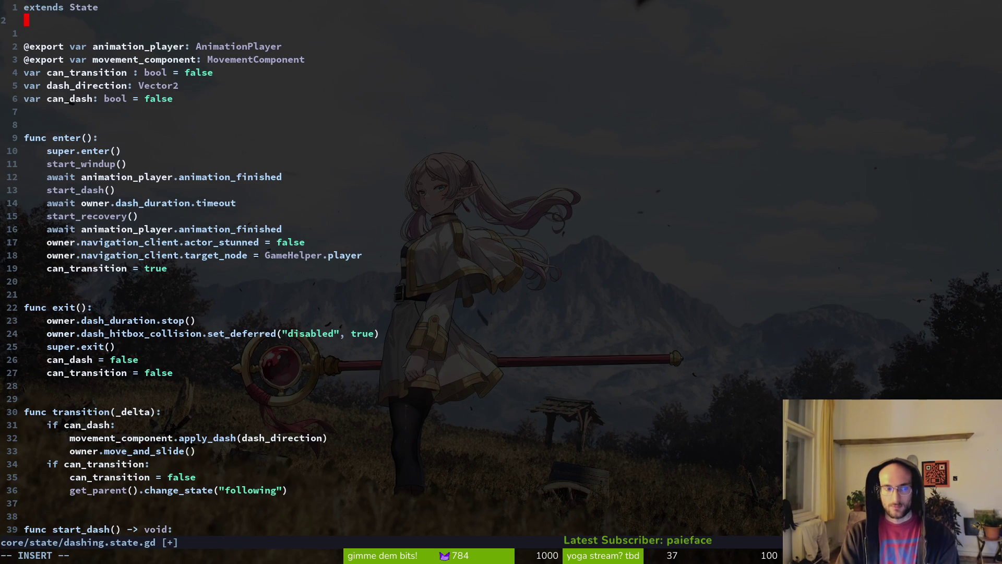
pyautogui.write('class_name ')
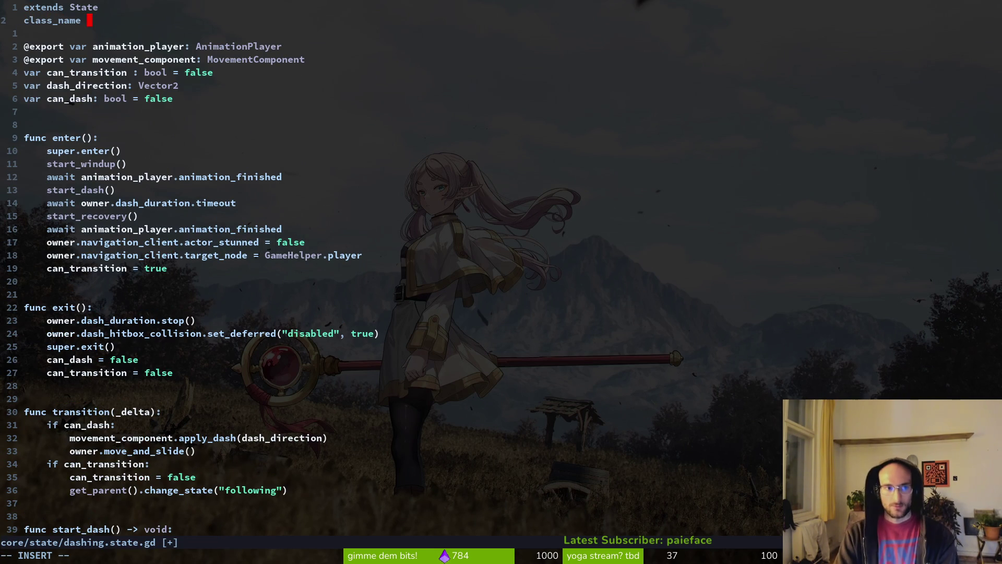
pyautogui.write('DyingSatte')
pyautogui.press('BackSpace')
pyautogui.press('BackSpace')
pyautogui.press('BackSpace')
pyautogui.write('tate')
pyautogui.press('Escape')
pyautogui.write(':w')
pyautogui.press('Return')
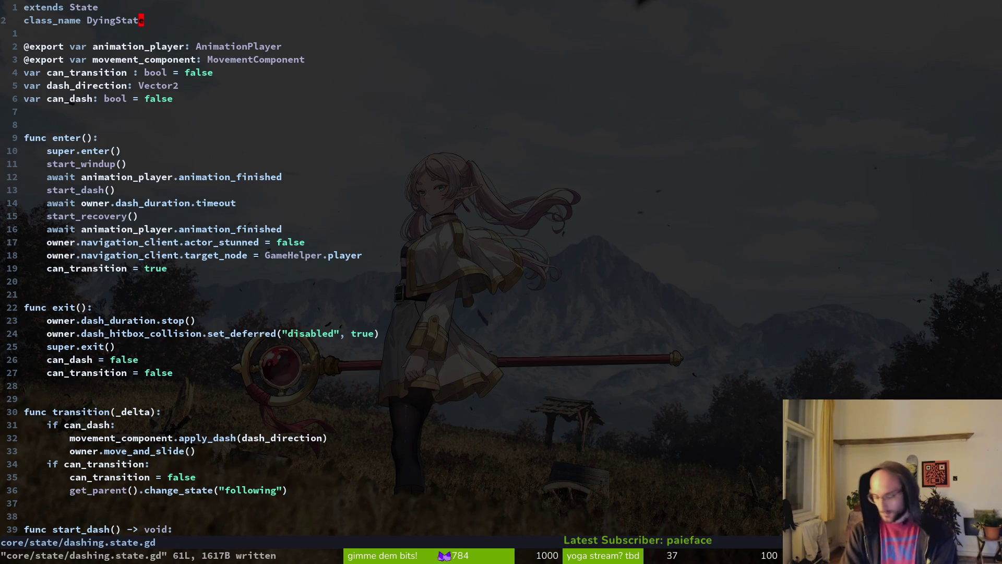
pyautogui.press('XF86AudioRaiseVolume')
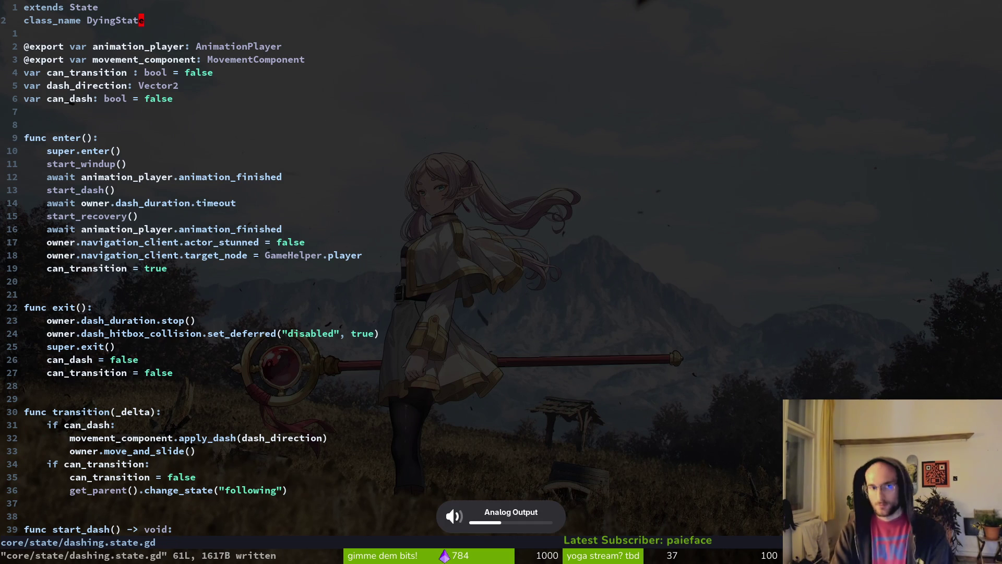
# Step: Open following.state.gd from the core/state listing
pyautogui.press('-')
pyautogui.press('j')
pyautogui.press('j')
pyautogui.press('j')
pyautogui.press('Return')
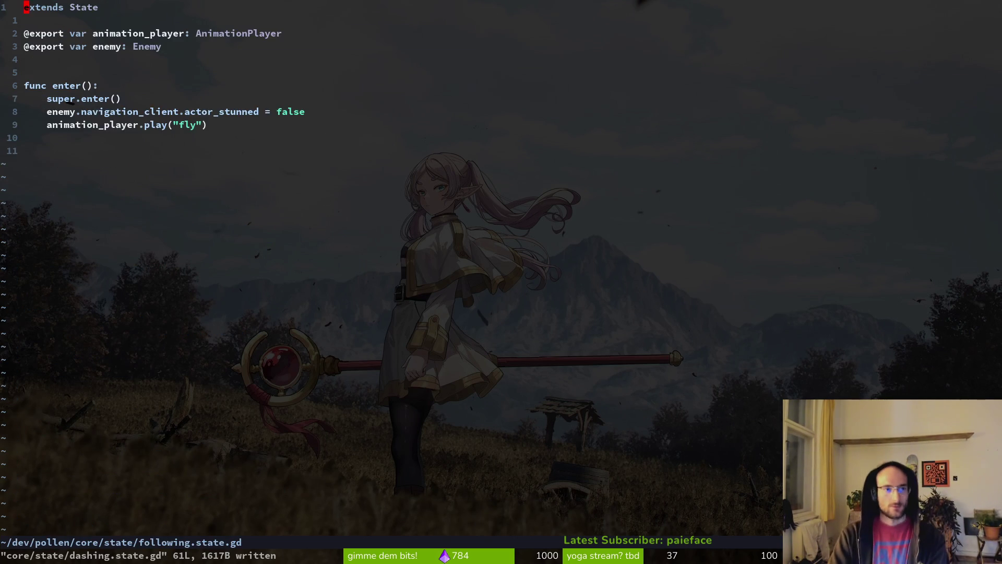
# Step: Add 'class_name FollowingState' to following.state.gd and save
pyautogui.write('o')
pyautogui.write('class_name ')
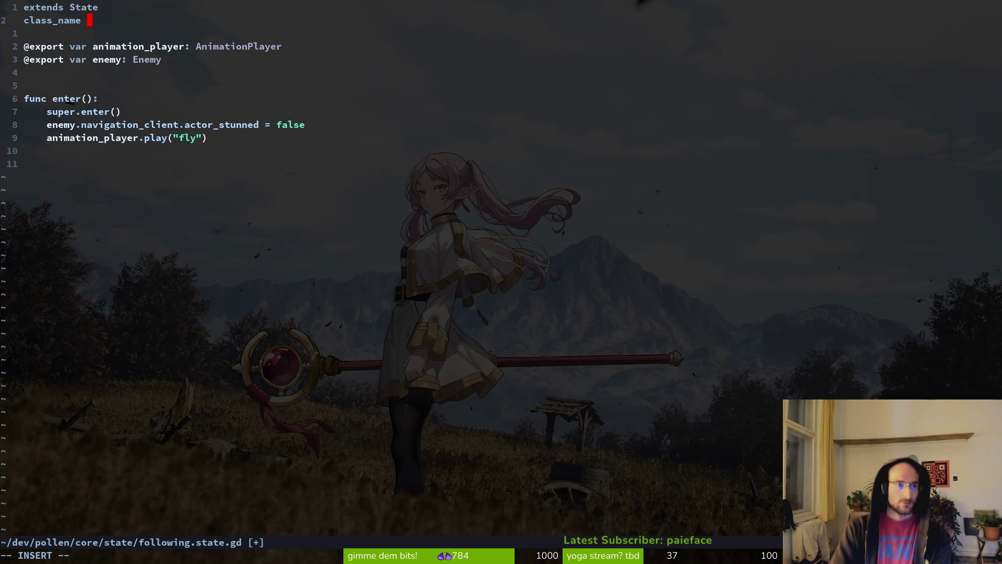
pyautogui.write('FollowingS')
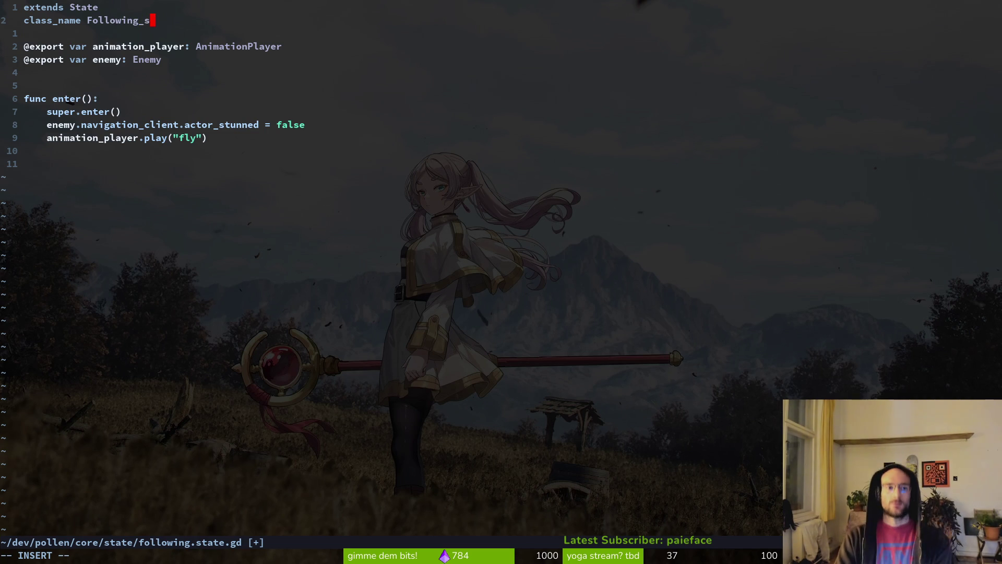
pyautogui.write('tate')
pyautogui.press('Escape')
pyautogui.write(':w')
pyautogui.press('Return')
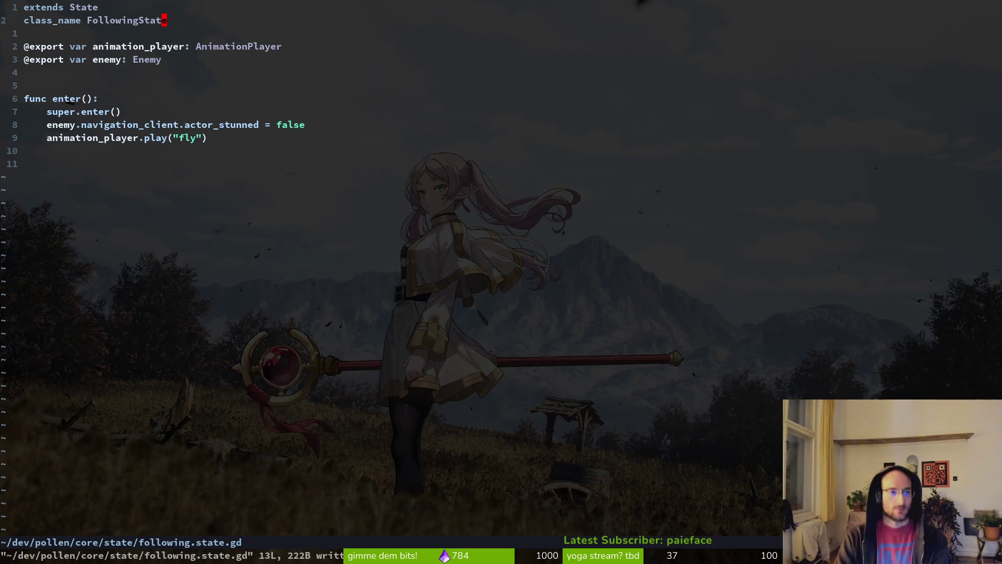
# Step: Browse the state folder listing and open spawning.state.gd
pyautogui.press('-')
pyautogui.press('j')
pyautogui.press('j')
pyautogui.press('j')
pyautogui.press('8')
pyautogui.press('j')
pyautogui.press('Return')
# Step: Add 'class_name StunnedState' to stunned.state.gd and save
pyautogui.press('-')
pyautogui.press('G')
pyautogui.press('k')
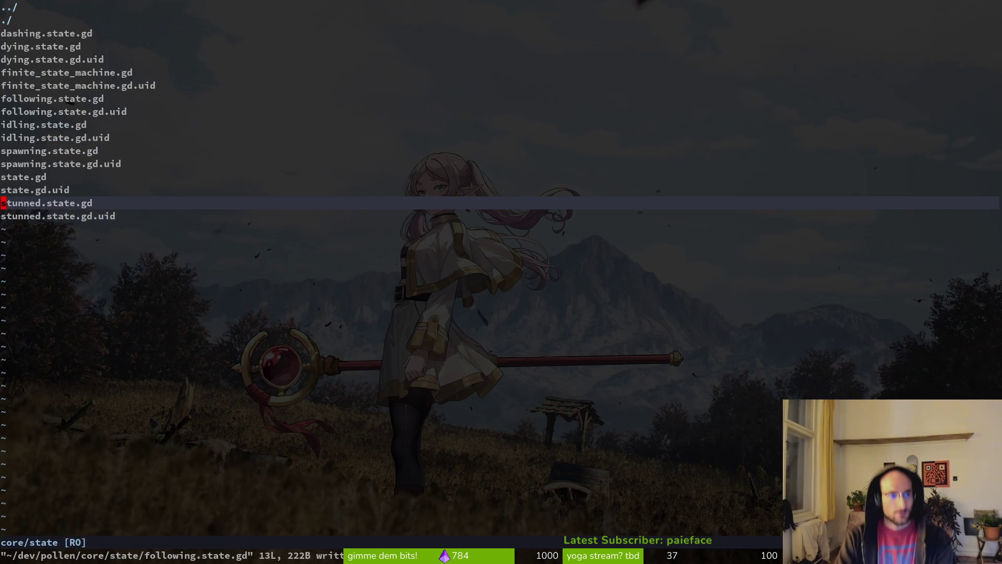
pyautogui.press('Return')
pyautogui.write('oclass_name Stu')
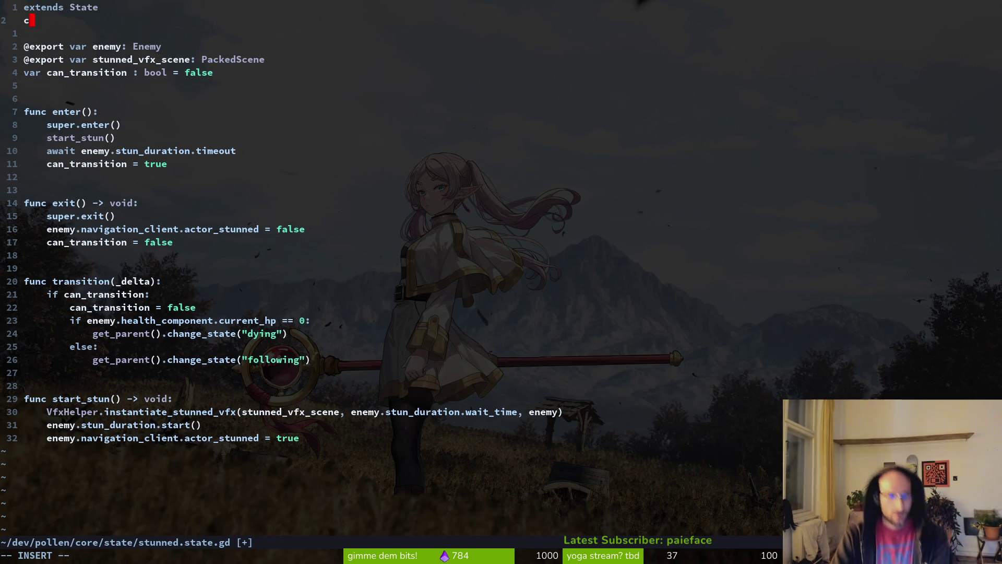
pyautogui.write('nnedState')
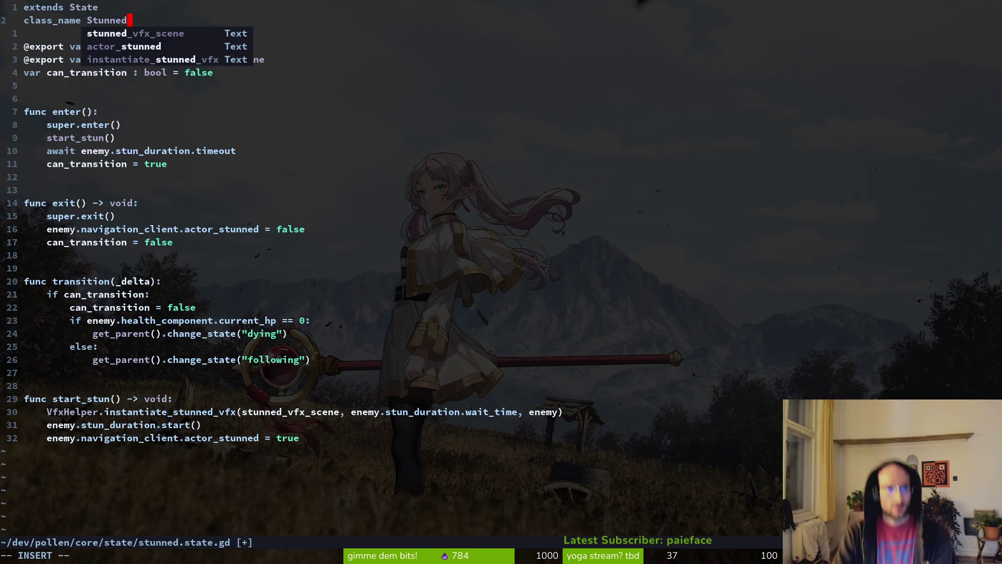
pyautogui.press('Escape')
pyautogui.write(':w')
pyautogui.press('Return')
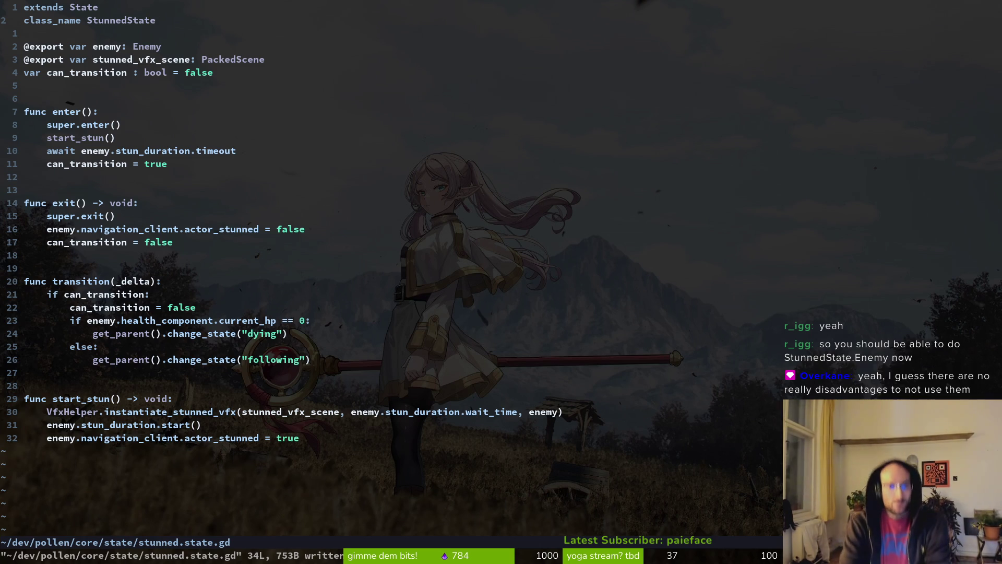
pyautogui.press('space')
# Step: In dashing.state.gd, replace every 'owner' with 'enemy' using :%s and save
pyautogui.press('p')
pyautogui.press('v')
pyautogui.press('j')
pyautogui.press('j')
pyautogui.press('k')
pyautogui.press('k')
pyautogui.press('j')
pyautogui.press('Return')
pyautogui.press('j')
pyautogui.press('j')
pyautogui.press('j')
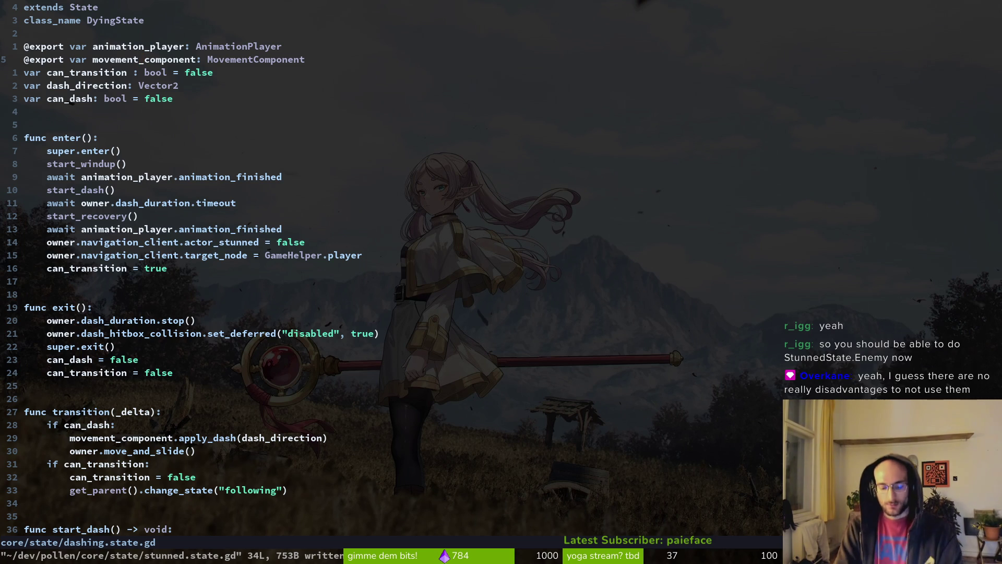
pyautogui.write('/owner')
pyautogui.press('Return')
pyautogui.write(':%s/owner/enem')
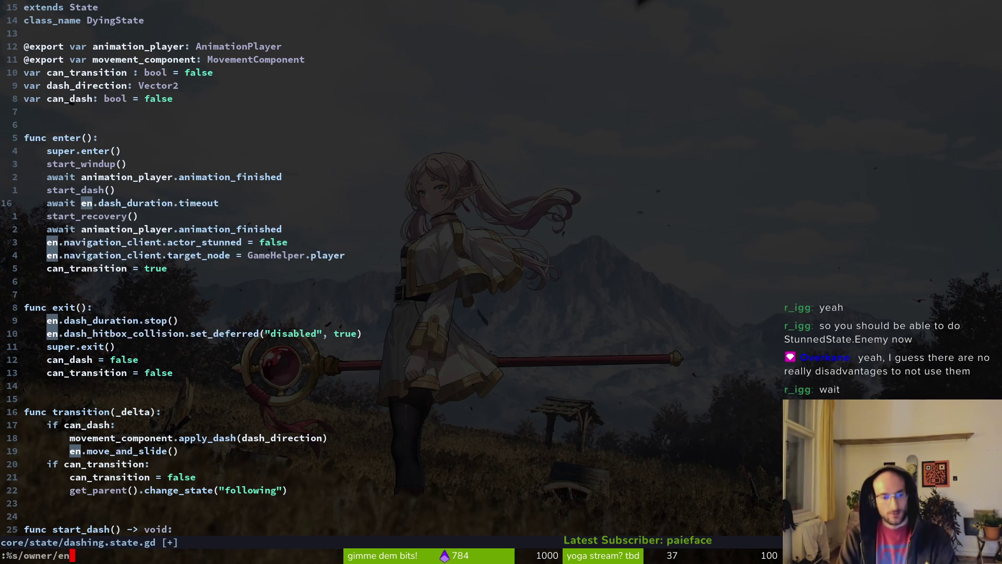
pyautogui.write('y')
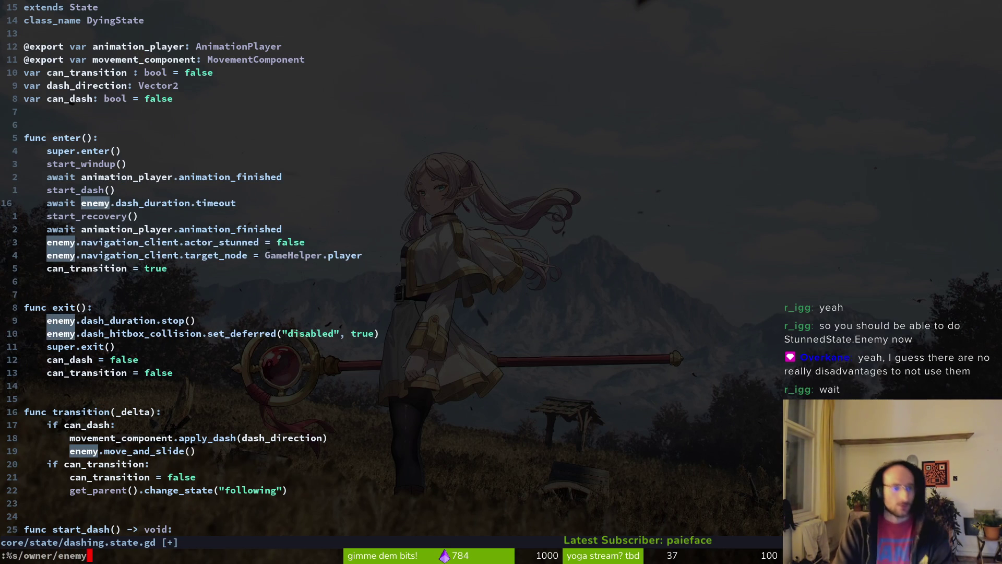
pyautogui.press('Return')
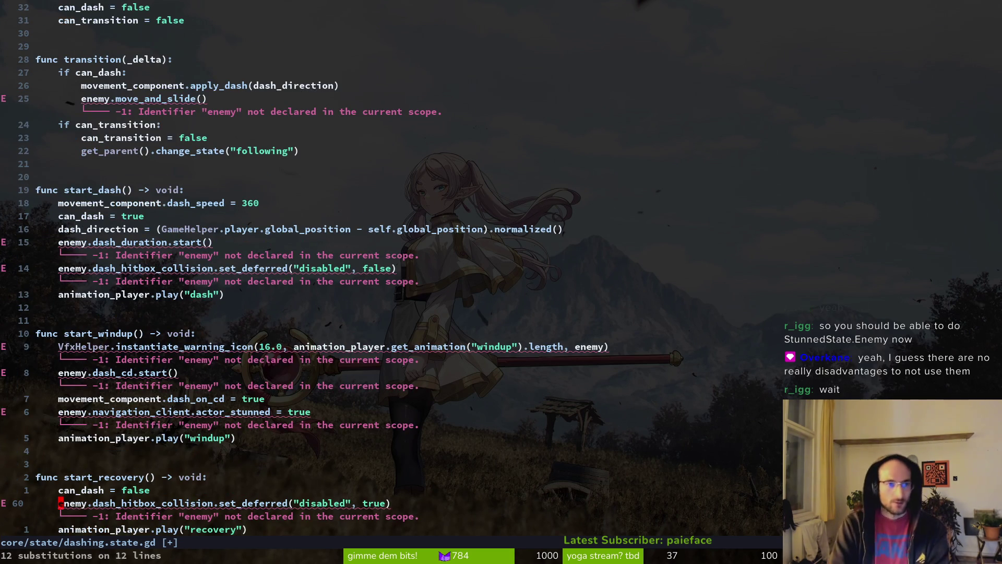
pyautogui.write(':w')
pyautogui.press('Return')
pyautogui.hotkey('ctrl', 'o')
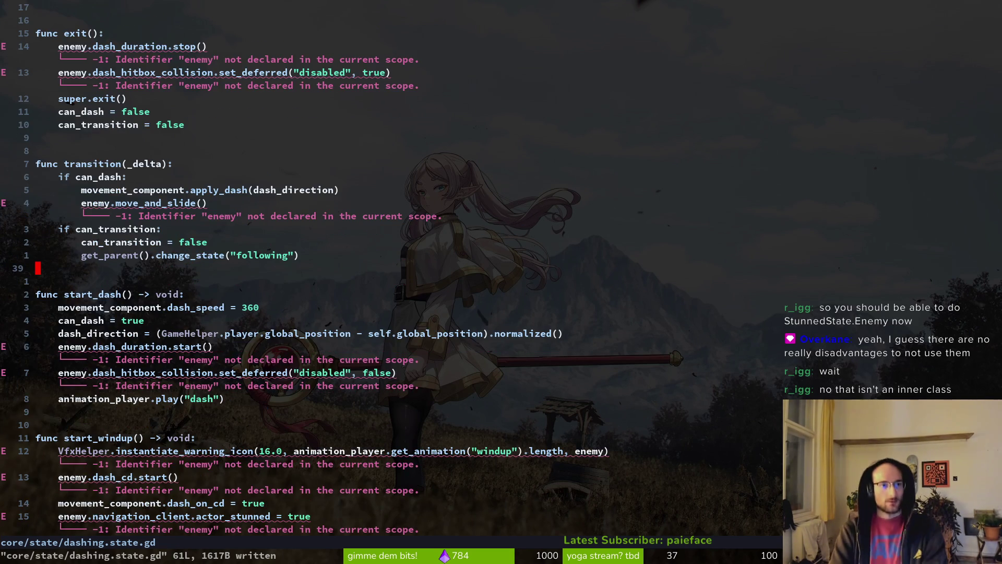
pyautogui.hotkey('ctrl', 'o')
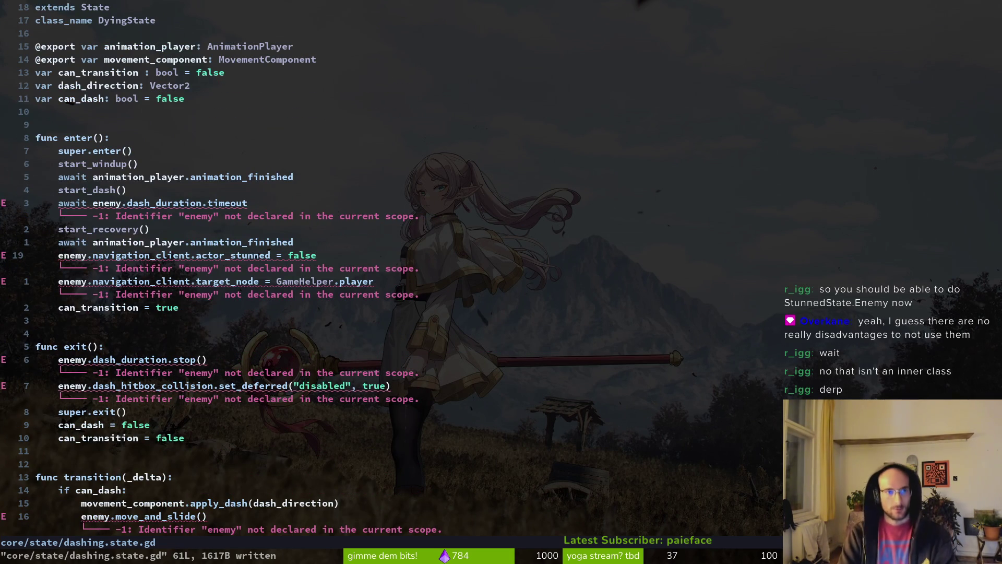
pyautogui.hotkey('ctrl', 'o')
pyautogui.write('o')
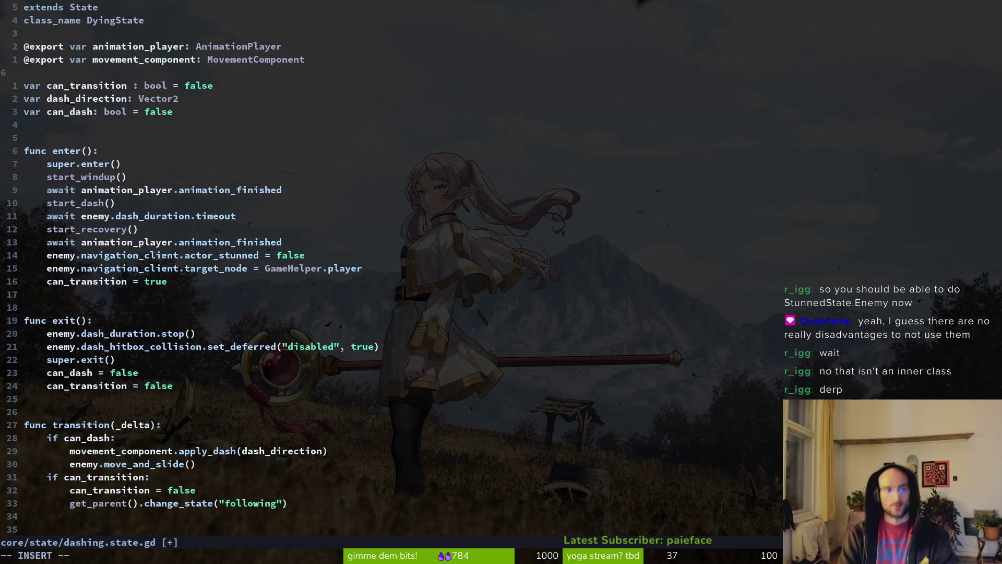
pyautogui.write('@epoix')
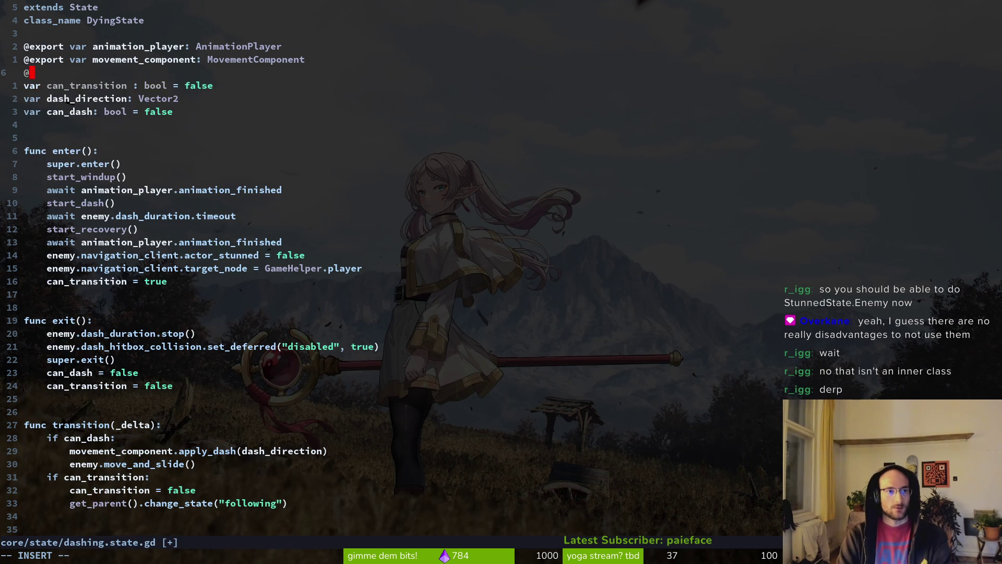
pyautogui.press('BackSpace')
pyautogui.press('BackSpace')
pyautogui.press('BackSpace')
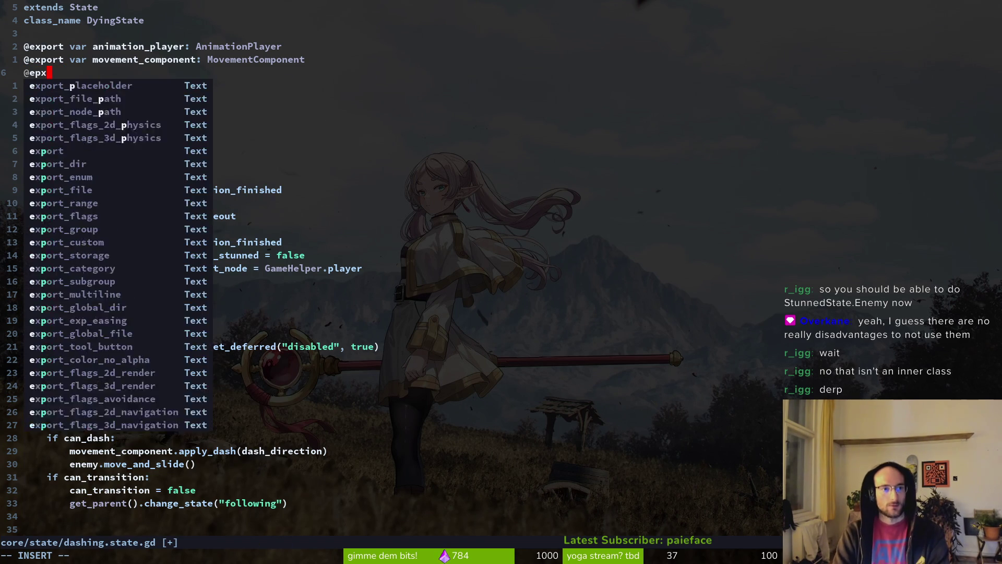
pyautogui.write('ort')
pyautogui.press('Return')
pyautogui.write('var ')
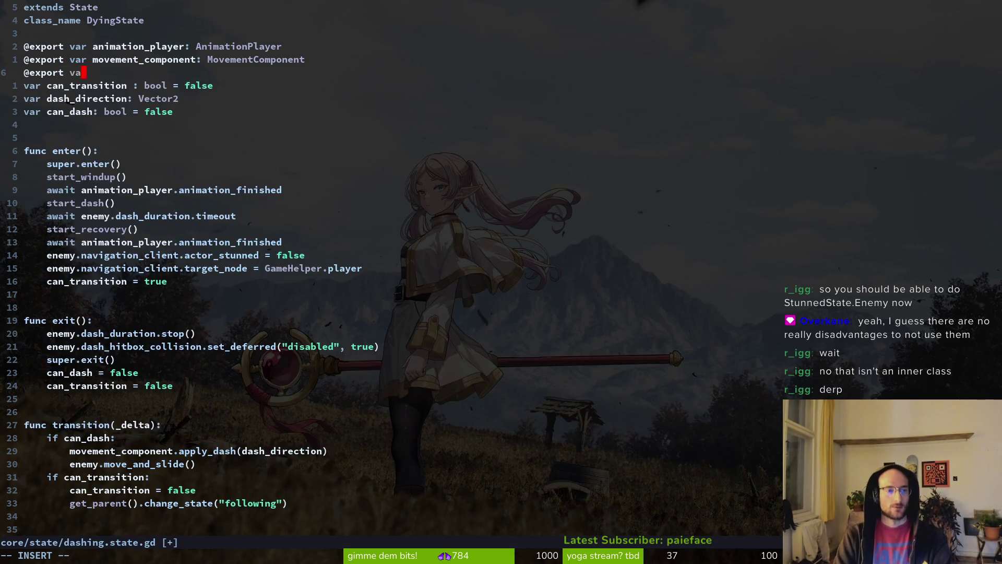
pyautogui.write('enemy: Enemy')
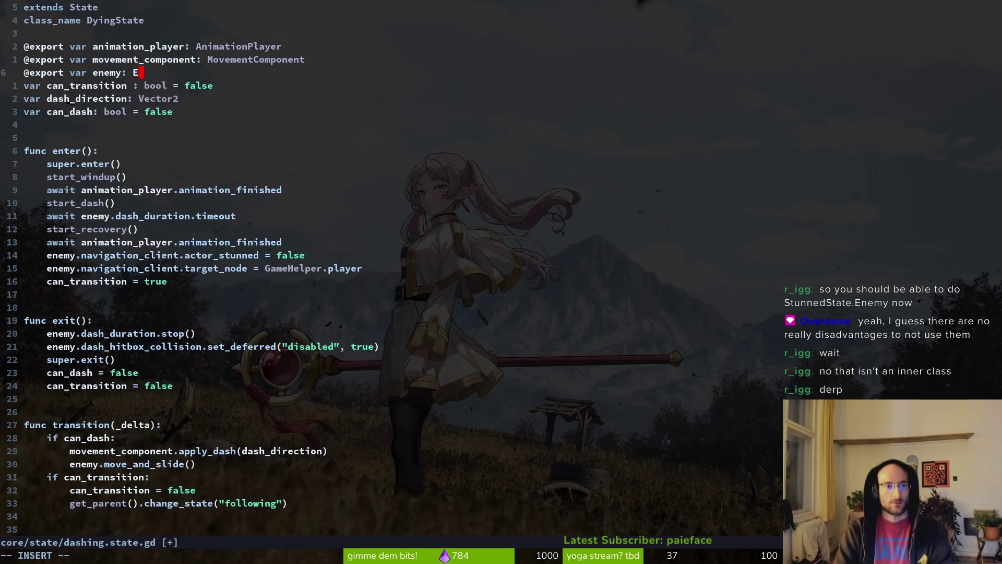
pyautogui.press('Escape')
pyautogui.press('k')
pyautogui.press('d')
pyautogui.press('d')
pyautogui.write(':w')
pyautogui.press('Return')
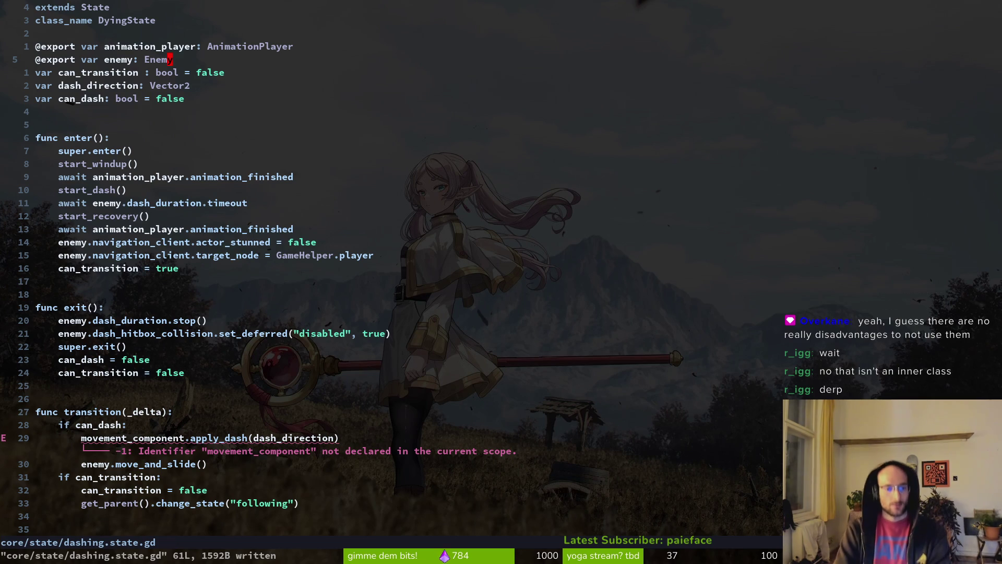
# Step: Check the movement_component error line, save dashing.state.gd again, and look over Godot
pyautogui.press('b')
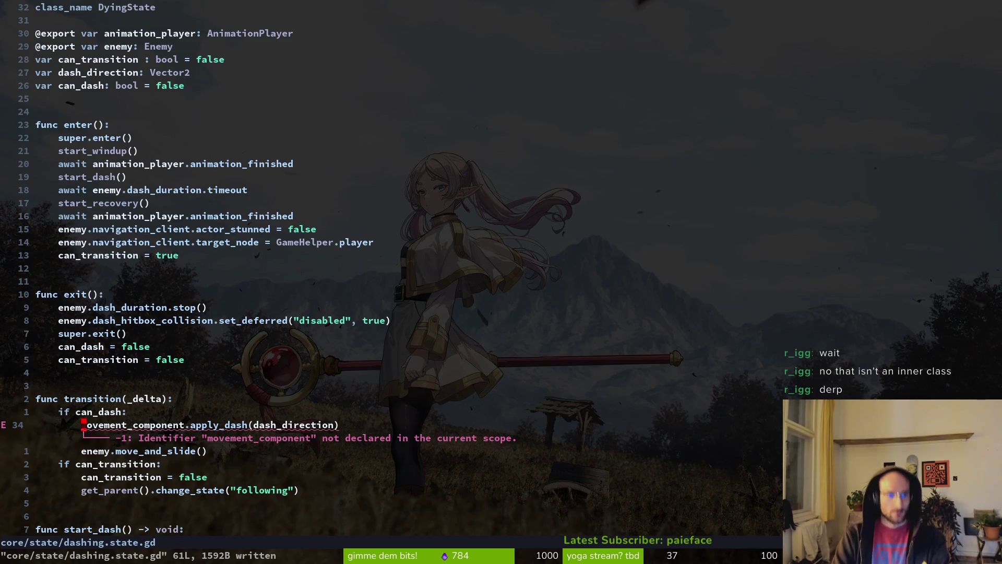
pyautogui.press('i')
pyautogui.press('Escape')
pyautogui.write(':w')
pyautogui.press('Return')
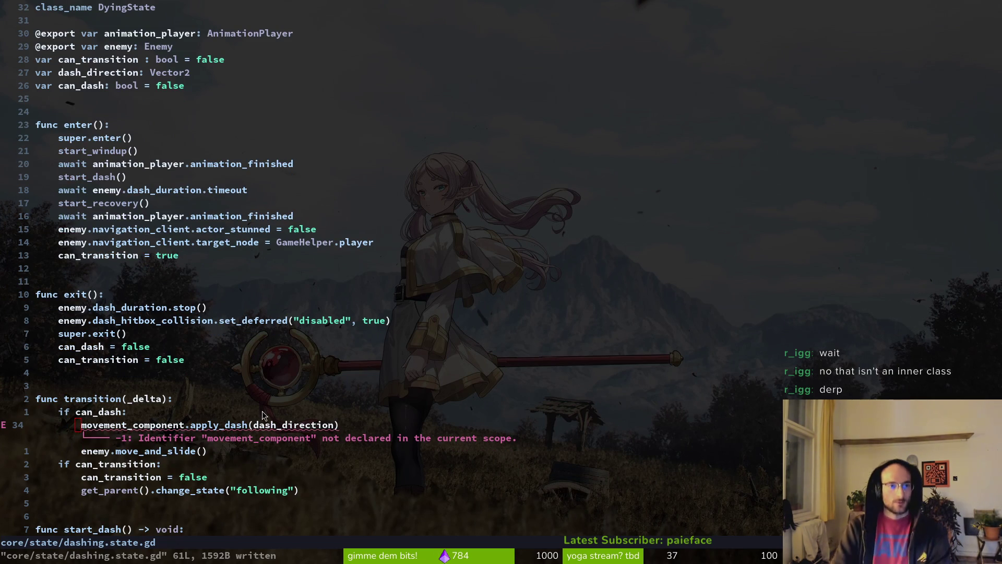
pyautogui.hotkey('alt', 'Tab')
pyautogui.scroll(2, 21, 204)
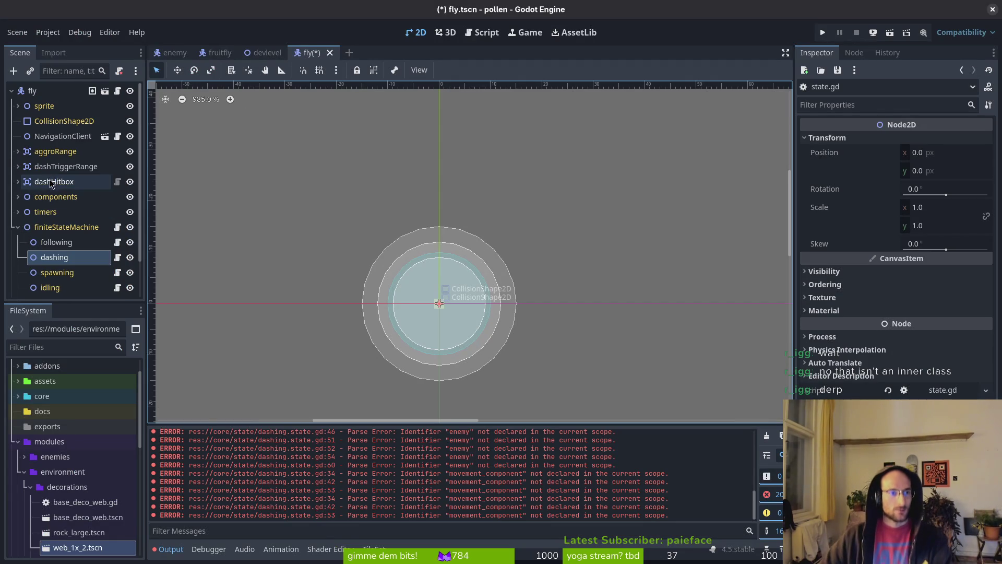
# Step: Expand the fly scene's components node to review its children, then undo to restore the movement_component export
pyautogui.click(18, 199)
pyautogui.scroll(-2, 59, 249)
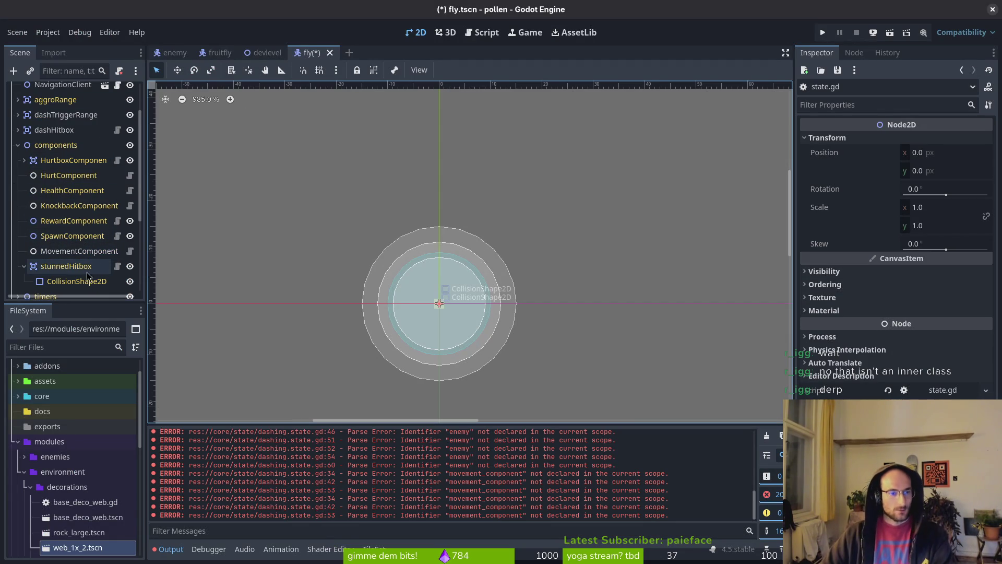
pyautogui.hotkey('alt', 'Tab')
pyautogui.press('u')
pyautogui.press('u')
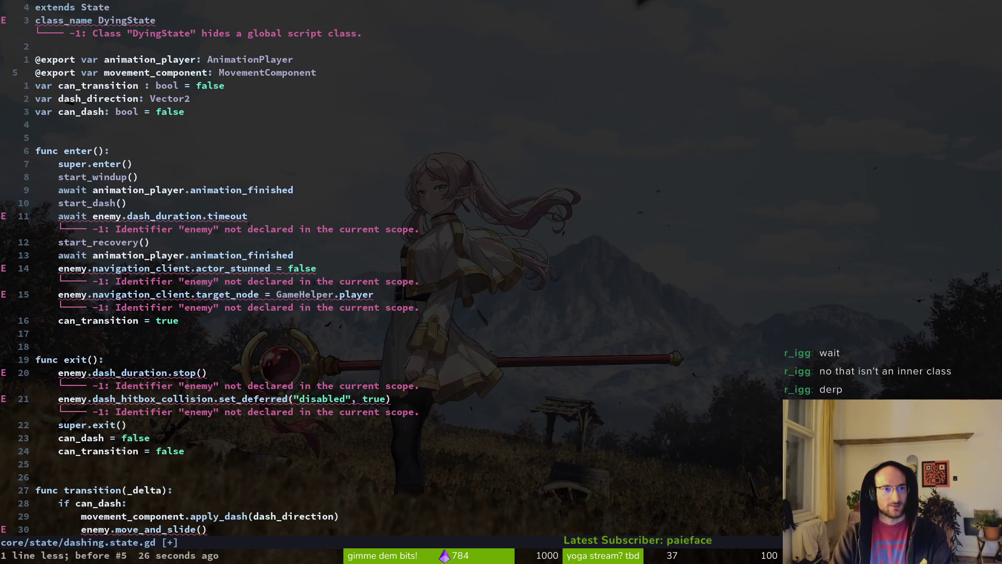
# Step: Redo to bring back the enemy: Enemy export alongside movement_component, and save
pyautogui.hotkey('ctrl', 'r')
pyautogui.write(':w')
pyautogui.press('Return')
# Step: Change the class_name from DyingState to DashingState and save
pyautogui.press('k')
pyautogui.press('k')
pyautogui.press('k')
pyautogui.press('j')
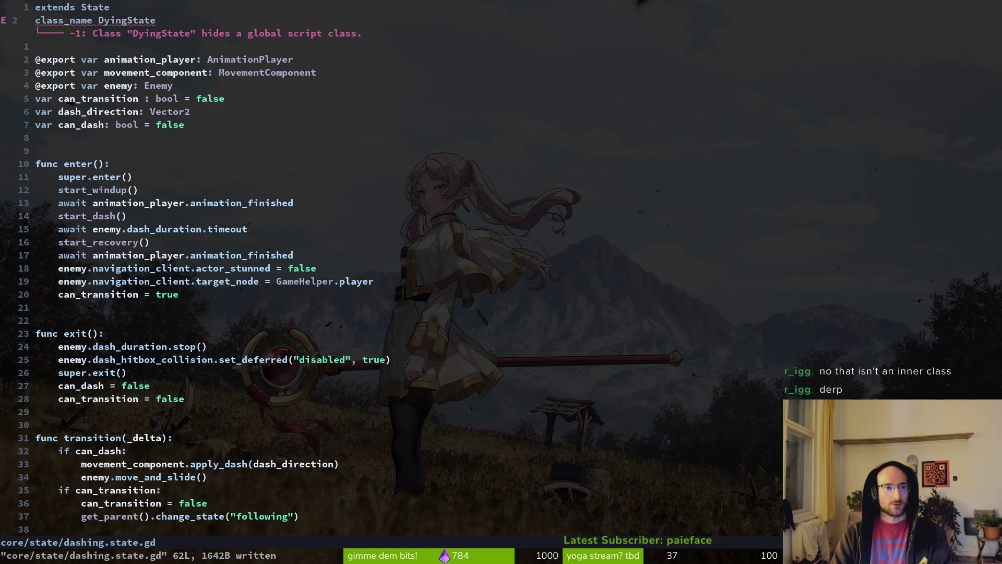
pyautogui.press('w')
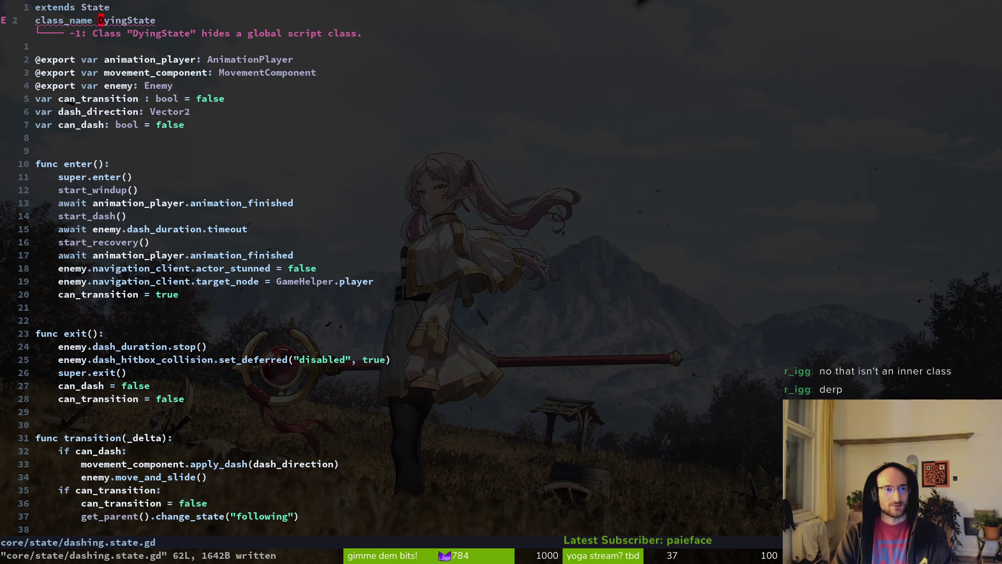
pyautogui.write('cw')
pyautogui.write('DashingState')
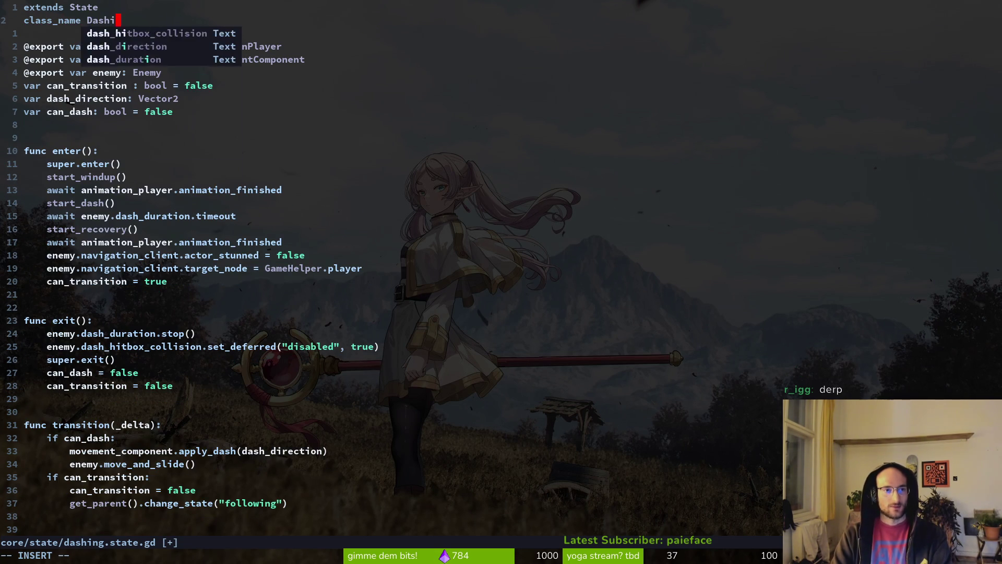
pyautogui.press('Escape')
pyautogui.write(':w')
pyautogui.press('Return')
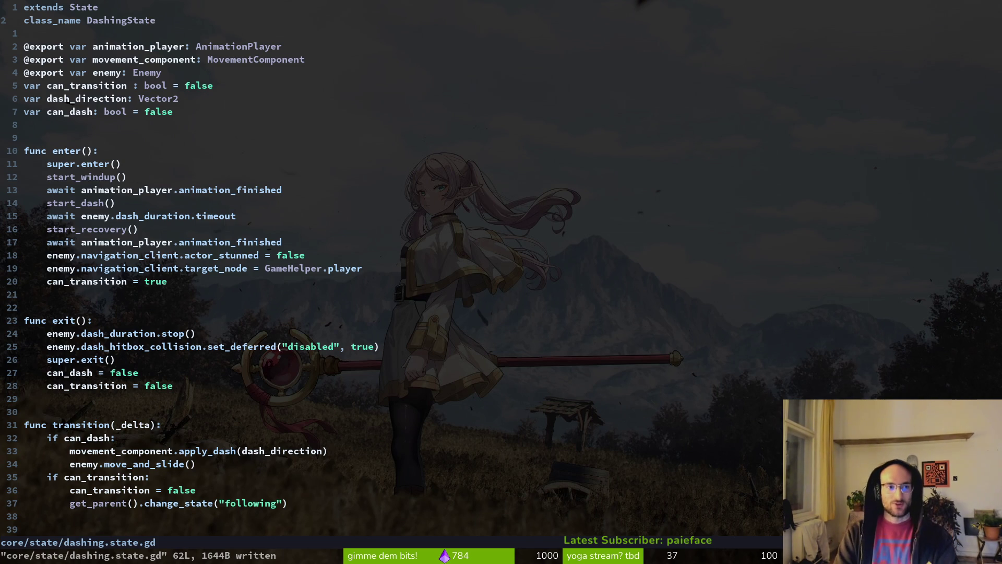
# Step: Save dashing.state.gd, then move super.exit() to the top of exit() and save again
pyautogui.write(':w')
pyautogui.press('Return')
pyautogui.press('j')
pyautogui.press('j')
pyautogui.press('j')
pyautogui.press('j')
pyautogui.press('j')
pyautogui.press('j')
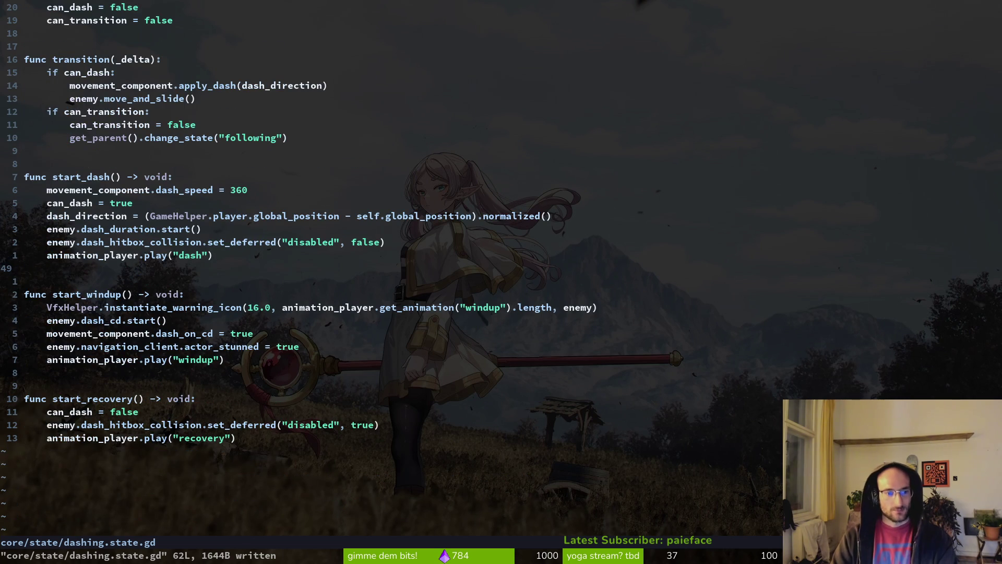
pyautogui.press('k')
pyautogui.press('k')
pyautogui.press('k')
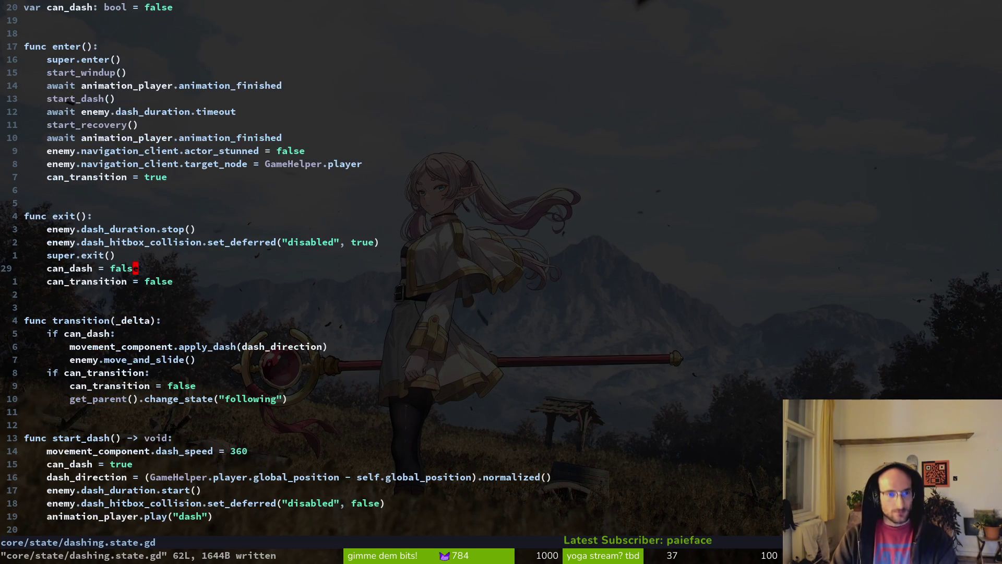
pyautogui.press('j')
pyautogui.press('j')
pyautogui.press('j')
pyautogui.press('j')
pyautogui.press('j')
pyautogui.press('j')
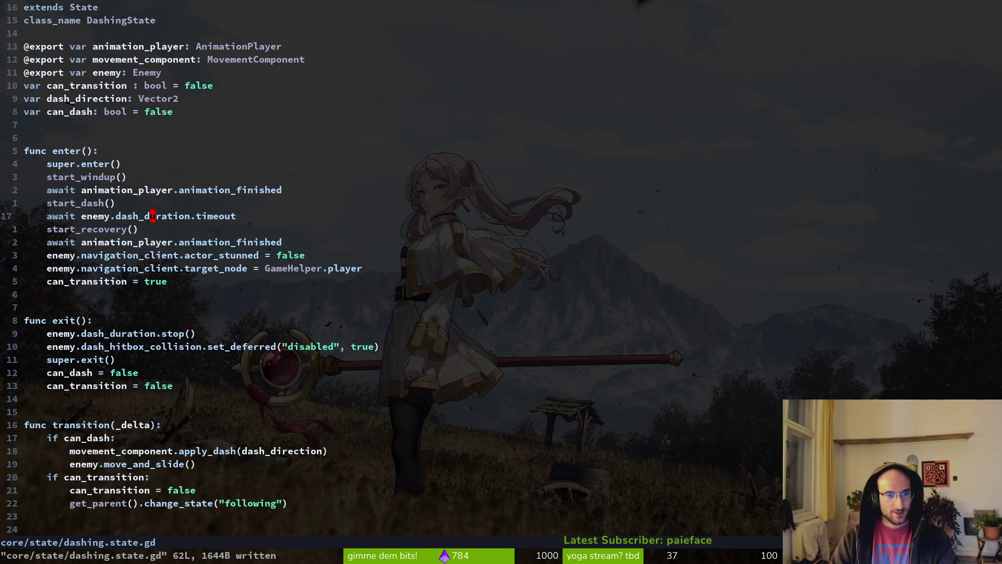
pyautogui.press('j')
pyautogui.press('k')
pyautogui.hotkey('shift', 'v')
pyautogui.press('j')
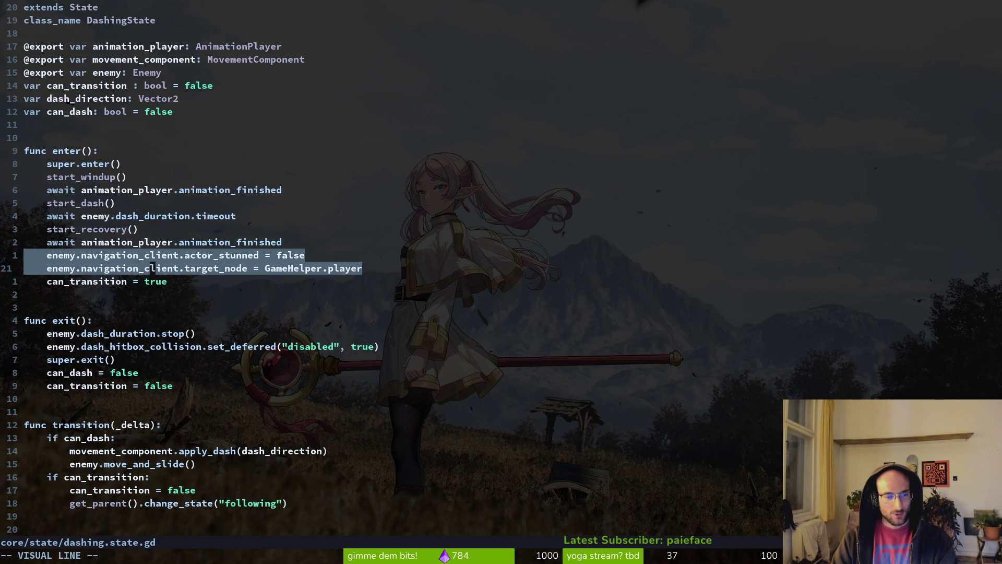
pyautogui.press('y')
pyautogui.press('j')
pyautogui.press('j')
pyautogui.press('j')
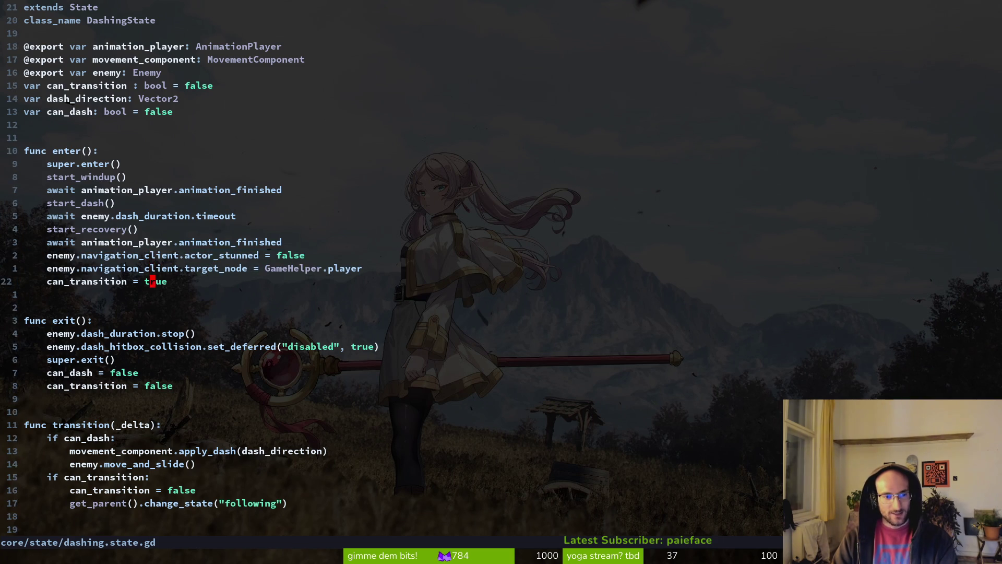
pyautogui.press('j')
pyautogui.hotkey('shift', 'v')
pyautogui.press('K')
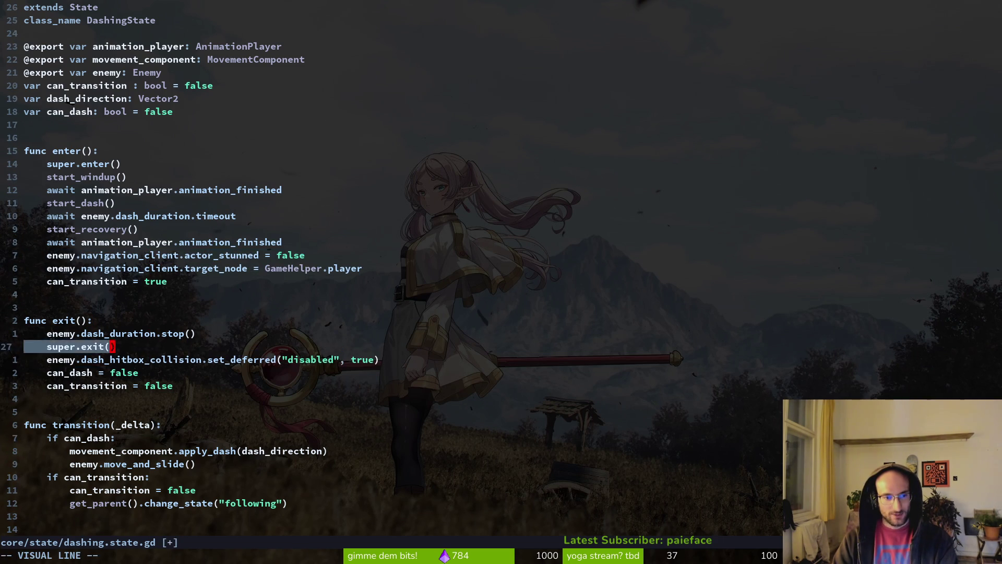
pyautogui.press('K')
pyautogui.press('Escape')
pyautogui.write(':w')
pyautogui.press('Return')
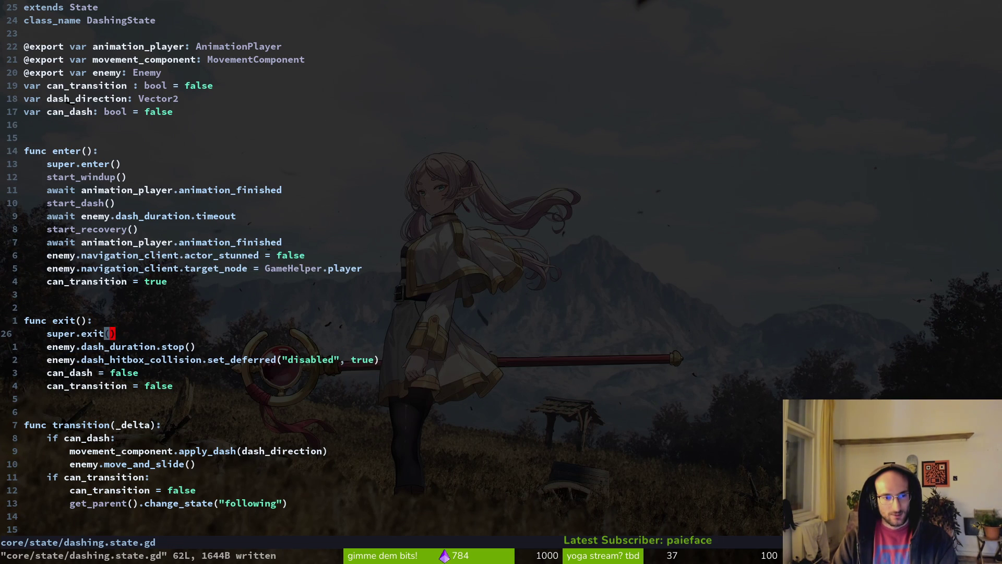
# Step: Check the base state.gd in a side-by-side split, then close that split
pyautogui.hotkey('ctrl', 'p')
pyautogui.write('exit')
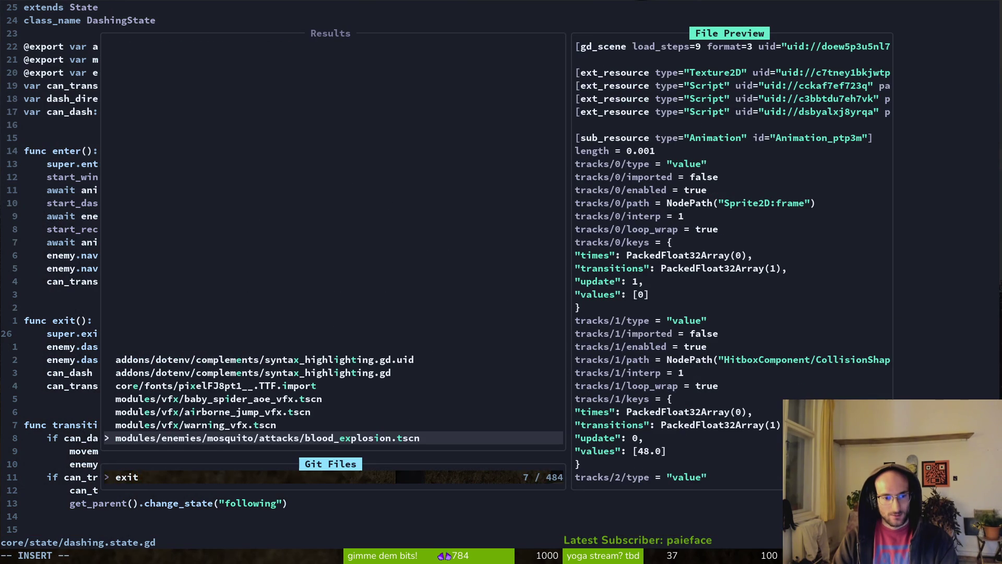
pyautogui.press('BackSpace')
pyautogui.press('BackSpace')
pyautogui.press('BackSpace')
pyautogui.write('sate')
pyautogui.hotkey('ctrl', 'v')
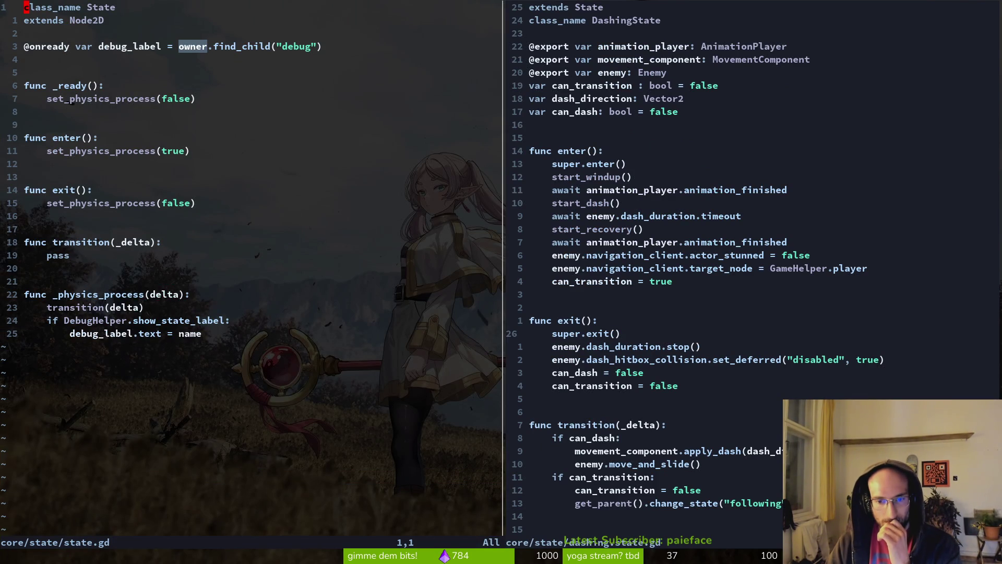
pyautogui.write(':q')
pyautogui.press('Return')
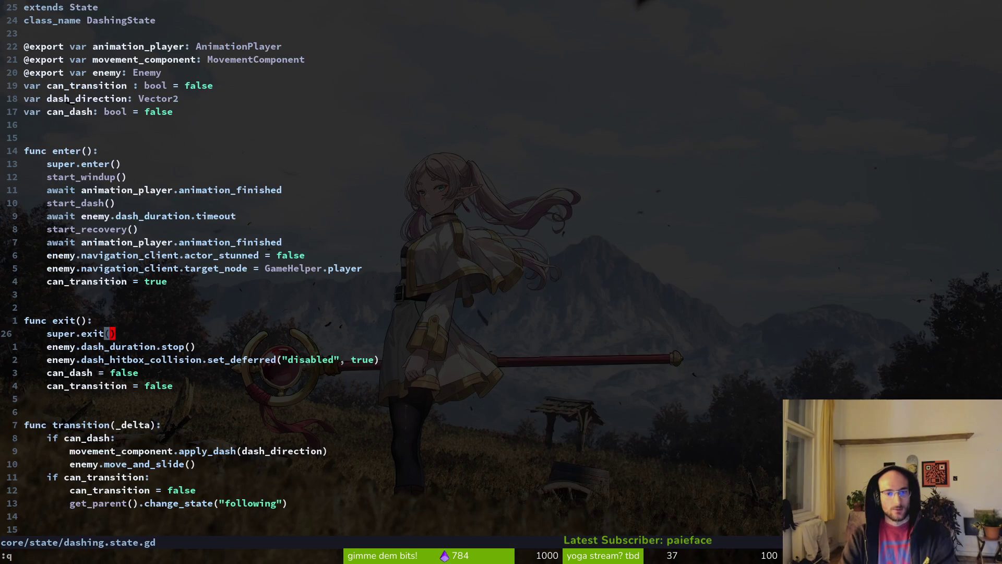
# Step: Move the two navigation_client reset lines from enter() into exit(), below the hitbox line
pyautogui.press('k')
pyautogui.press('k')
pyautogui.press('k')
pyautogui.press('V')
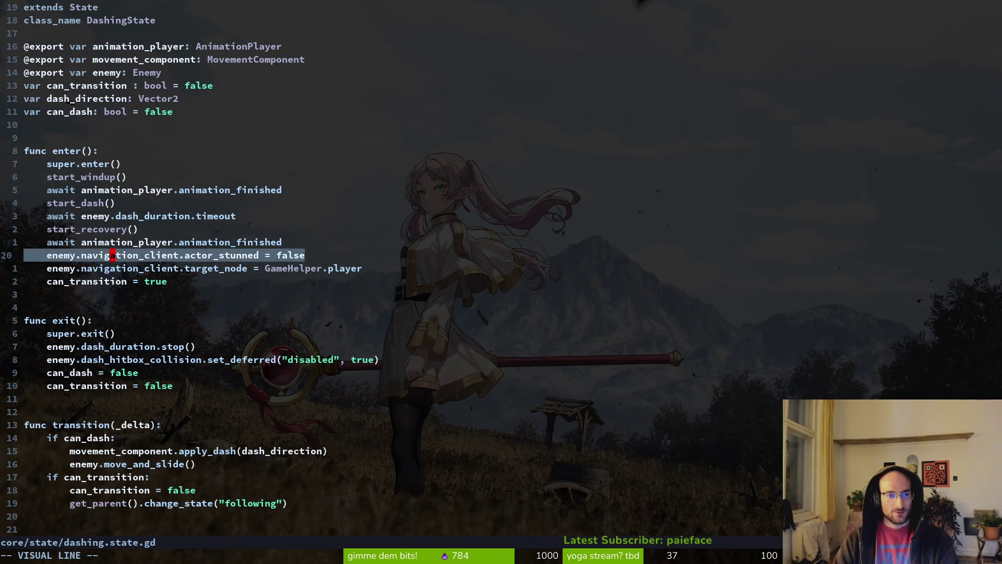
pyautogui.press('j')
pyautogui.press('d')
pyautogui.press('j')
pyautogui.press('j')
pyautogui.press('j')
pyautogui.press('p')
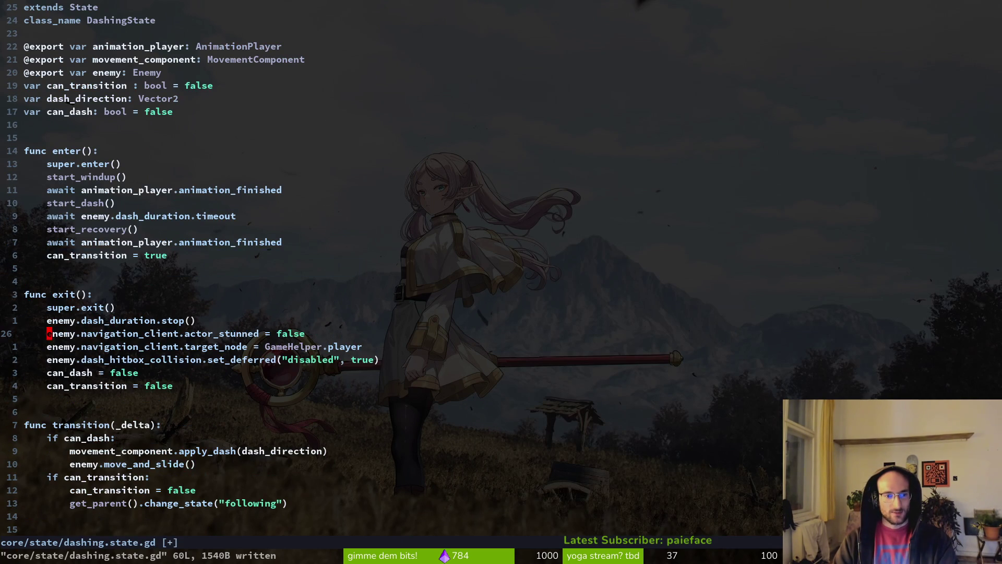
pyautogui.press('V')
pyautogui.press('j')
pyautogui.press('d')
pyautogui.press('p')
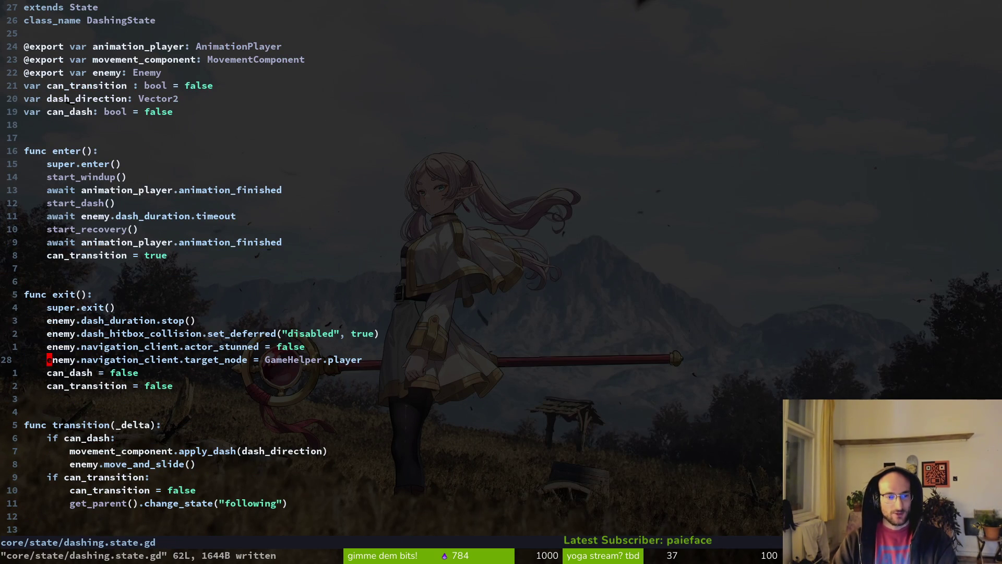
pyautogui.press('j')
pyautogui.press('j')
pyautogui.press('j')
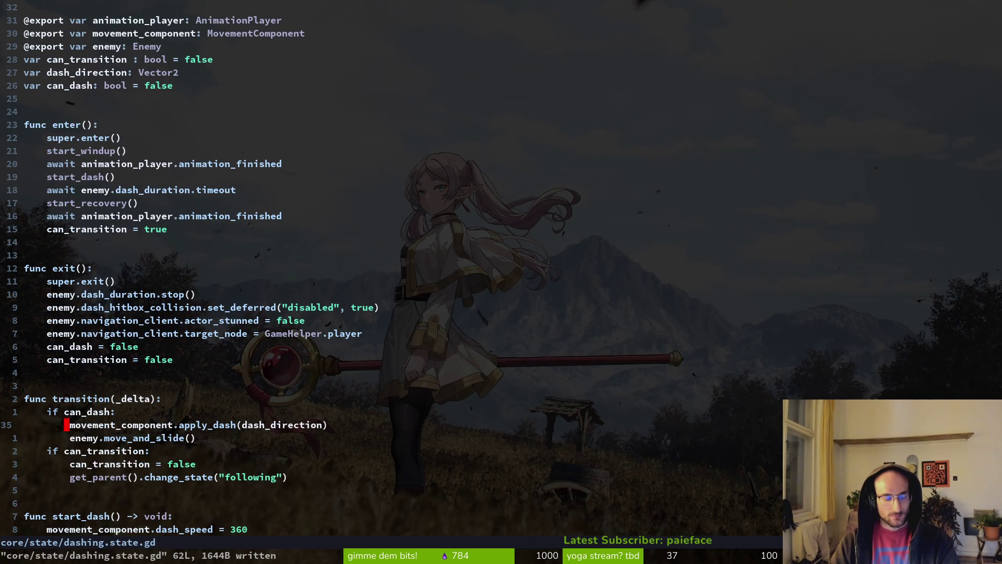
pyautogui.press('k')
pyautogui.press('k')
pyautogui.press('k')
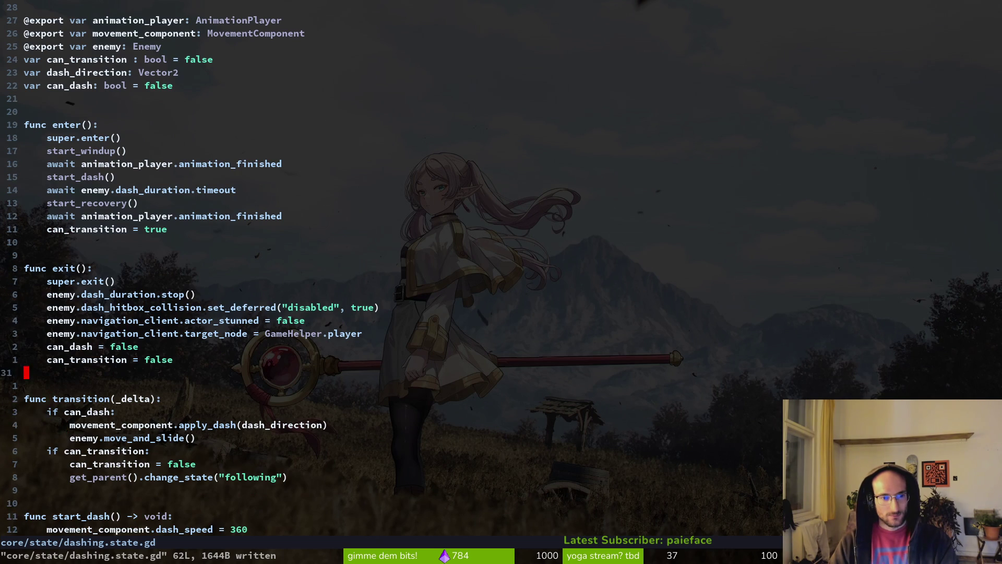
pyautogui.press('k')
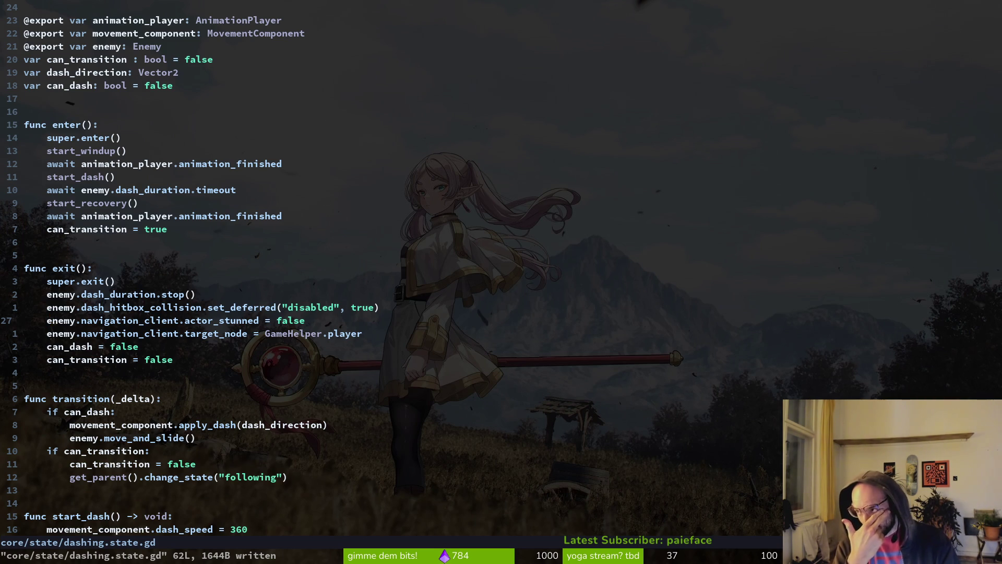
pyautogui.hotkey('ctrl', 'p')
# Step: Open core/state/state.gd, then finite_state_machine.gd, from the project file finder
pyautogui.write('state')
pyautogui.press('Return')
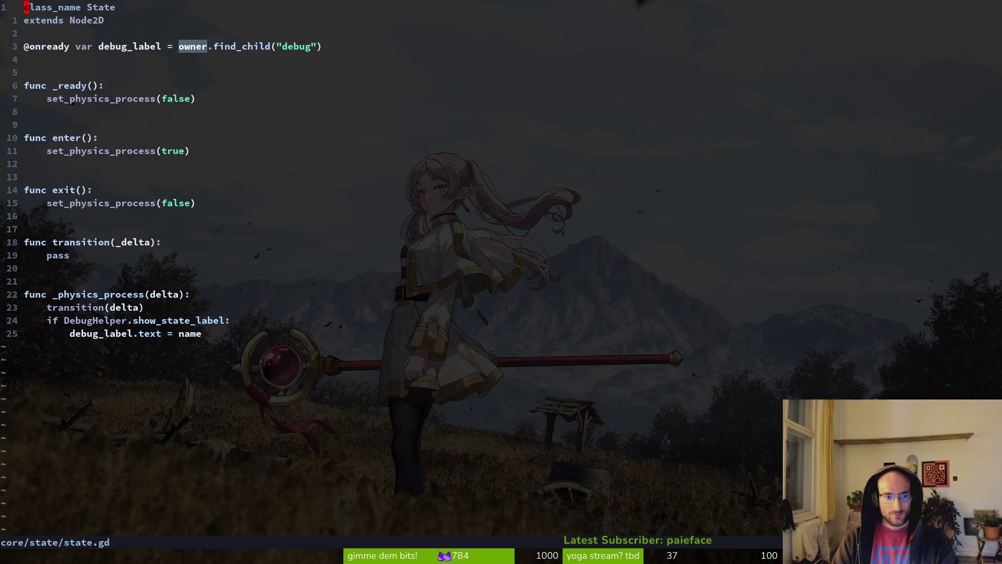
pyautogui.hotkey('ctrl', 'p')
pyautogui.write('finite')
pyautogui.press('Return')
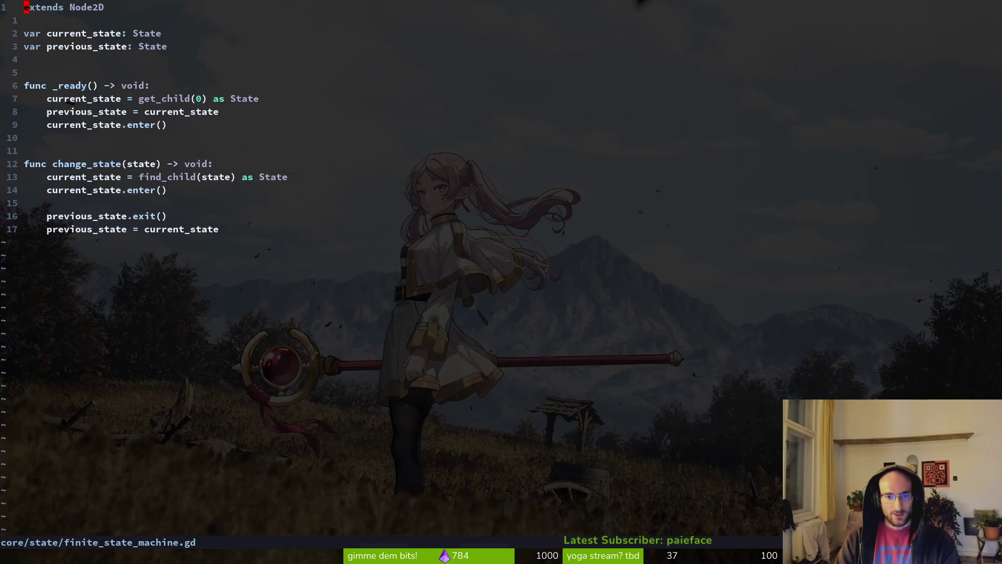
# Step: In change_state, move previous_state.exit() above current_state.enter() and save
pyautogui.press('j')
pyautogui.press('j')
pyautogui.press('j')
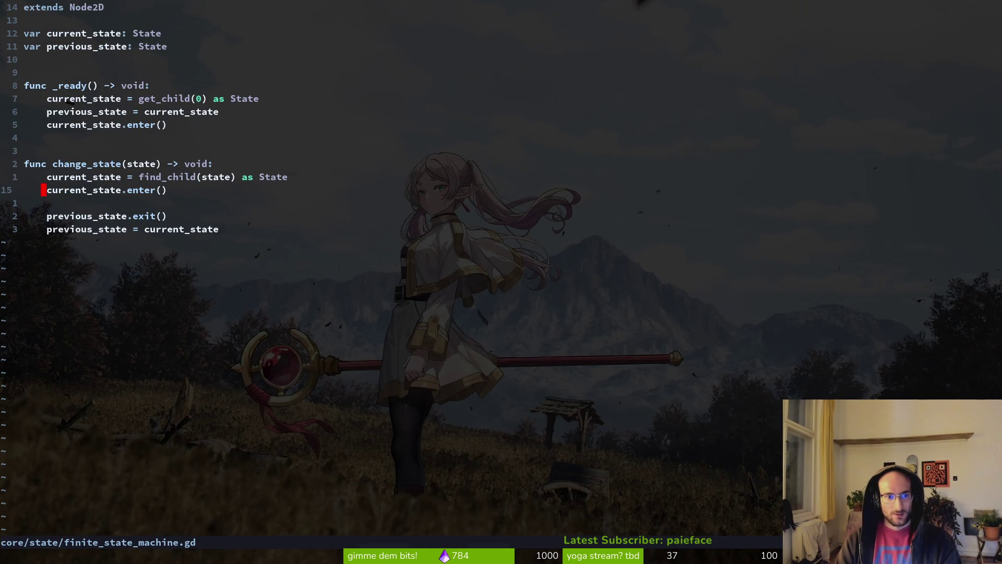
pyautogui.press('j')
pyautogui.press('j')
pyautogui.press('V')
pyautogui.press('K')
pyautogui.press('K')
pyautogui.press('Escape')
pyautogui.press('j')
pyautogui.press('j')
pyautogui.press('k')
pyautogui.press('V')
pyautogui.press('J')
pyautogui.press('Escape')
pyautogui.write(':w')
pyautogui.press('Return')
# Step: Delete the blank line before current_state.enter() and save finite_state_machine.gd
pyautogui.press('k')
pyautogui.press('k')
pyautogui.press('k')
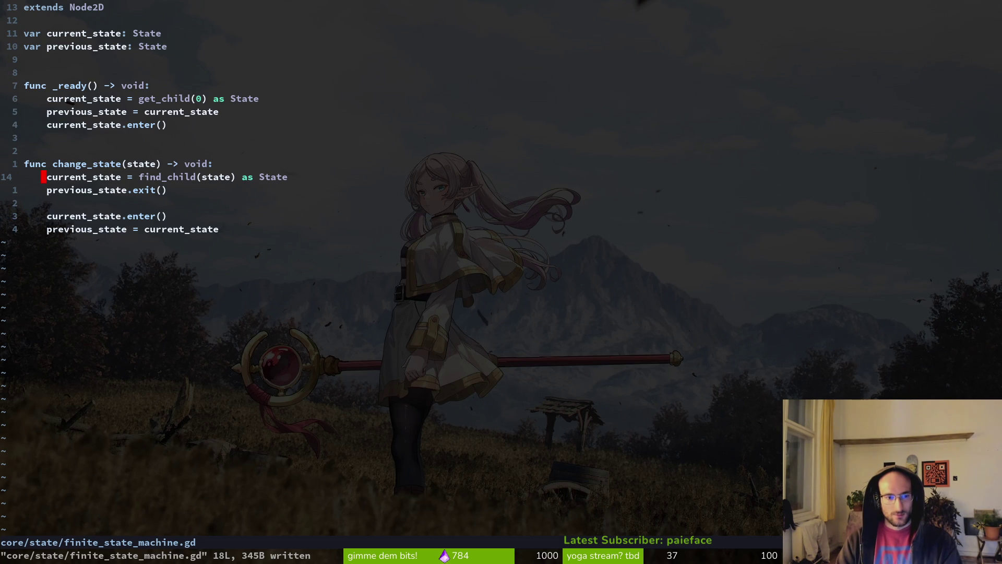
pyautogui.press('j')
pyautogui.press('j')
pyautogui.press('j')
pyautogui.press('k')
pyautogui.press('k')
pyautogui.press('j')
pyautogui.press('j')
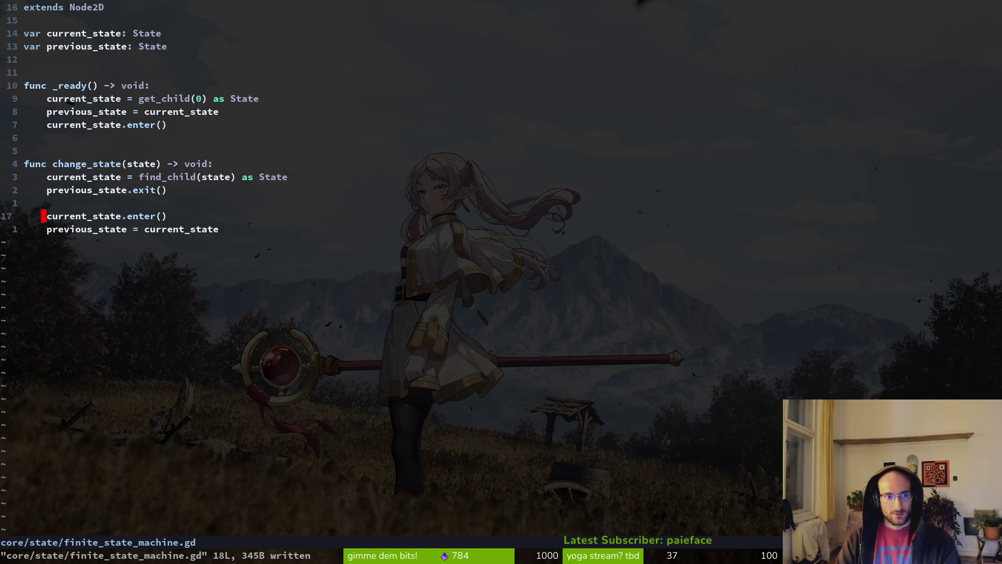
pyautogui.press('k')
pyautogui.press('d')
pyautogui.press('d')
pyautogui.write(':w')
pyautogui.press('Return')
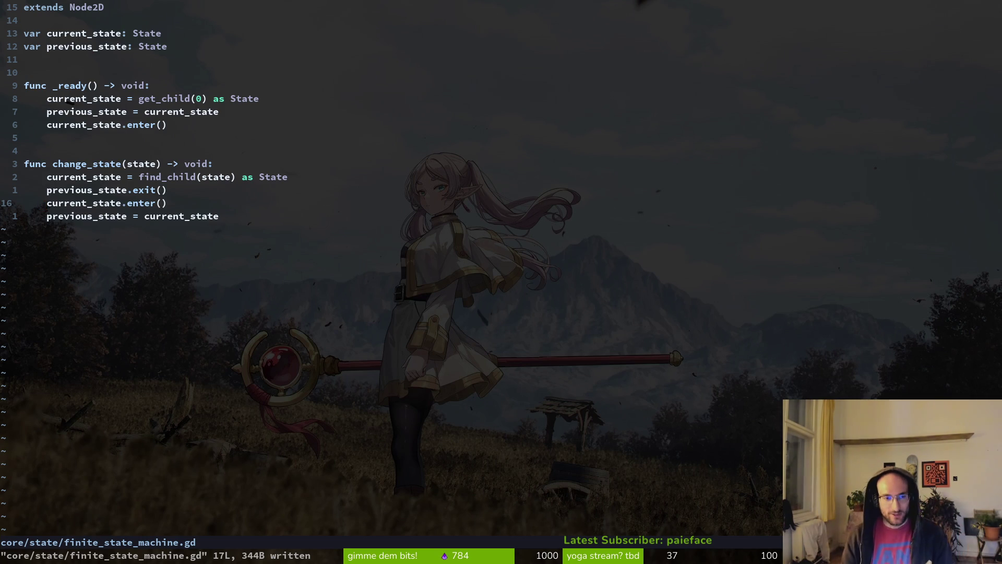
pyautogui.hotkey('alt', 'Tab')
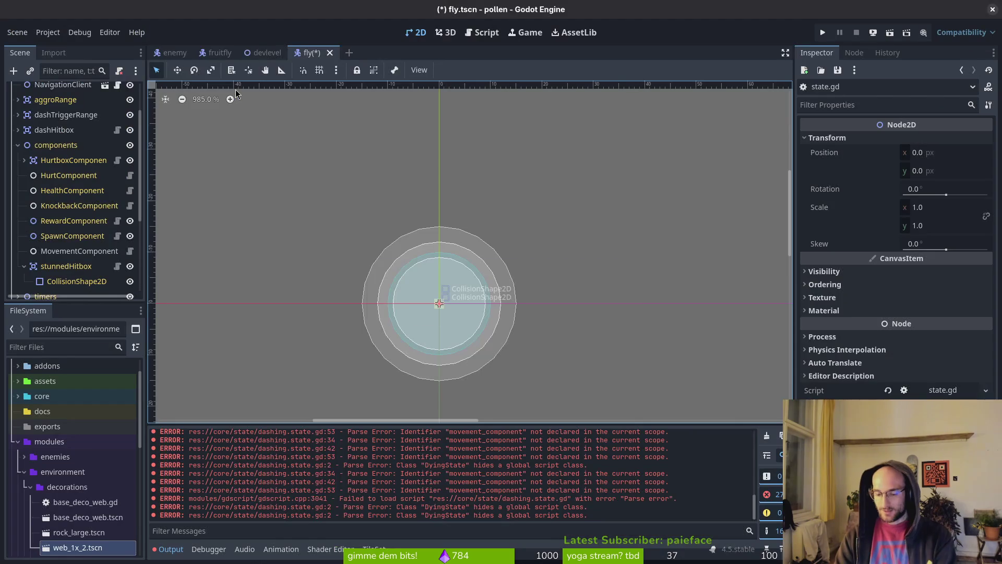
# Step: Run the project with F5 and jump the bee through the cave past the spiky vines
pyautogui.press('F5')
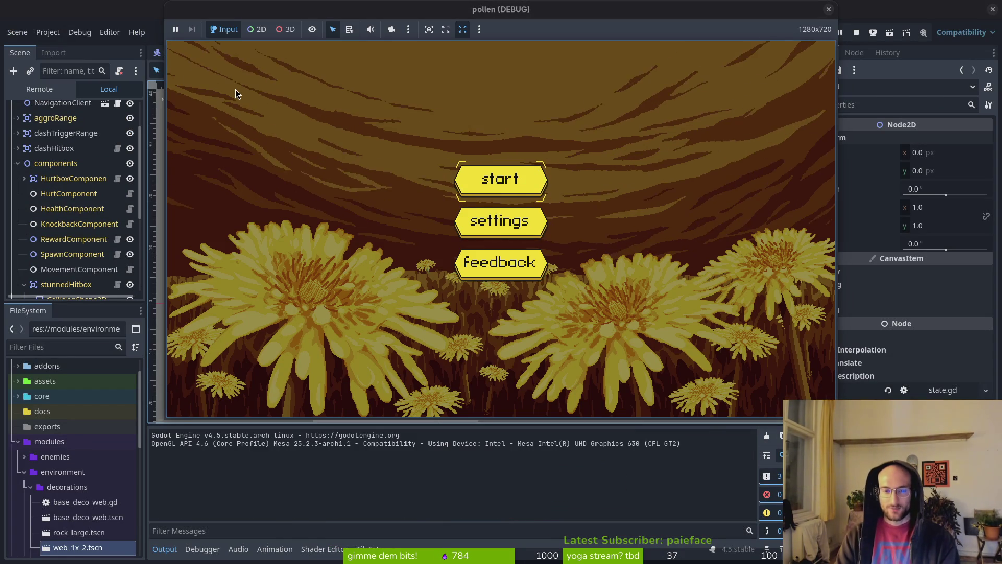
pyautogui.press('space')
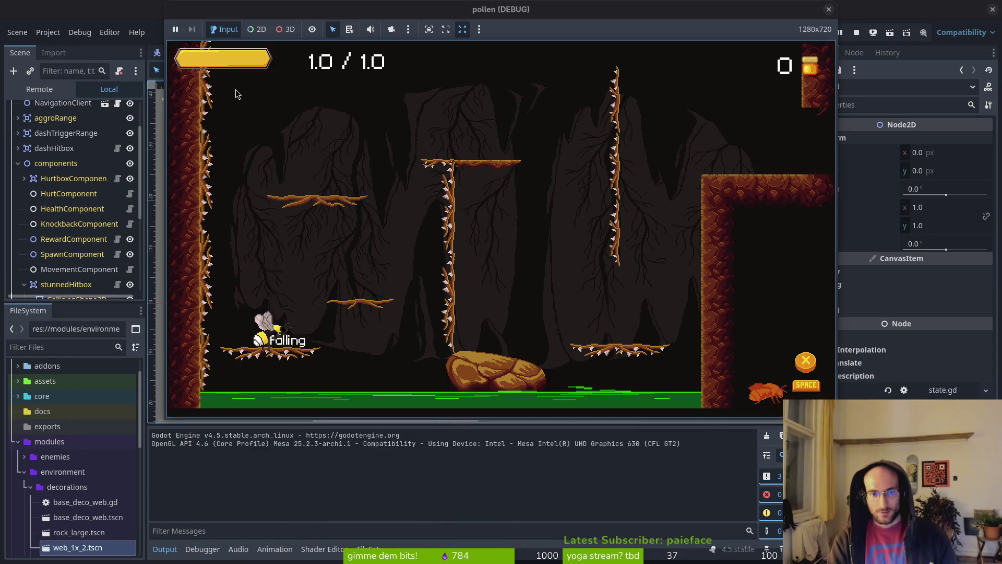
pyautogui.press('Right')
pyautogui.press('space')
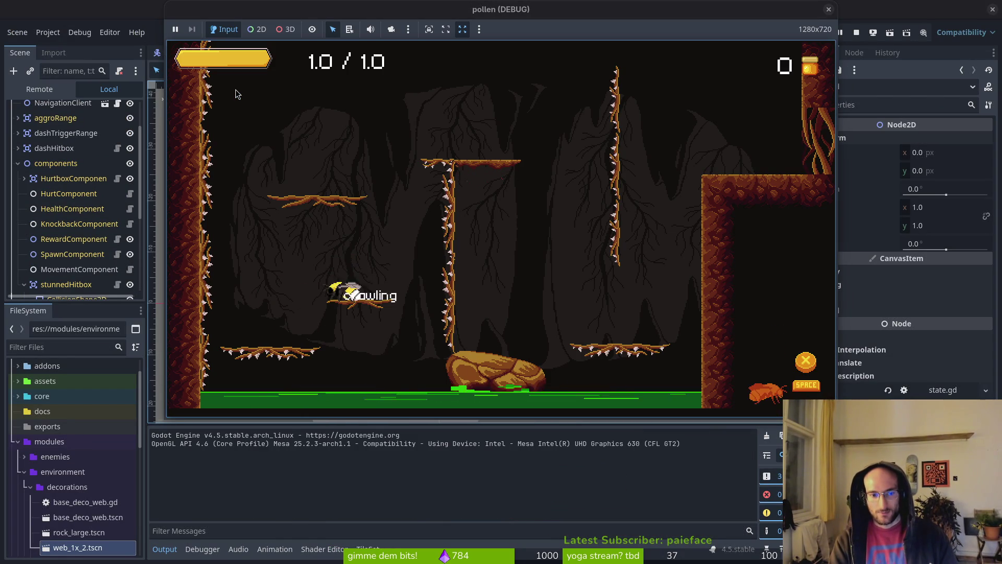
pyautogui.press('space')
pyautogui.press('space')
pyautogui.press('space')
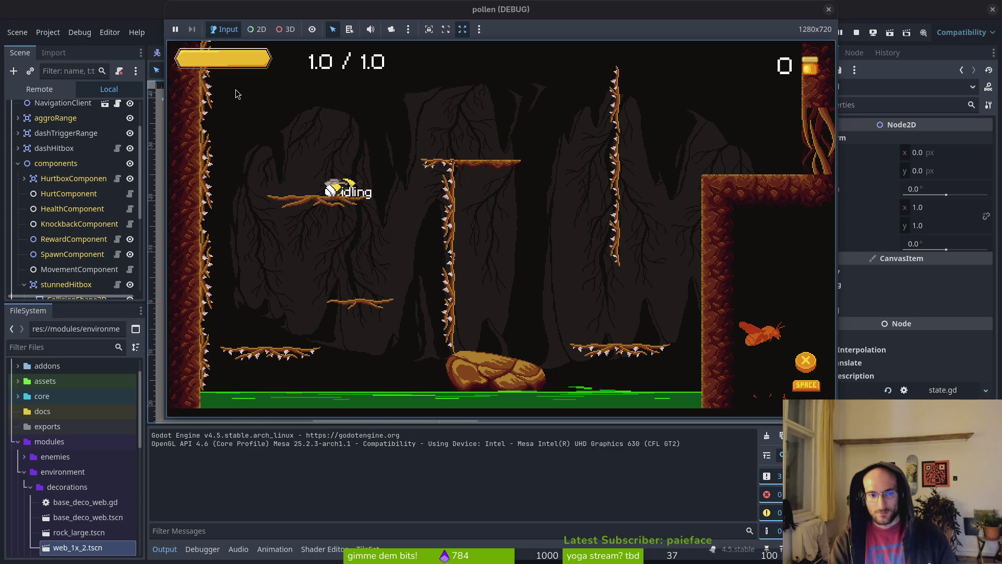
pyautogui.press('Right')
pyautogui.press('space')
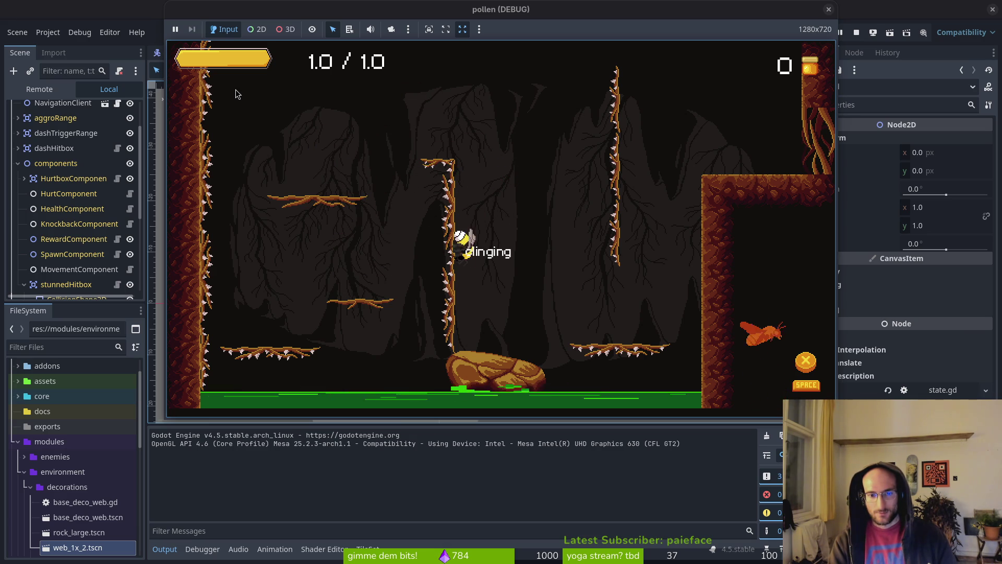
pyautogui.press('Right')
pyautogui.press('space')
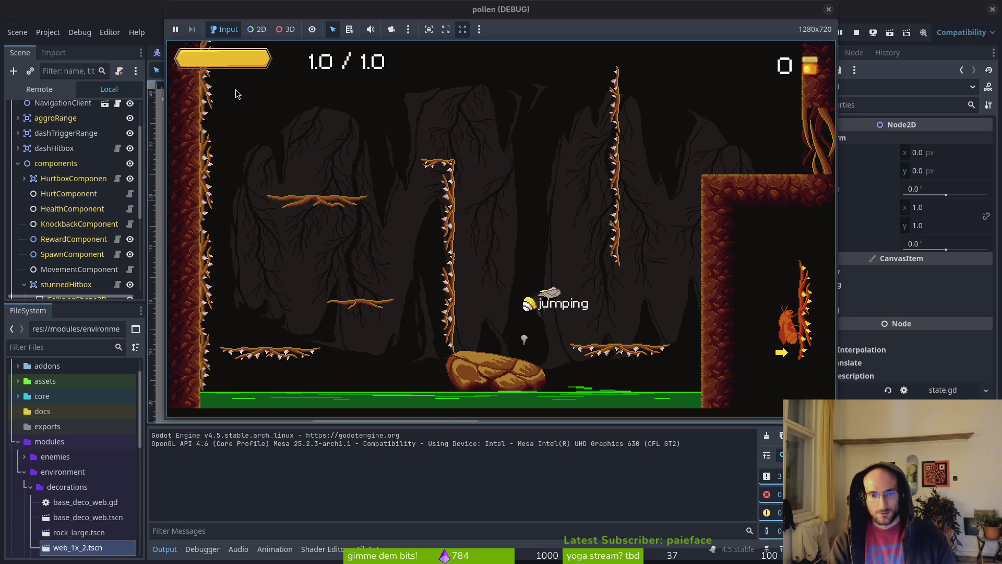
pyautogui.press('space')
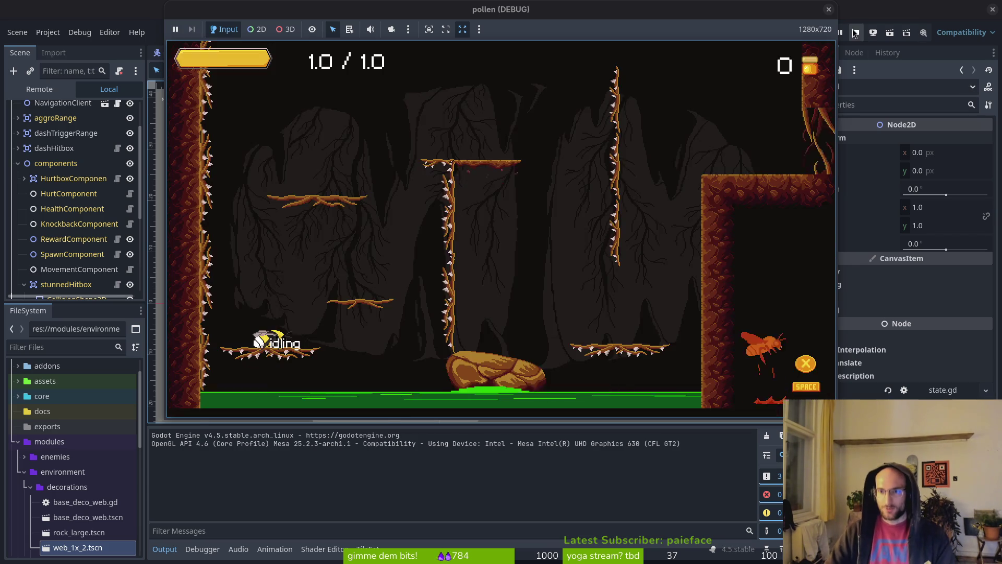
# Step: Return to the Godot editor and stop the running game
pyautogui.hotkey('alt', 'Tab')
pyautogui.hotkey('alt', 'Tab')
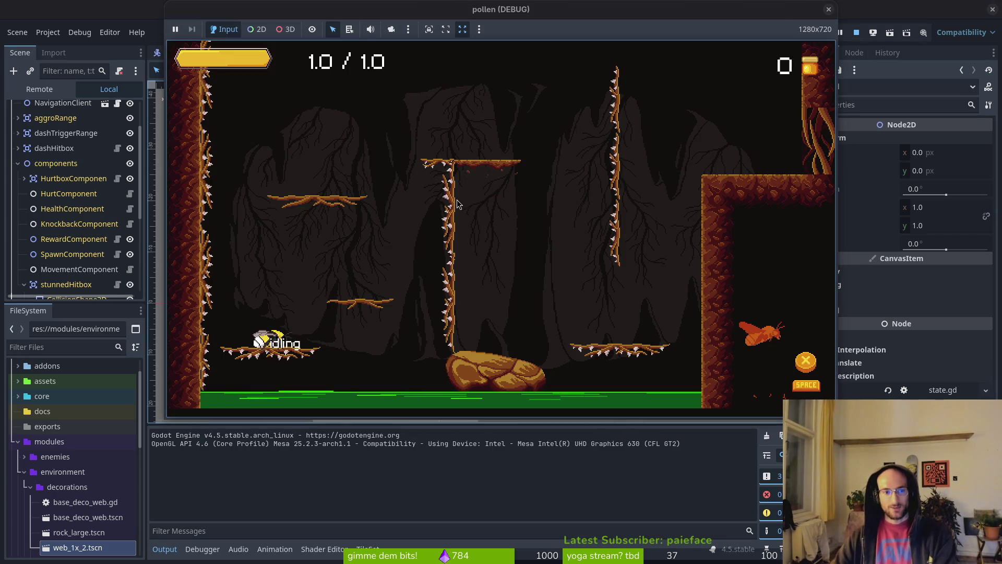
pyautogui.hotkey('alt', 'Tab')
pyautogui.click(857, 35)
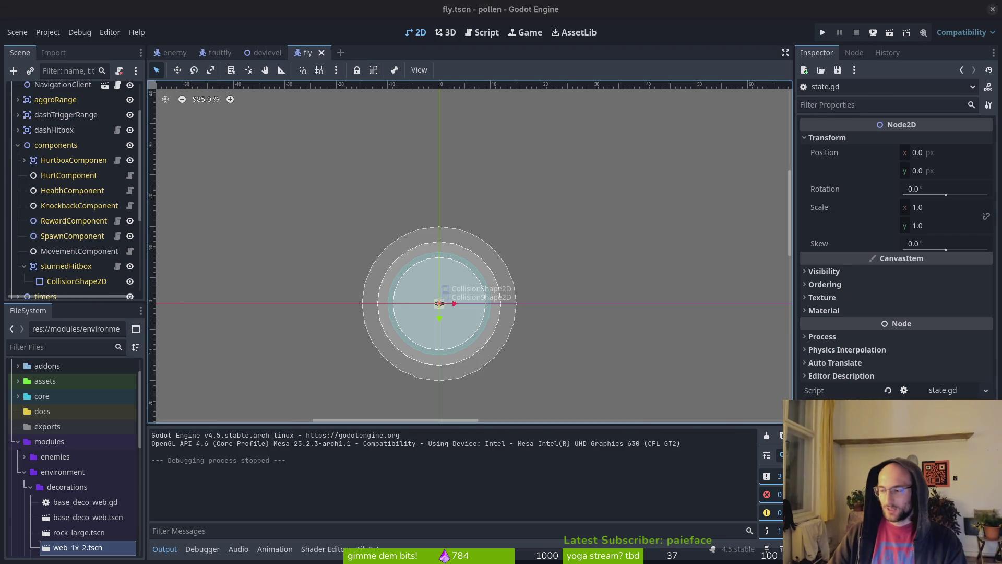
# Step: Review the reordered previous_state.exit() and current_state.enter() lines in change_state
pyautogui.hotkey('alt', 'Tab')
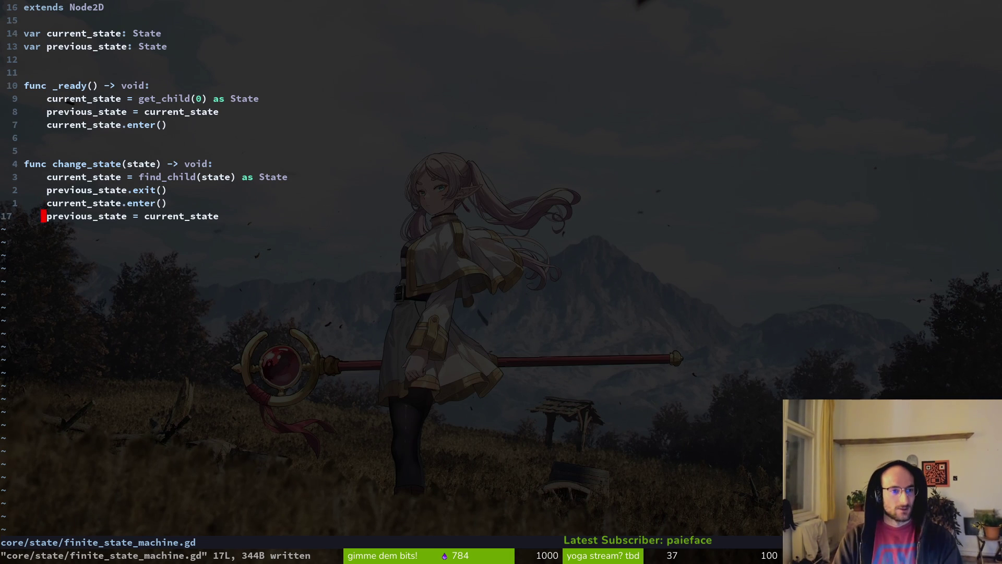
pyautogui.press('k')
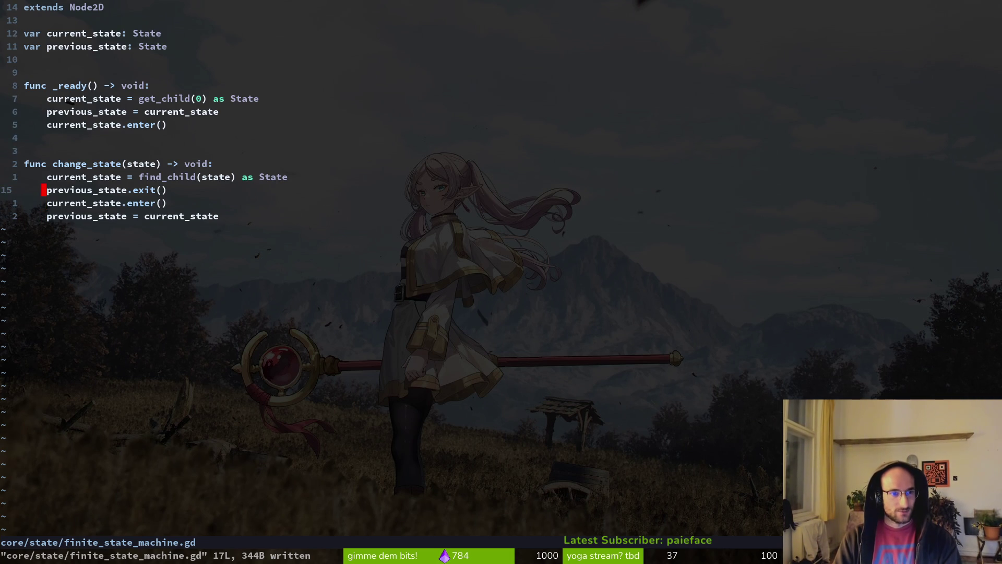
pyautogui.press('j')
pyautogui.press('j')
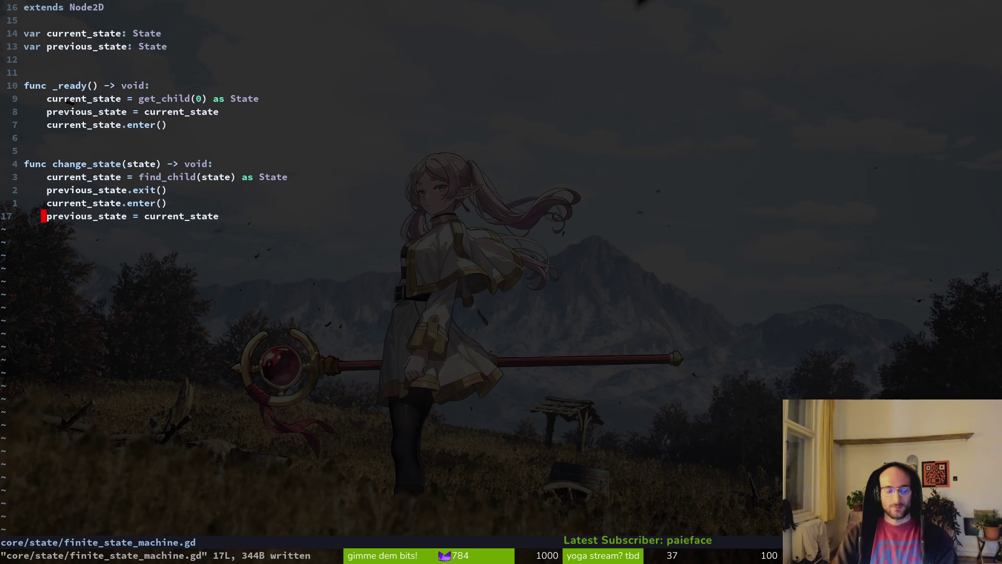
pyautogui.hotkey('alt', 'Tab')
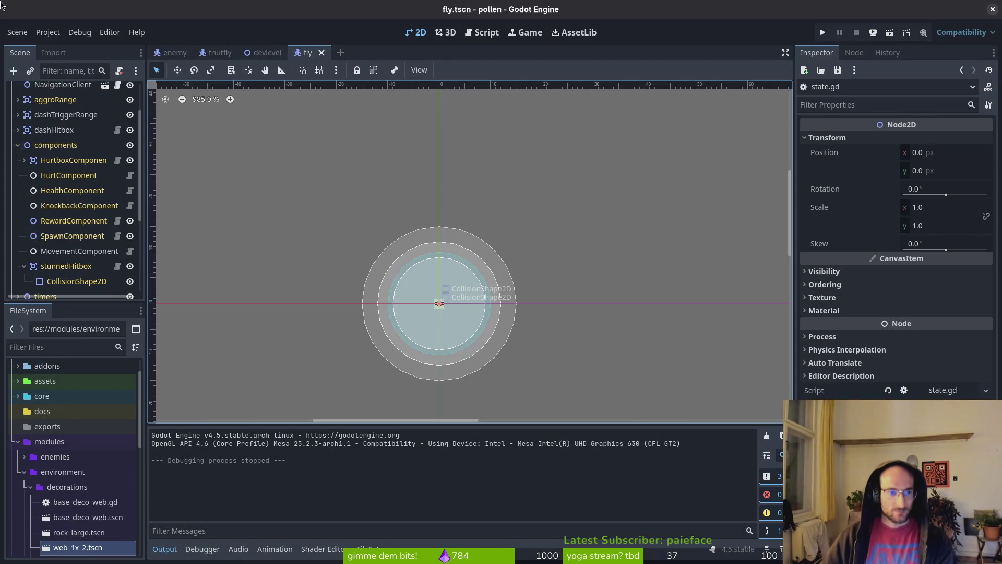
# Step: Close the extra fly scene, browse the HurtboxComponent and components nodes, then switch to the enemy scene
pyautogui.middleClick(214, 55)
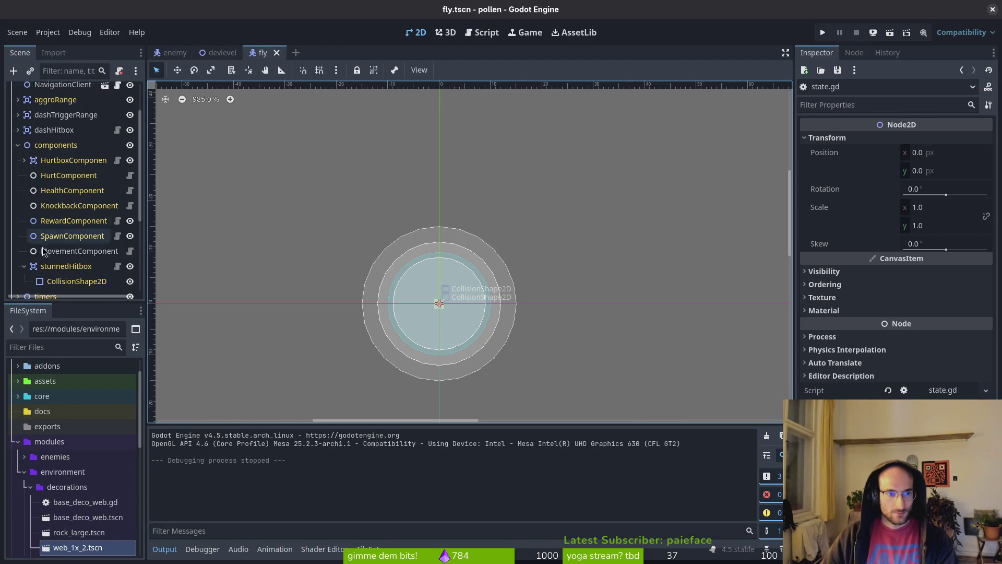
pyautogui.click(24, 267)
pyautogui.click(24, 159)
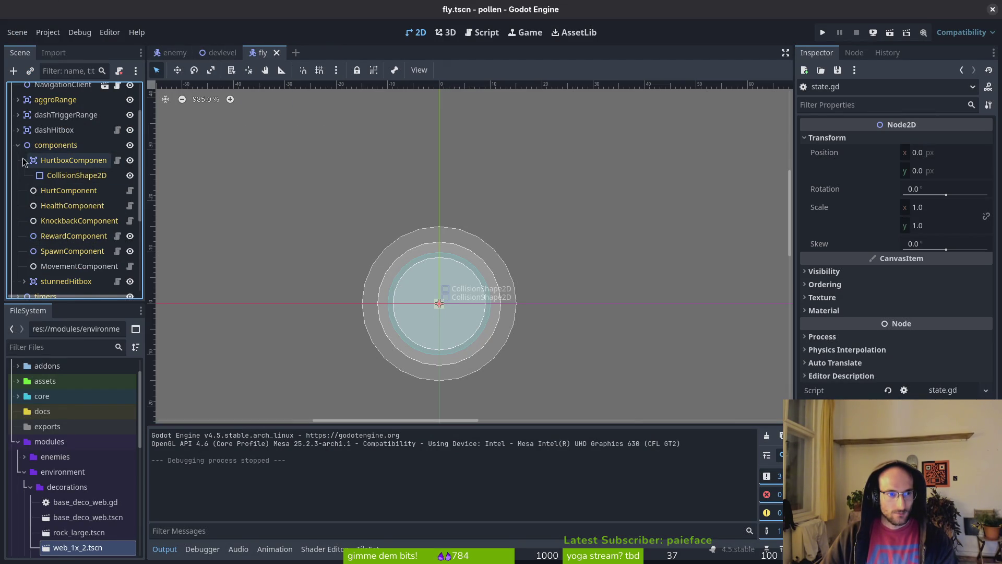
pyautogui.click(18, 145)
pyautogui.click(18, 152)
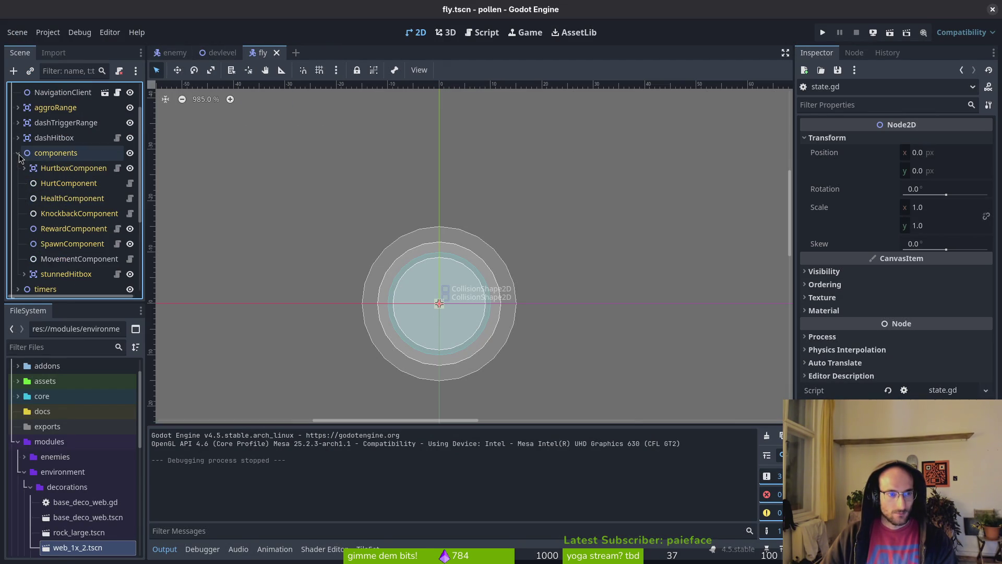
pyautogui.click(20, 151)
pyautogui.scroll(3, 20, 150)
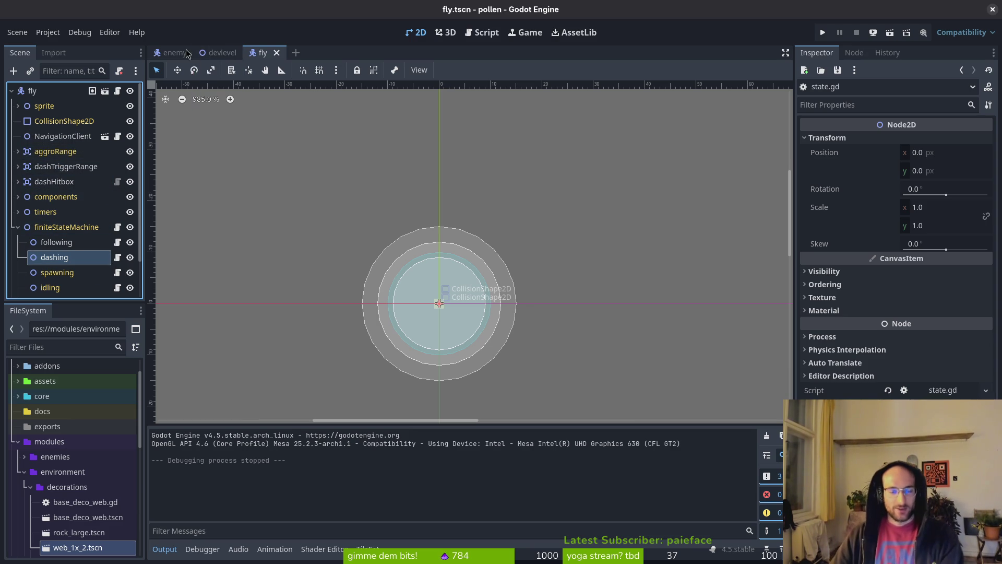
pyautogui.click(172, 53)
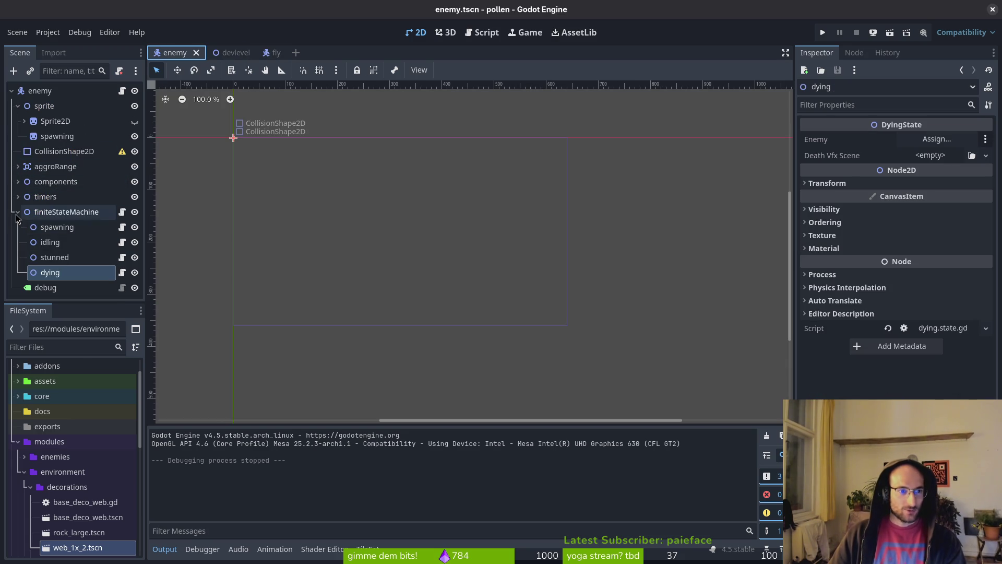
# Step: Add a Node2D child named 'areas' under the enemy root node
pyautogui.click(18, 211)
pyautogui.click(14, 107)
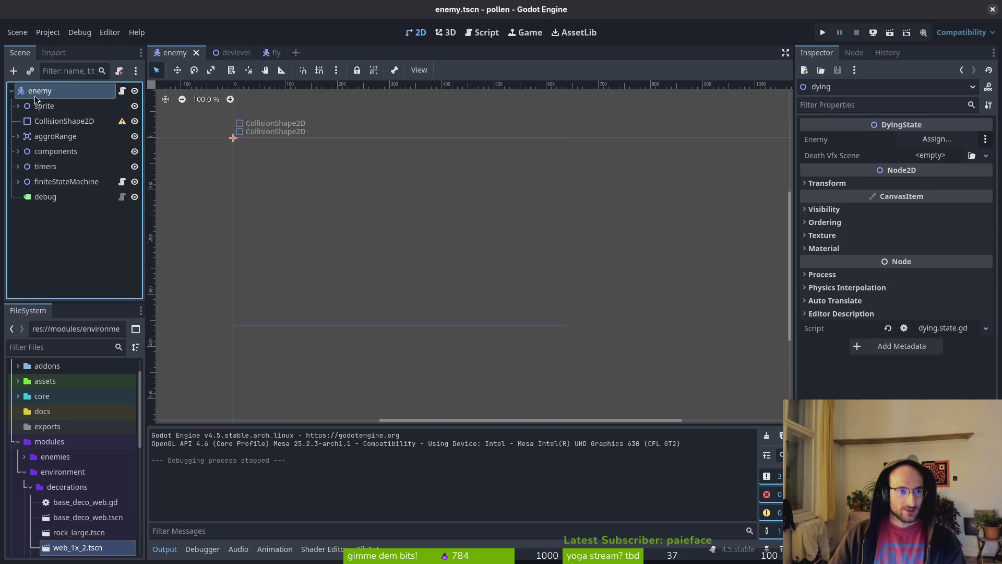
pyautogui.click(67, 91)
pyautogui.hotkey('ctrl', 'a')
pyautogui.write('nod2d')
pyautogui.press('BackSpace')
pyautogui.press('Return')
pyautogui.press('F2')
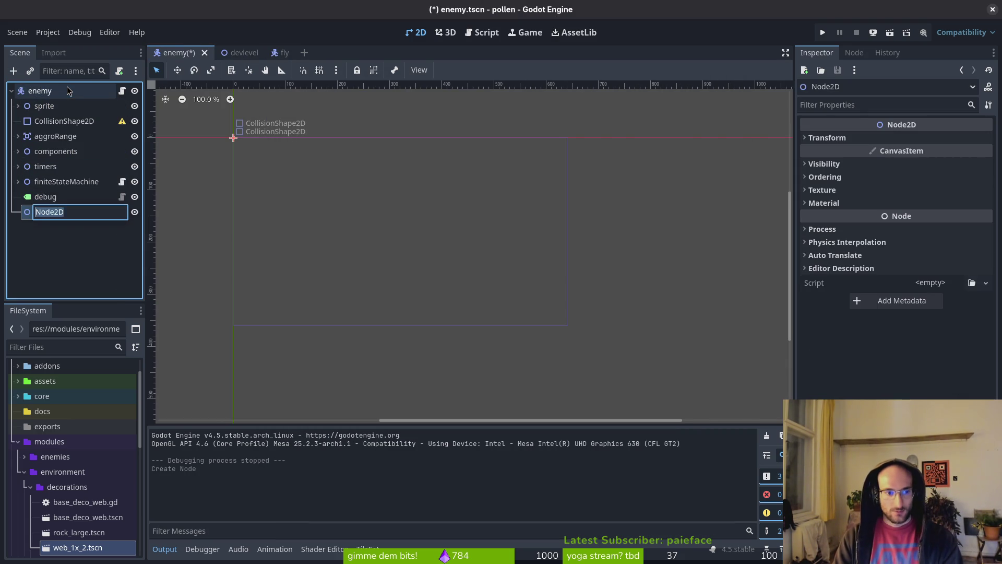
pyautogui.write('areas')
pyautogui.press('Return')
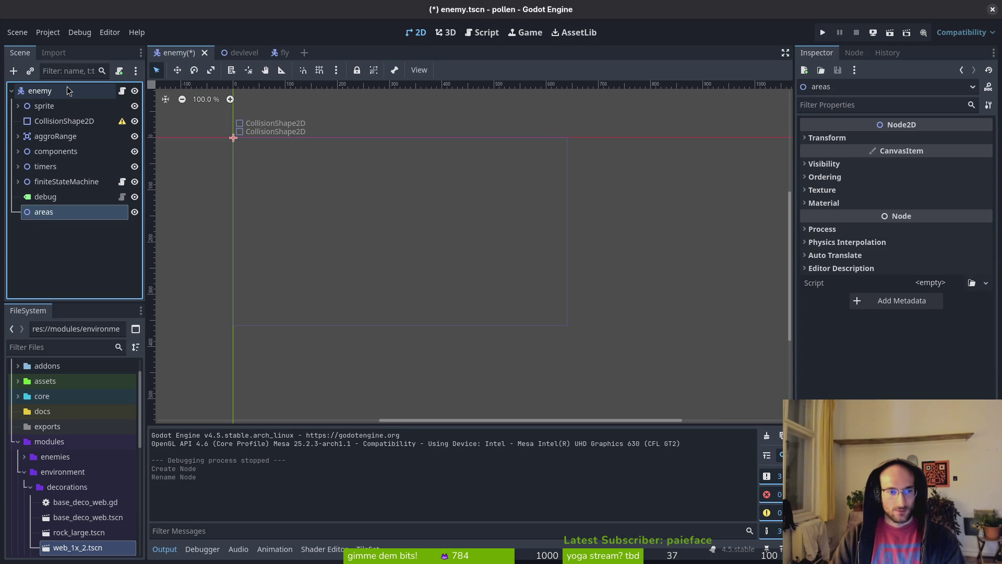
# Step: Move aggroRange under areas, place areas between components and timers, and save the scene
pyautogui.moveTo(55, 136)
pyautogui.mouseDown()
pyautogui.moveTo(79, 215)
pyautogui.moveTo(50, 212)
pyautogui.mouseUp()
pyautogui.moveTo(32, 201)
pyautogui.mouseDown()
pyautogui.moveTo(72, 148)
pyautogui.moveTo(63, 146)
pyautogui.mouseUp()
pyautogui.hotkey('ctrl', 's')
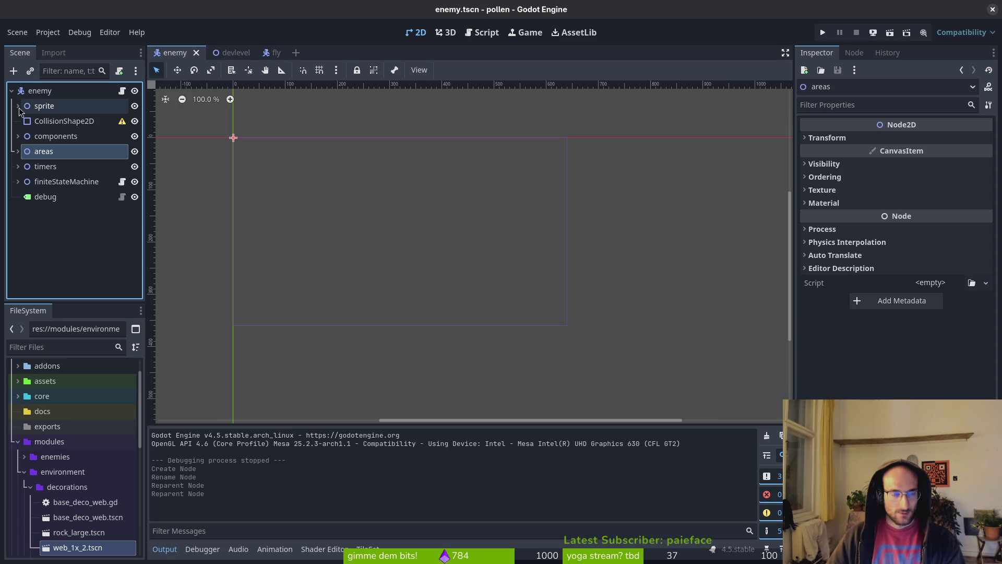
# Step: Quick-open player.tscn via the resource search
pyautogui.scroll(3, 255, 155)
pyautogui.scroll(20, 387, 273)
pyautogui.hotkey('shift', 'alt', 'o')
pyautogui.write('player')
pyautogui.press('Return')
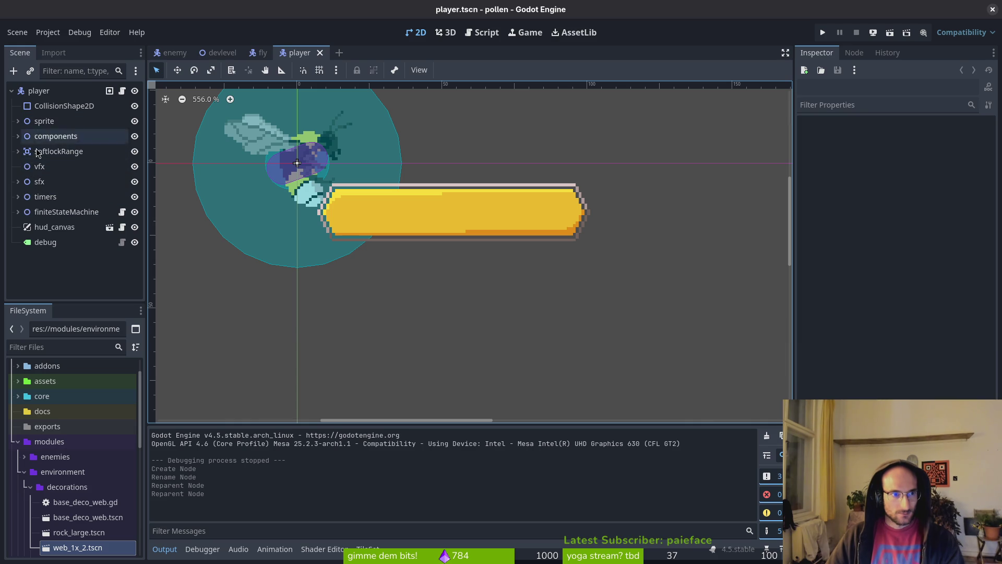
# Step: Delete the vfx node from the player scene
pyautogui.click(35, 168)
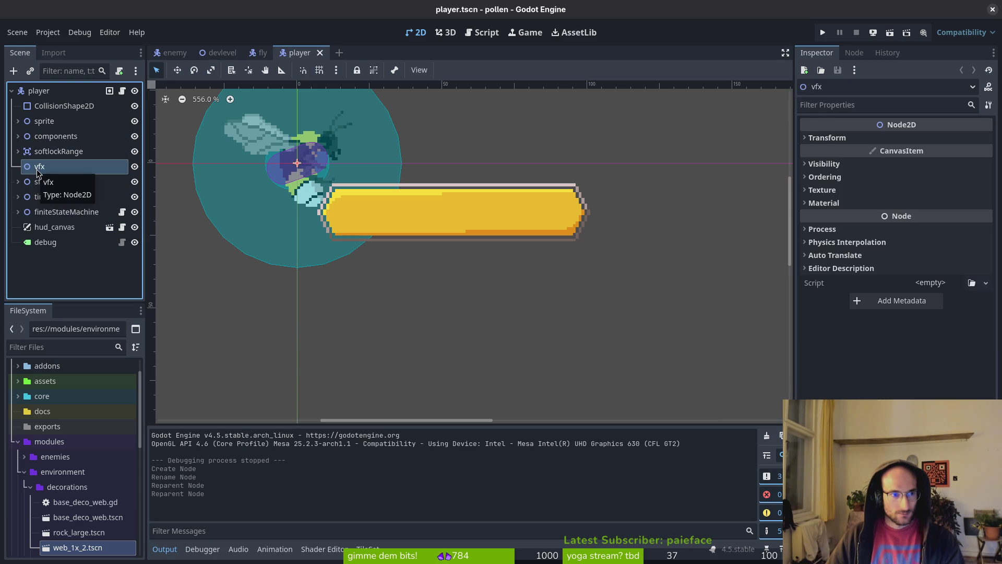
pyautogui.press('Delete')
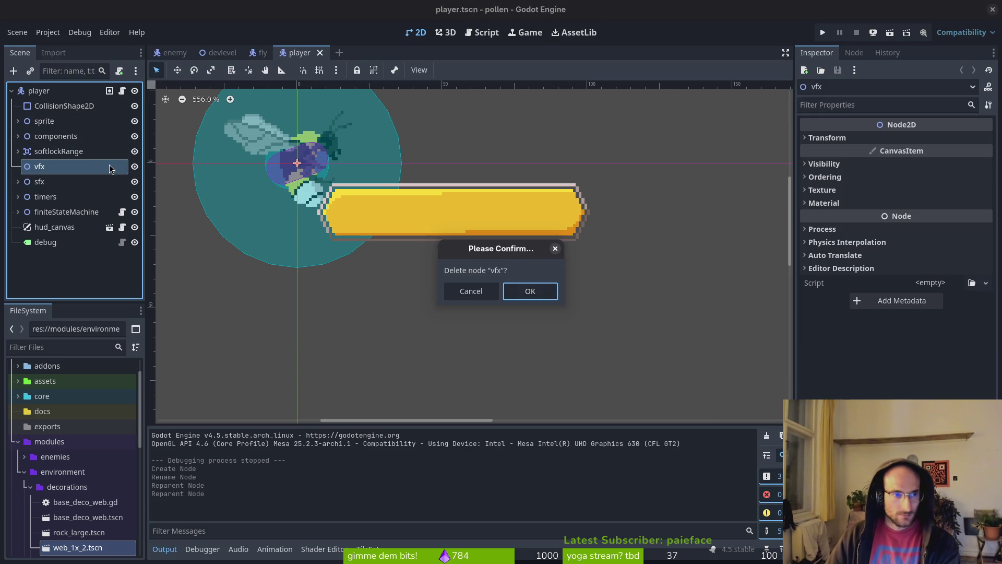
pyautogui.press('Return')
# Step: Inspect the softlockRange, components and sprite nodes in the player's Scene tree
pyautogui.click(47, 152)
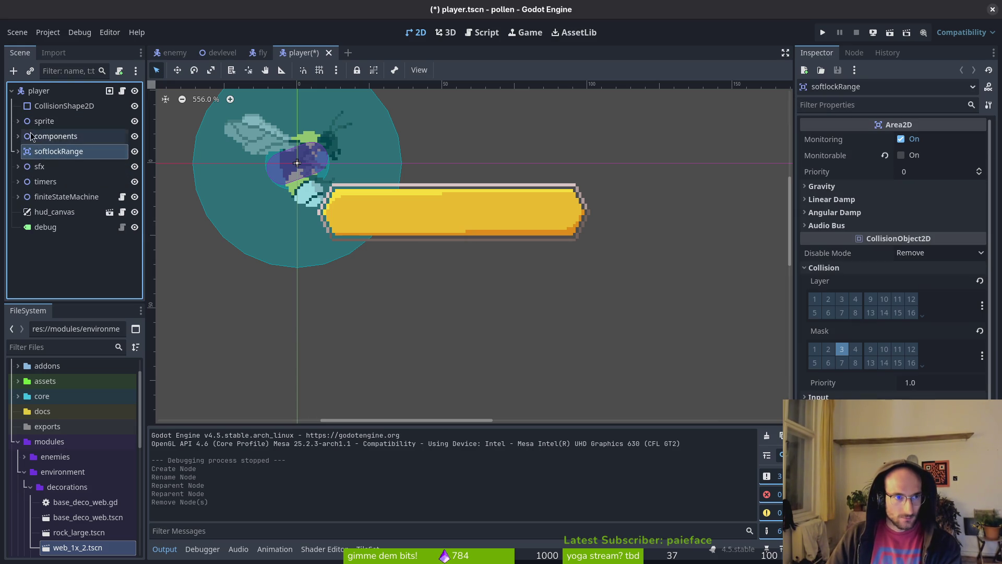
pyautogui.click(18, 137)
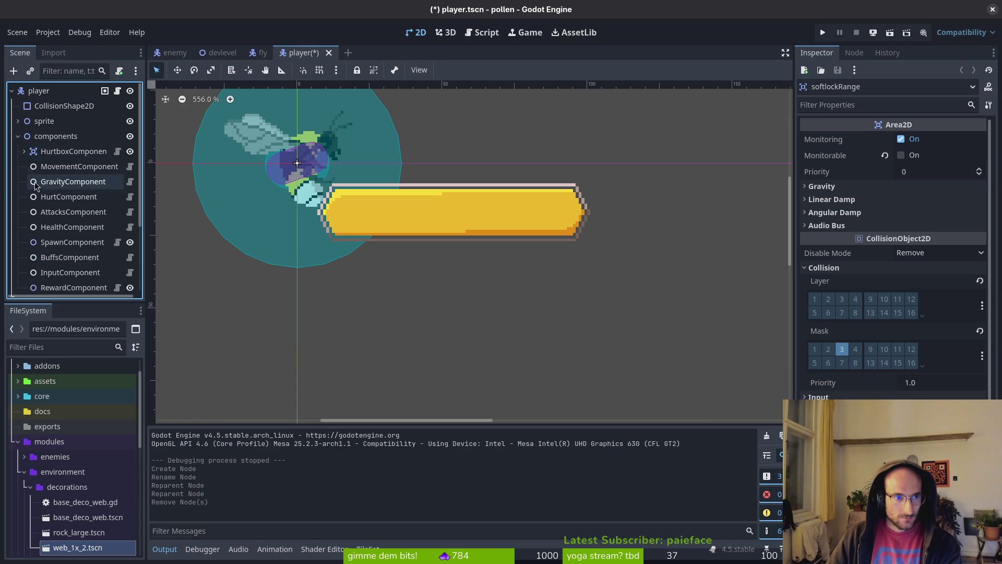
pyautogui.scroll(-3, 38, 218)
pyautogui.scroll(3, 38, 218)
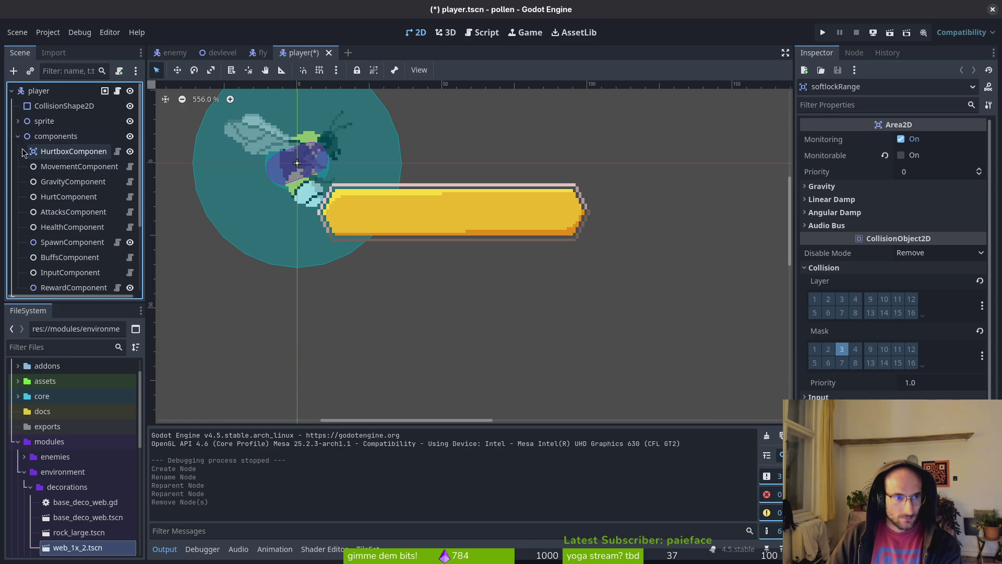
pyautogui.scroll(-3, 27, 159)
pyautogui.scroll(3, 24, 155)
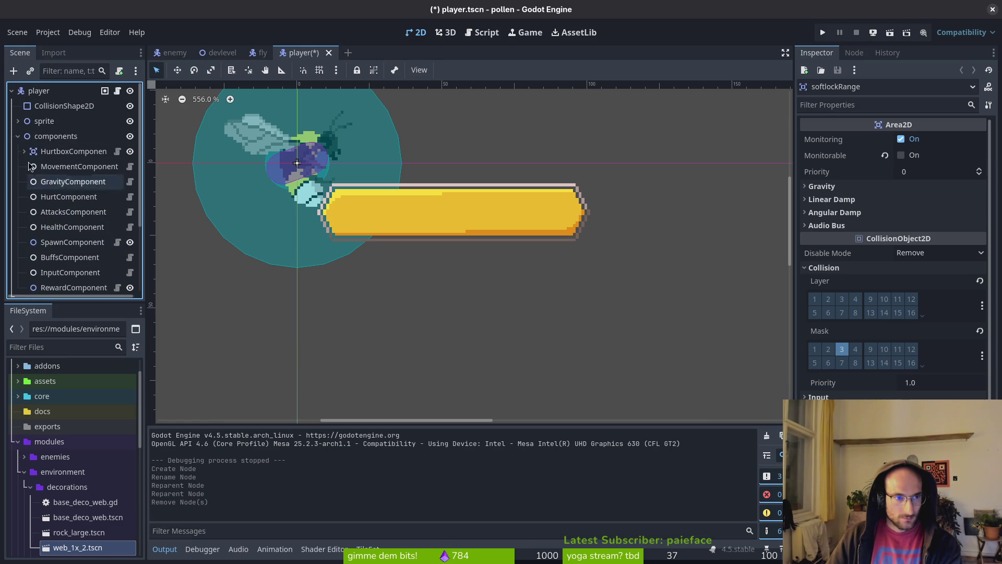
pyautogui.click(17, 136)
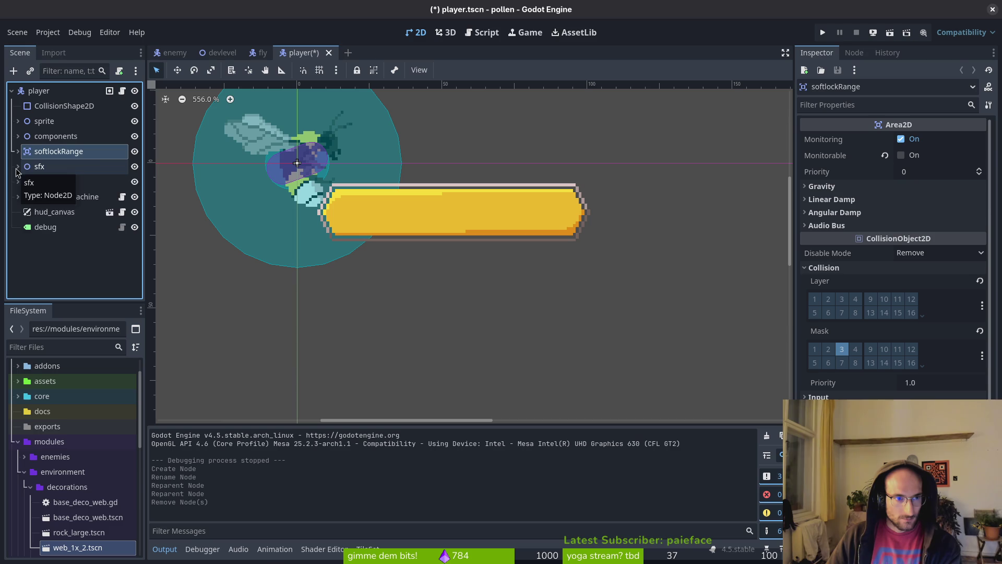
pyautogui.click(18, 137)
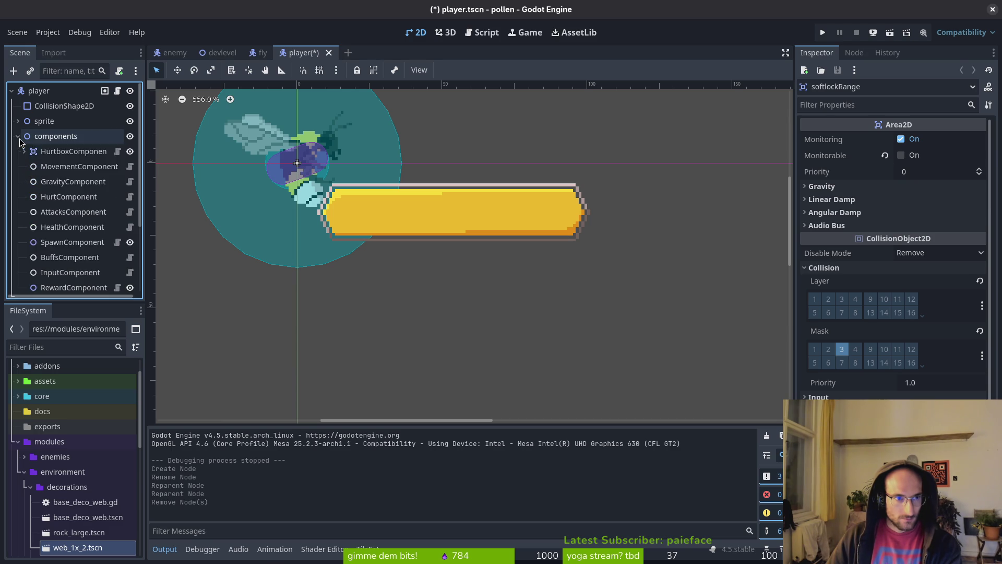
pyautogui.click(19, 137)
pyautogui.click(18, 124)
pyautogui.click(18, 121)
pyautogui.scroll(4, 205, 152)
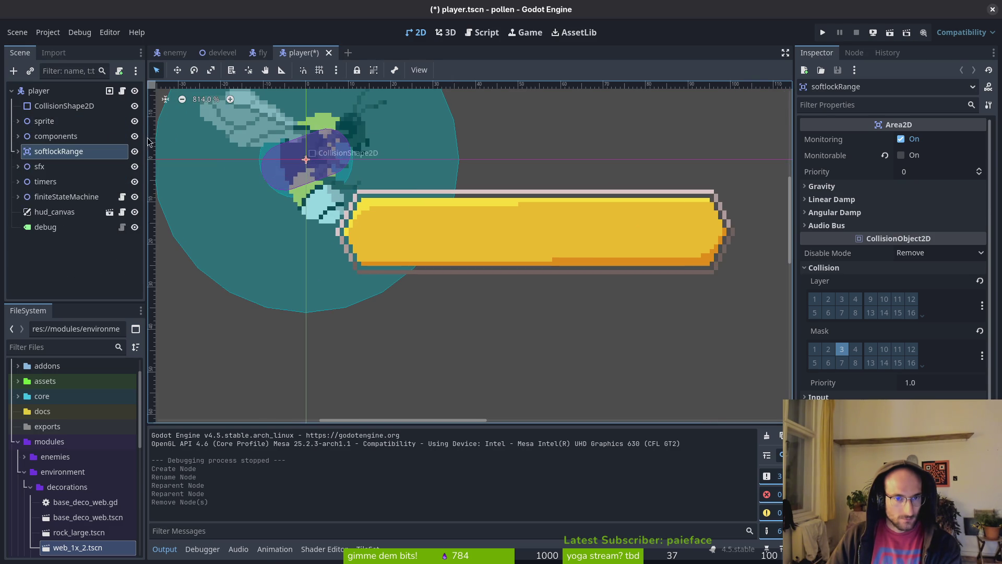
# Step: Drag CollisionShape2D above sprite so it becomes the player's first child
pyautogui.moveTo(43, 109); pyautogui.dragTo(52, 130)
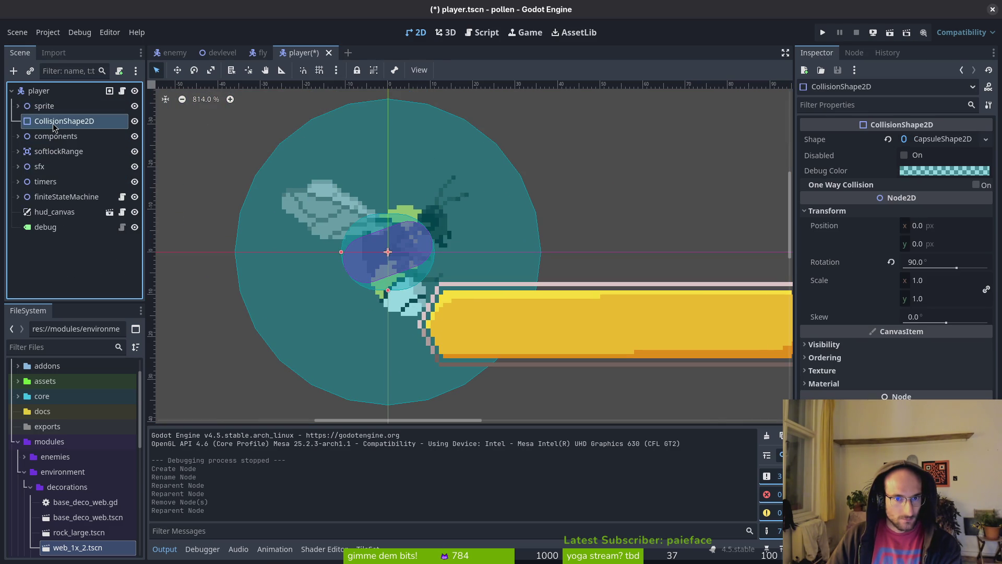
pyautogui.moveTo(57, 105); pyautogui.dragTo(58, 102)
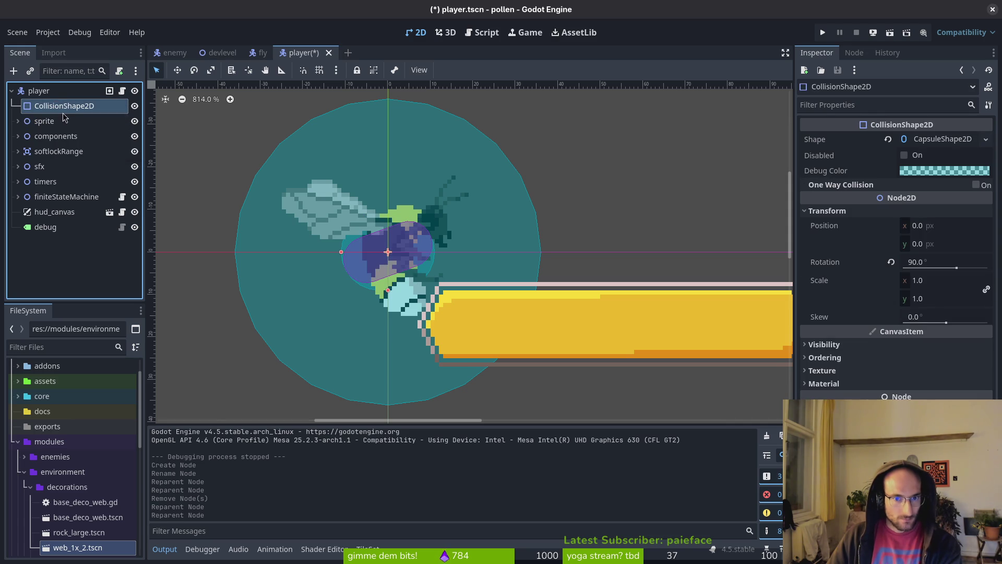
pyautogui.click(197, 143)
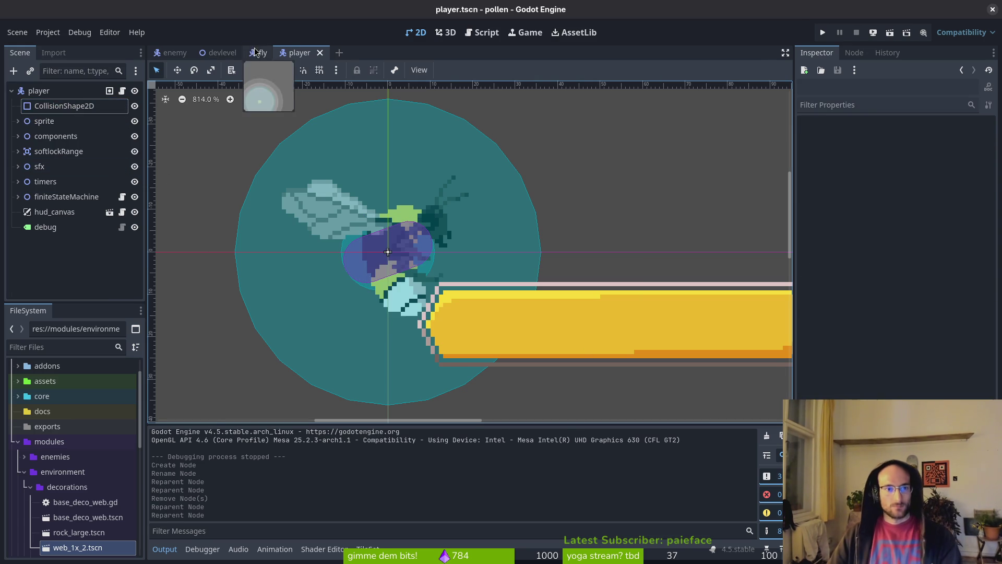
# Step: In the fly scene, move aggroRange#CollisionShape2D under aggroRange and check its CollisionShape2D warning
pyautogui.click(259, 52)
pyautogui.click(77, 123)
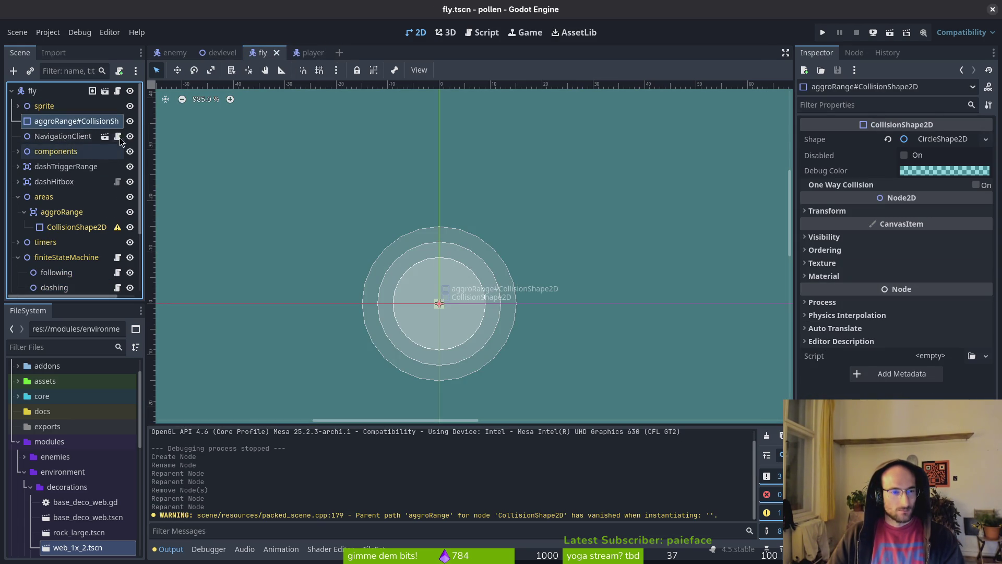
pyautogui.click(173, 52)
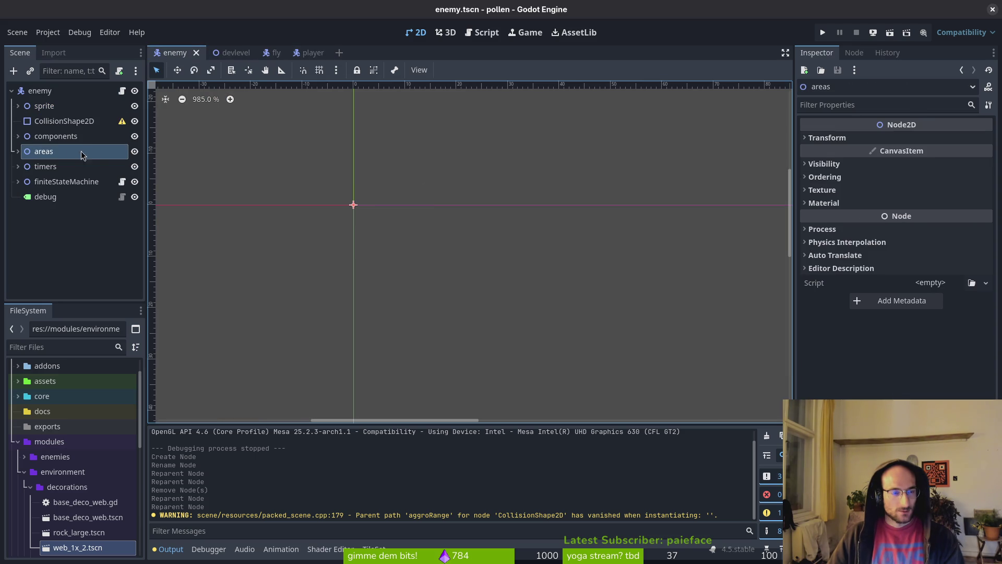
pyautogui.click(277, 53)
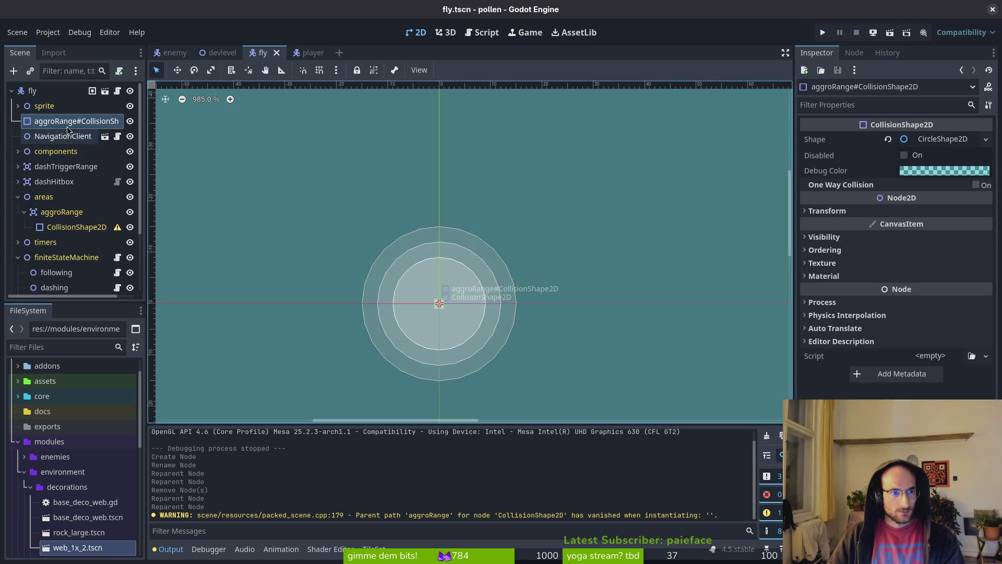
pyautogui.moveTo(66, 128); pyautogui.dragTo(82, 213)
pyautogui.click(76, 226)
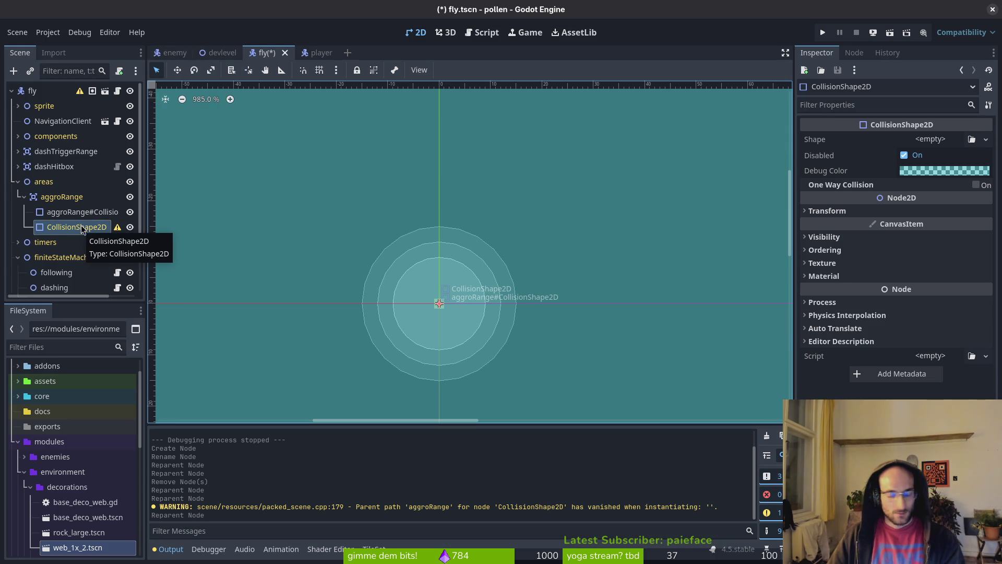
pyautogui.click(118, 227)
pyautogui.press('Escape')
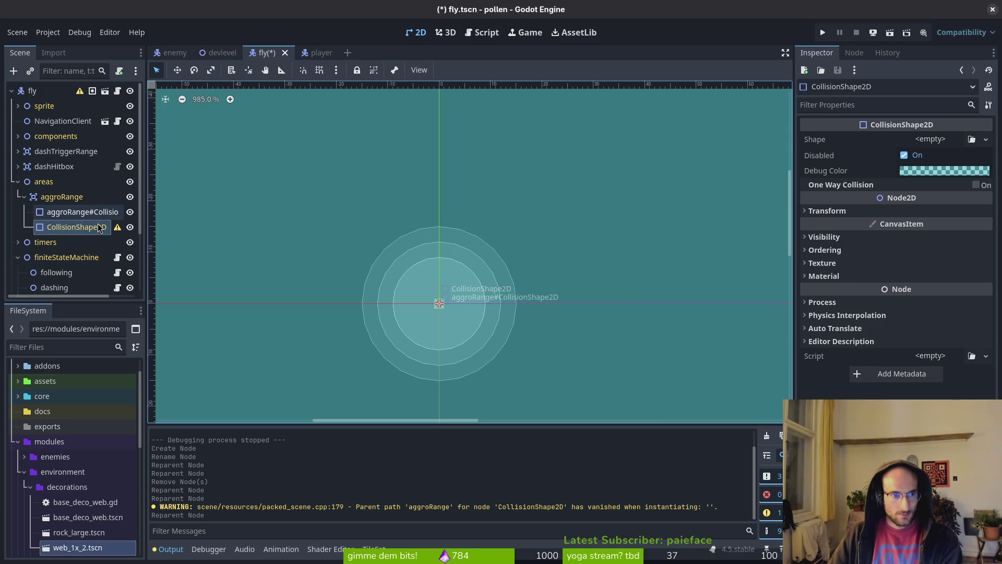
# Step: Compare against the enemy scene's areas/aggroRange CollisionShape2D
pyautogui.click(175, 53)
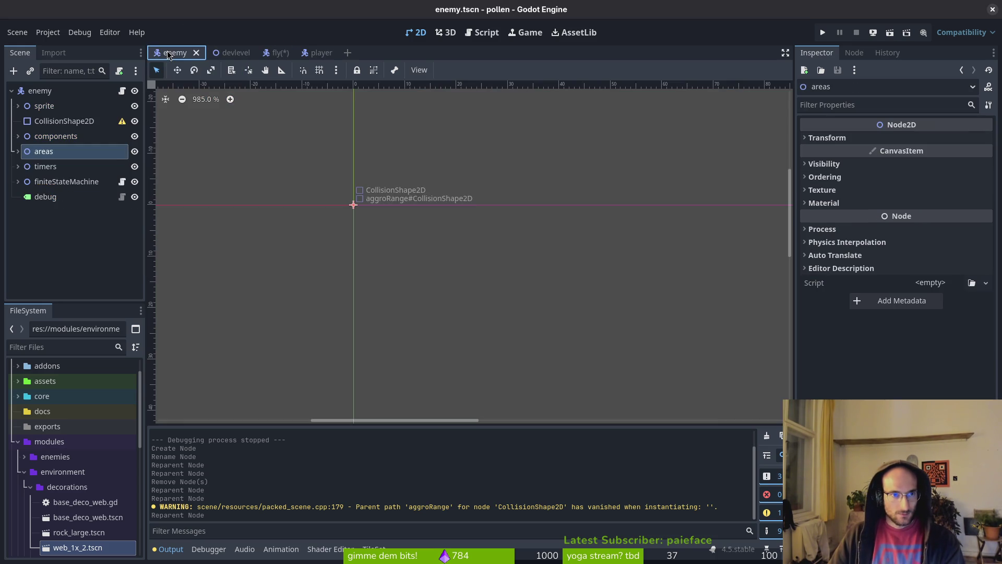
pyautogui.click(18, 137)
pyautogui.click(18, 137)
pyautogui.click(18, 151)
pyautogui.click(24, 167)
pyautogui.click(56, 186)
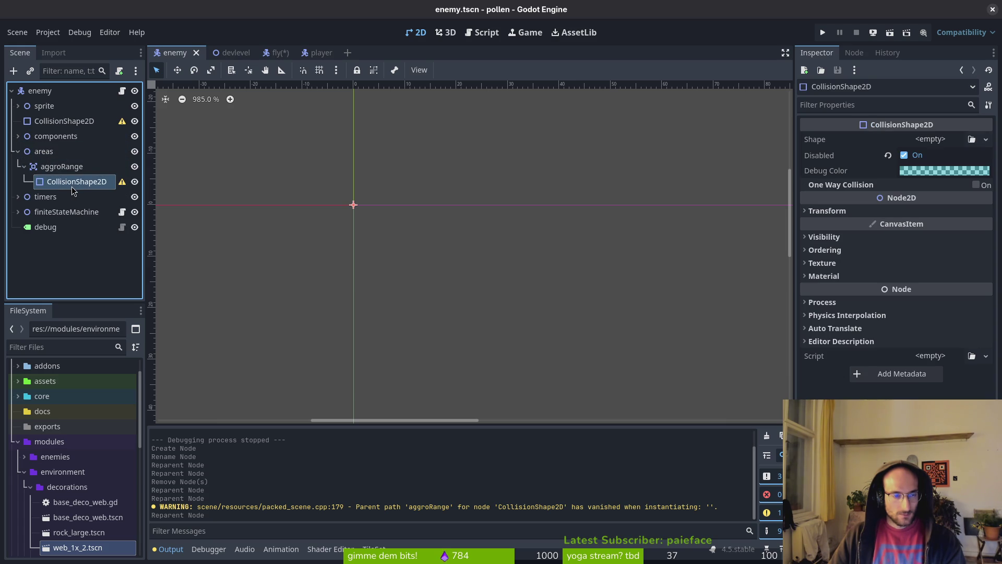
pyautogui.click(276, 52)
# Step: Give the fly's aggroRange CollisionShape2D a New CircleShape2D shape
pyautogui.click(73, 212)
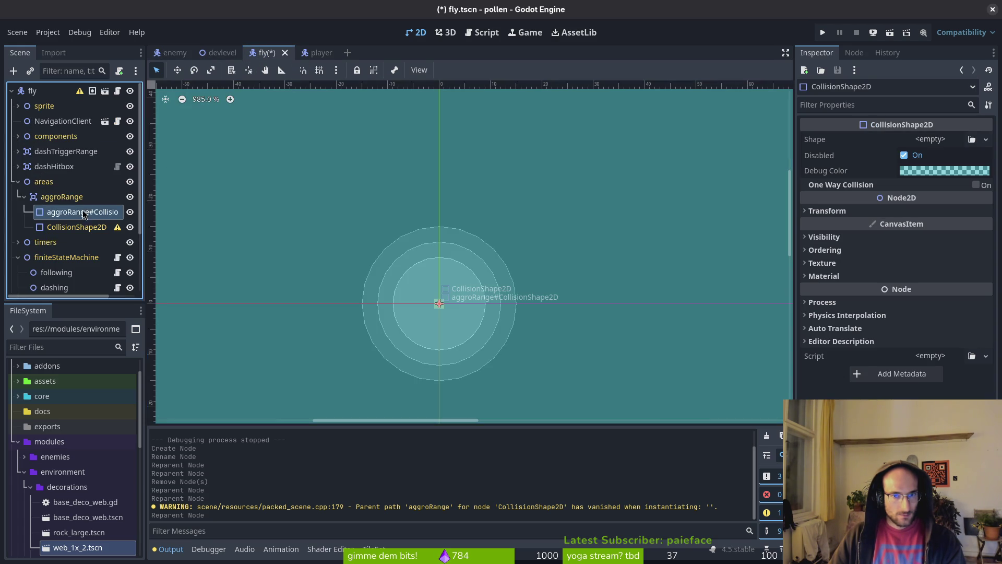
pyautogui.rightClick(865, 143)
pyautogui.click(882, 148)
pyautogui.click(76, 227)
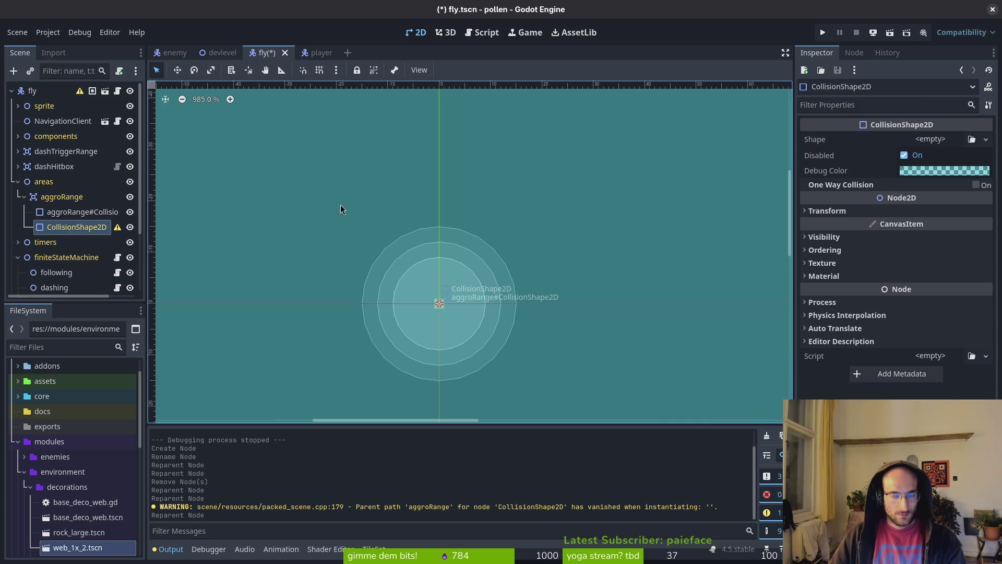
pyautogui.rightClick(883, 147)
pyautogui.click(895, 164)
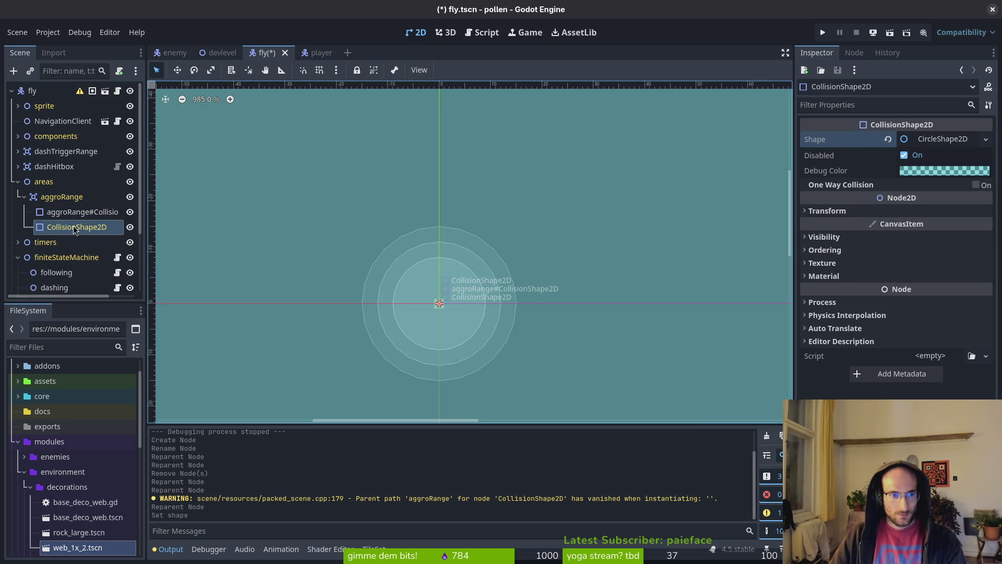
# Step: Delete the duplicate aggroRange#CollisionShape2D node and confirm the removal
pyautogui.click(59, 218)
pyautogui.press('Delete')
pyautogui.press('Return')
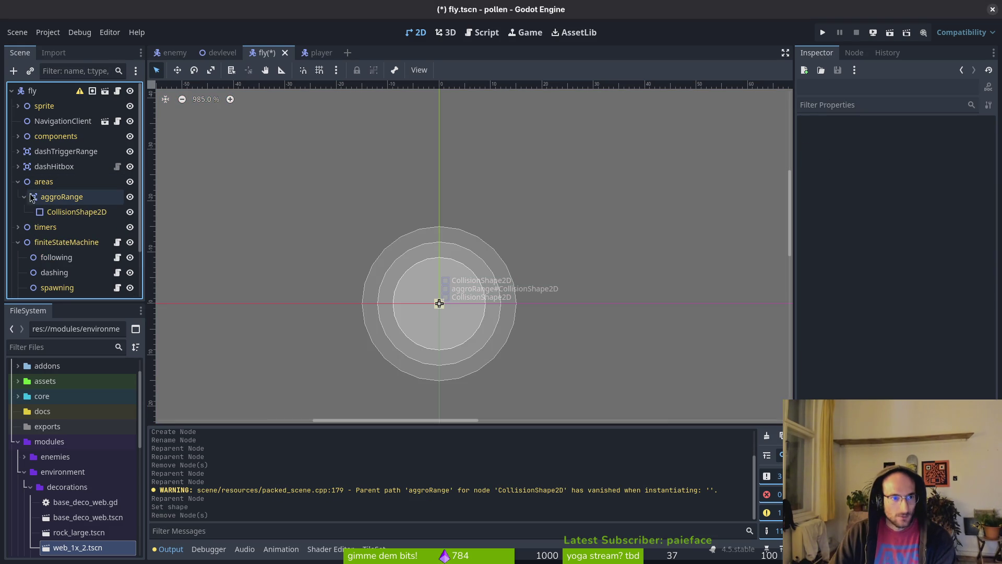
# Step: Save fly.tscn and review its sprite, areas and finiteStateMachine nodes
pyautogui.scroll(-3, 464, 254)
pyautogui.scroll(-6, 465, 255)
pyautogui.hotkey('ctrl', 's')
pyautogui.click(18, 182)
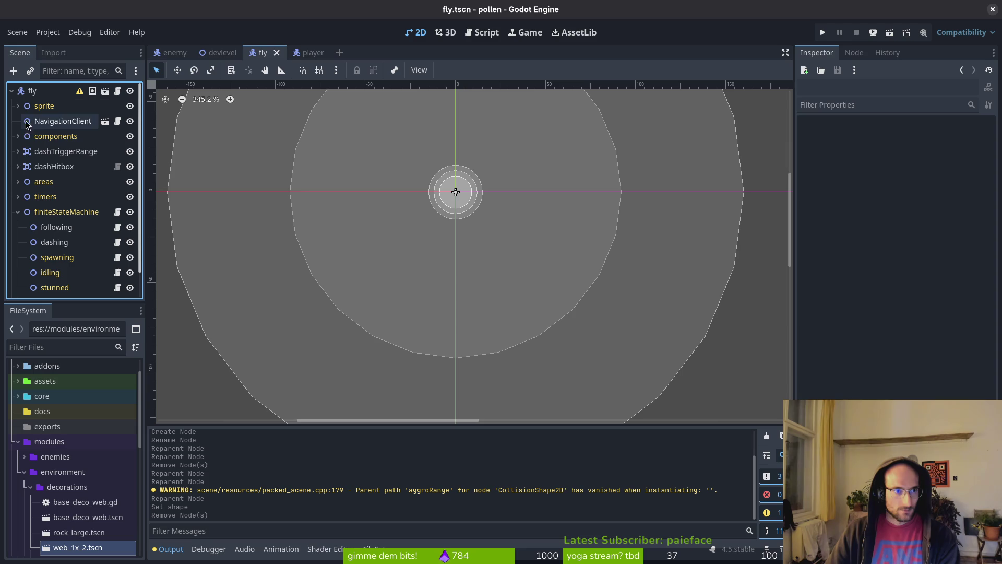
pyautogui.click(18, 106)
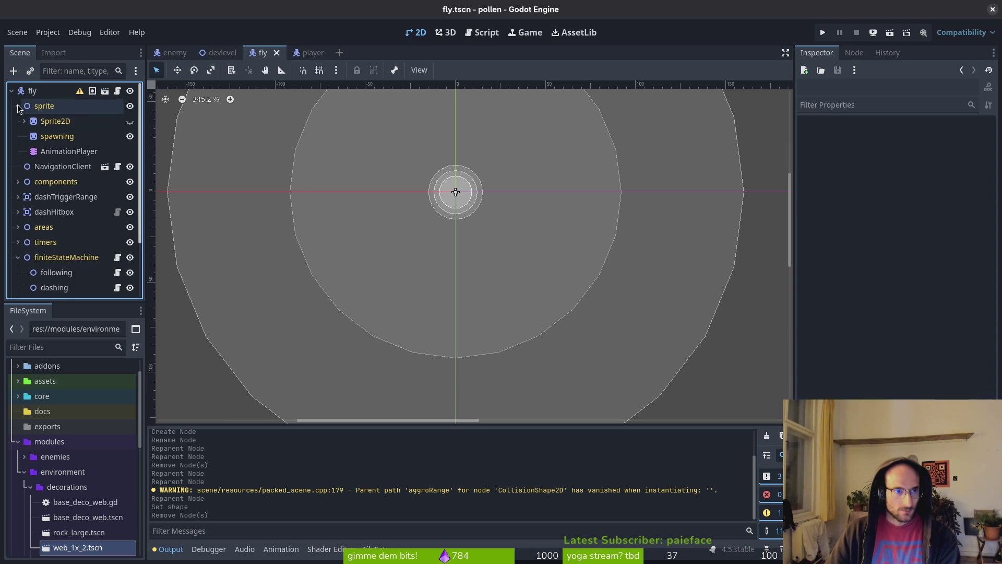
pyautogui.click(18, 106)
pyautogui.click(18, 211)
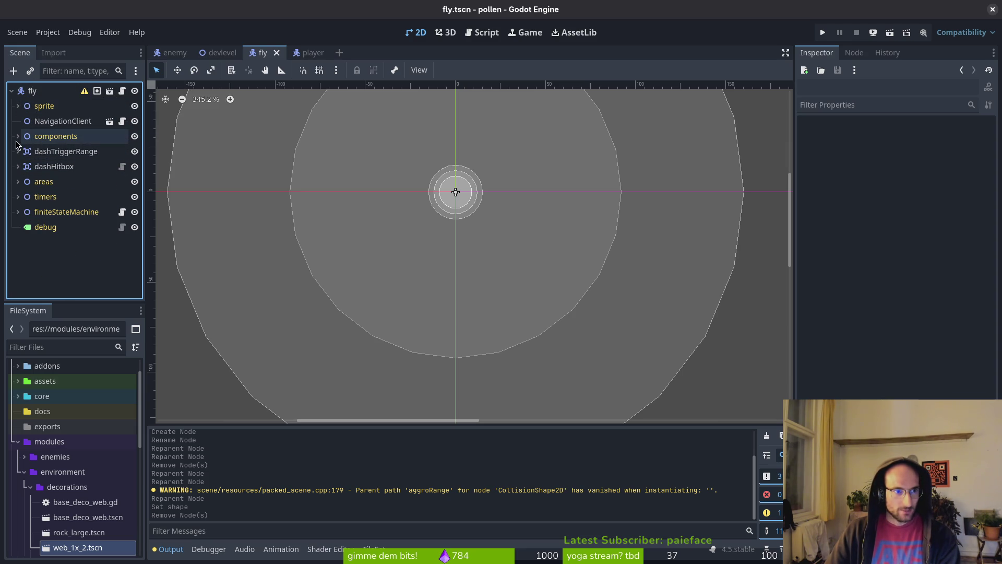
pyautogui.click(19, 106)
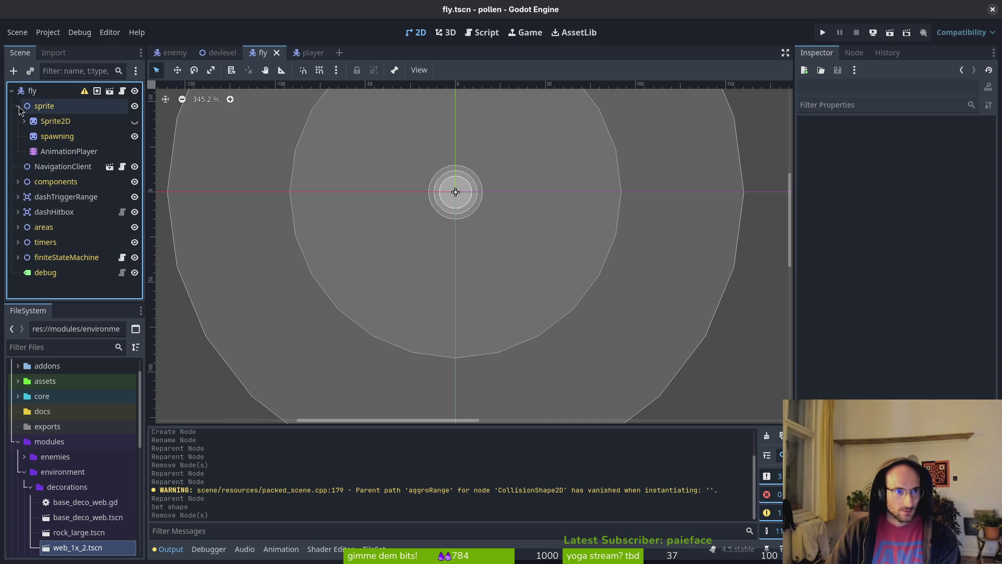
pyautogui.click(18, 107)
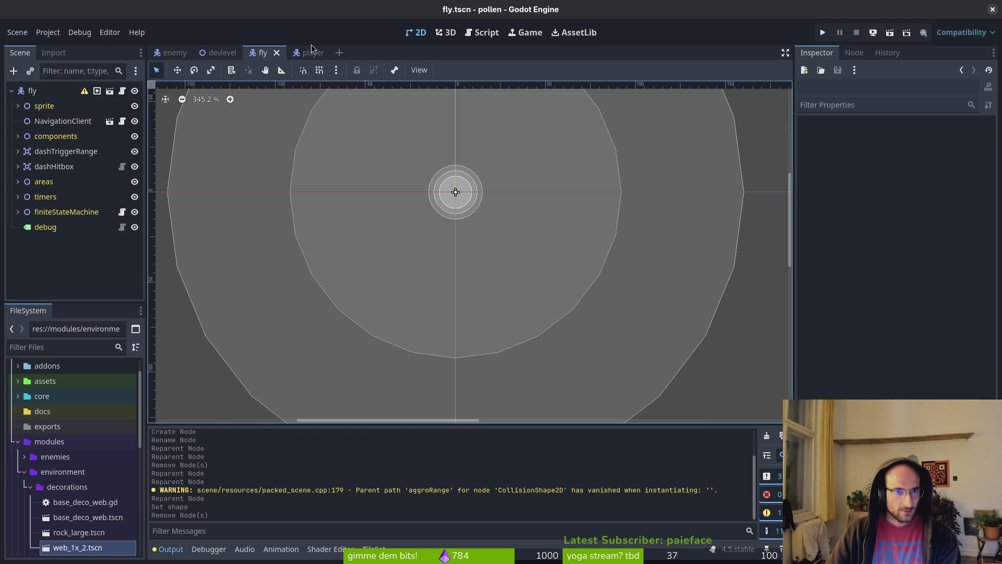
# Step: Inspect the enemy scene's top-level CollisionShape2D and its components and areas
pyautogui.click(175, 53)
pyautogui.click(36, 123)
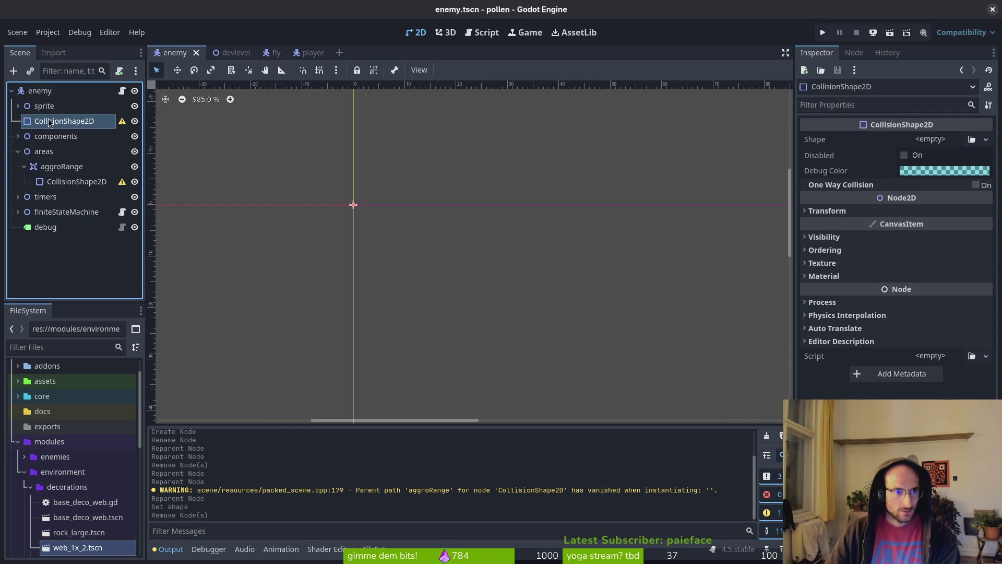
pyautogui.click(18, 136)
pyautogui.click(18, 136)
pyautogui.click(18, 152)
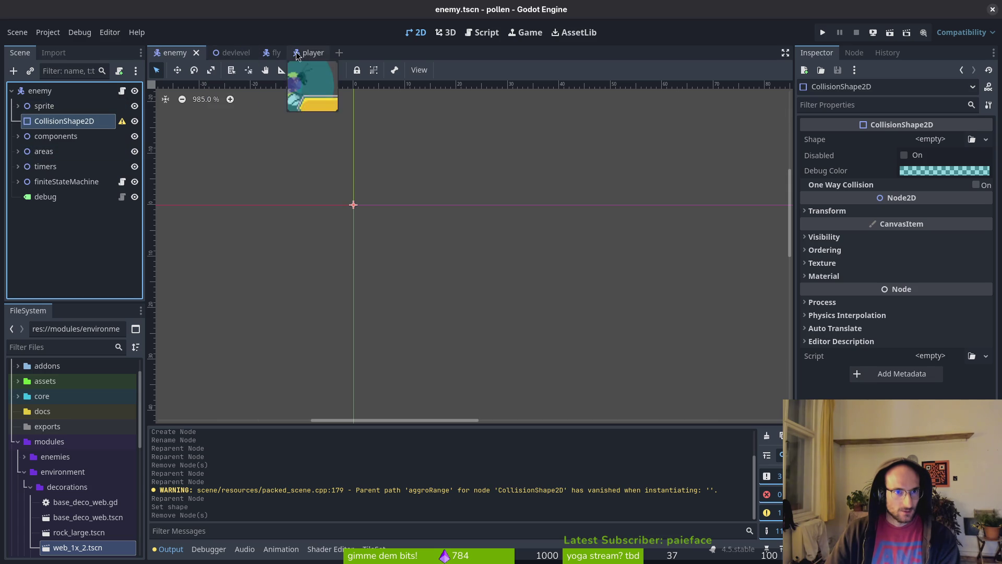
# Step: Back in the fly scene, undo and redo the collision-shape edits, then save again
pyautogui.click(273, 52)
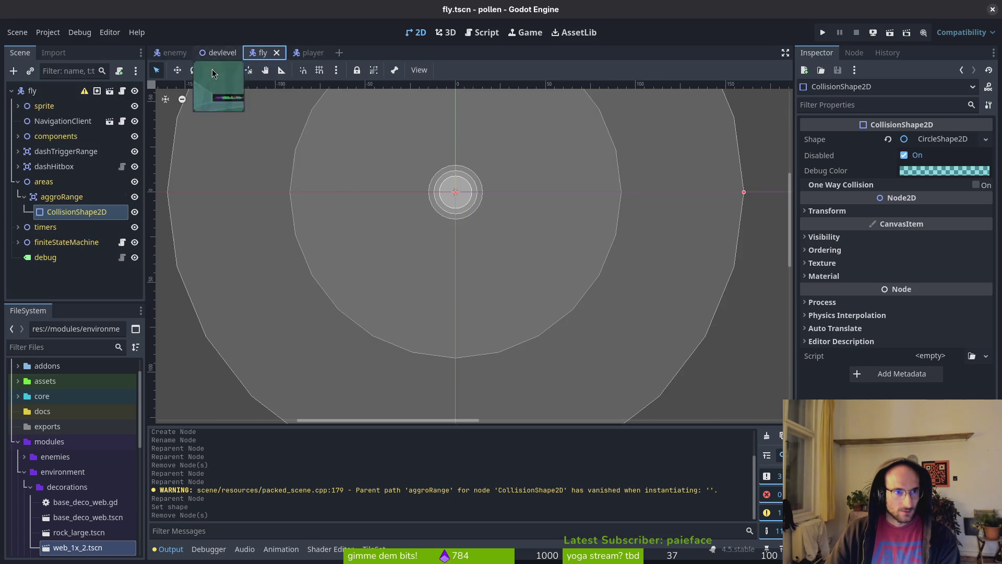
pyautogui.click(19, 182)
pyautogui.click(18, 106)
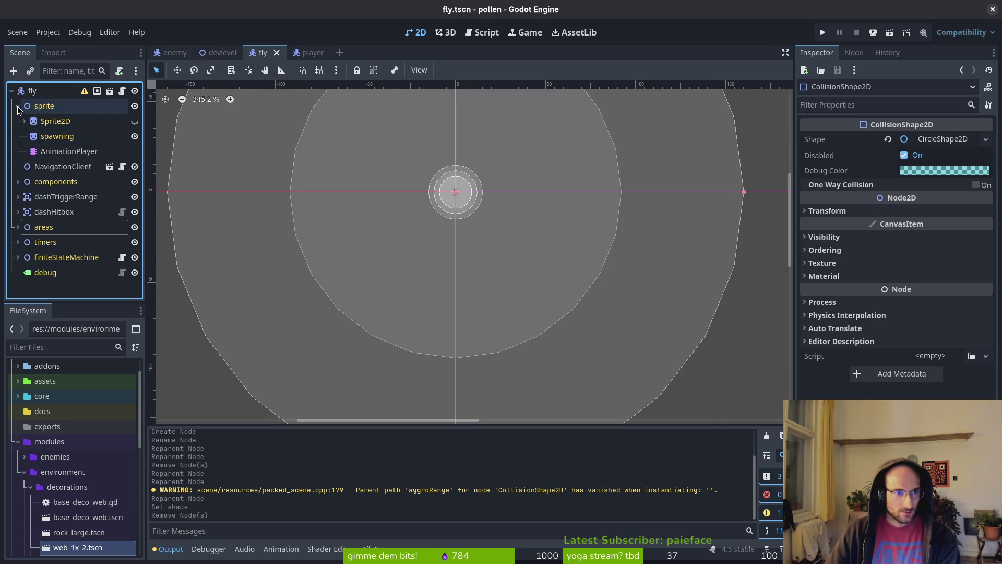
pyautogui.click(18, 107)
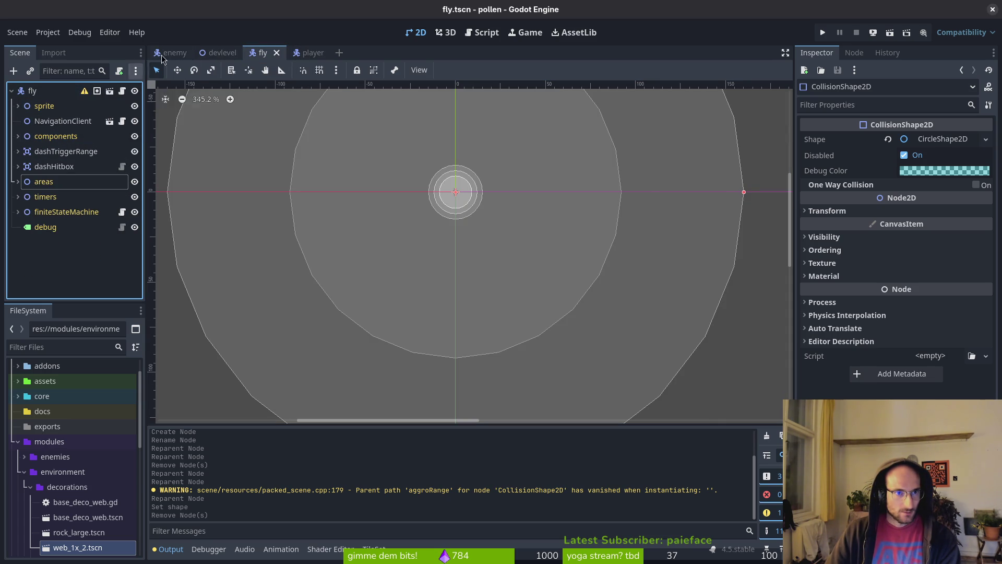
pyautogui.click(180, 54)
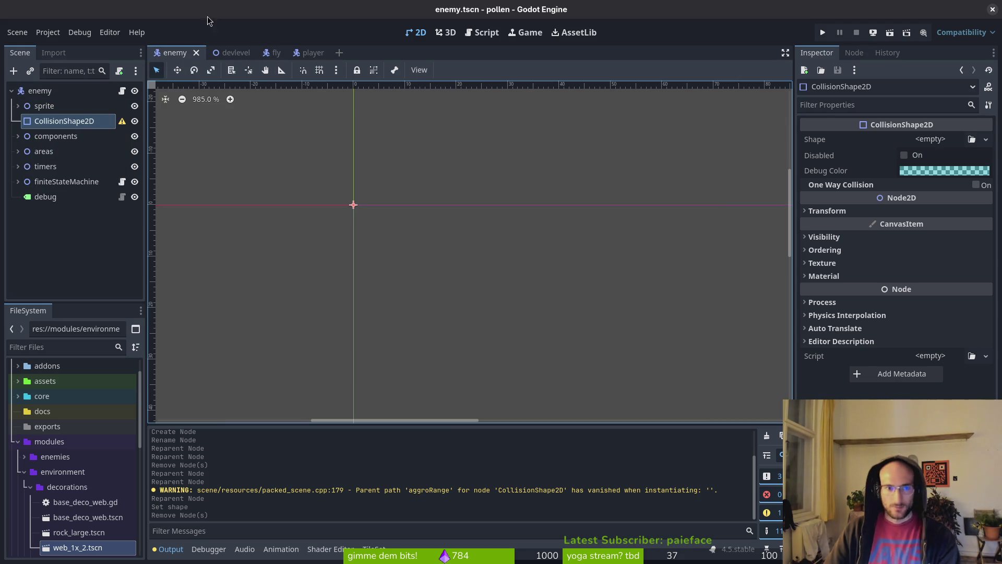
pyautogui.click(275, 54)
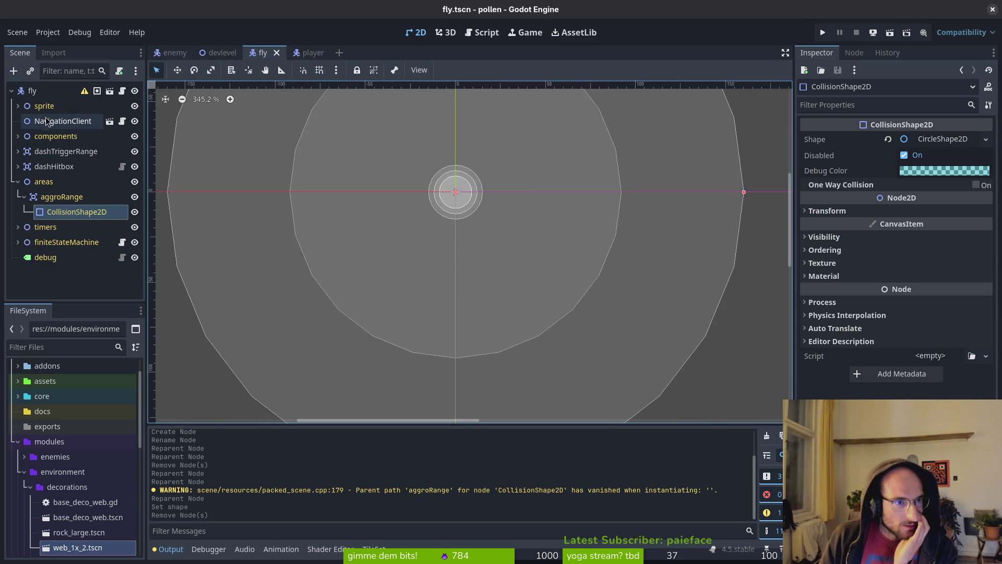
pyautogui.click(18, 182)
pyautogui.click(19, 183)
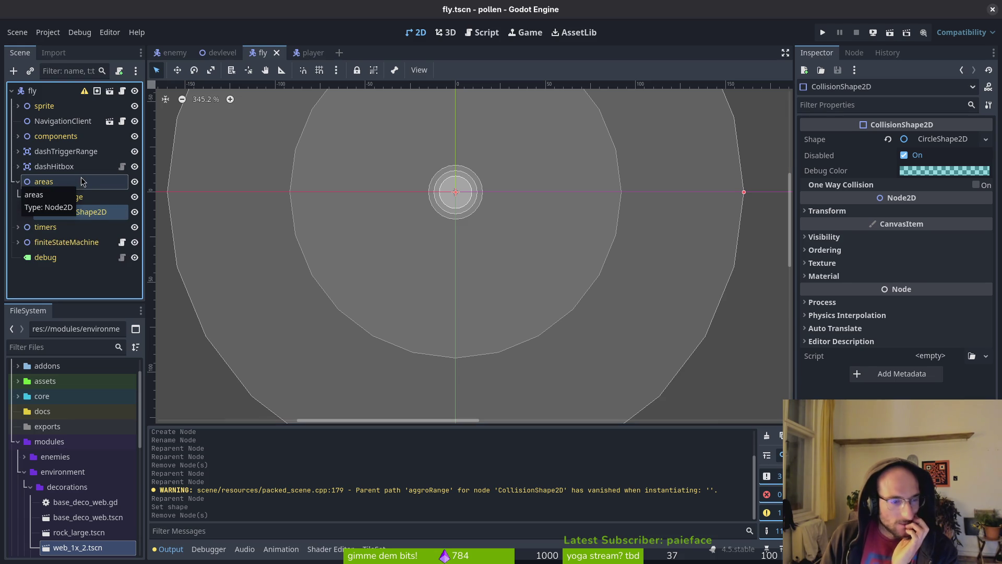
pyautogui.hotkey('ctrl', 'z')
pyautogui.hotkey('ctrl', 'z')
pyautogui.hotkey('ctrl', 'z')
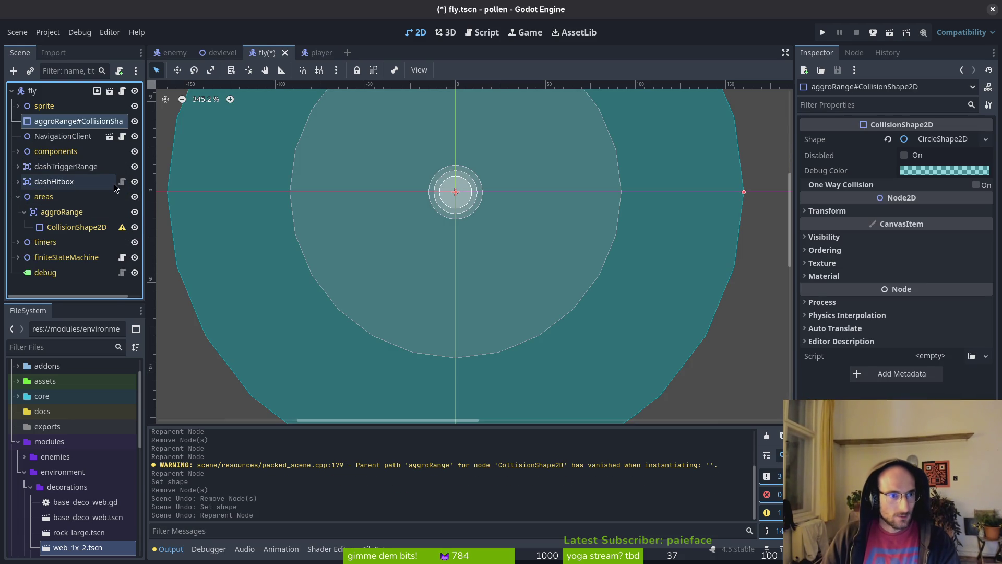
pyautogui.hotkey('ctrl', 'shift', 'z')
pyautogui.hotkey('ctrl', 'shift', 'z')
pyautogui.hotkey('ctrl', 'shift', 'z')
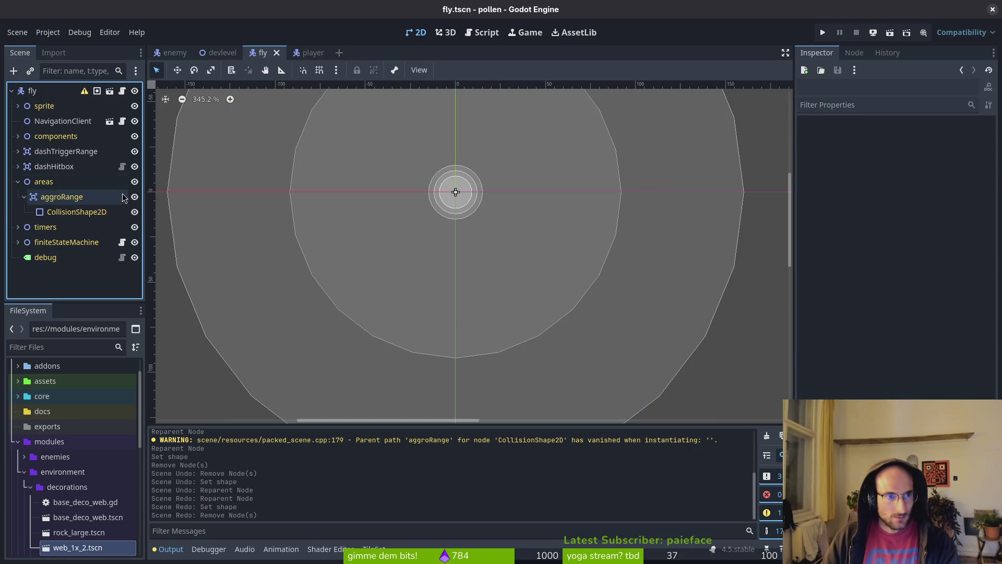
pyautogui.hotkey('ctrl', 's')
# Step: Check the devlevel and enemy scenes, then inspect the fly's top-level CollisionShape2D
pyautogui.click(213, 53)
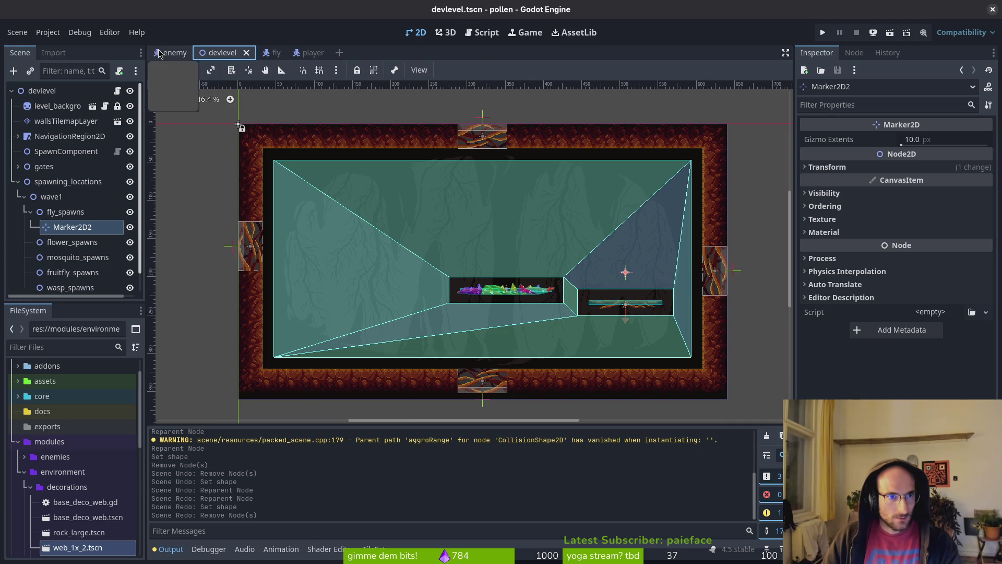
pyautogui.click(173, 53)
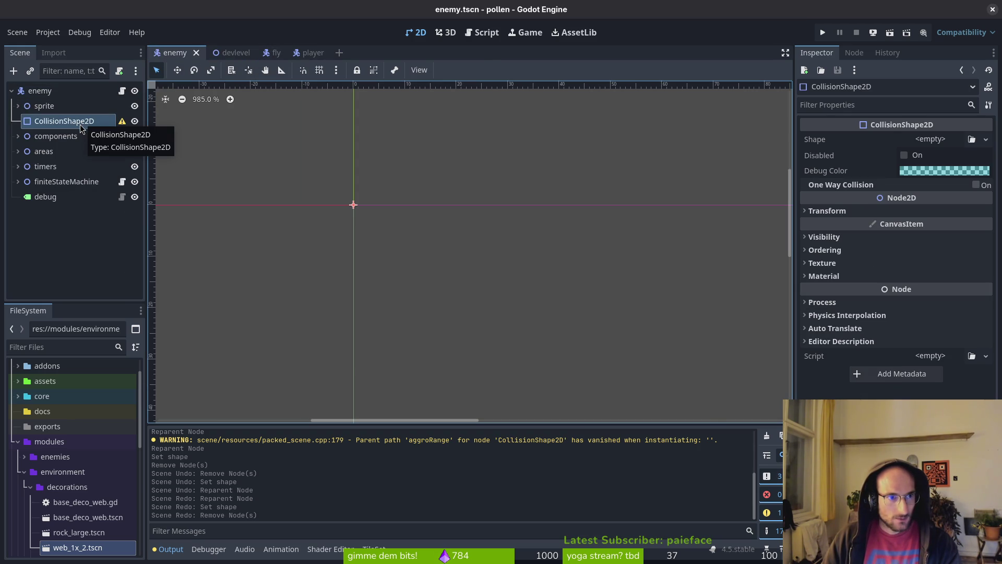
pyautogui.click(276, 52)
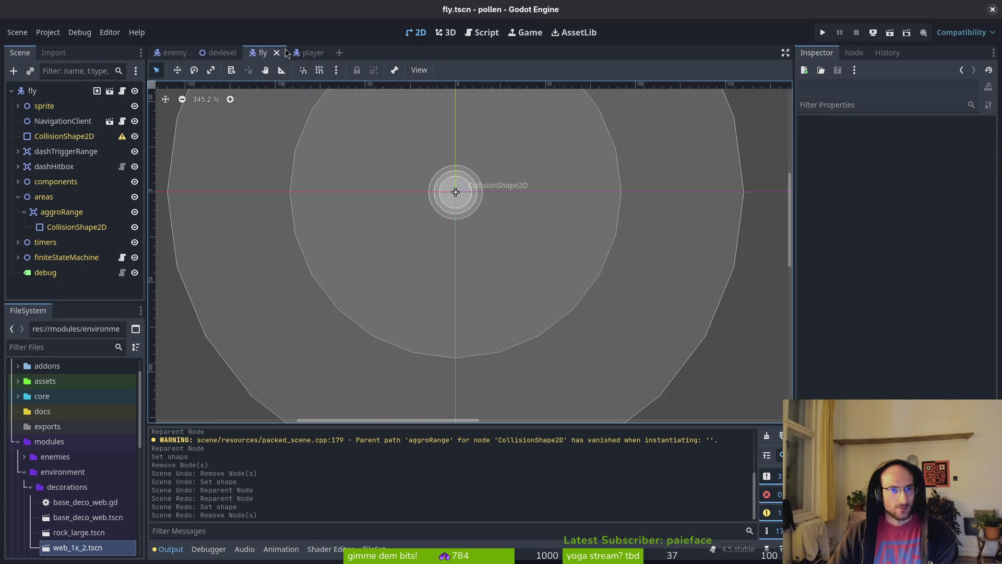
pyautogui.click(65, 135)
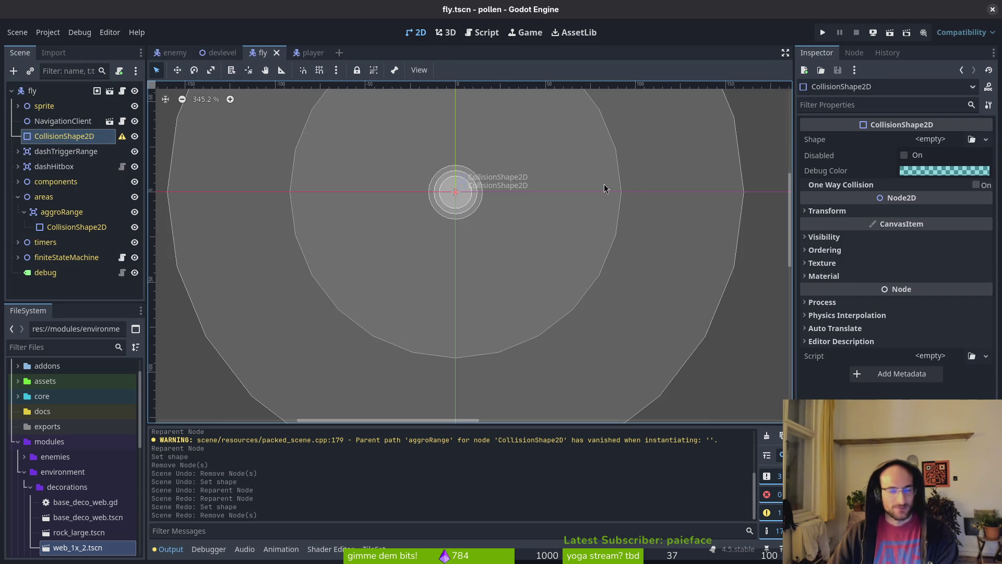
pyautogui.scroll(5, 517, 204)
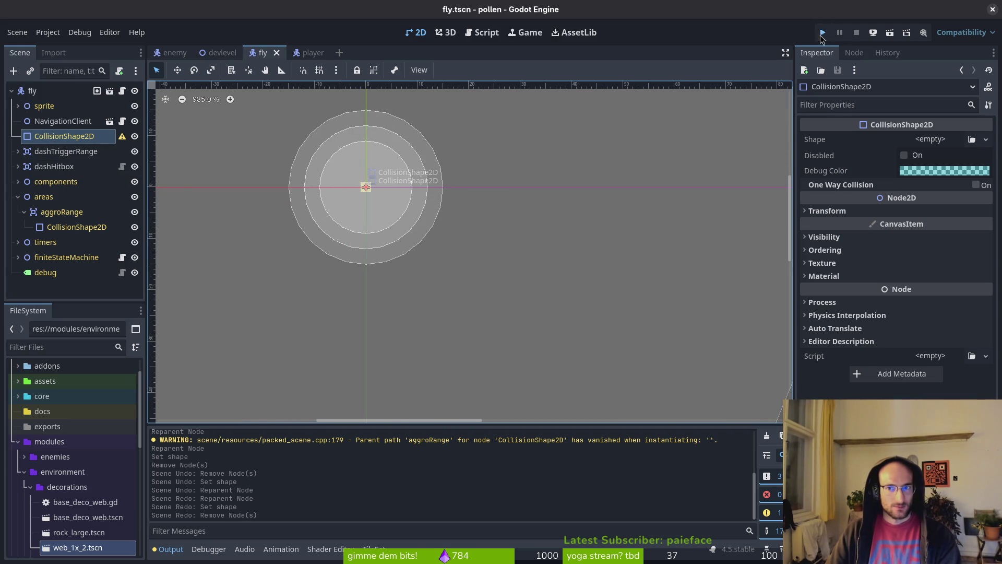
# Step: Run the project to test the changes, then return to the devlevel 2D view
pyautogui.click(822, 33)
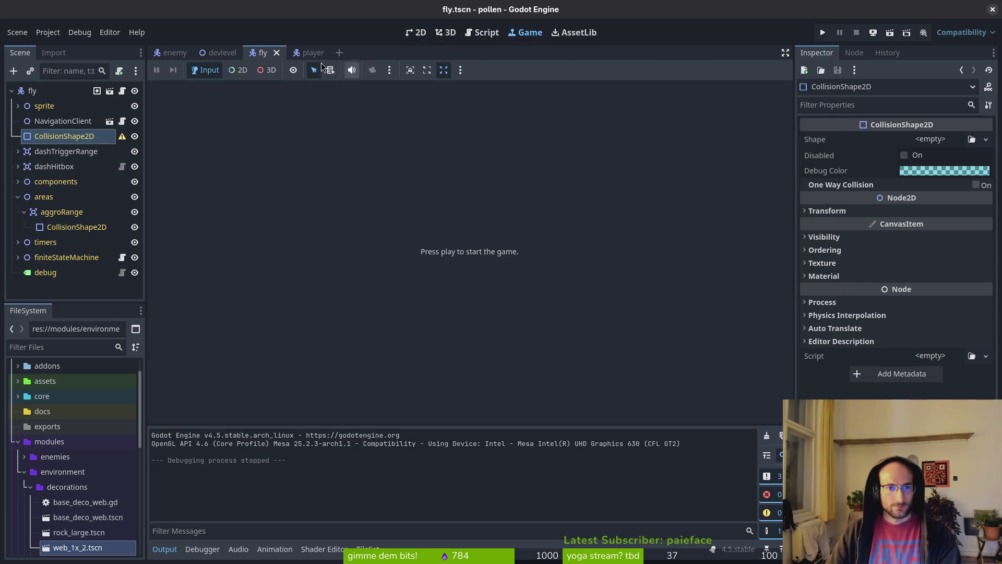
pyautogui.click(217, 52)
pyautogui.click(417, 32)
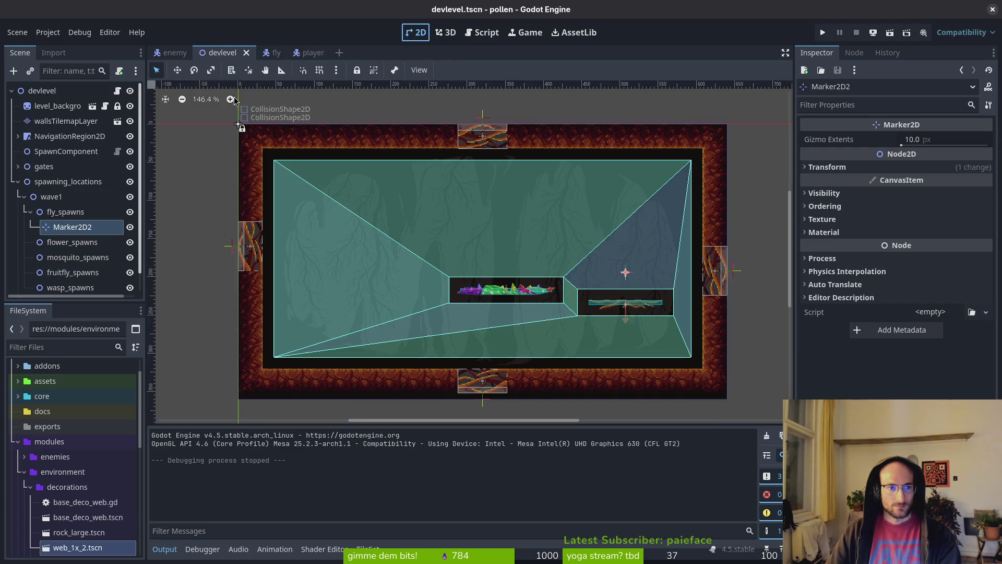
pyautogui.click(24, 197)
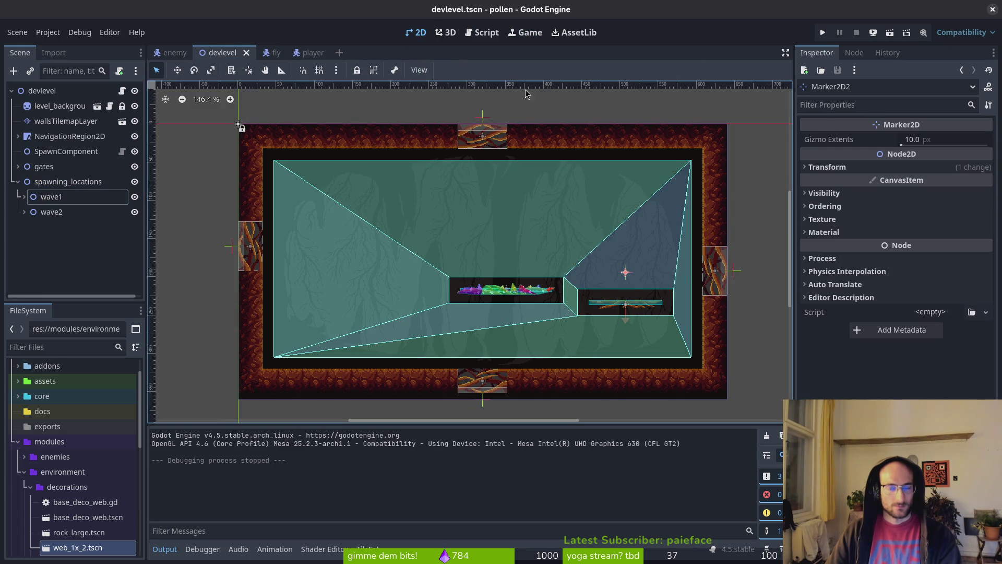
pyautogui.click(272, 52)
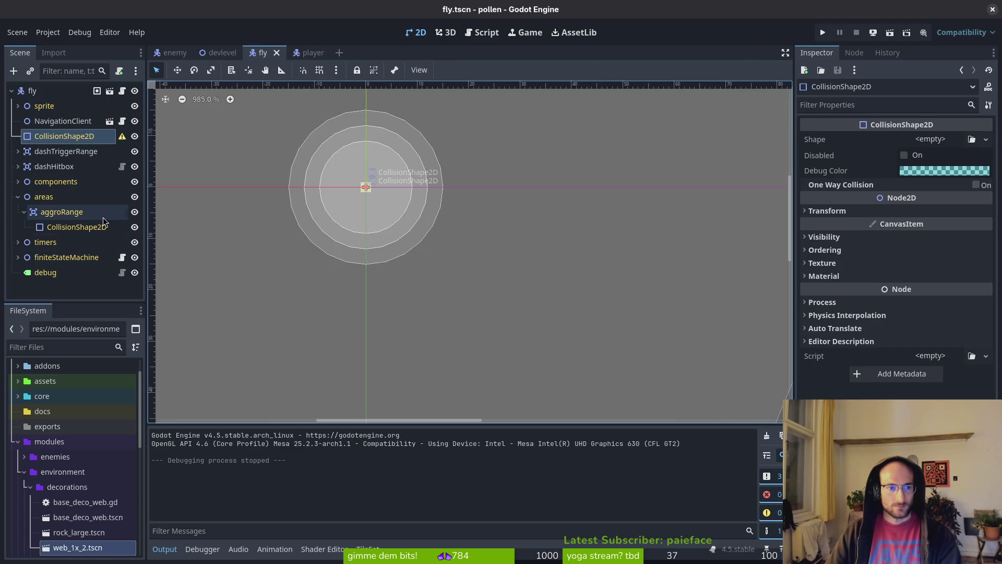
# Step: In the fly scene, expand finiteStateMachine and inspect the following and dashing states
pyautogui.click(25, 213)
pyautogui.click(18, 243)
pyautogui.scroll(-2, 63, 267)
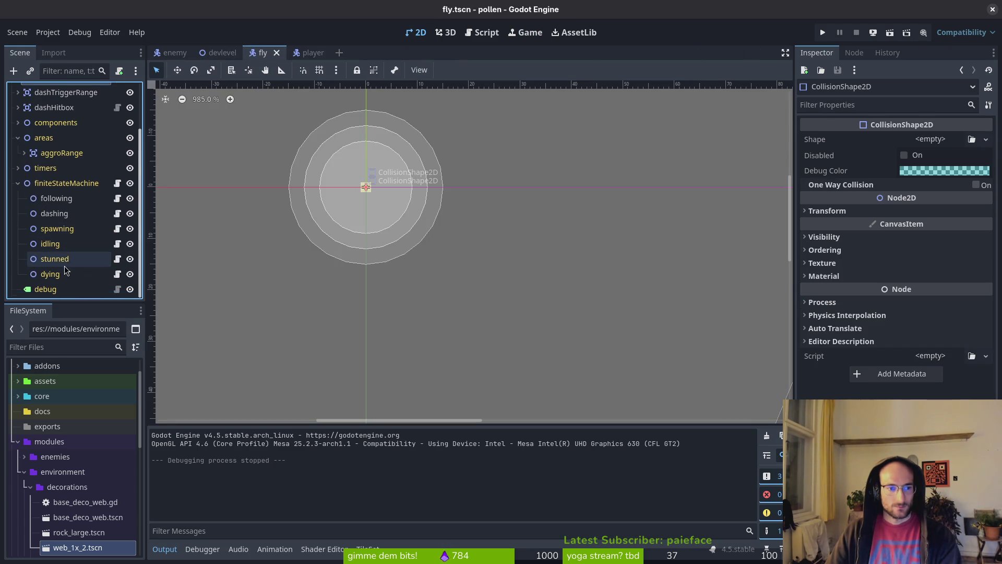
pyautogui.click(57, 198)
pyautogui.click(81, 218)
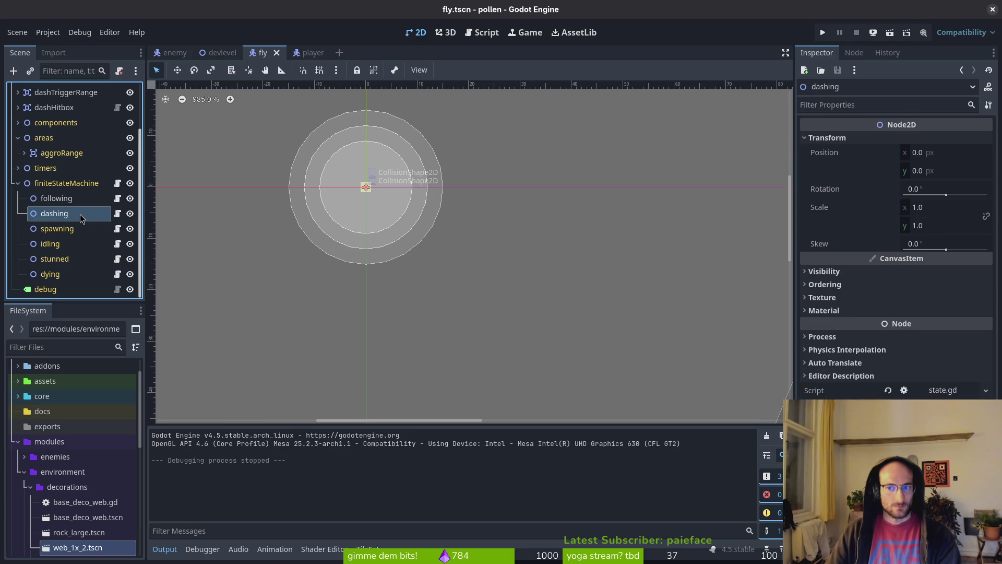
pyautogui.rightClick(81, 218)
pyautogui.press('Escape')
# Step: Find and open core/state/dashing.state.gd in Vim, then save it with :w
pyautogui.hotkey('alt', 'Tab')
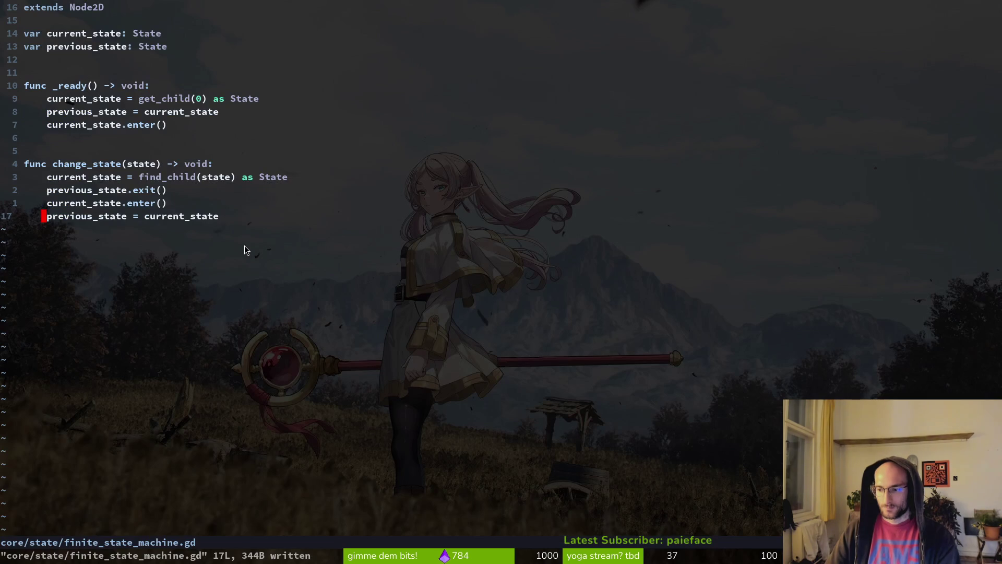
pyautogui.hotkey('ctrl', 'p')
pyautogui.write('dashing')
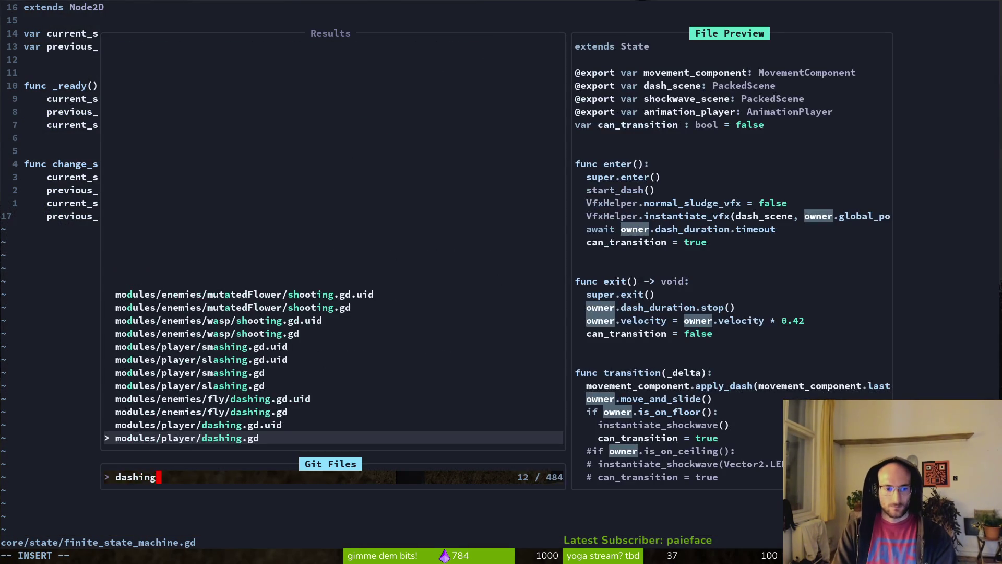
pyautogui.press('Escape')
pyautogui.press('space')
pyautogui.press('f')
pyautogui.press('f')
pyautogui.write('dashing')
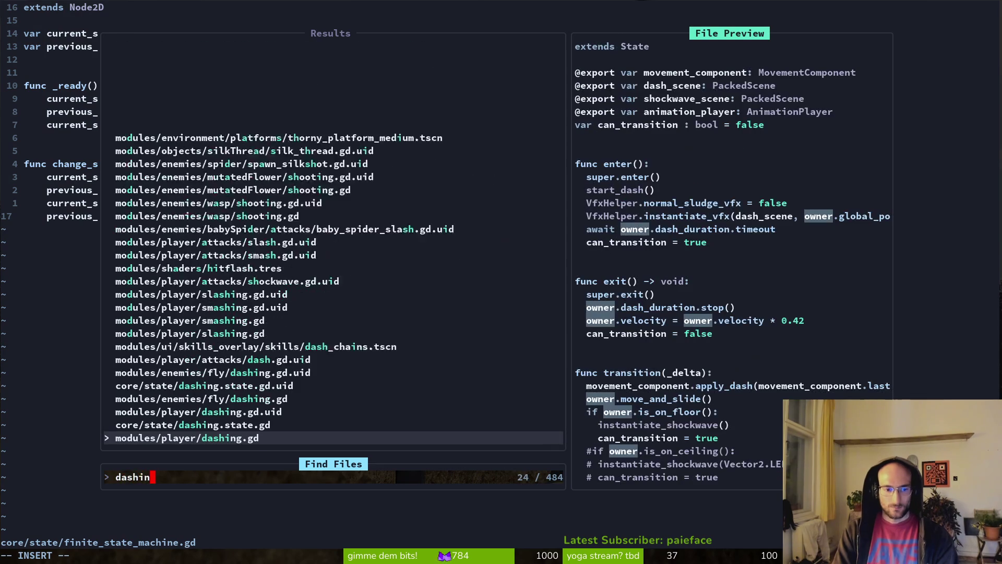
pyautogui.press('Return')
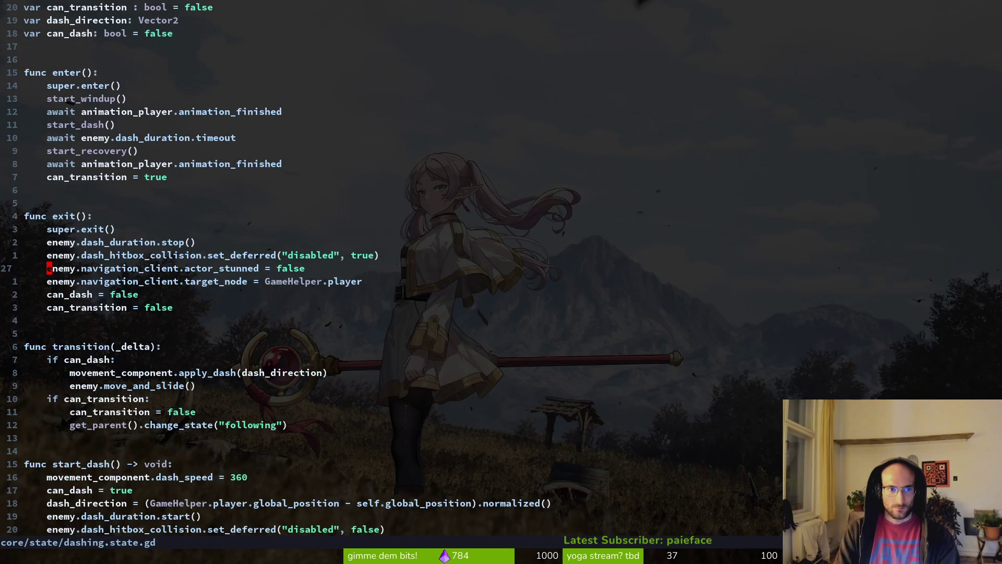
pyautogui.write(':w')
pyautogui.press('Return')
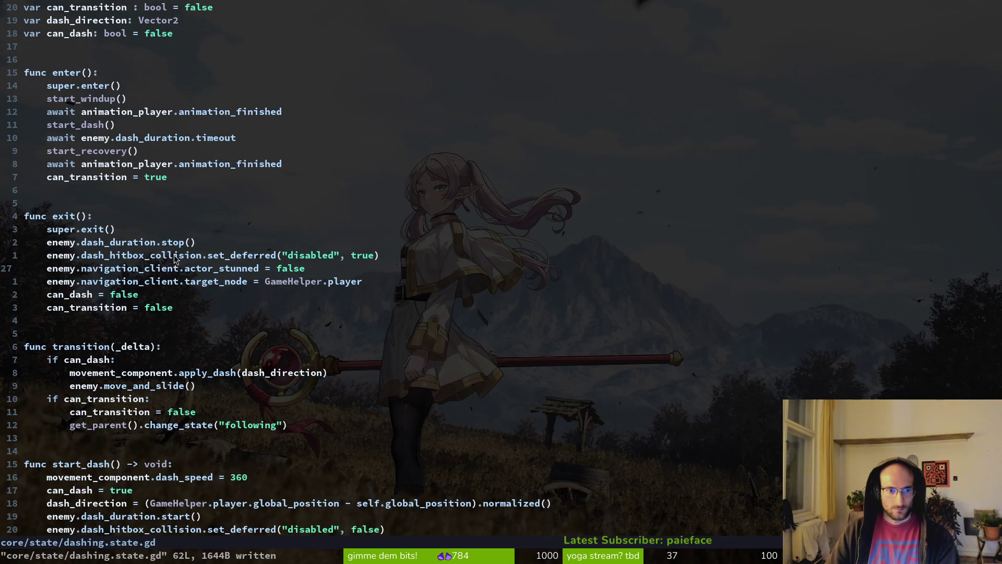
# Step: Glance at the Git Files list without opening anything, then return to the script's top
pyautogui.hotkey('ctrl', 'p')
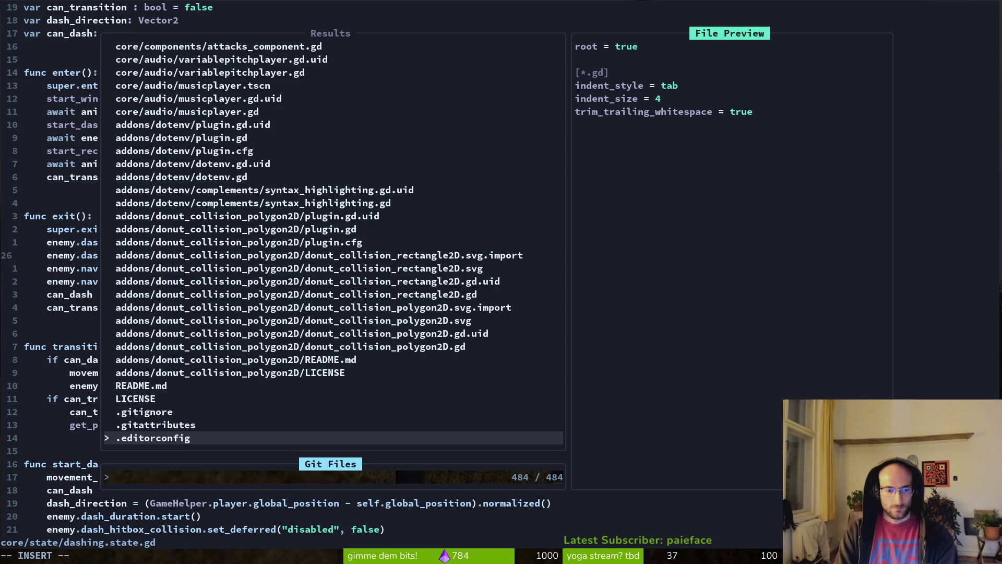
pyautogui.press('Escape')
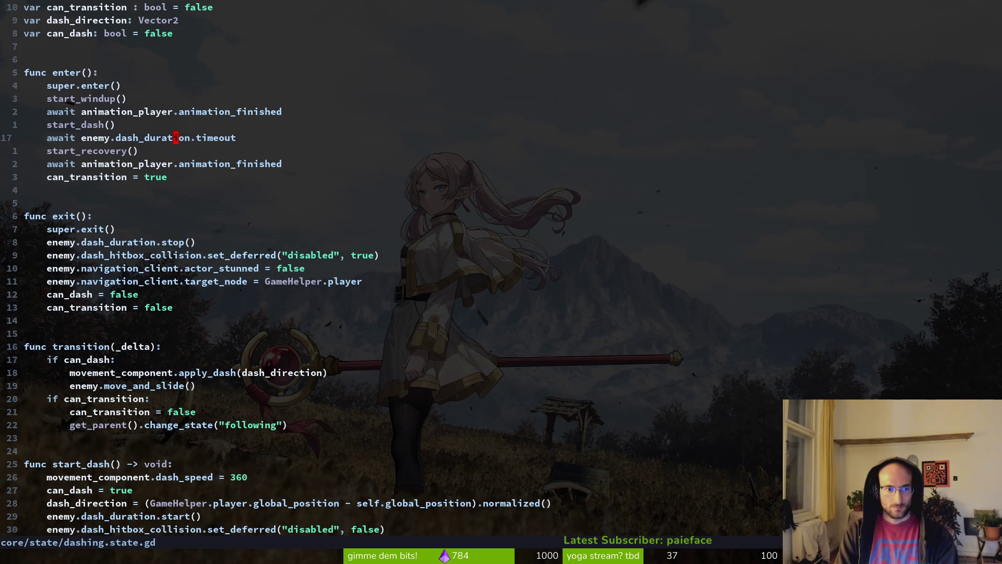
pyautogui.press('{')
pyautogui.press('k')
pyautogui.press('k')
pyautogui.press('k')
pyautogui.press('$')
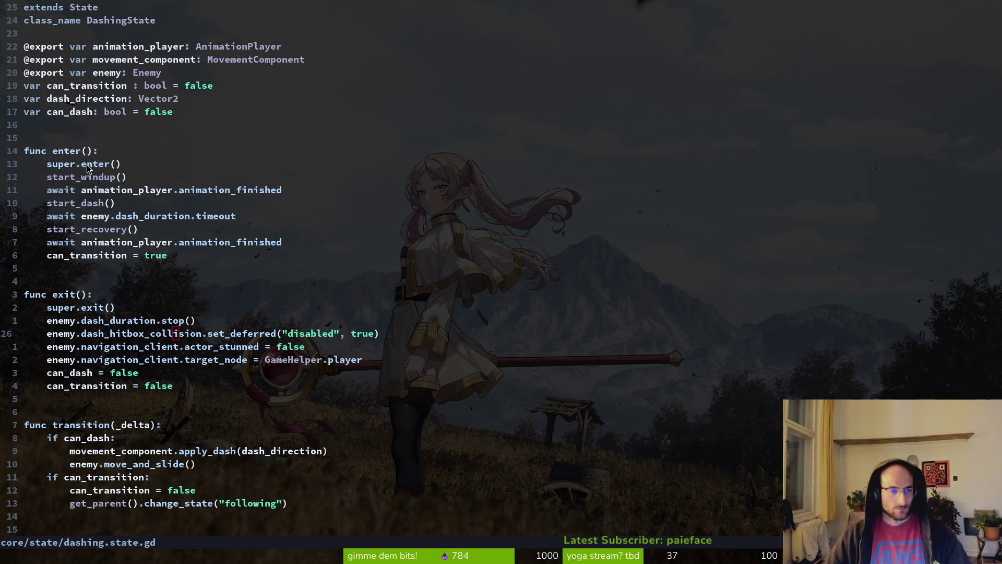
# Step: Save dashing.state.gd, scroll through its exported references, and quit Vim with :wq
pyautogui.click(117, 128)
pyautogui.hotkey('ctrl', 's')
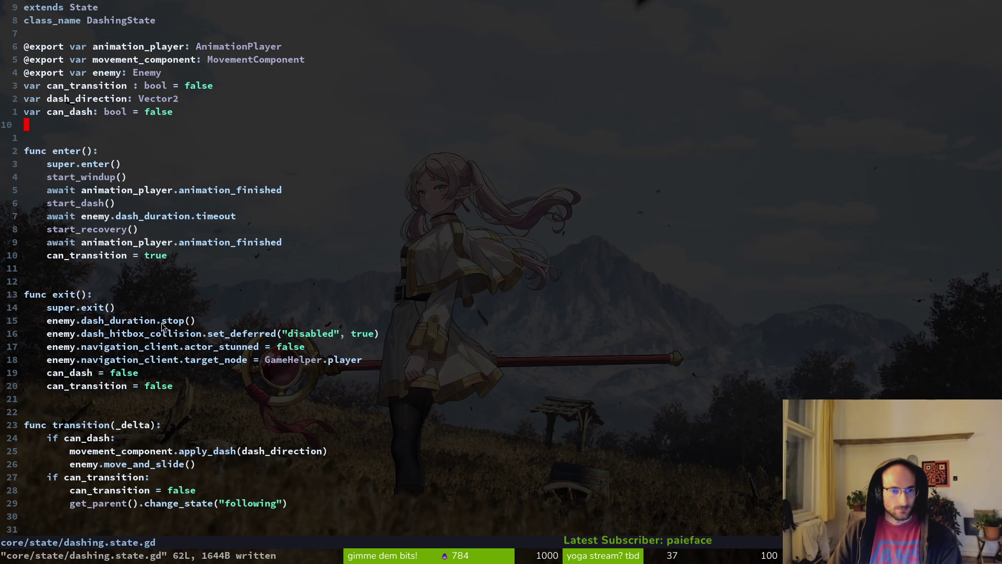
pyautogui.scroll(-1, 236, 355)
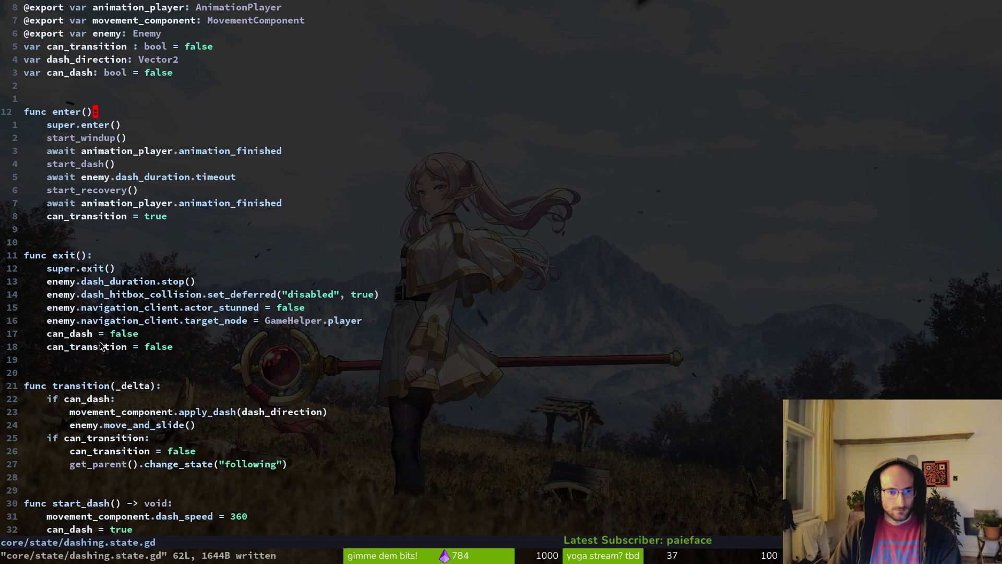
pyautogui.scroll(-4, 144, 355)
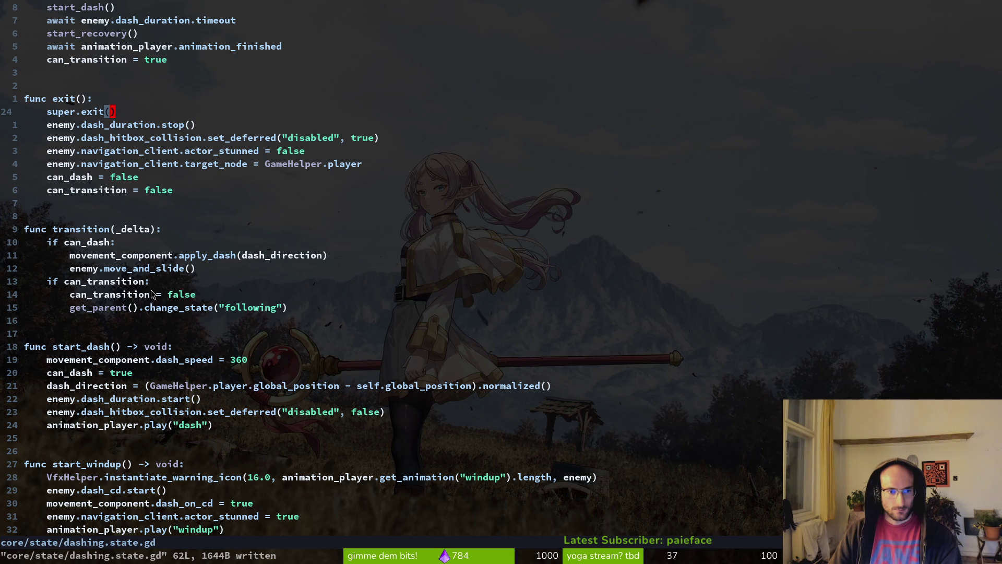
pyautogui.scroll(5, 151, 295)
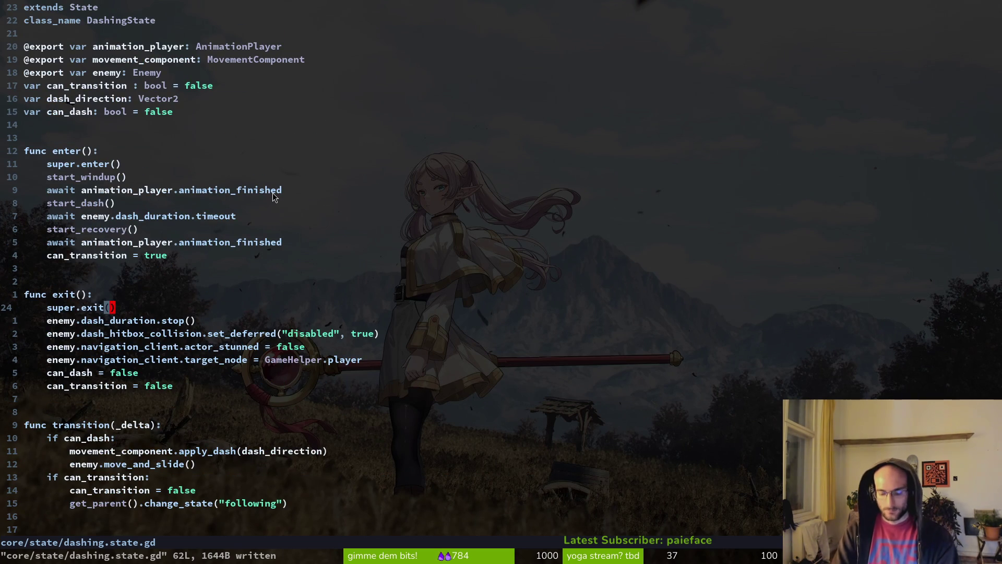
pyautogui.write(':wq')
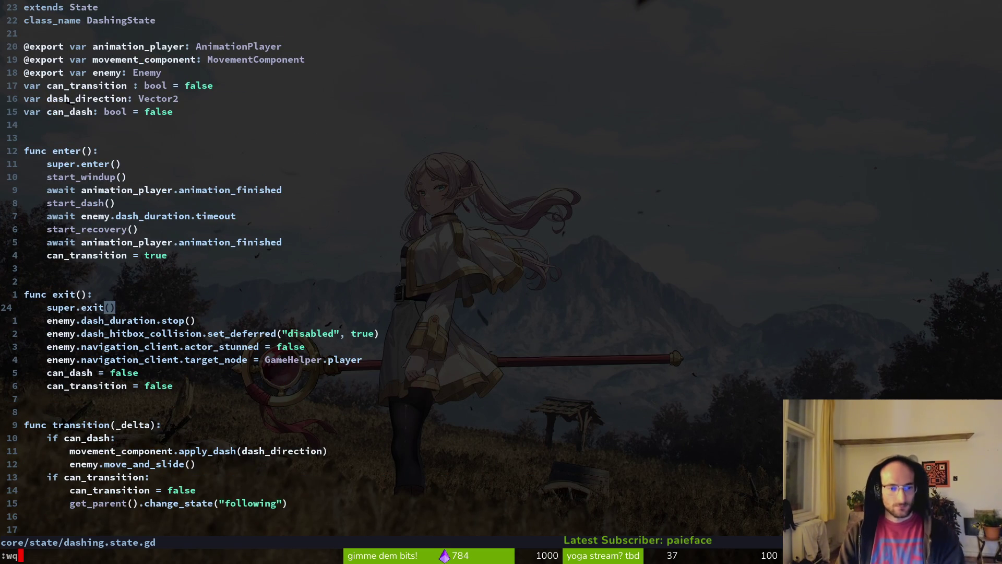
pyautogui.press('Return')
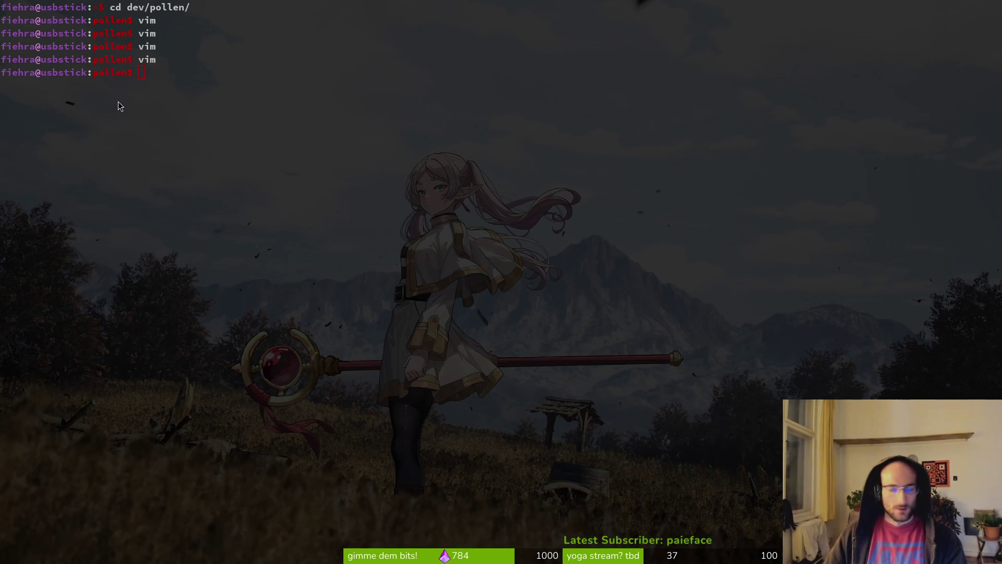
# Step: Extend the fly's dashing node with the script res://core/state/dashing.state.gd
pyautogui.hotkey('alt', 'Tab')
pyautogui.rightClick(95, 219)
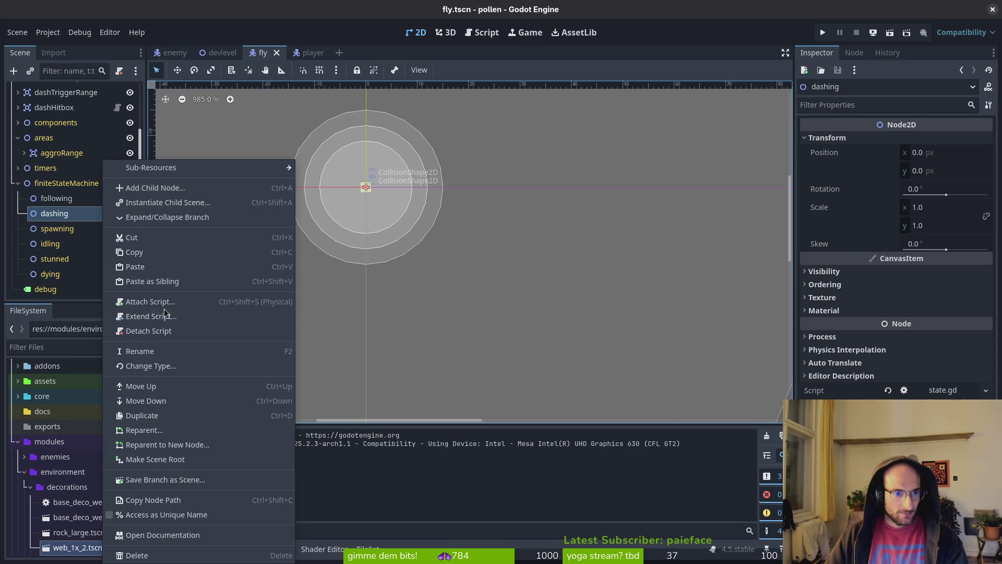
pyautogui.click(167, 316)
pyautogui.click(612, 268)
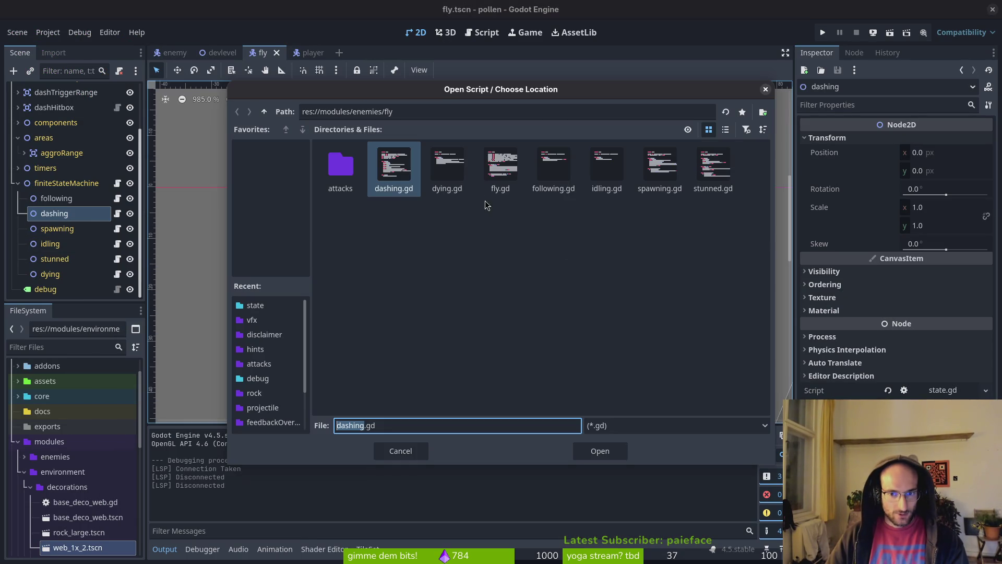
pyautogui.click(264, 111)
pyautogui.click(264, 111)
pyautogui.click(264, 111)
pyautogui.doubleClick(447, 165)
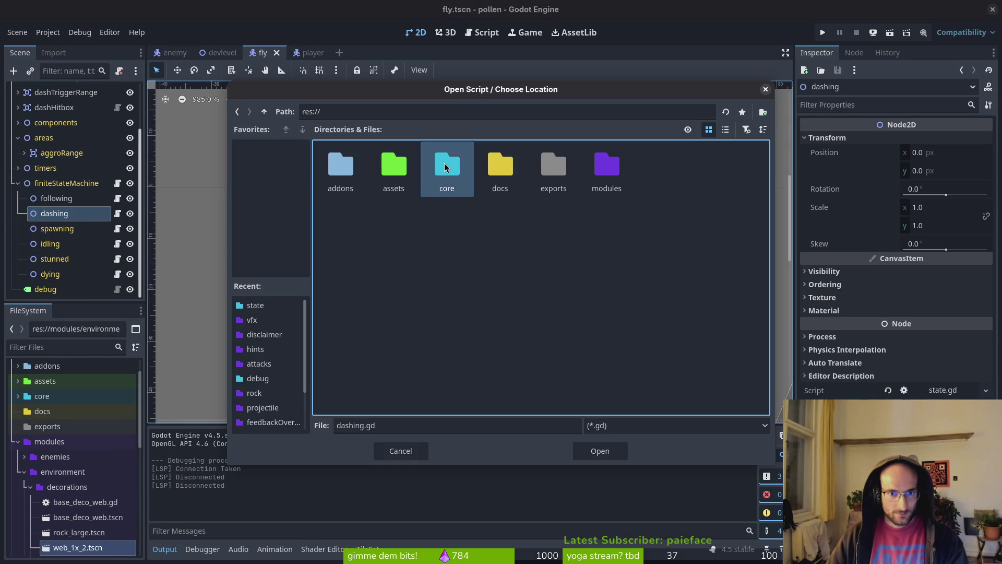
pyautogui.doubleClick(341, 218)
pyautogui.click(340, 165)
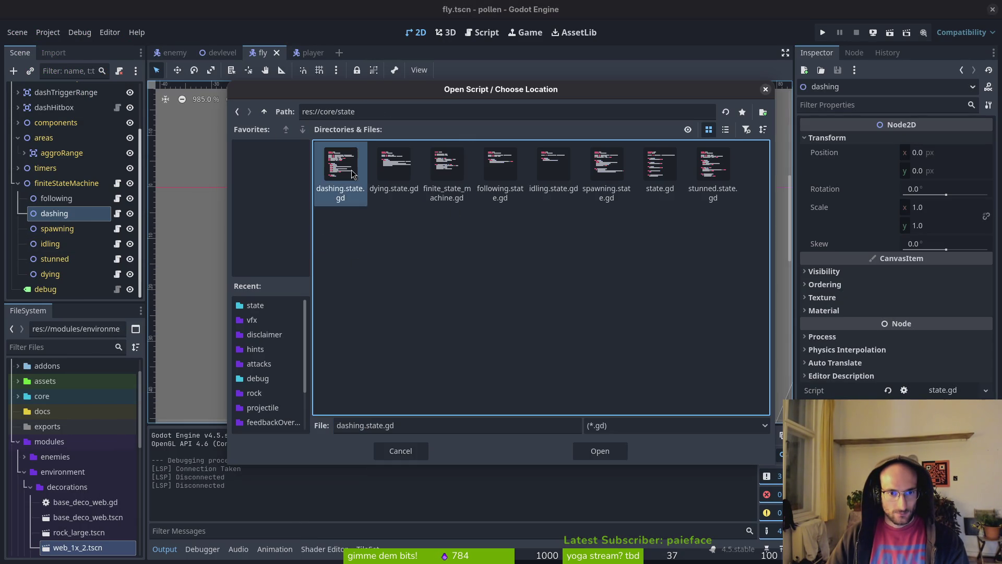
pyautogui.click(600, 451)
pyautogui.click(537, 372)
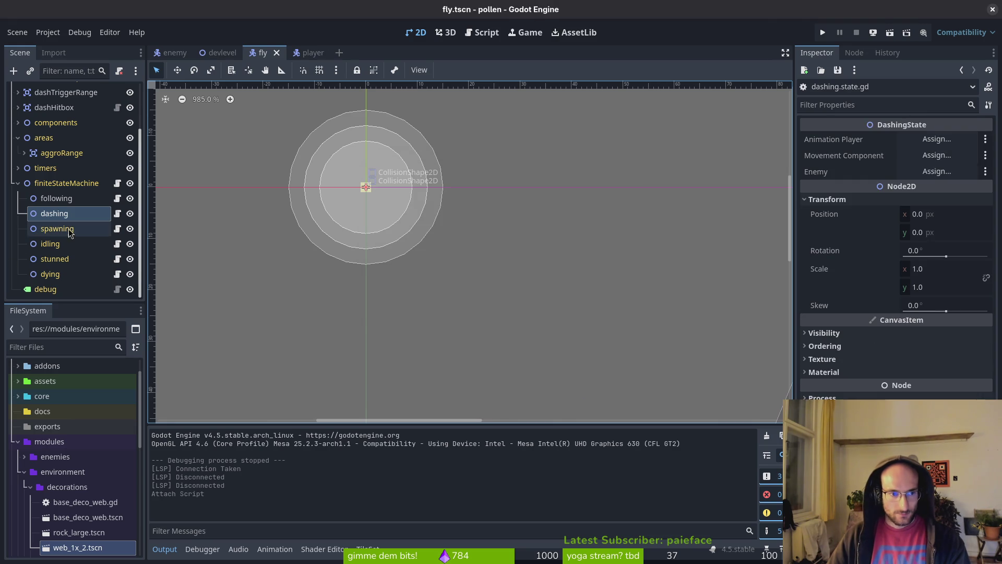
# Step: Step through the fly's state nodes from dashing to stunned and back
pyautogui.scroll(1, 71, 242)
pyautogui.scroll(-1, 66, 249)
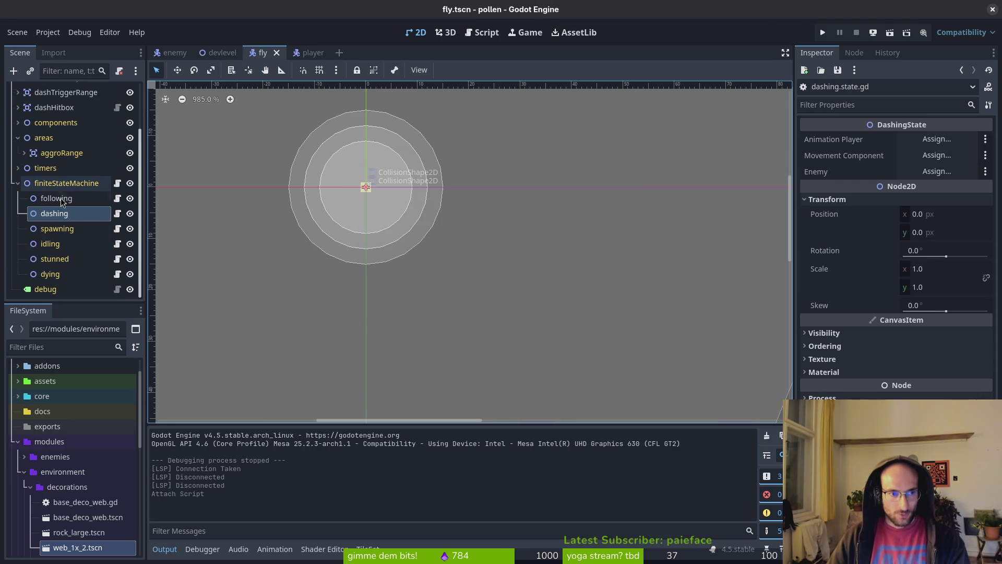
pyautogui.click(62, 259)
pyautogui.press('Up')
pyautogui.press('Up')
pyautogui.press('Up')
pyautogui.press('Up')
pyautogui.press('Down')
pyautogui.press('Down')
pyautogui.press('Down')
pyautogui.press('Down')
pyautogui.press('Up')
pyautogui.press('Up')
pyautogui.press('Up')
pyautogui.press('Down')
pyautogui.press('Up')
pyautogui.press('Down')
pyautogui.press('Up')
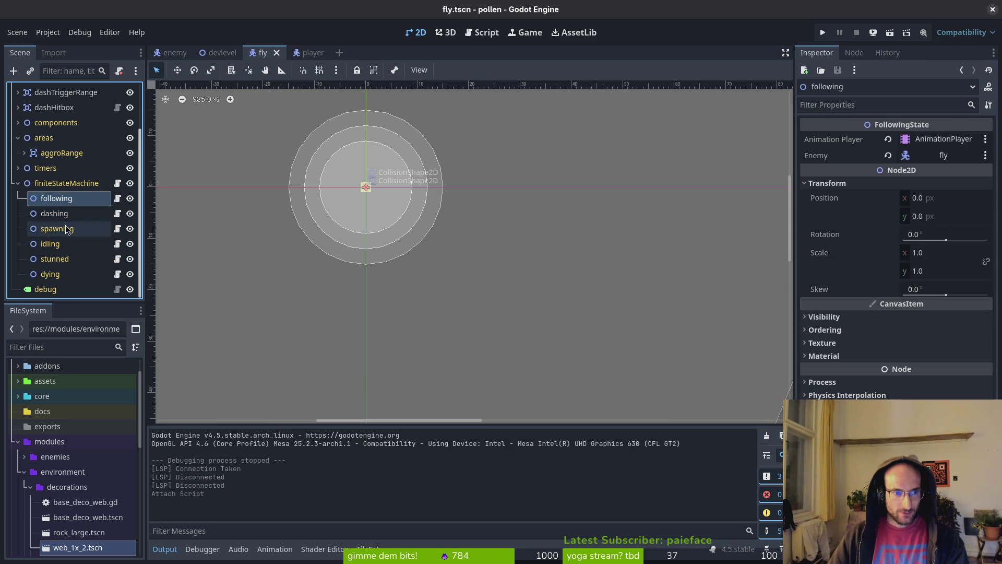
# Step: In the terminal, launch Vim in the project folder and close its file list
pyautogui.press('super+1')
pyautogui.write('vim')
pyautogui.press('Return')
pyautogui.press('Escape')
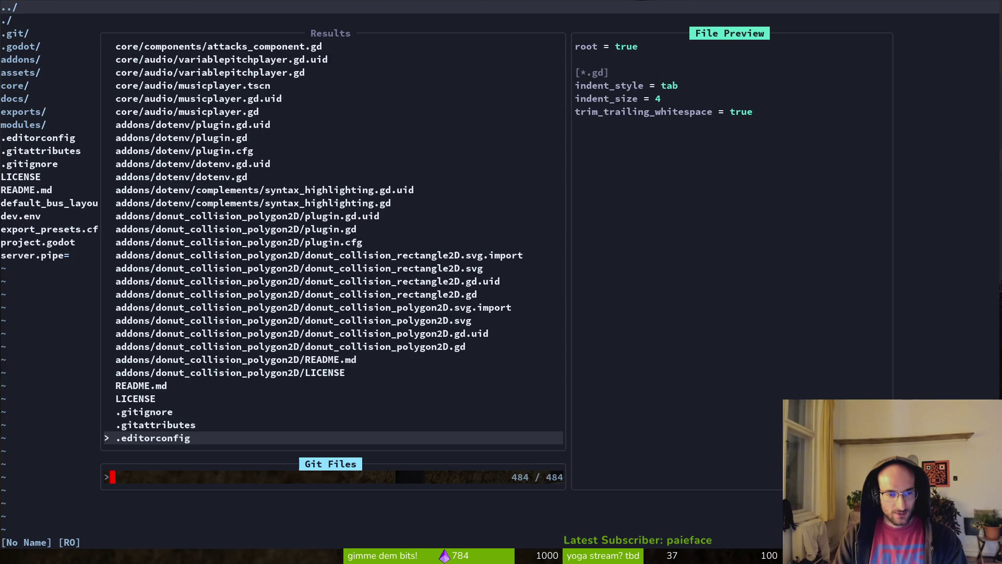
# Step: Quit Neovim and open the modules/enemies/fly/fly.tscn diff in tig's status view
pyautogui.press('Escape')
pyautogui.write(':q')
pyautogui.press('Return')
pyautogui.write('tig')
pyautogui.press('Return')
pyautogui.press('s')
pyautogui.press('Down')
pyautogui.press('Down')
pyautogui.press('Down')
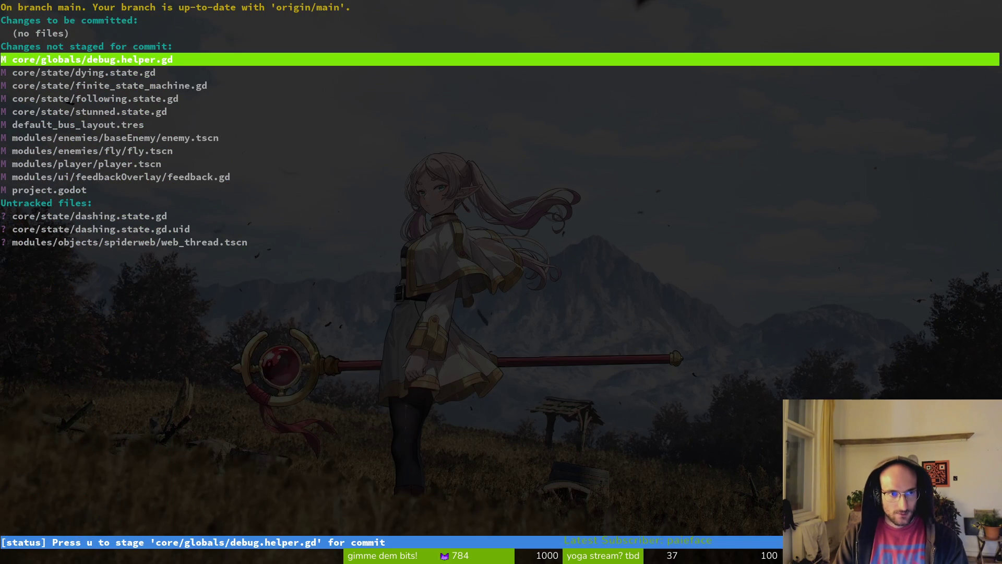
pyautogui.press('Down')
pyautogui.press('Return')
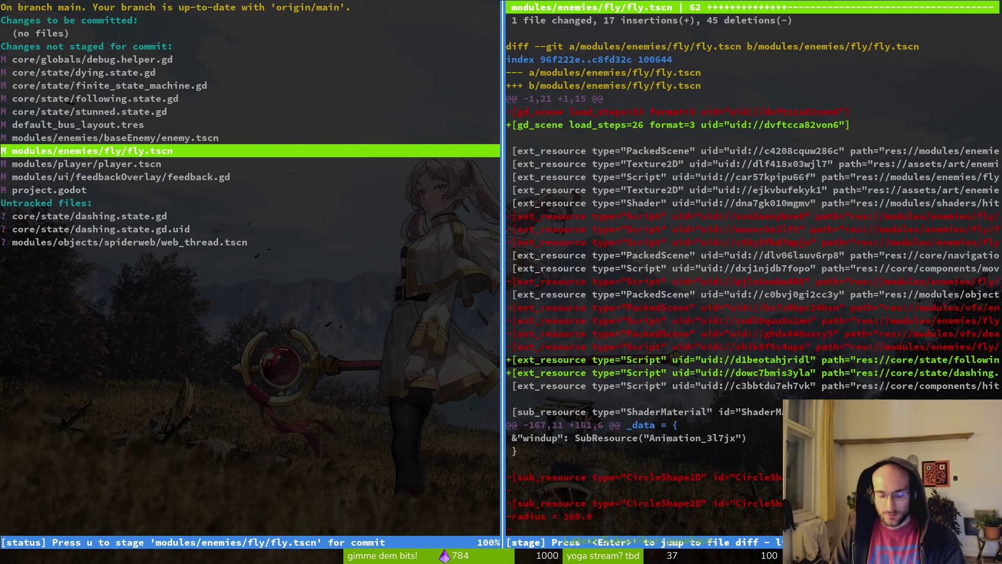
pyautogui.press('Return')
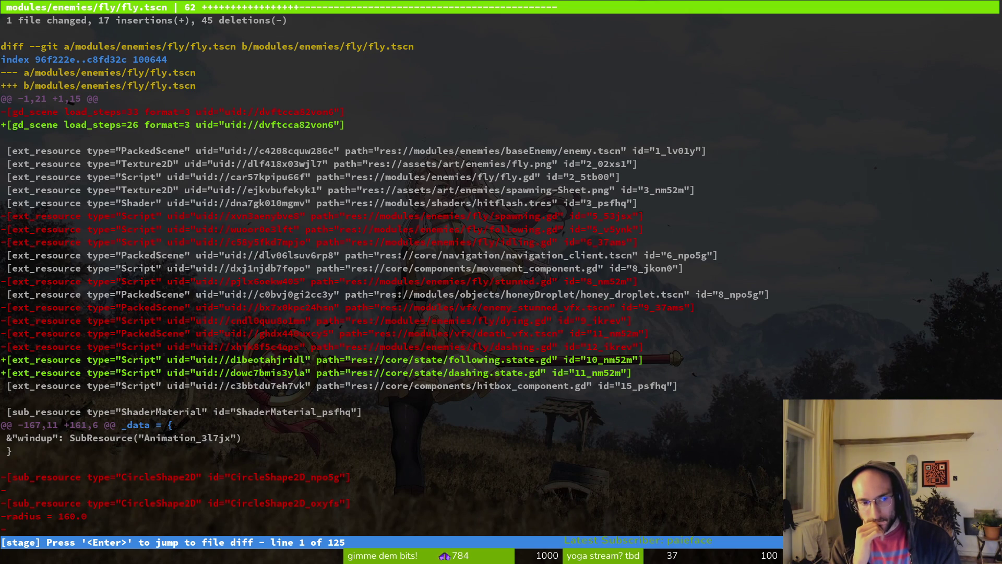
# Step: Page through the fly.tscn diff, quit tig, and relaunch Vim's Git Files finder
pyautogui.hotkey('ctrl', 'd')
pyautogui.hotkey('ctrl', 'd')
pyautogui.hotkey('ctrl', 'd')
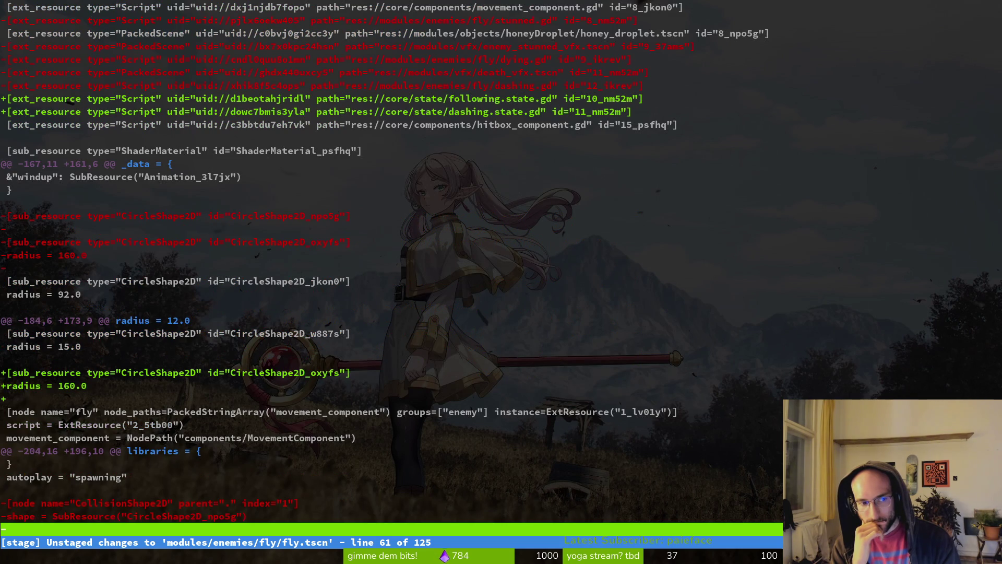
pyautogui.hotkey('ctrl', 'd')
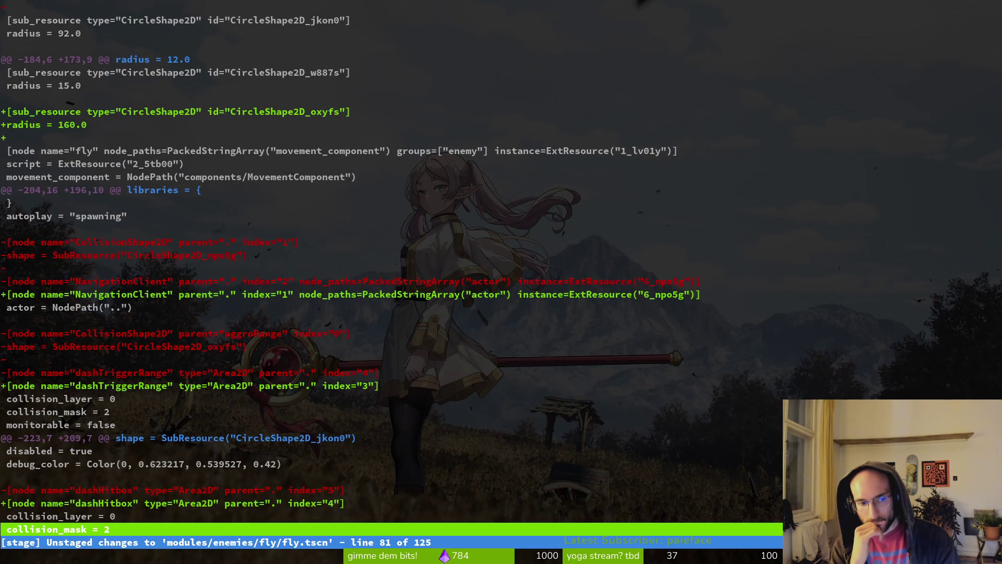
pyautogui.hotkey('ctrl', 'd')
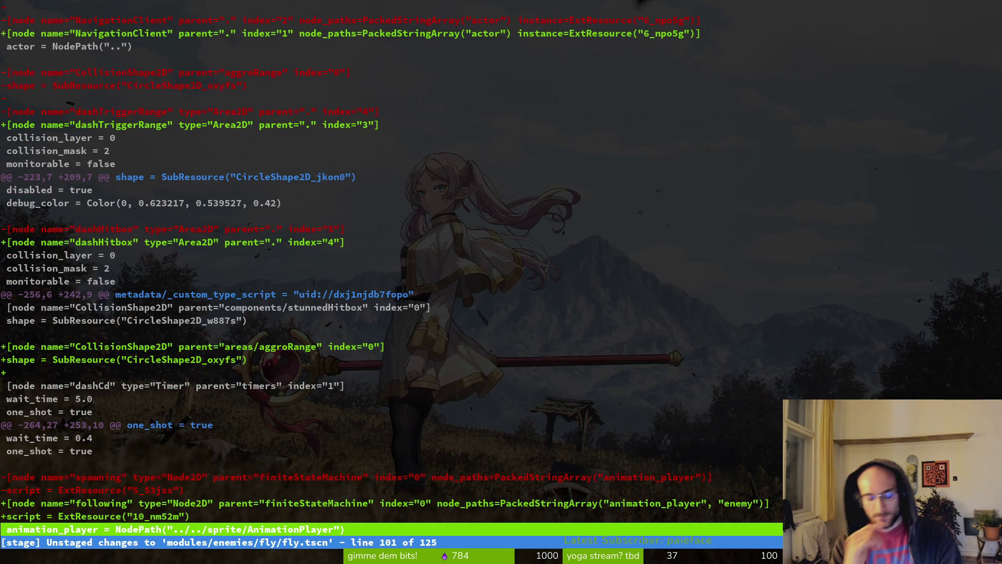
pyautogui.press('q')
pyautogui.press('q')
pyautogui.hotkey('ctrl', 'l')
pyautogui.write('vim')
pyautogui.press('Return')
# Step: Open enemy.gd and change the aggro_range path to $areas/aggroRange, then save
pyautogui.write('enemy')
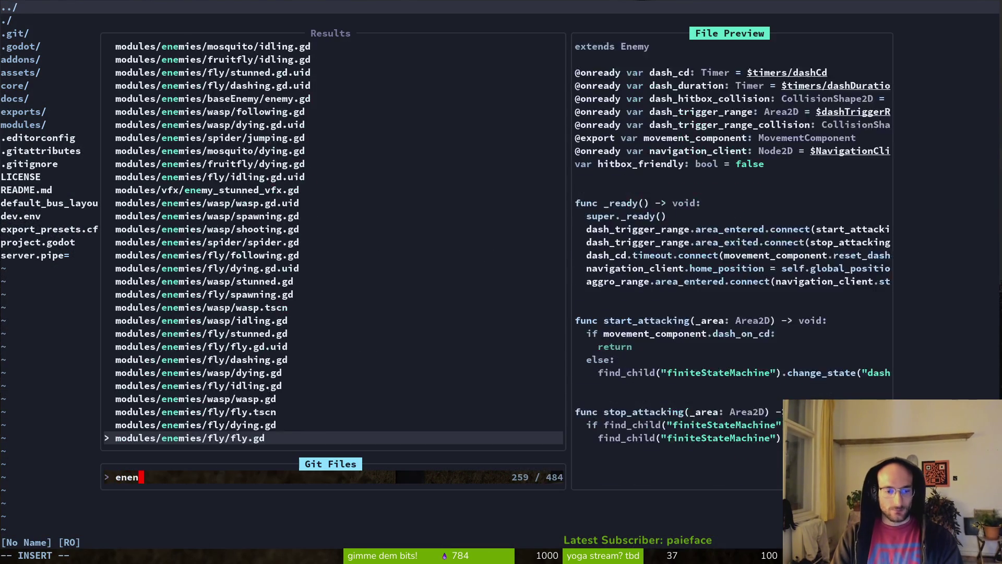
pyautogui.press('Return')
pyautogui.press('j')
pyautogui.press('j')
pyautogui.press('j')
pyautogui.press('w')
pyautogui.press('w')
pyautogui.press('w')
pyautogui.write('a2D = $areas/')
pyautogui.press('Escape')
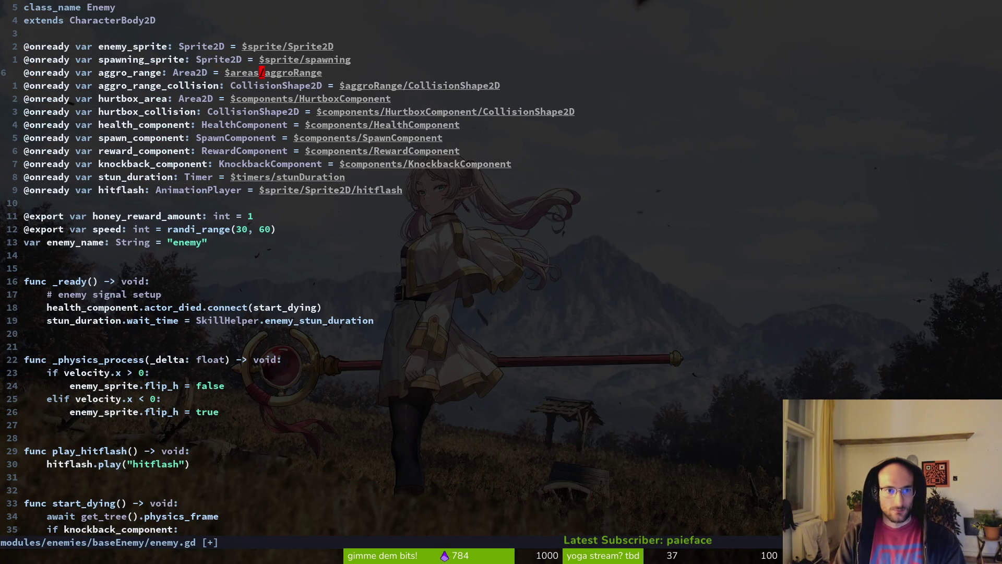
pyautogui.write(':w')
pyautogui.press('Return')
# Step: Prefix the aggro_range_collision path with areas/, save, and return to Godot
pyautogui.press('j')
pyautogui.press('w')
pyautogui.press('w')
pyautogui.press('w')
pyautogui.write('iareaa')
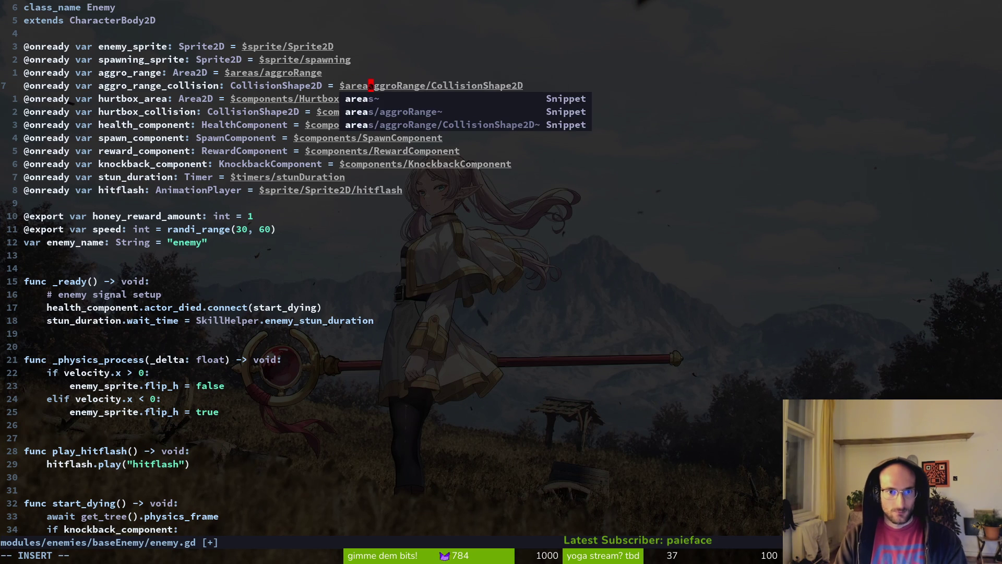
pyautogui.write('s/')
pyautogui.press('Escape')
pyautogui.write(':w')
pyautogui.press('Return')
pyautogui.press('j')
pyautogui.press('j')
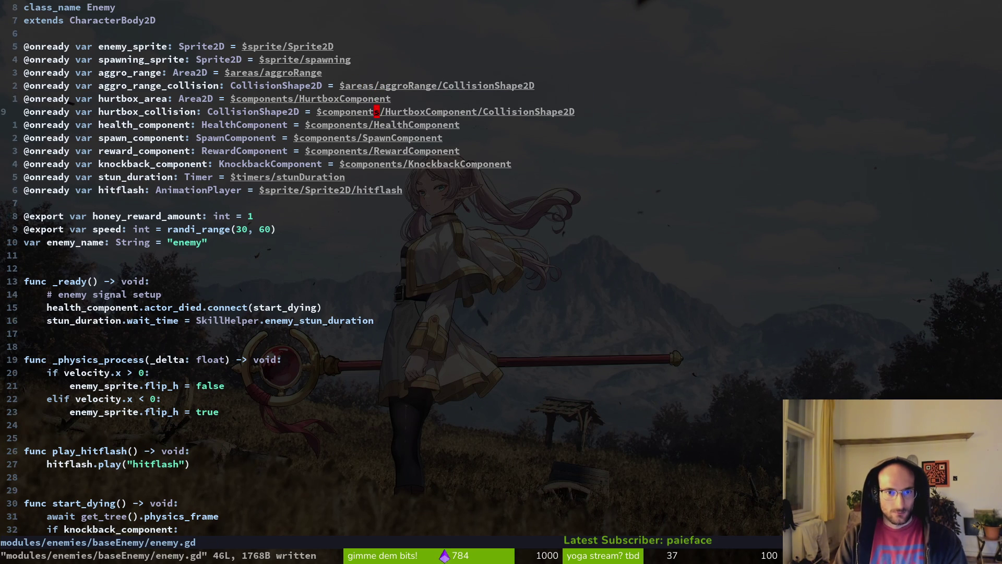
pyautogui.hotkey('alt', 'Tab')
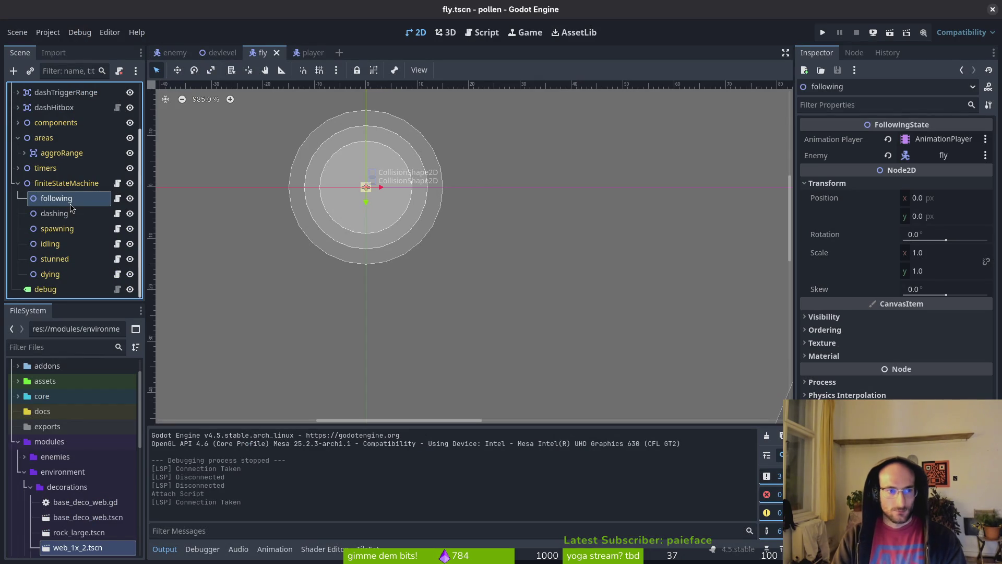
# Step: Move dashTriggerRange and dashHitbox under the areas node
pyautogui.scroll(3, 63, 157)
pyautogui.click(60, 152)
pyautogui.keyDown('ctrl'); pyautogui.click(54, 166); pyautogui.keyUp('ctrl')
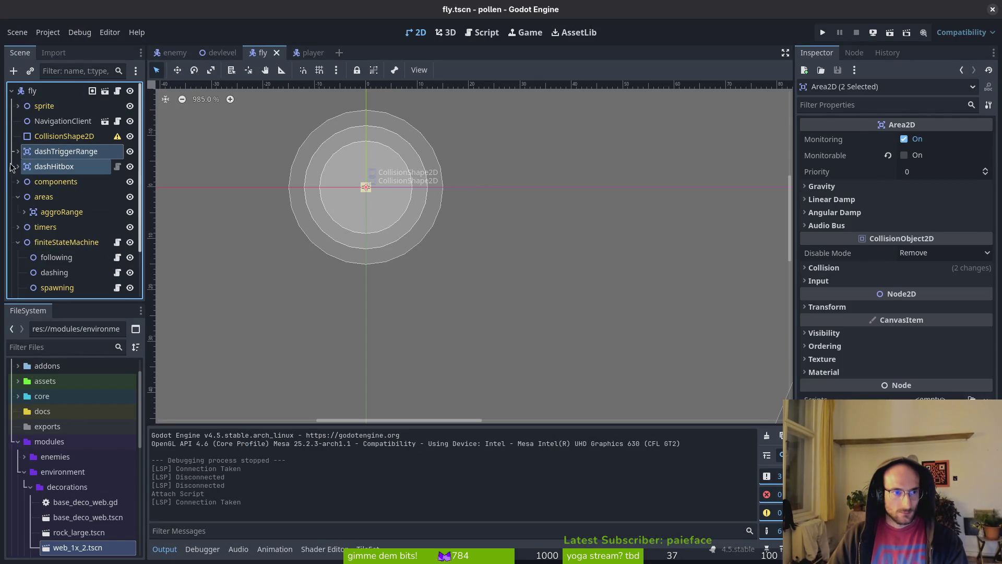
pyautogui.moveTo(59, 152)
pyautogui.mouseDown()
pyautogui.moveTo(57, 198)
pyautogui.moveTo(47, 197)
pyautogui.mouseUp()
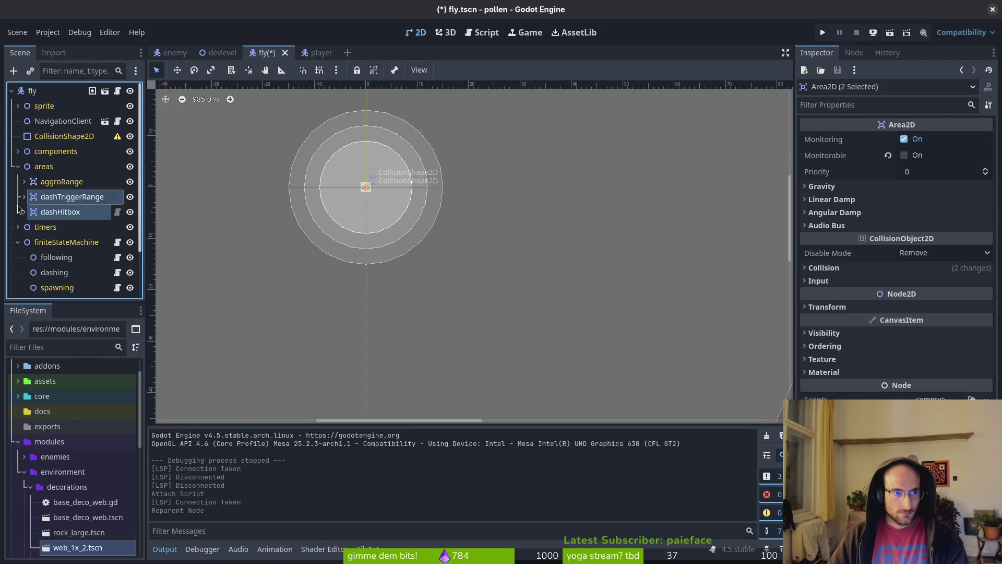
pyautogui.click(18, 167)
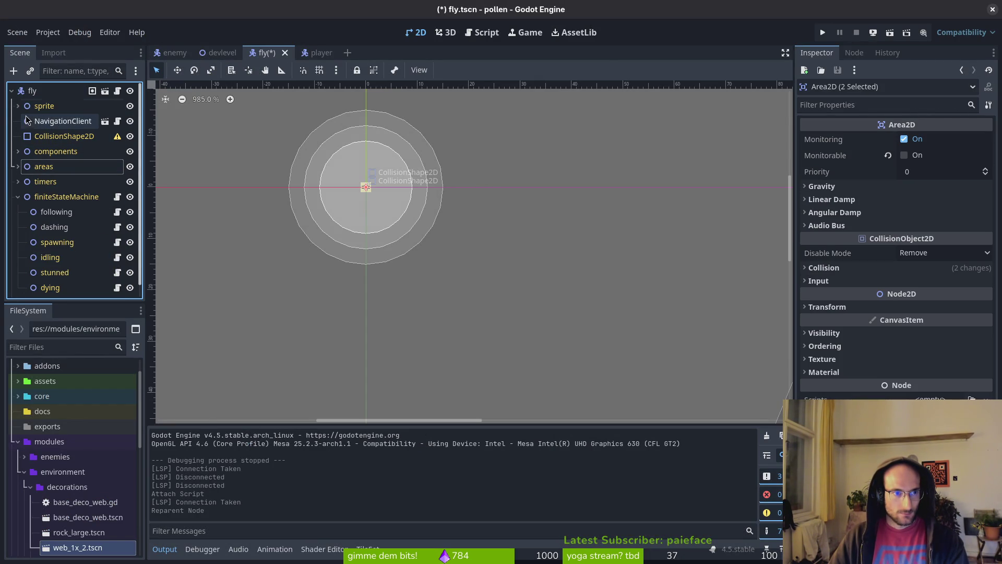
# Step: Try moving the inherited CollisionShape2D under sprite, and dismiss the refusal alert
pyautogui.moveTo(57, 137); pyautogui.dragTo(51, 106)
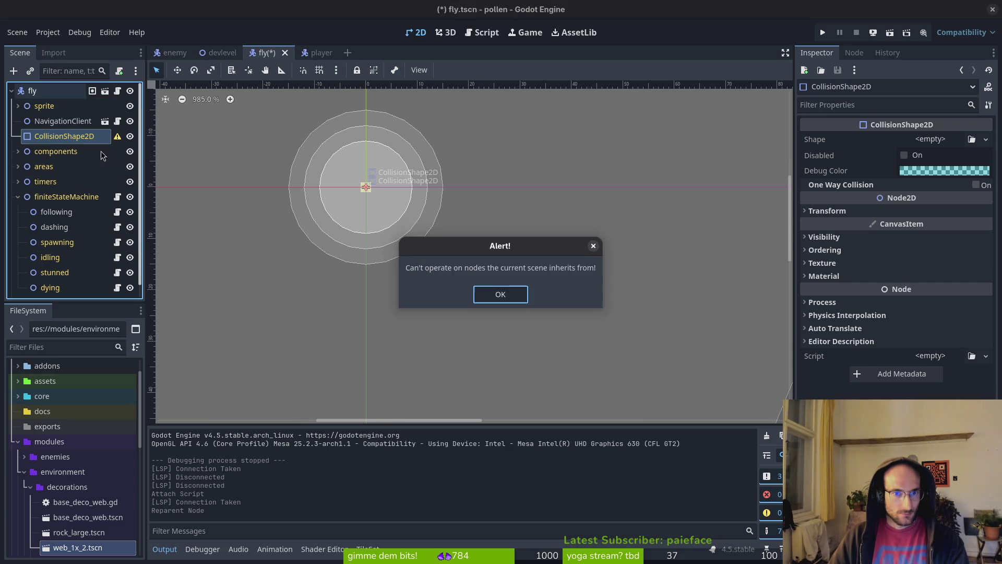
pyautogui.click(500, 294)
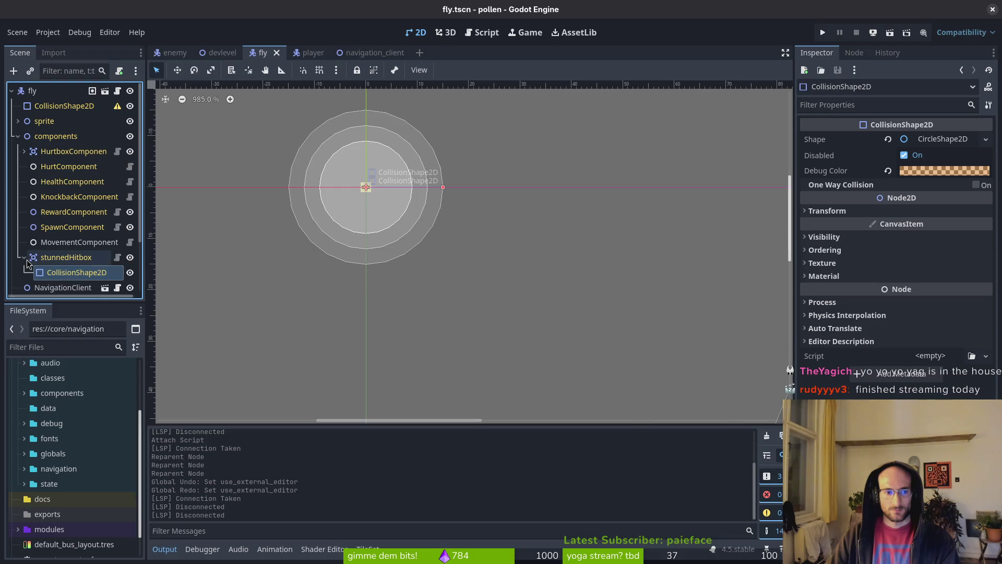
pyautogui.click(18, 136)
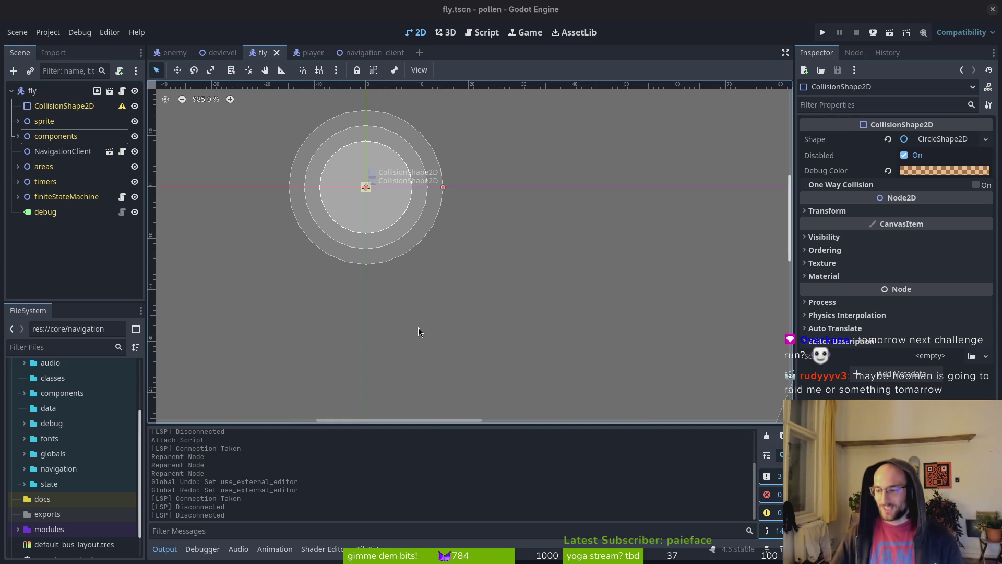
# Step: Collapse the fly scene tree and briefly search project resources for 'fly'
pyautogui.click(11, 91)
pyautogui.click(11, 92)
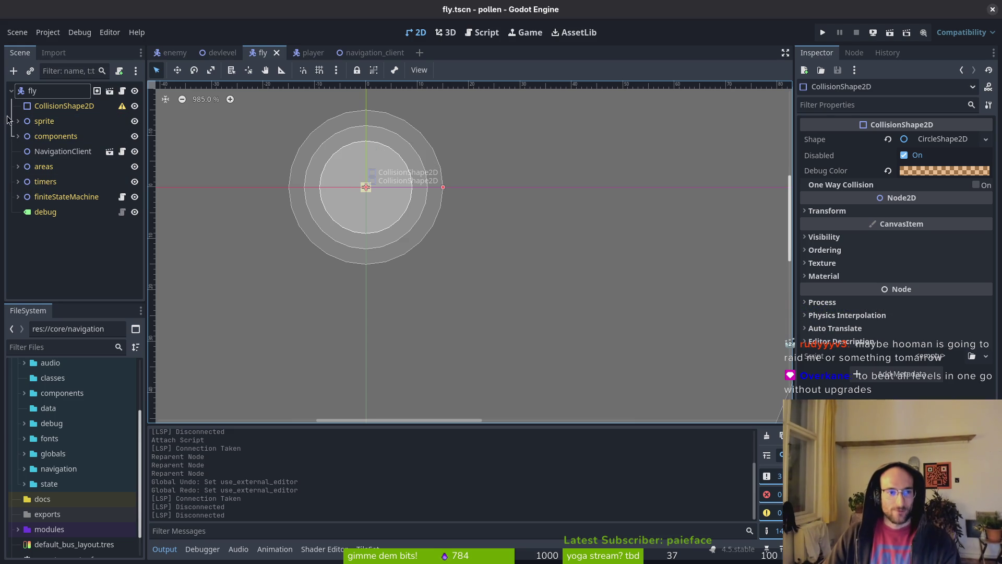
pyautogui.click(16, 99)
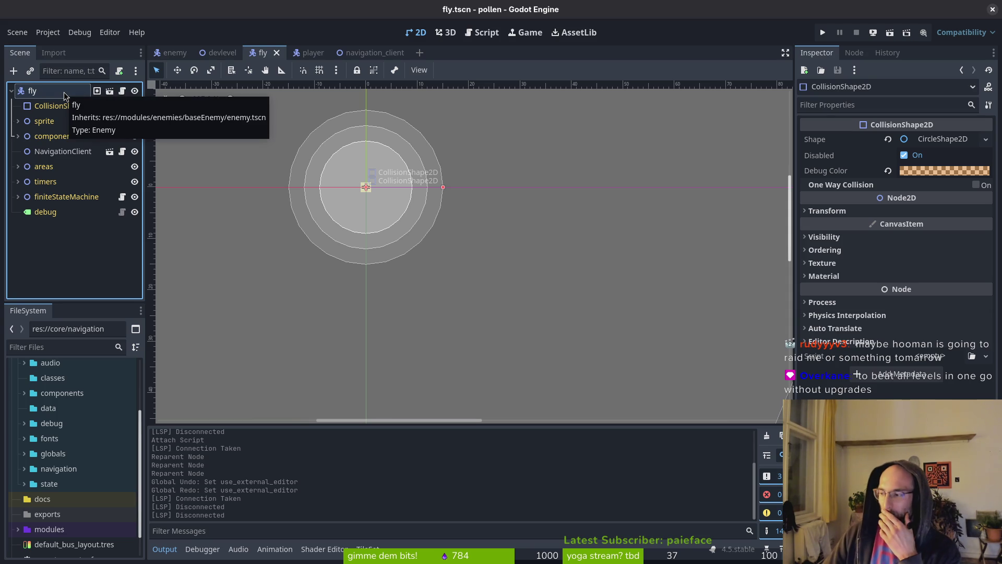
pyautogui.click(11, 93)
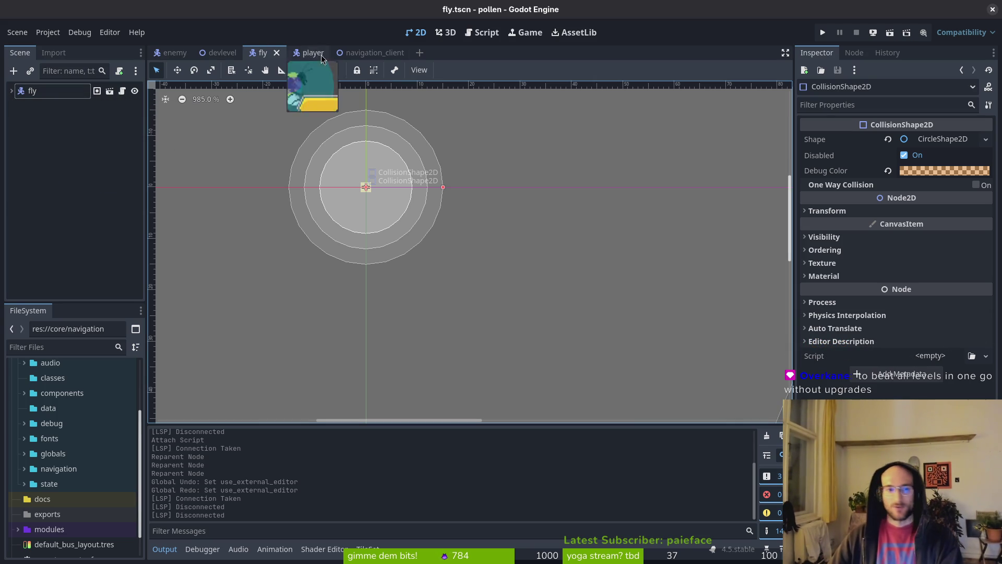
pyautogui.hotkey('shift', 'alt', 'o')
pyautogui.press('Escape')
pyautogui.hotkey('shift', 'alt', 'o')
pyautogui.write('fly')
pyautogui.press('Escape')
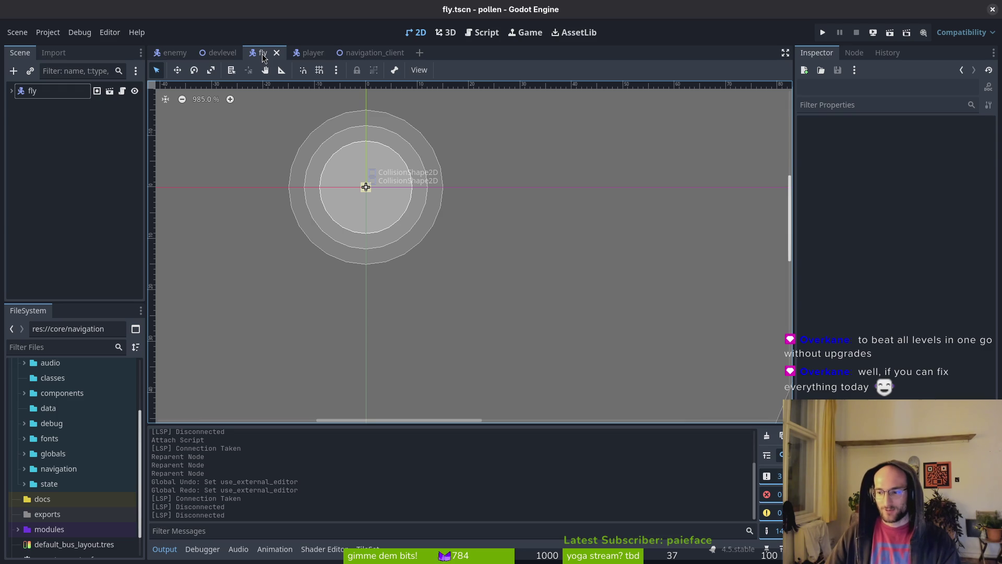
# Step: Close the fly, player, devlevel and navigation_client tabs, then reopen devlevel
pyautogui.middleClick(265, 54)
pyautogui.middleClick(266, 55)
pyautogui.middleClick(289, 56)
pyautogui.click(245, 52)
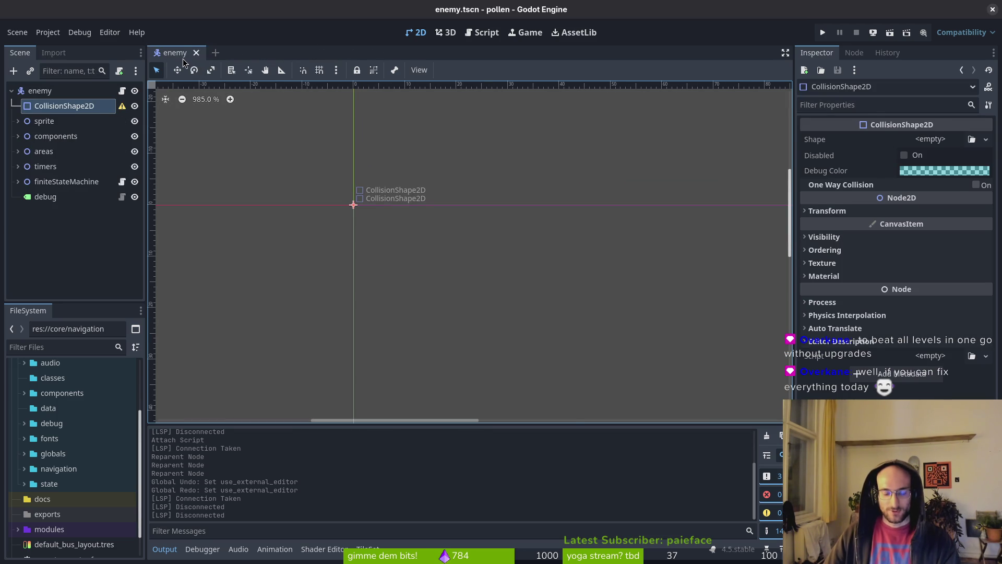
pyautogui.hotkey('ctrl', 'shift', 't')
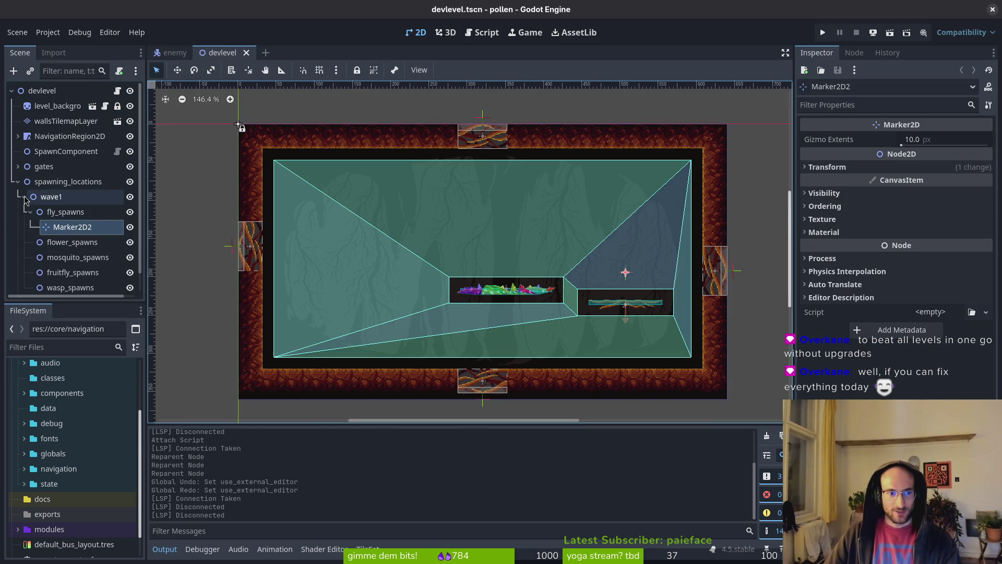
# Step: Run the game through the title menu and level select into the dev portal, then restart it
pyautogui.click(25, 197)
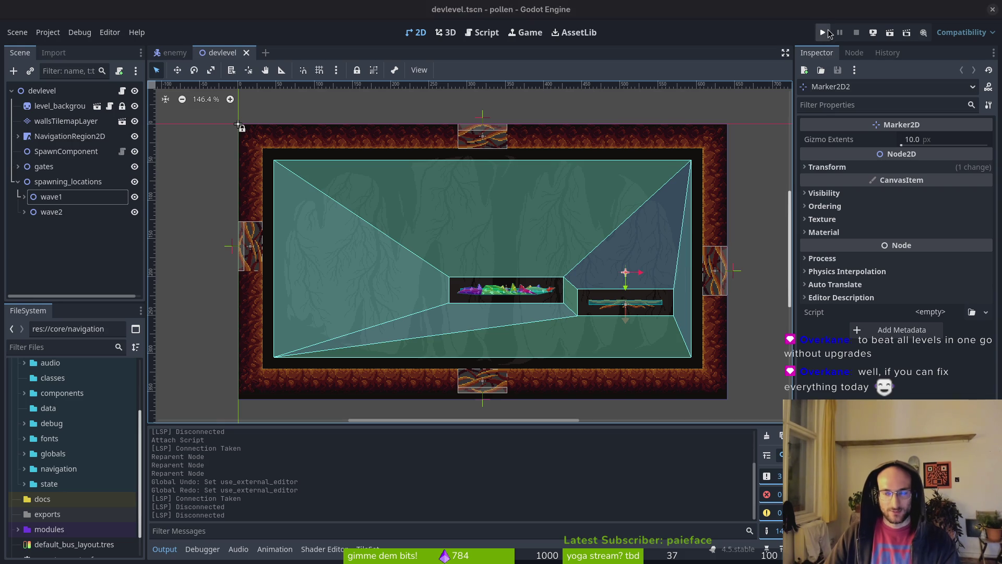
pyautogui.click(823, 32)
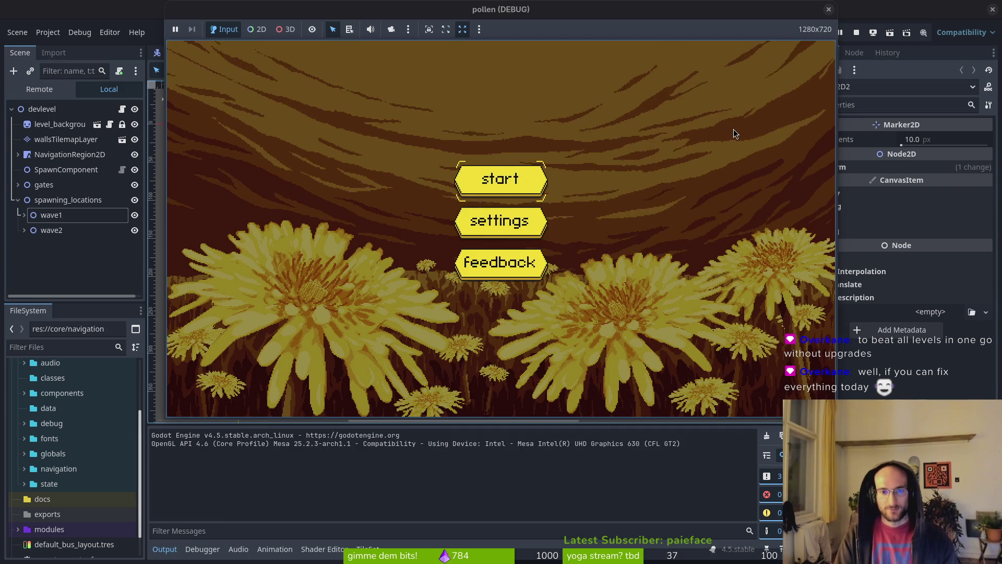
pyautogui.press('Return')
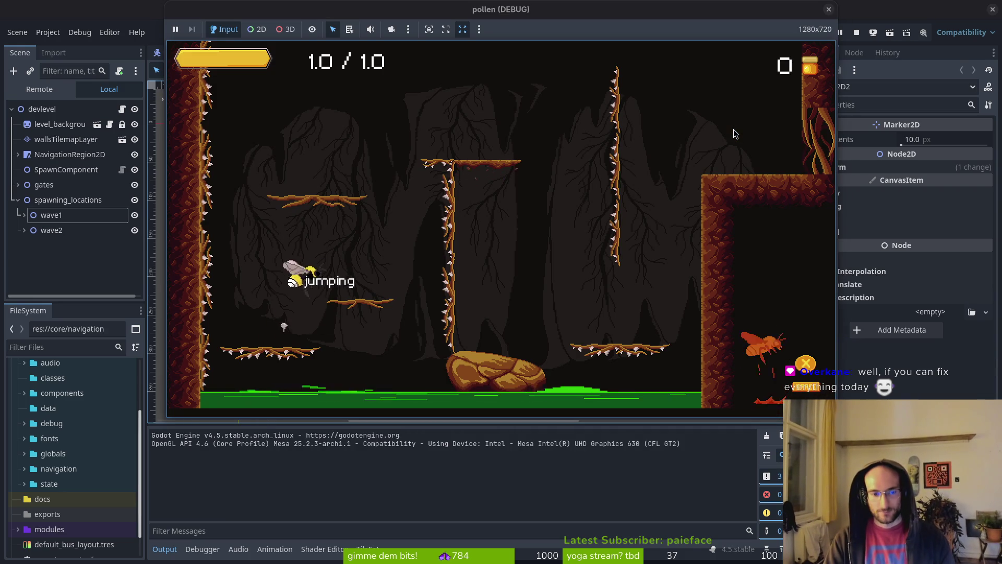
pyautogui.press('Escape')
pyautogui.press('Right')
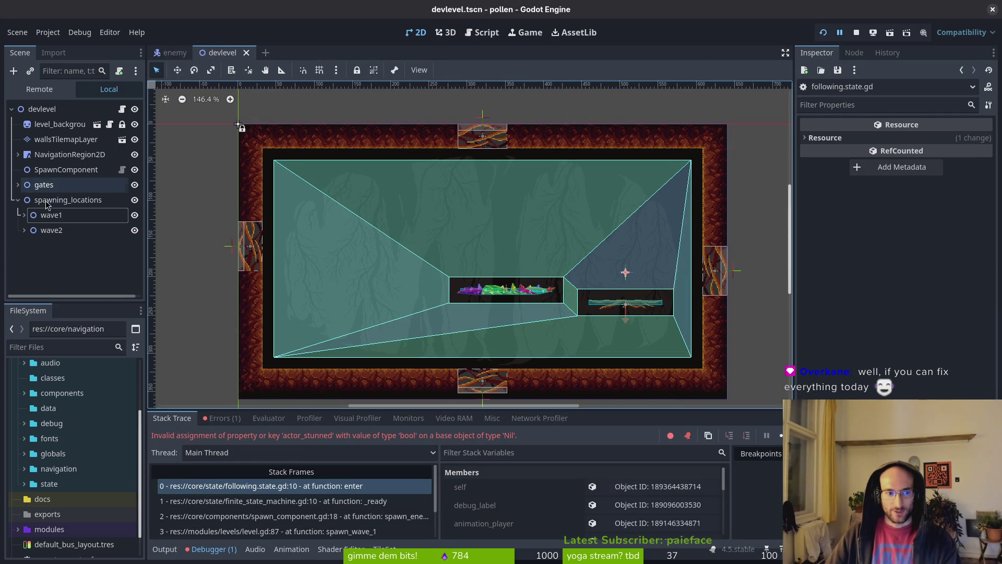
pyautogui.press('F5')
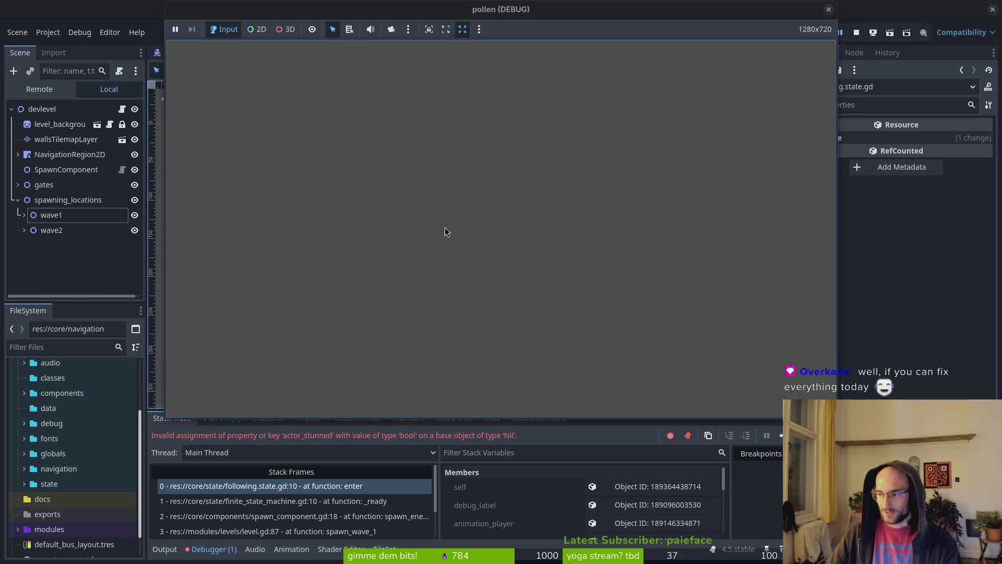
# Step: Open fly.tscn from the enemy scene and select its NavigationClient node
pyautogui.press('super+2')
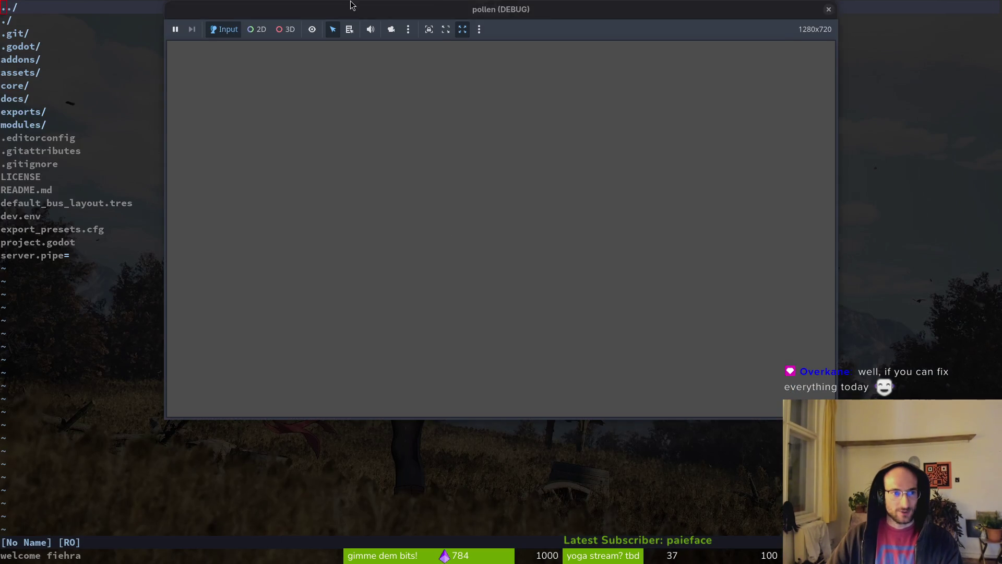
pyautogui.press('super+1')
pyautogui.click(172, 54)
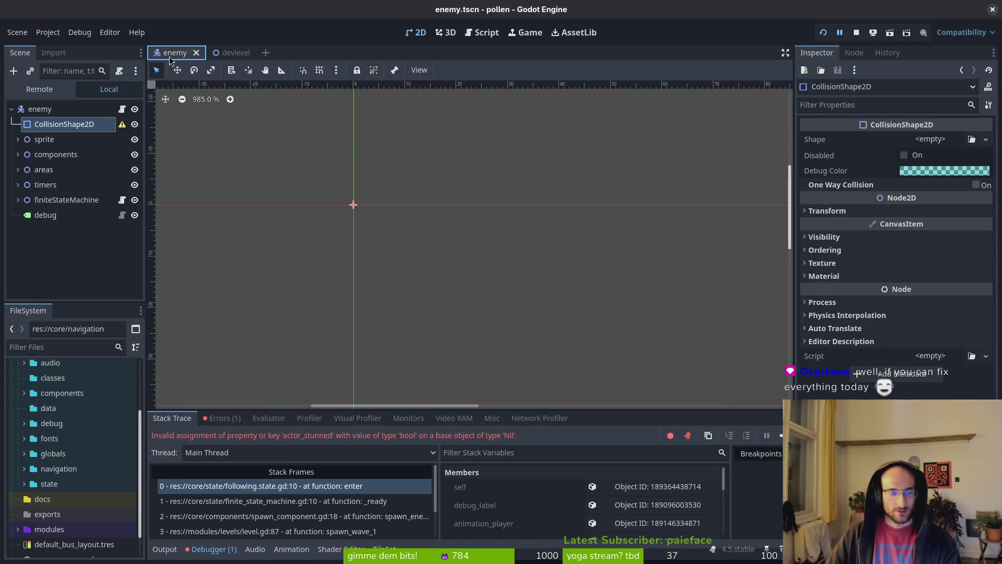
pyautogui.hotkey('ctrl', 'shift', 'o')
pyautogui.write('fly')
pyautogui.press('Return')
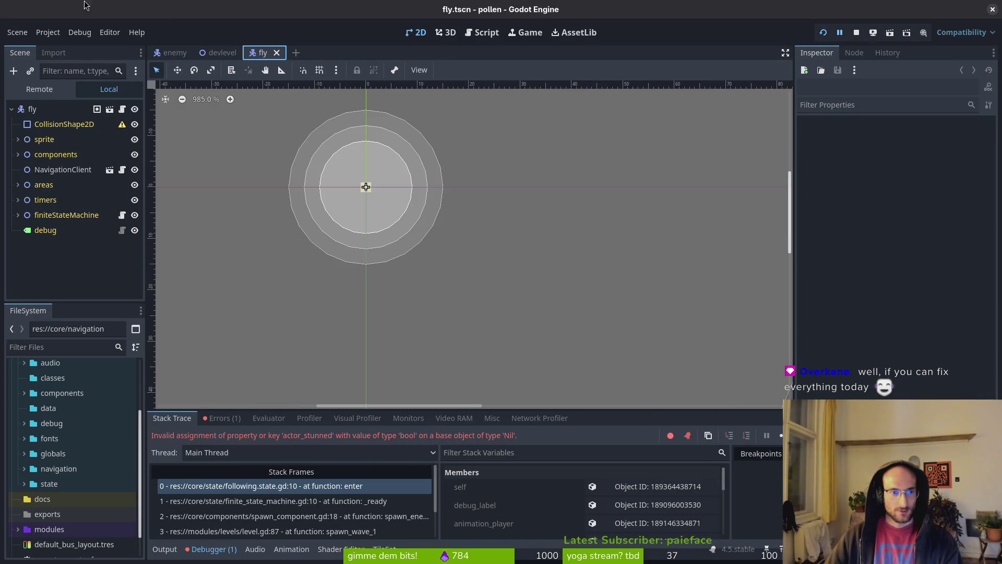
pyautogui.click(63, 169)
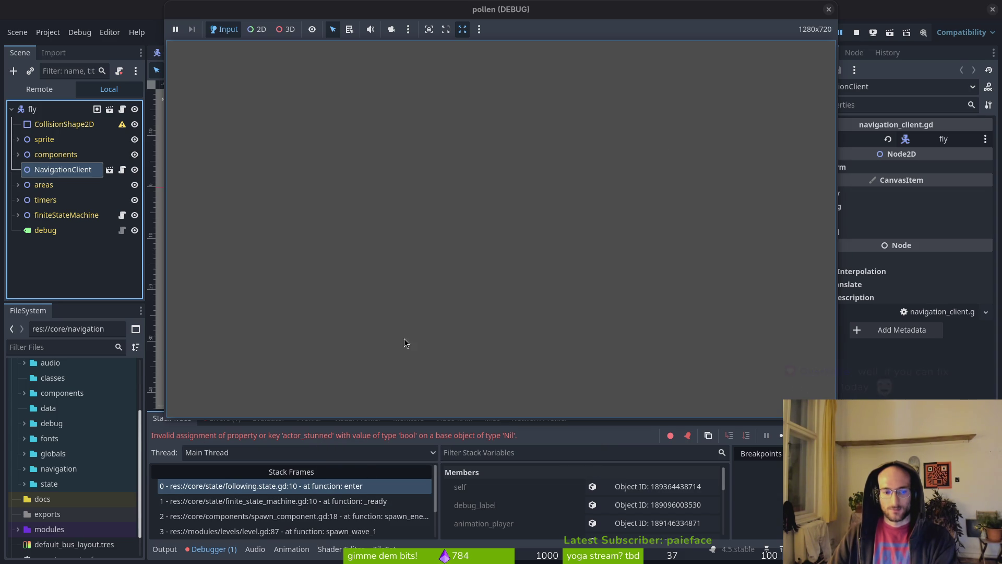
# Step: Close the running game window and quit the ~/dev pane in the terminal editor
pyautogui.click(828, 8)
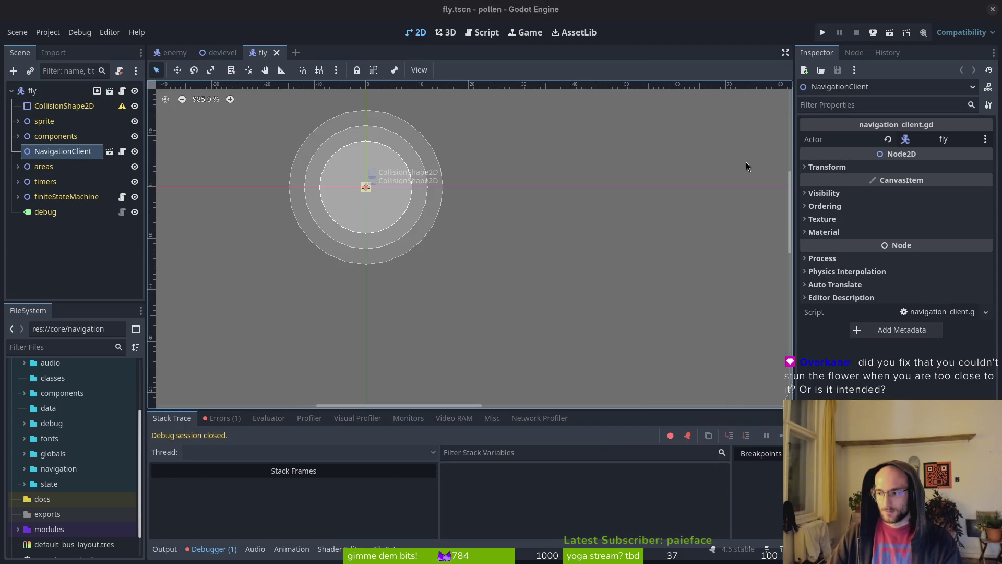
pyautogui.press('super+e')
pyautogui.write(':q')
pyautogui.press('Return')
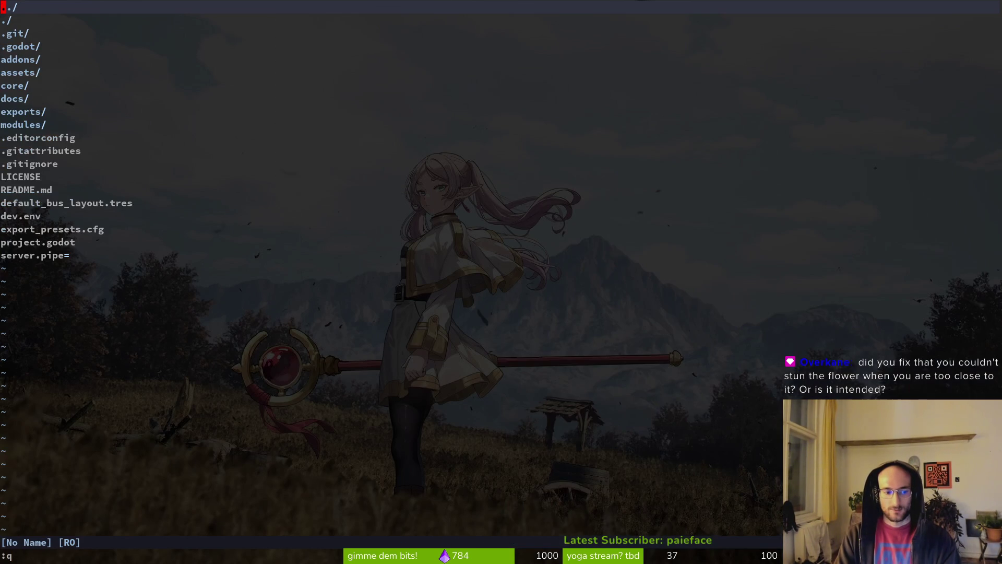
# Step: Open core/state/following.state.gd with fly/following.gd in a vertical split
pyautogui.hotkey('ctrl', 'p')
pyautogui.write('following')
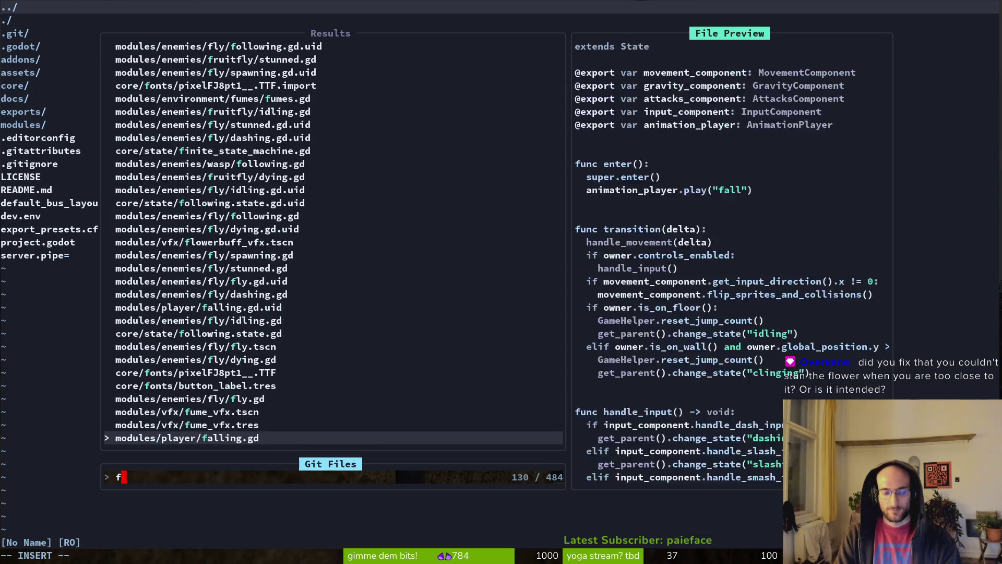
pyautogui.press('Return')
pyautogui.hotkey('ctrl', 'p')
pyautogui.write('flyfollow')
pyautogui.hotkey('ctrl', 'v')
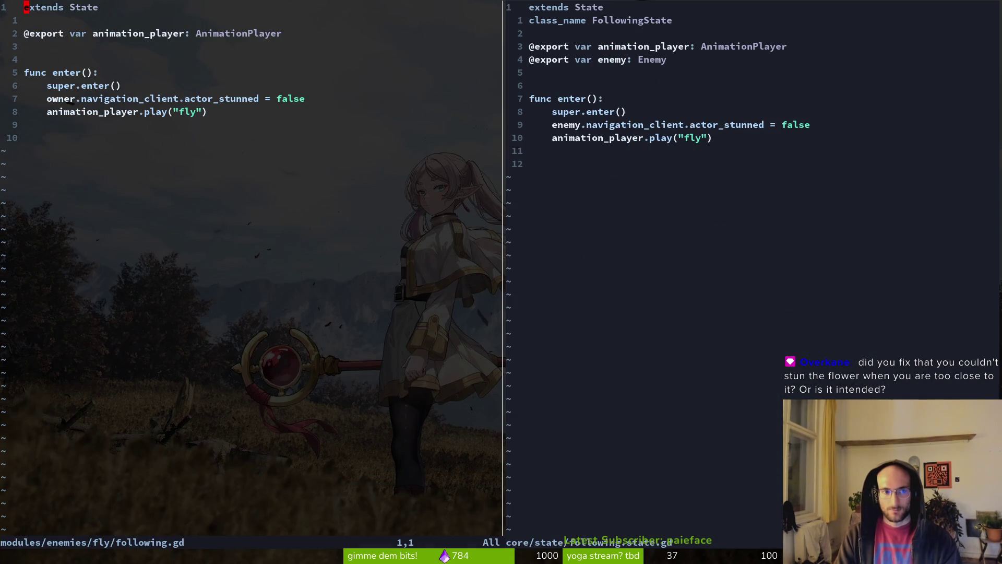
pyautogui.click(124, 103)
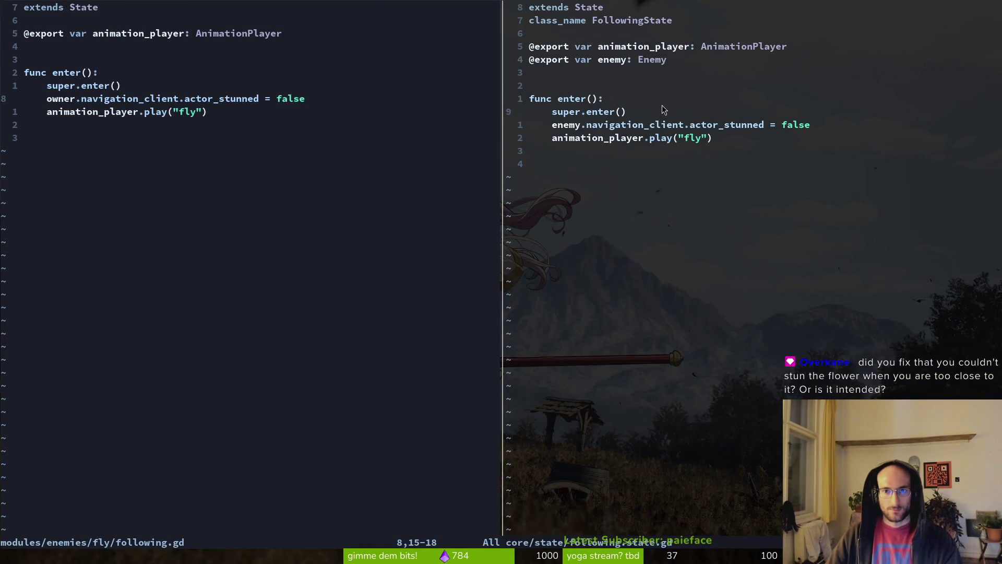
# Step: Save following.state.gd and select the fly's following state node in Godot
pyautogui.click(651, 104)
pyautogui.write(':w')
pyautogui.press('Return')
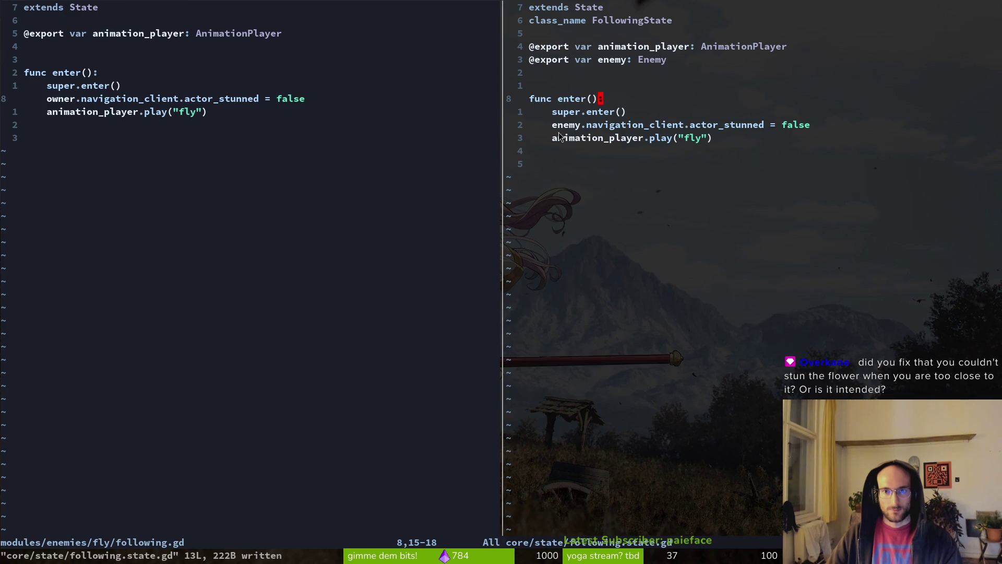
pyautogui.hotkey('alt', 'Tab')
pyautogui.click(68, 211)
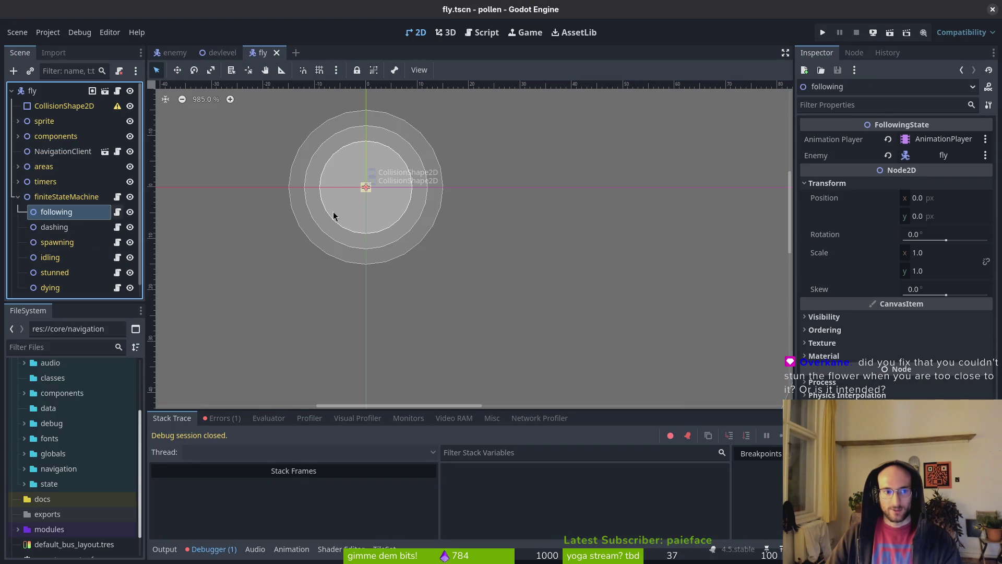
# Step: Give the dashing state AnimationPlayer, MovementComponent and fly as its Enemy
pyautogui.click(78, 229)
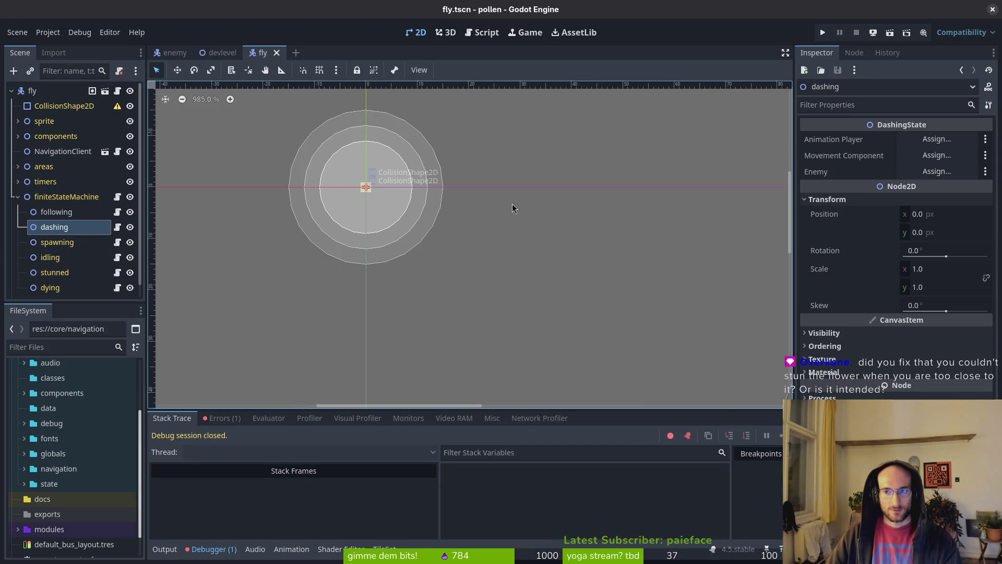
pyautogui.click(937, 139)
pyautogui.click(485, 210)
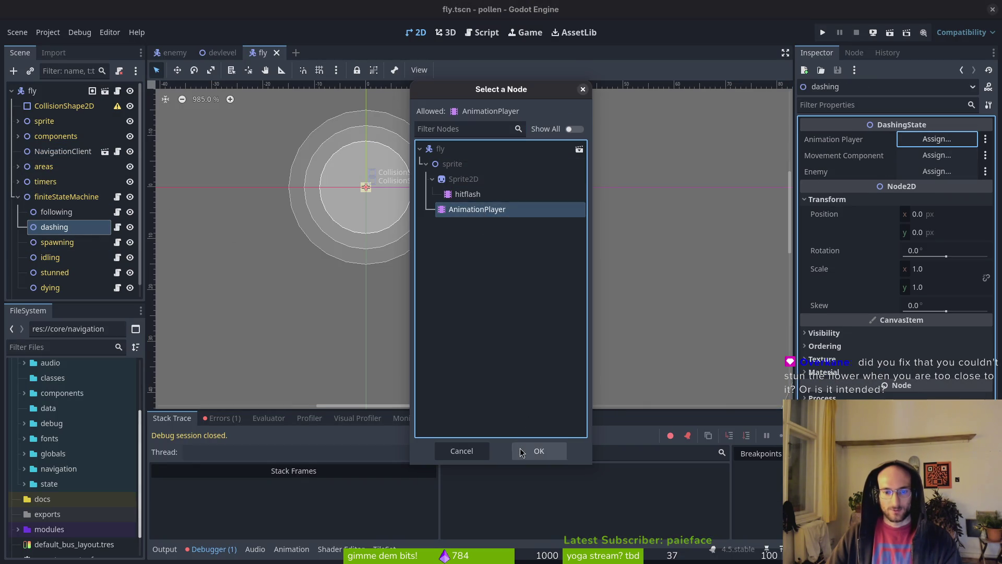
pyautogui.click(539, 451)
pyautogui.click(937, 155)
pyautogui.click(540, 451)
pyautogui.click(937, 171)
pyautogui.click(444, 150)
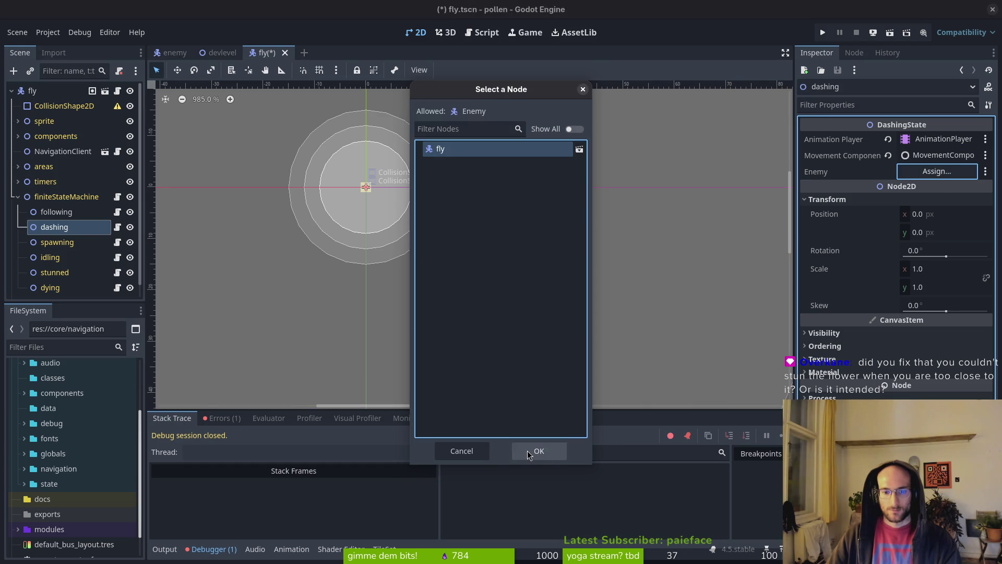
pyautogui.click(527, 451)
# Step: Give the spawning state AnimationPlayer as animation player and fly as enemy
pyautogui.click(65, 242)
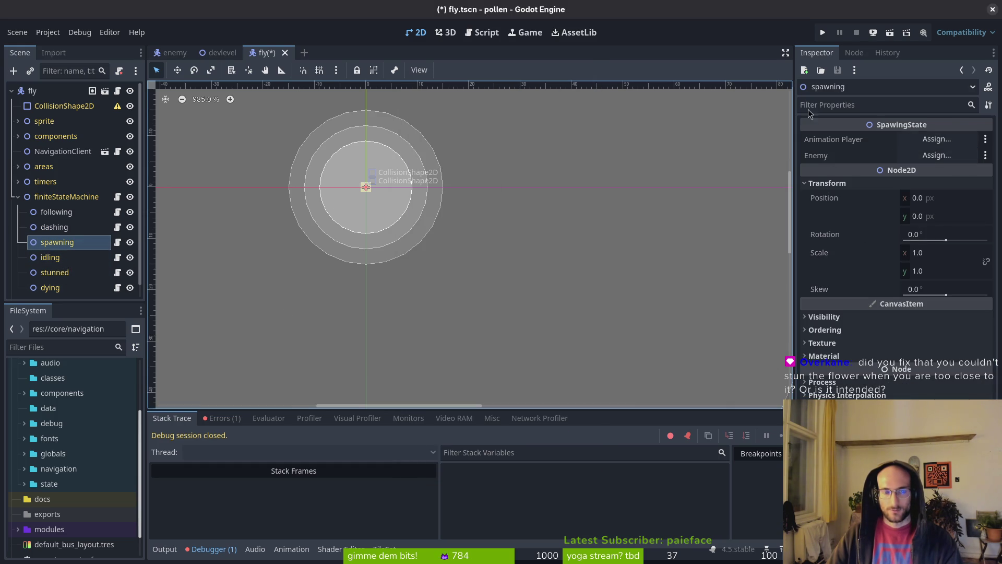
pyautogui.click(937, 139)
pyautogui.click(477, 209)
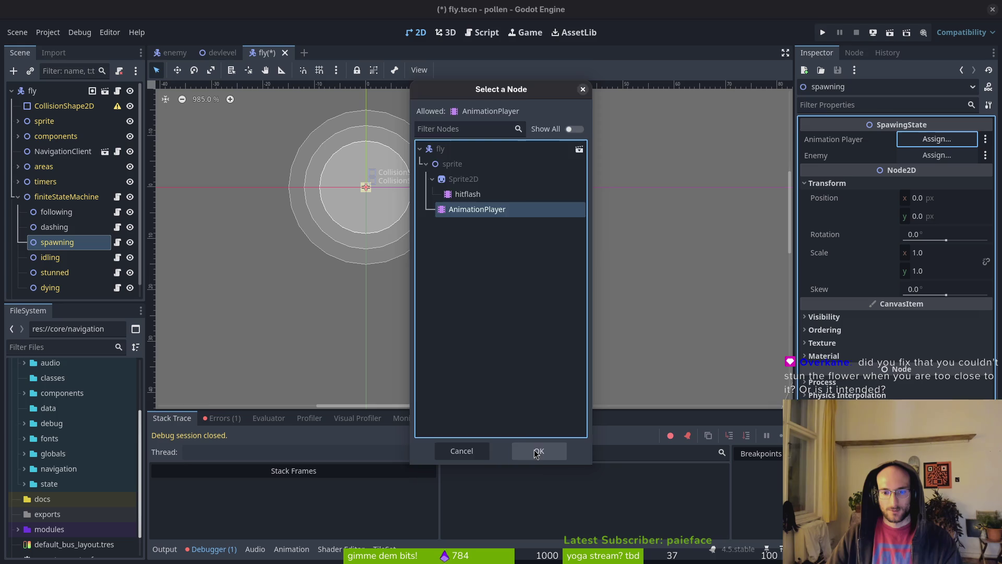
pyautogui.click(536, 452)
pyautogui.click(937, 155)
pyautogui.click(496, 150)
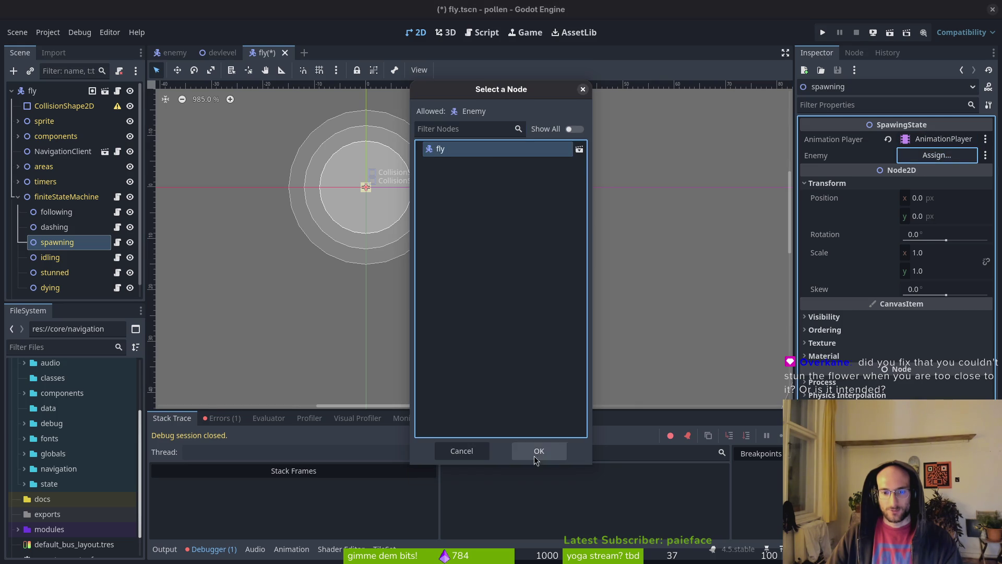
pyautogui.click(536, 452)
# Step: Assign AnimationPlayer to the idling state and begin assigning the stunned state's Enemy
pyautogui.click(50, 256)
pyautogui.click(937, 139)
pyautogui.click(458, 209)
pyautogui.click(539, 451)
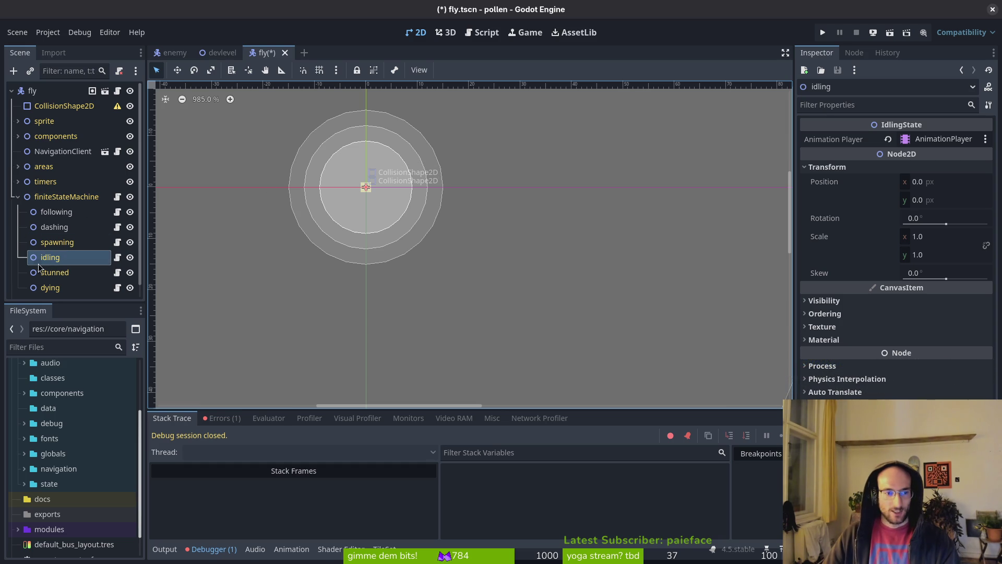
pyautogui.click(54, 272)
pyautogui.click(937, 139)
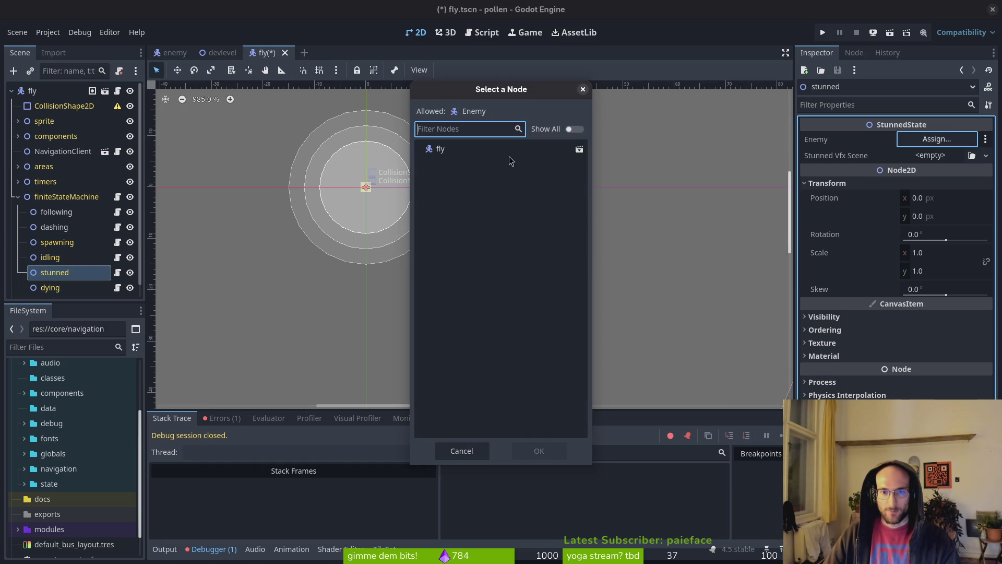
# Step: Set fly as the stunned state's enemy and look for its effect scene
pyautogui.click(539, 450)
pyautogui.click(931, 155)
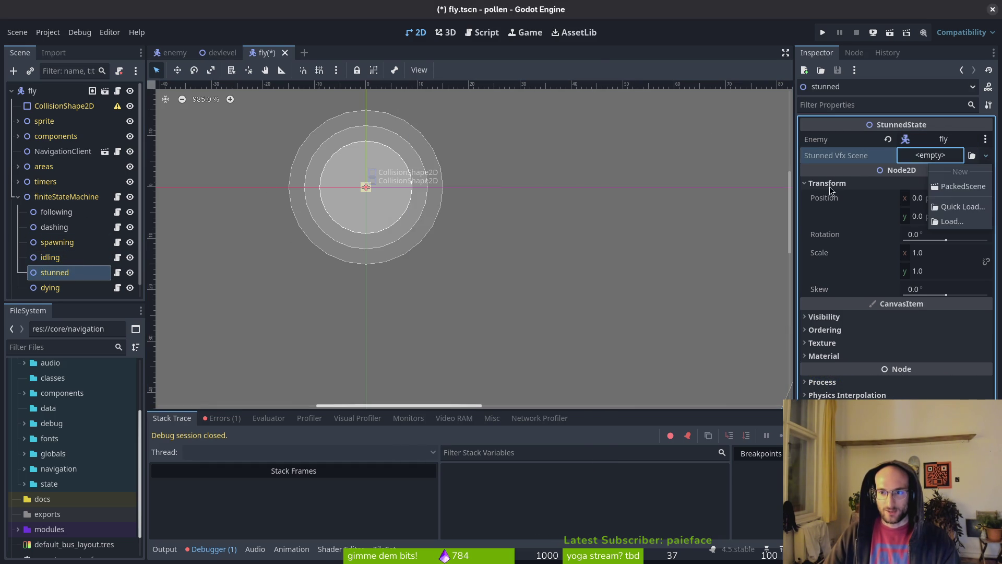
pyautogui.click(963, 206)
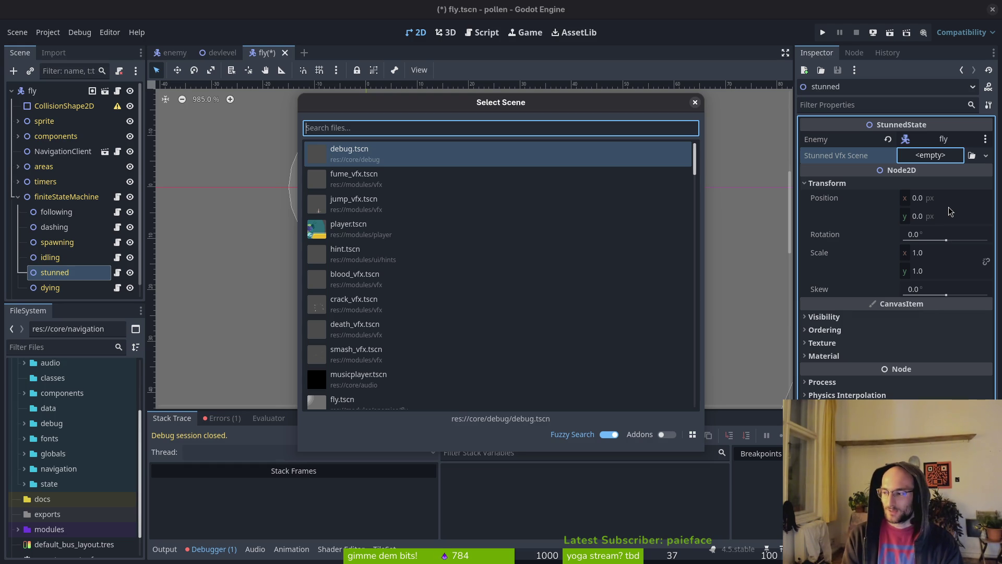
pyautogui.press('Escape')
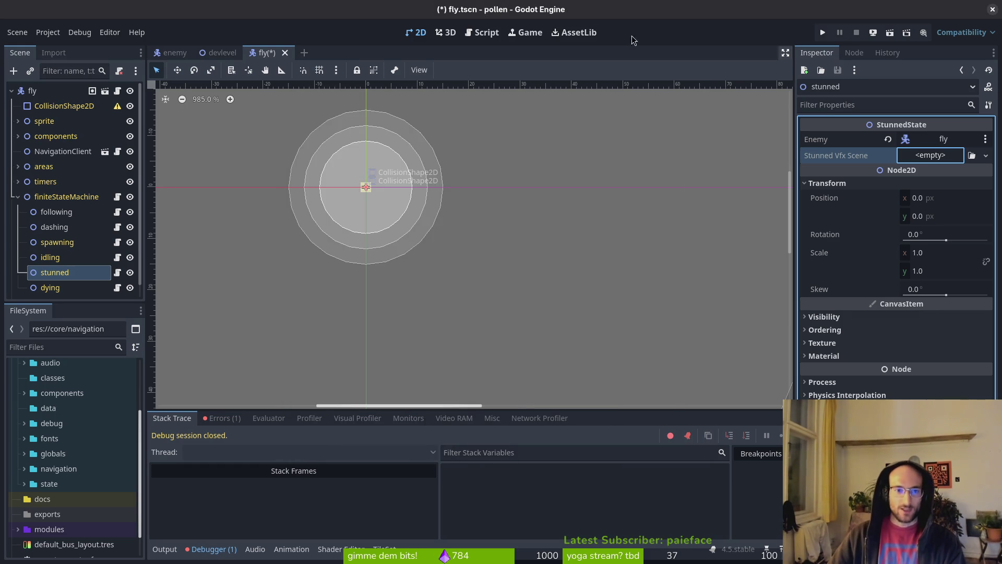
# Step: Open smash.tscn to inspect it, then go back to the fly scene and save
pyautogui.hotkey('alt', 'shift', 'o')
pyautogui.write('smashtsc')
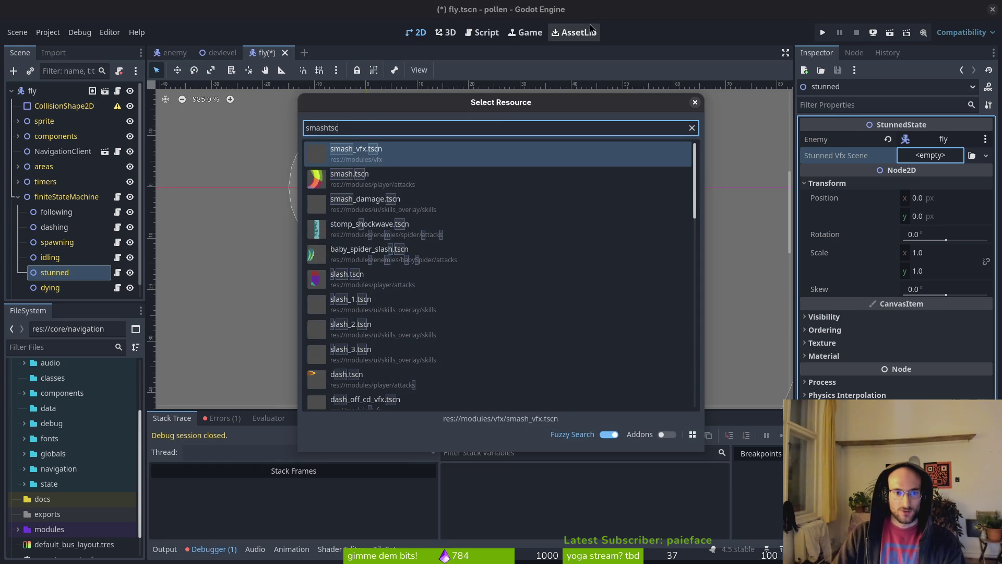
pyautogui.press('Return')
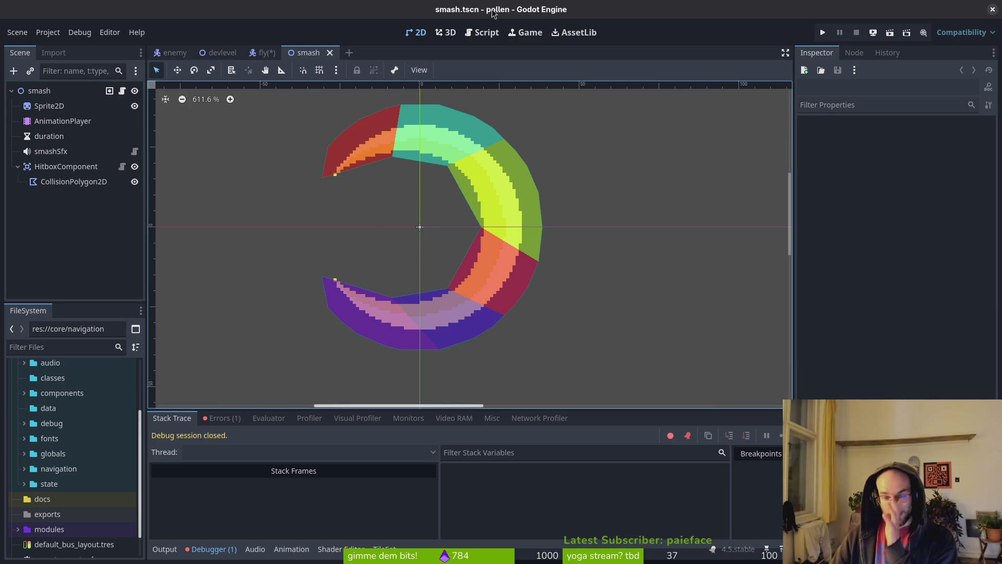
pyautogui.click(265, 53)
pyautogui.hotkey('ctrl', 's')
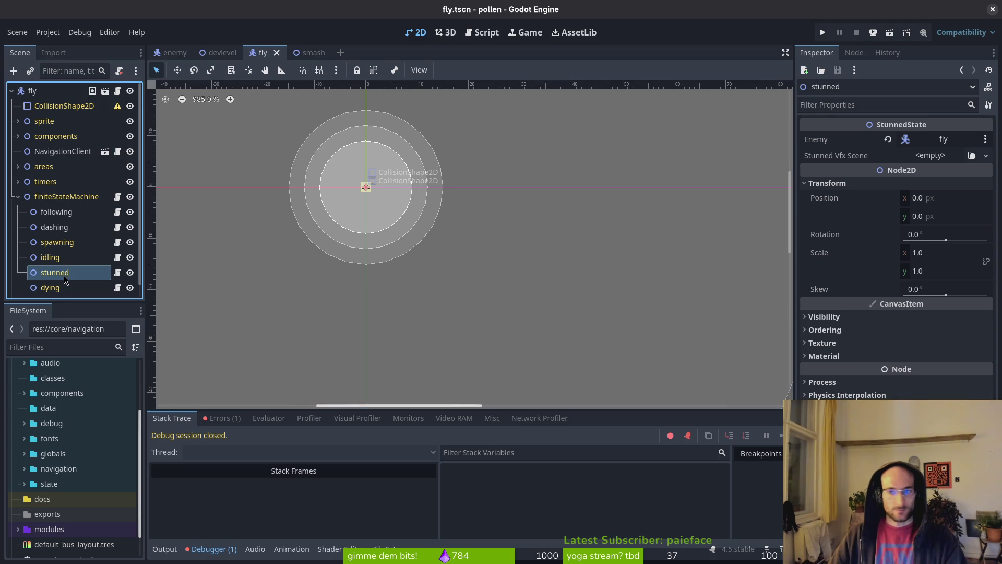
# Step: Quick Load the stun effect scene as the stunned state's Vfx Scene
pyautogui.click(930, 155)
pyautogui.click(963, 209)
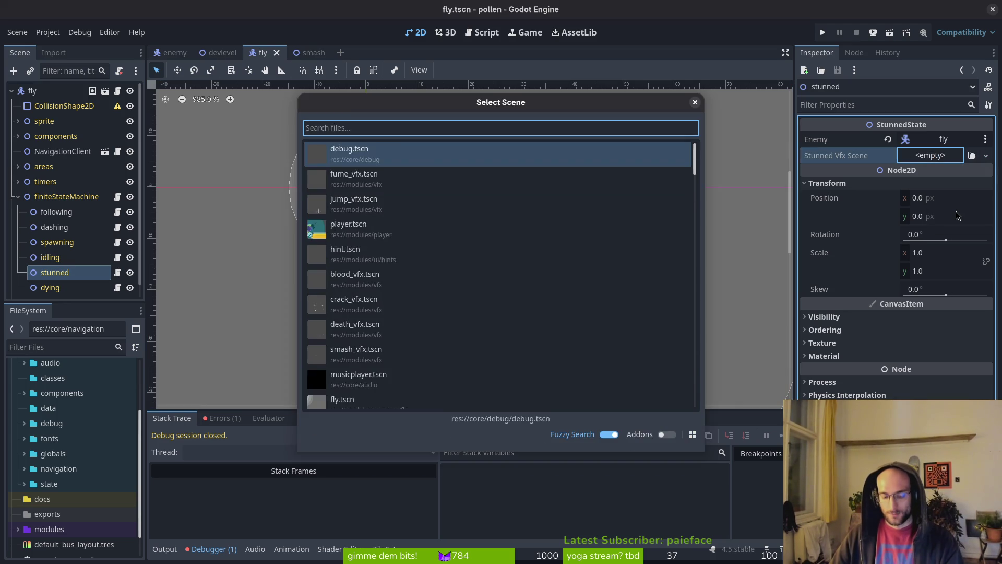
pyautogui.write('stun')
pyautogui.press('Return')
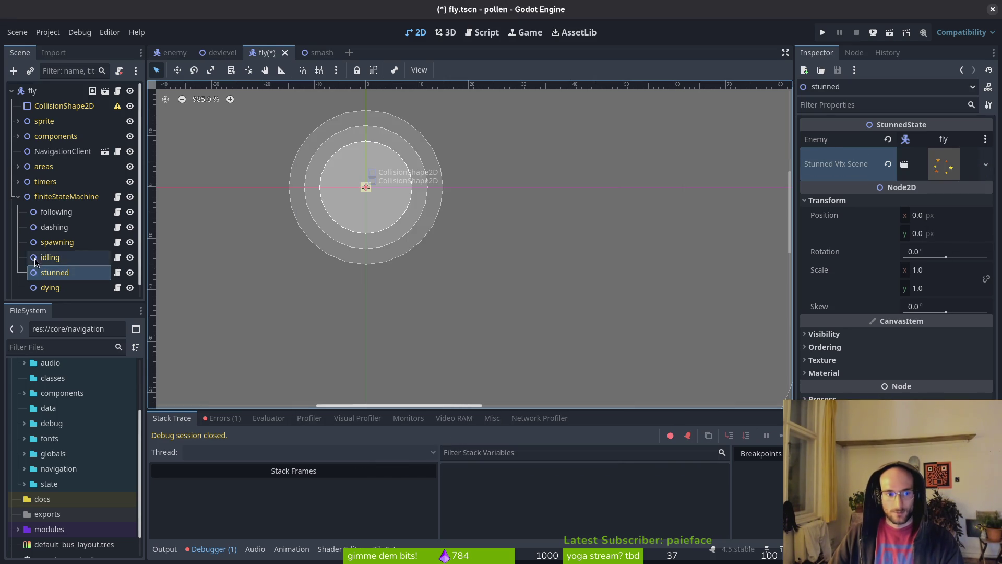
# Step: Give the dying state fly as enemy and death_vfx as its effect scene, then save
pyautogui.click(52, 287)
pyautogui.click(937, 139)
pyautogui.click(444, 149)
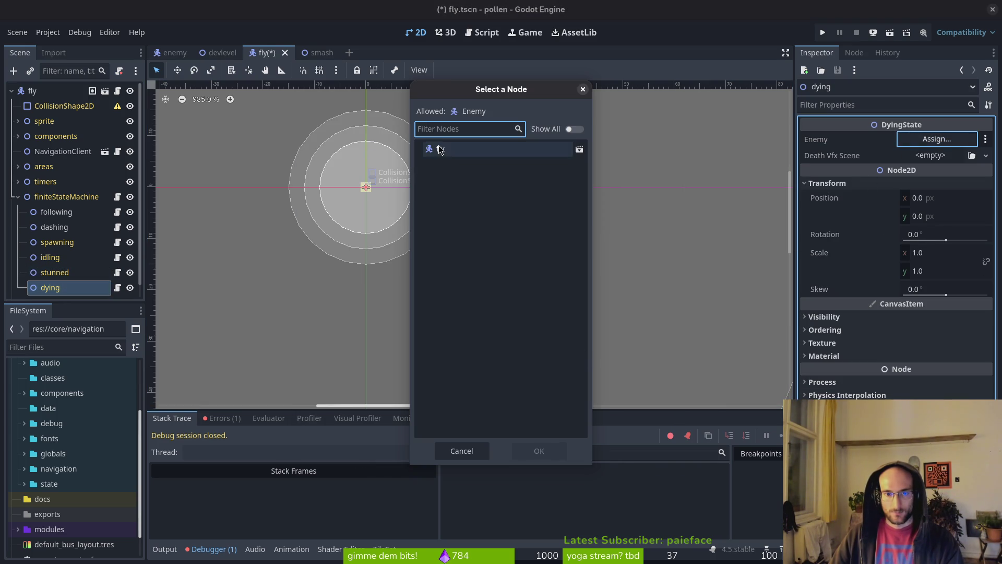
pyautogui.click(539, 451)
pyautogui.click(942, 159)
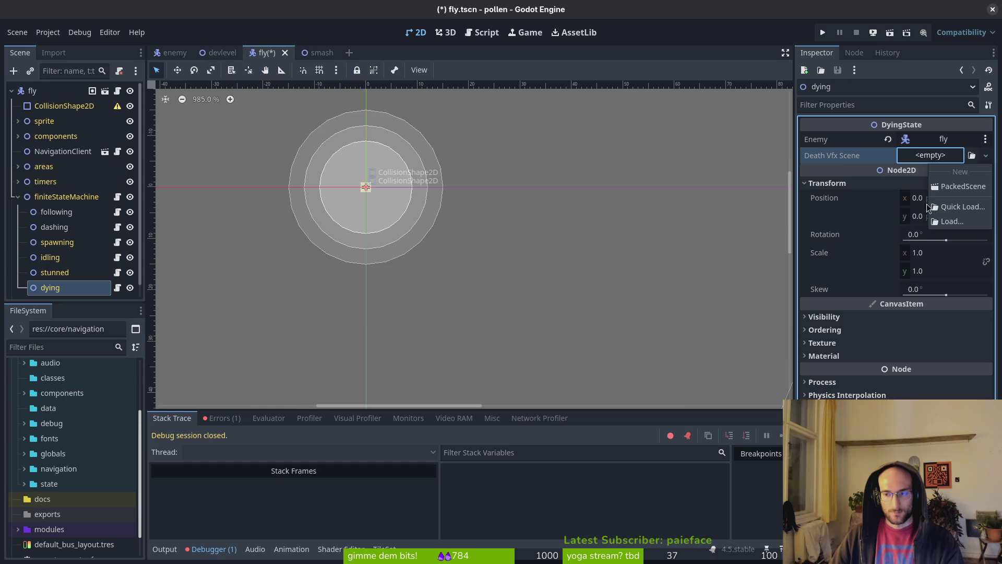
pyautogui.click(934, 208)
pyautogui.write('dea')
pyautogui.doubleClick(344, 154)
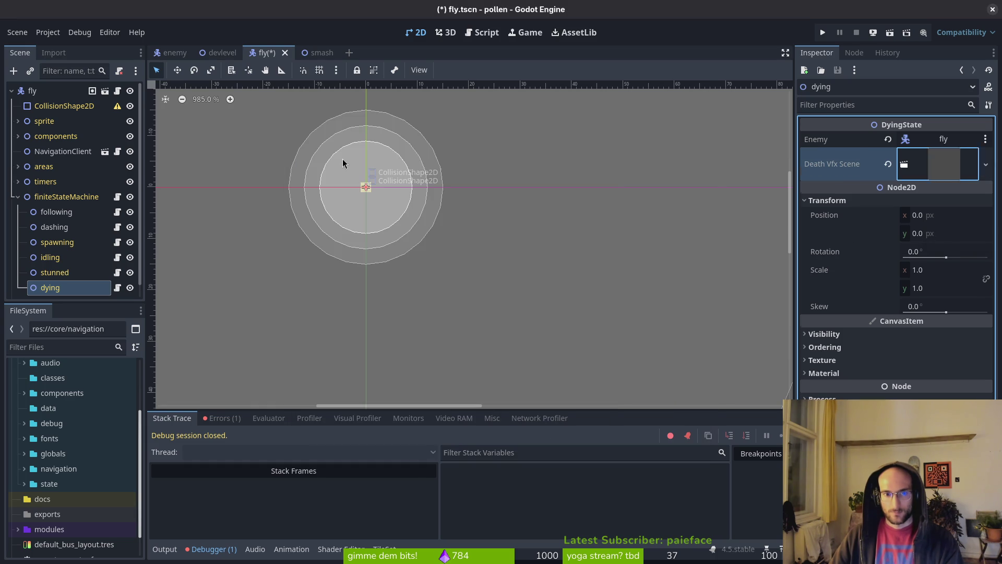
pyautogui.scroll(-1, 55, 281)
pyautogui.hotkey('ctrl', 's')
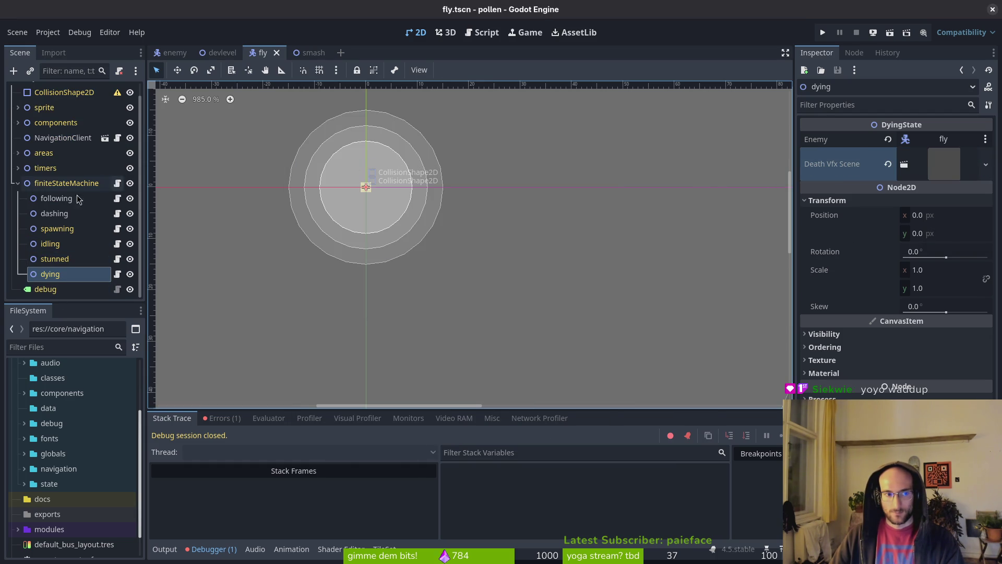
# Step: Check the fly root, sprite and NavigationClient nodes, then run the game
pyautogui.click(18, 182)
pyautogui.click(42, 92)
pyautogui.click(44, 120)
pyautogui.click(60, 151)
pyautogui.click(823, 33)
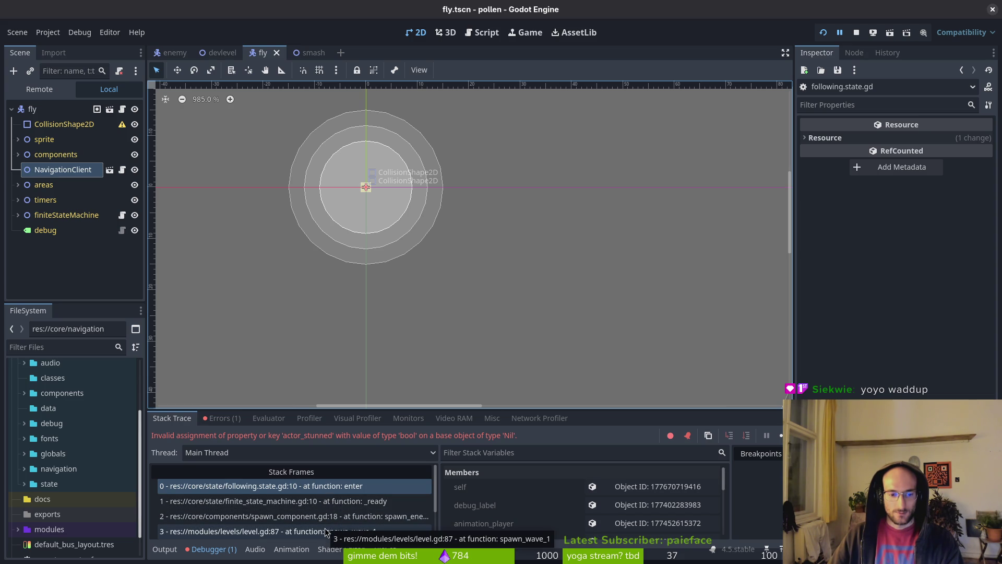
# Step: Scroll through the debugger output for the actor_stunned error
pyautogui.scroll(-2, 298, 530)
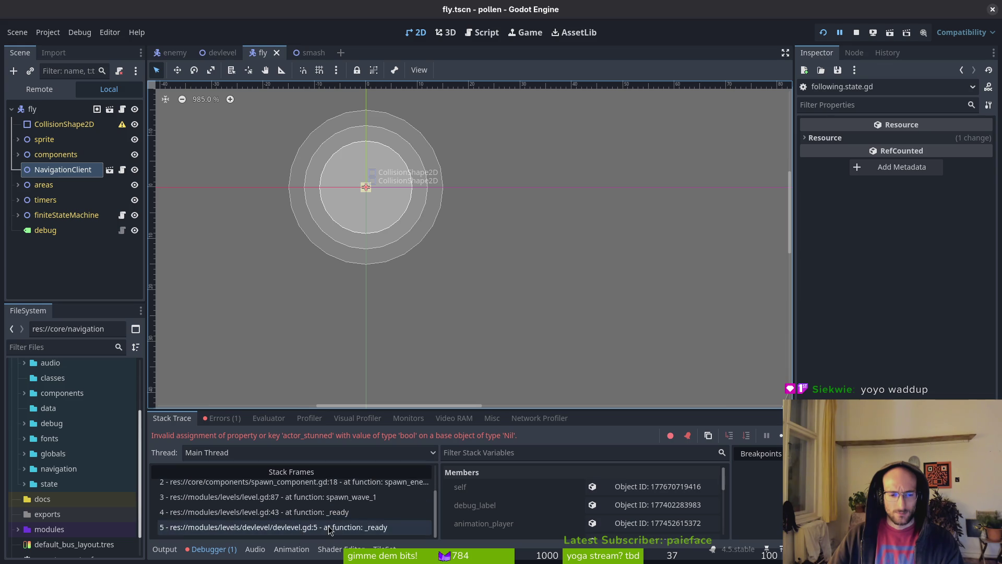
pyautogui.scroll(2, 300, 498)
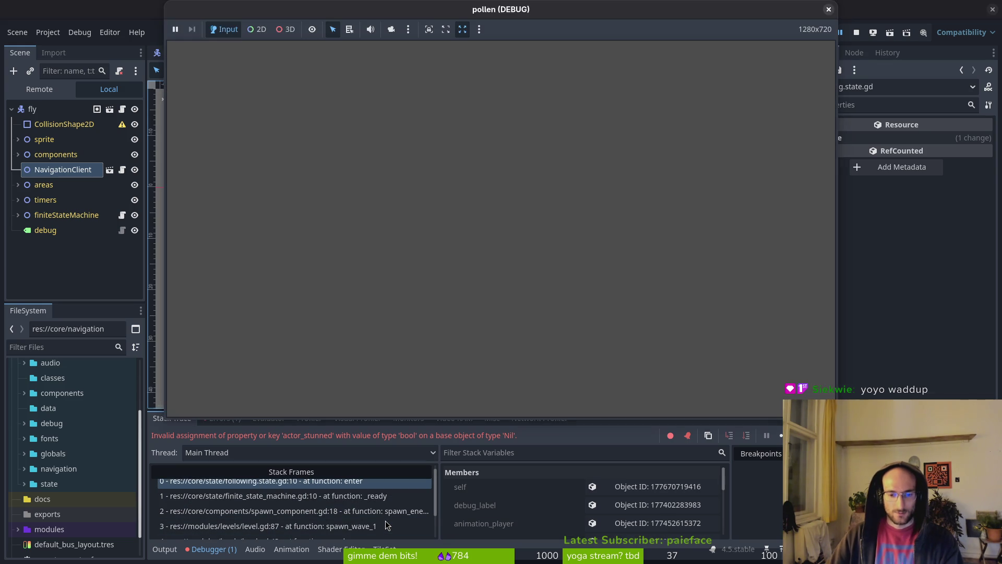
pyautogui.hotkey('alt', 'Tab')
pyautogui.write('spawcoop')
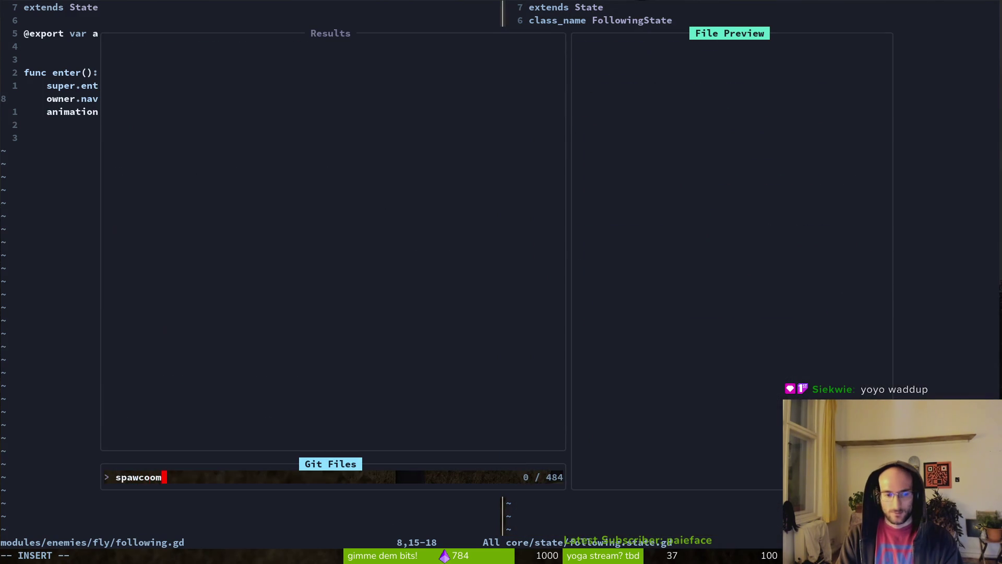
pyautogui.press('BackSpace')
pyautogui.press('Return')
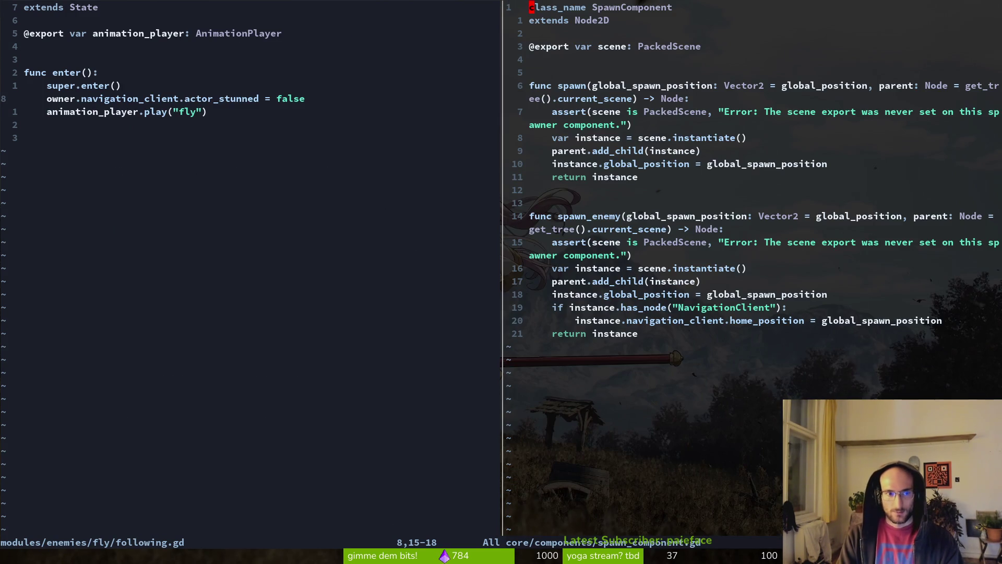
pyautogui.write(':q')
pyautogui.press('Return')
pyautogui.press('j')
pyautogui.press('j')
pyautogui.press('j')
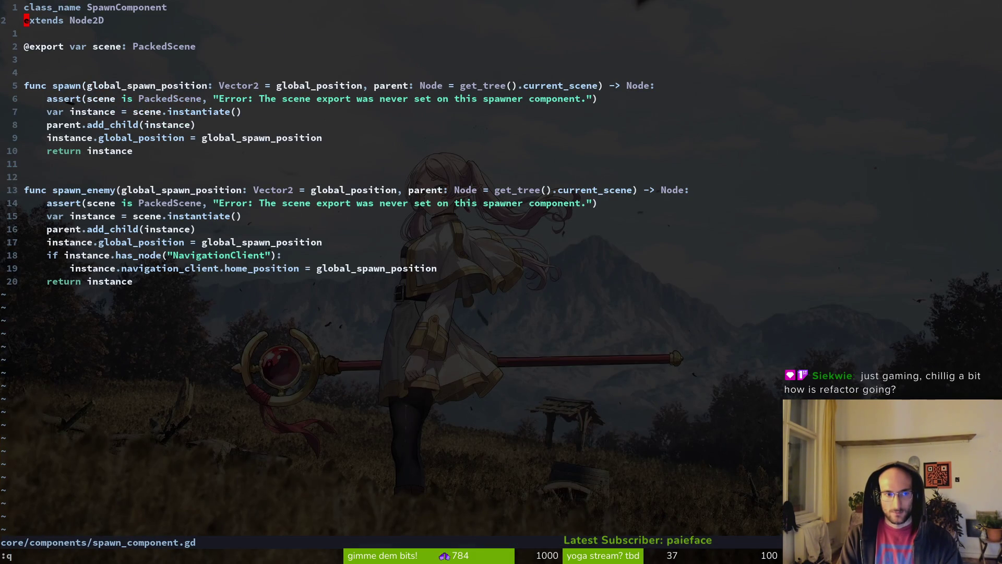
pyautogui.press('j')
pyautogui.press('j')
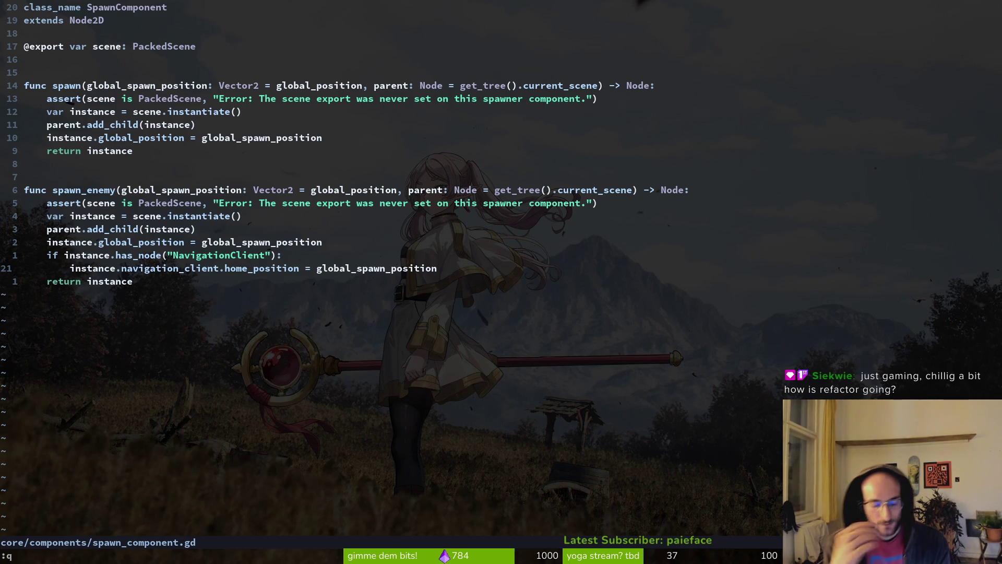
pyautogui.hotkey('ctrl', 'p')
pyautogui.write('fly')
pyautogui.hotkey('ctrl', 'v')
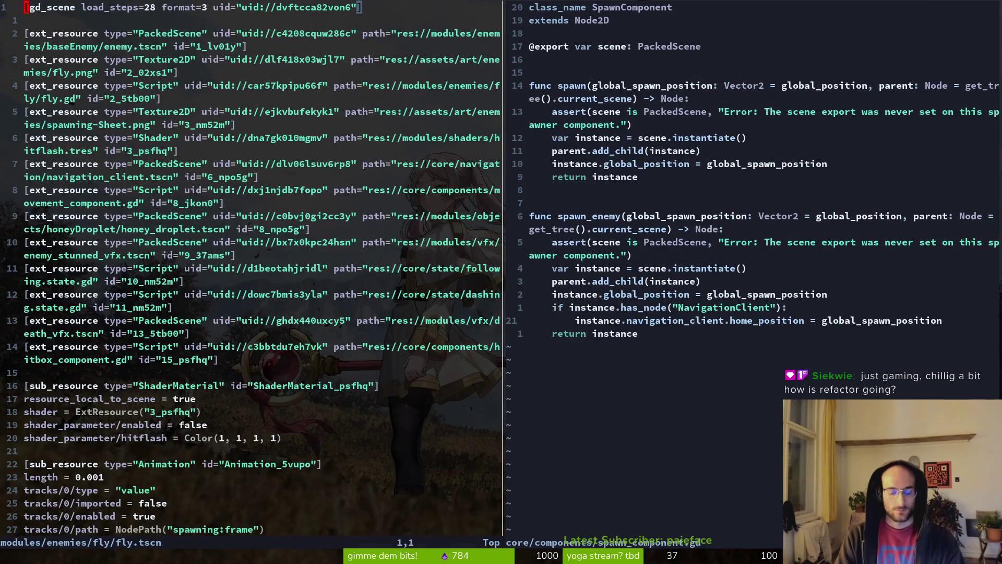
pyautogui.hotkey('ctrl', 'p')
pyautogui.write('fly')
pyautogui.press('Return')
pyautogui.press('j')
pyautogui.press('j')
pyautogui.press('j')
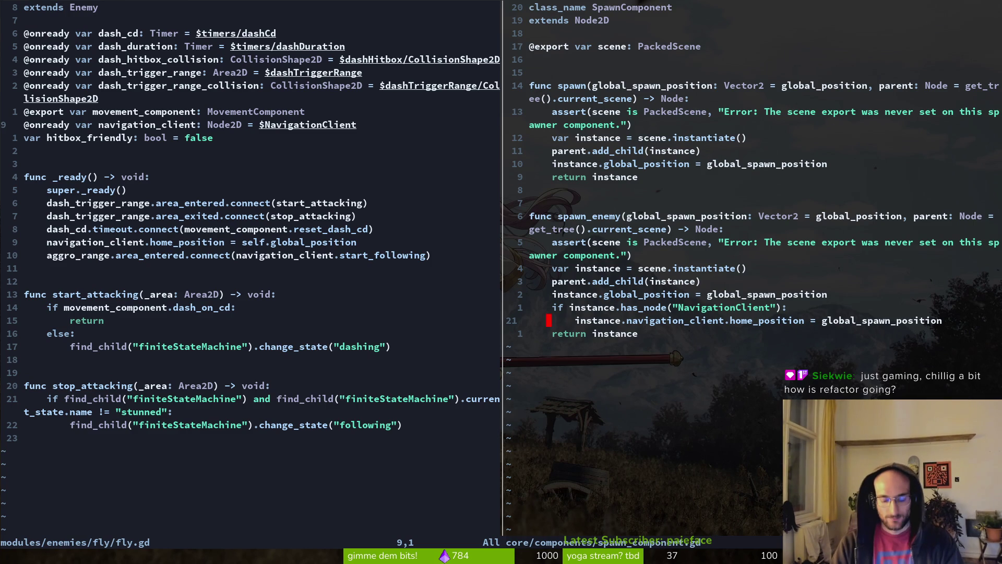
pyautogui.press('k')
pyautogui.press('k')
pyautogui.press('k')
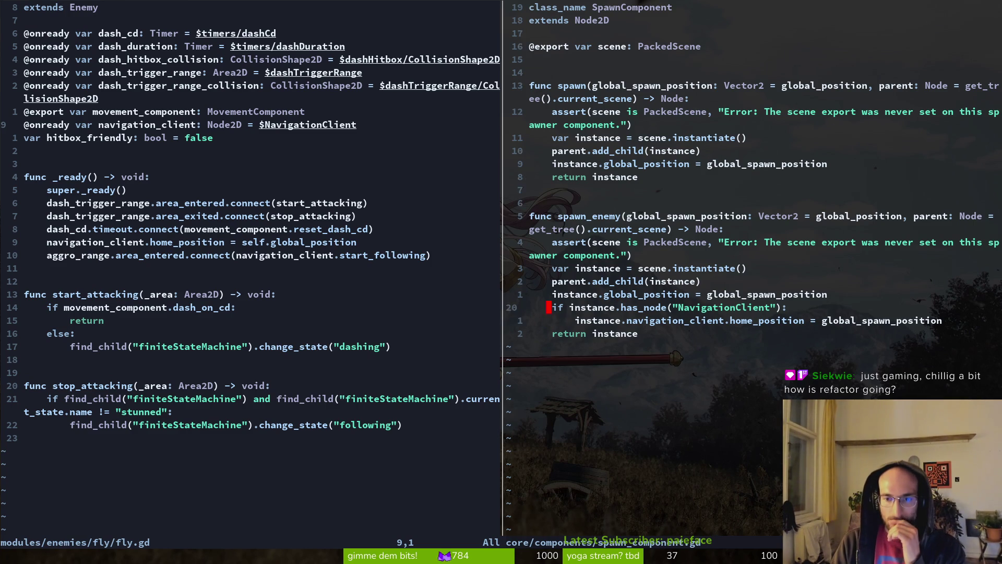
pyautogui.press('j')
pyautogui.press('j')
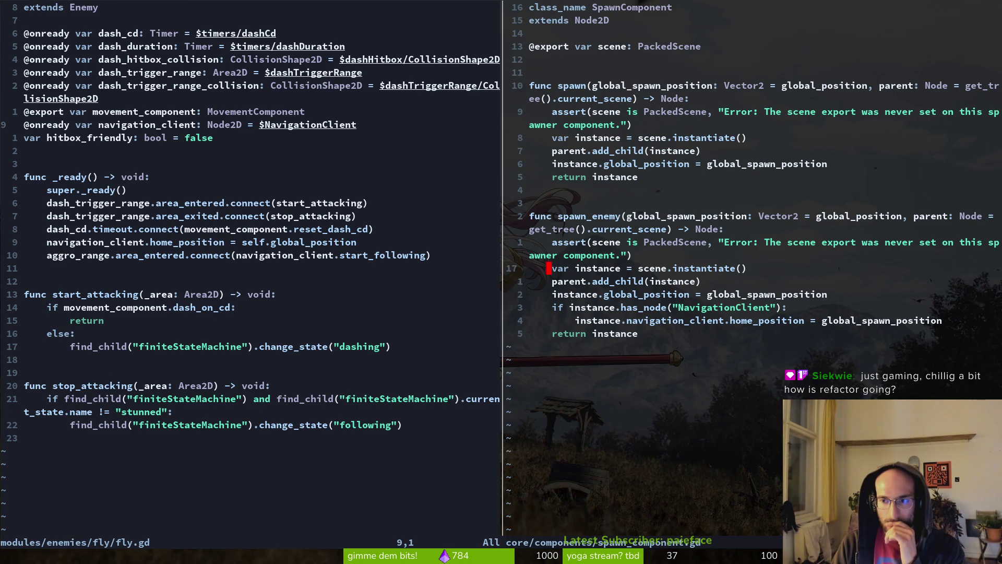
pyautogui.press('j')
pyautogui.press('j')
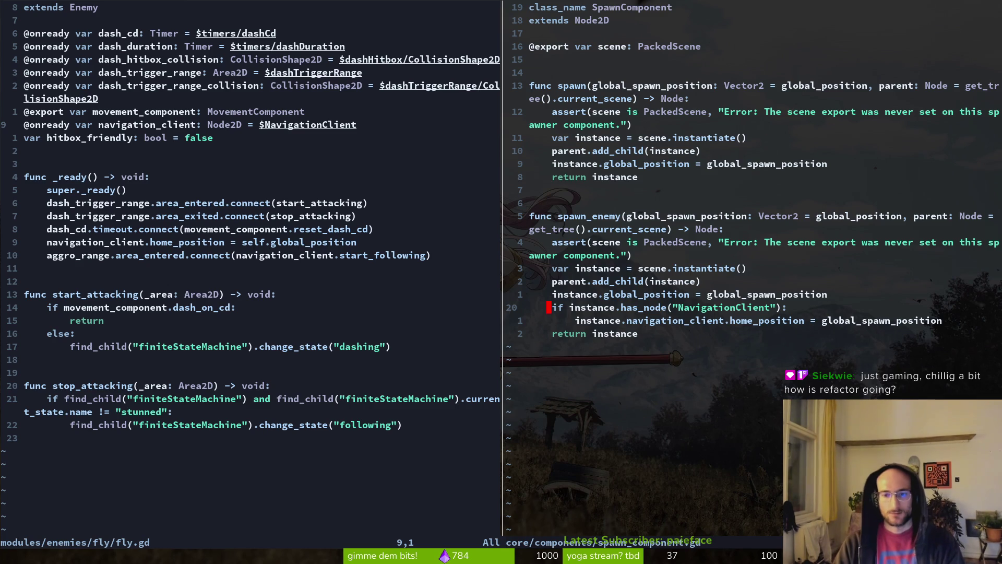
pyautogui.hotkey('alt', 'Tab')
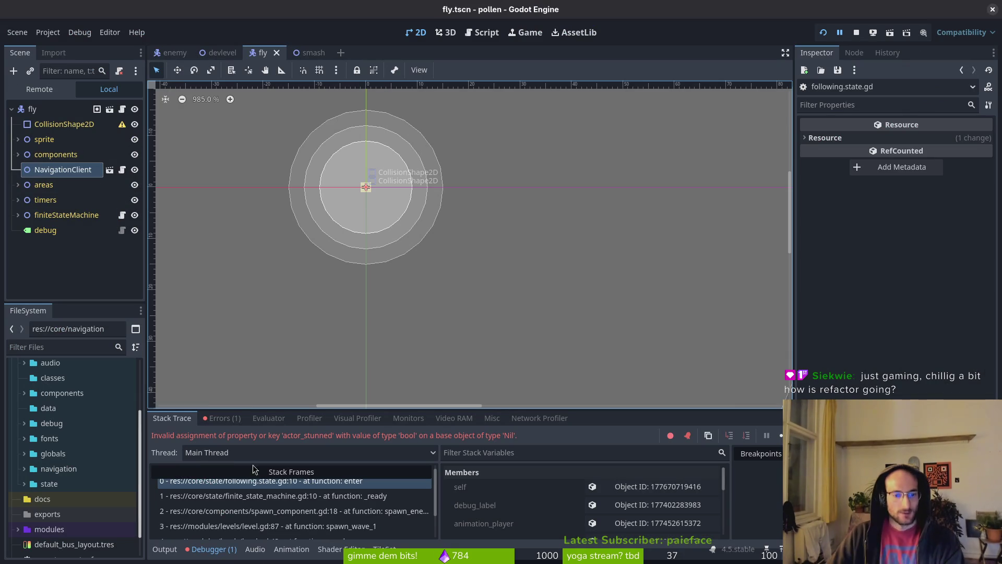
pyautogui.click(329, 486)
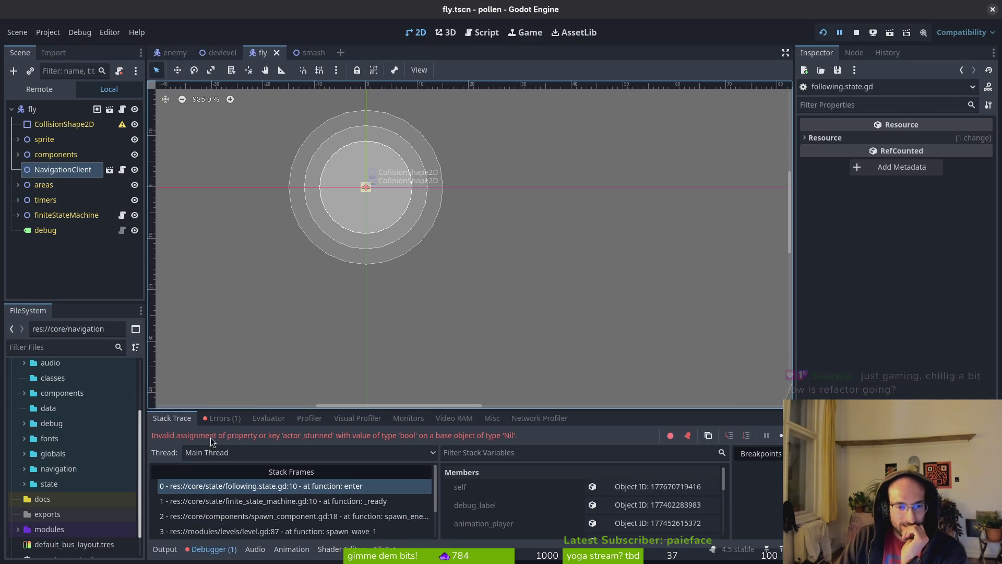
pyautogui.click(334, 503)
pyautogui.click(337, 487)
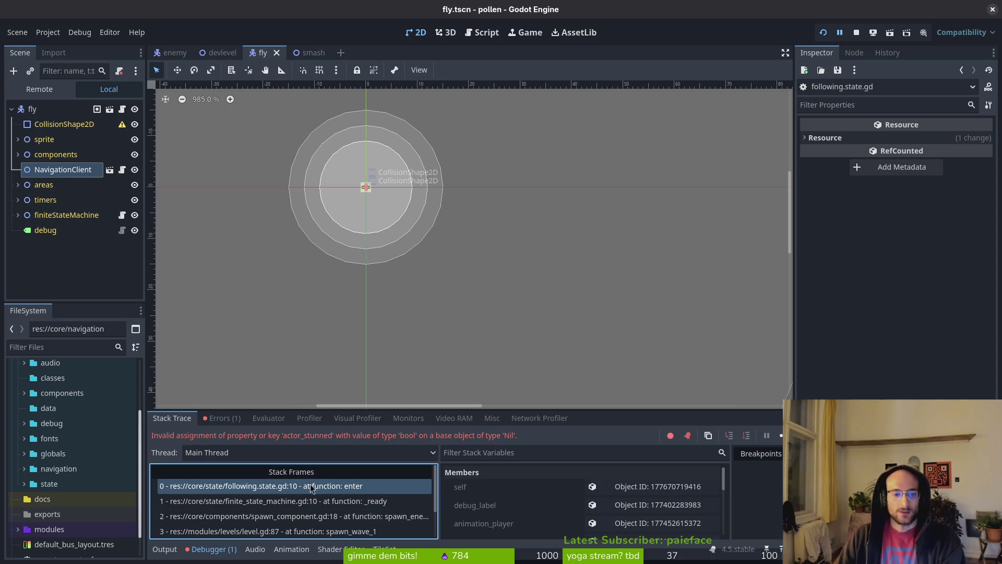
pyautogui.hotkey('alt', 'Tab')
# Step: Open core/state/following.state.gd in Neovim beside fly.gd
pyautogui.hotkey('ctrl', 'p')
pyautogui.write('following')
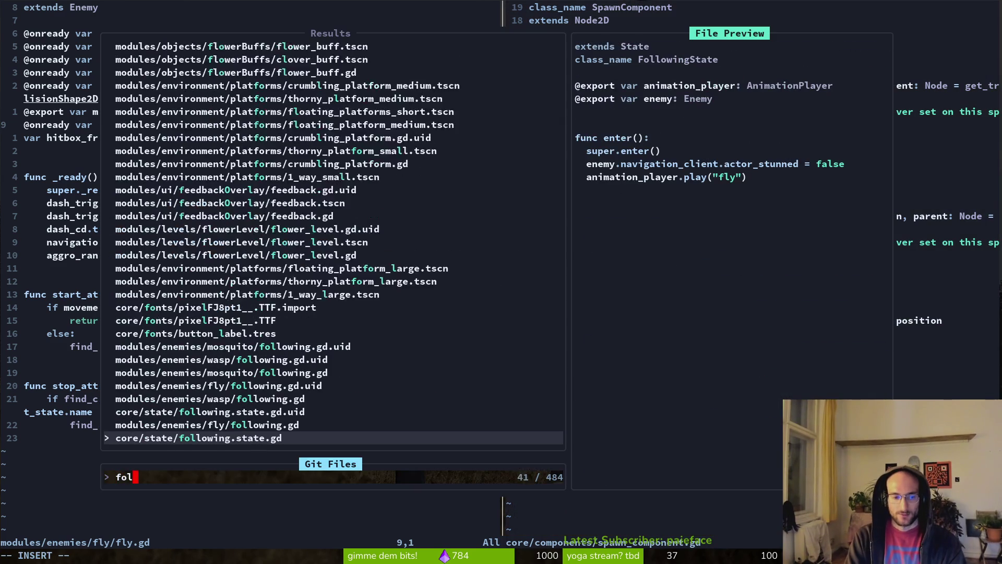
pyautogui.press('Up')
pyautogui.press('Up')
pyautogui.press('Up')
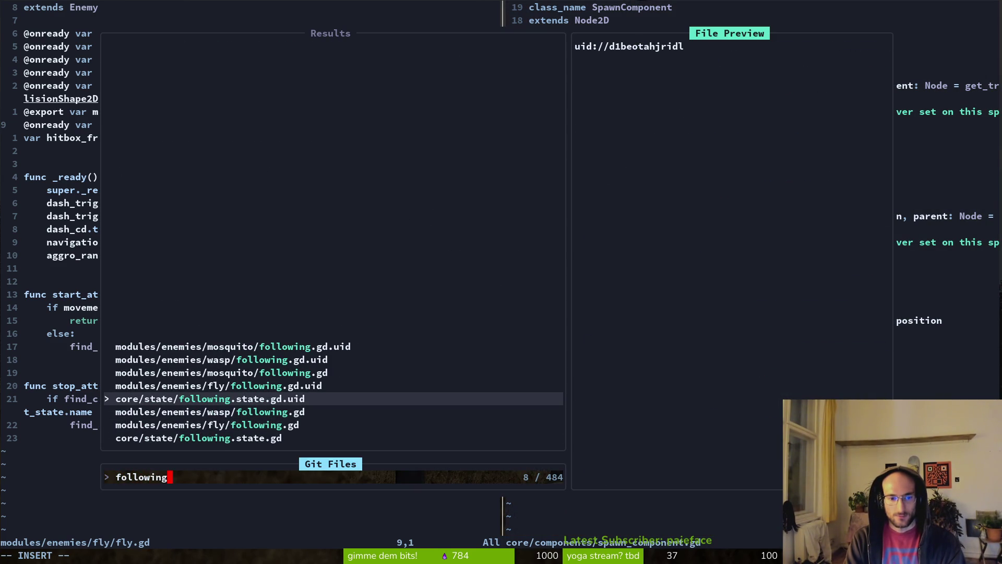
pyautogui.press('Escape')
pyautogui.press('Escape')
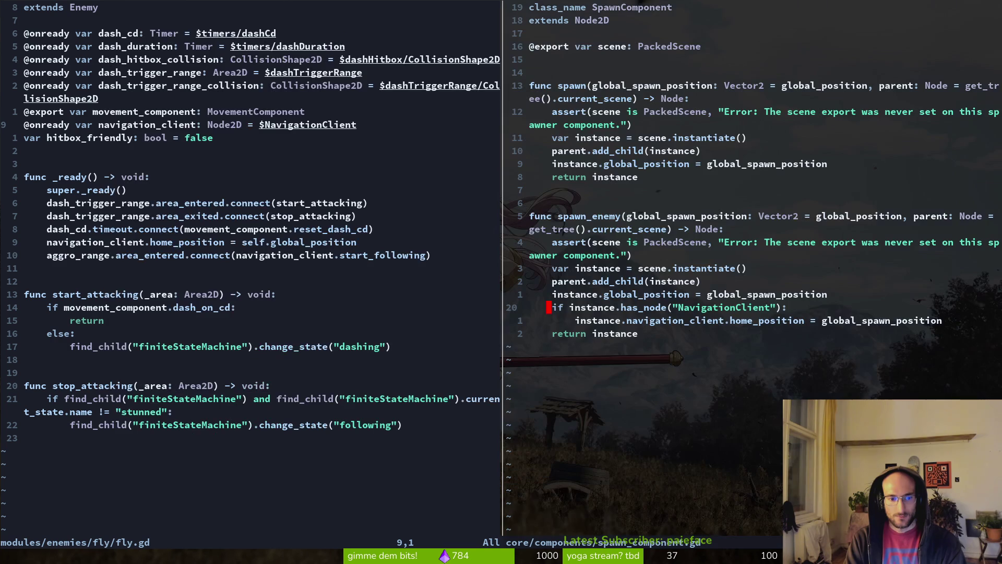
pyautogui.hotkey('ctrl', 'p')
pyautogui.write('folo')
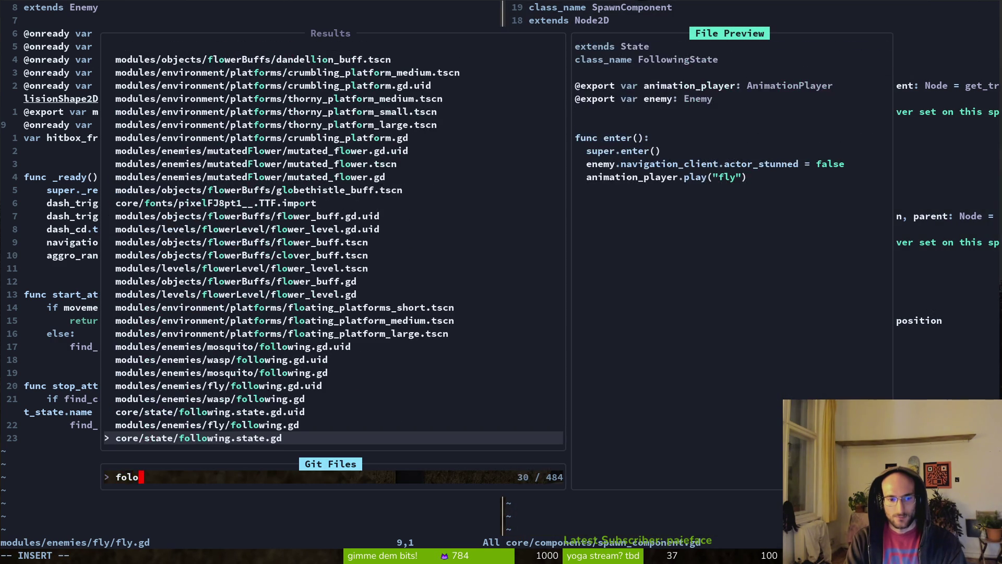
pyautogui.press('Return')
# Step: Duplicate the enemy export as navigation_client typed NavigationClientComponent
pyautogui.press('j')
pyautogui.press('j')
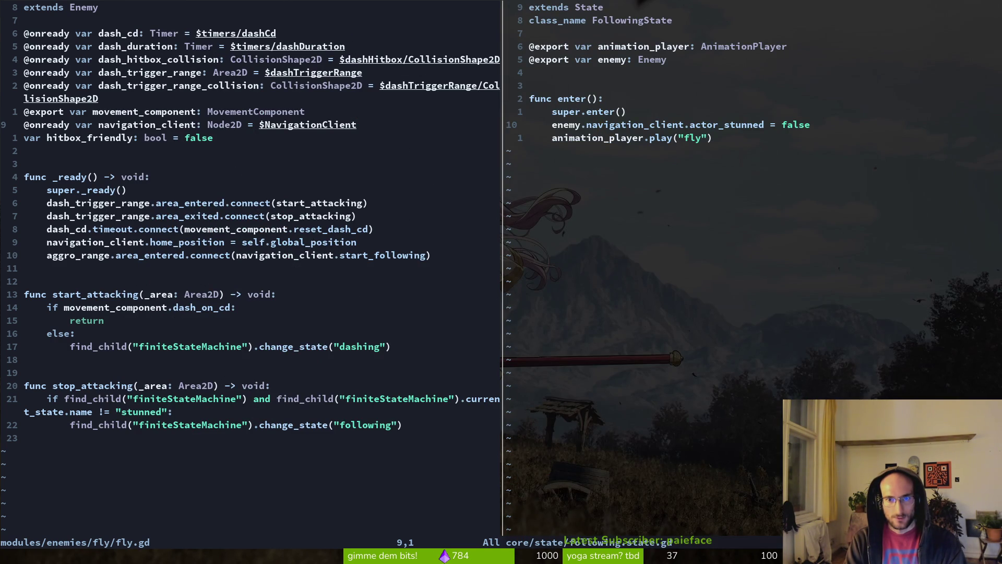
pyautogui.press('k')
pyautogui.press('k')
pyautogui.press('k')
pyautogui.press('k')
pyautogui.press('k')
pyautogui.press('w')
pyautogui.press('w')
pyautogui.press('w')
pyautogui.write('Vyp')
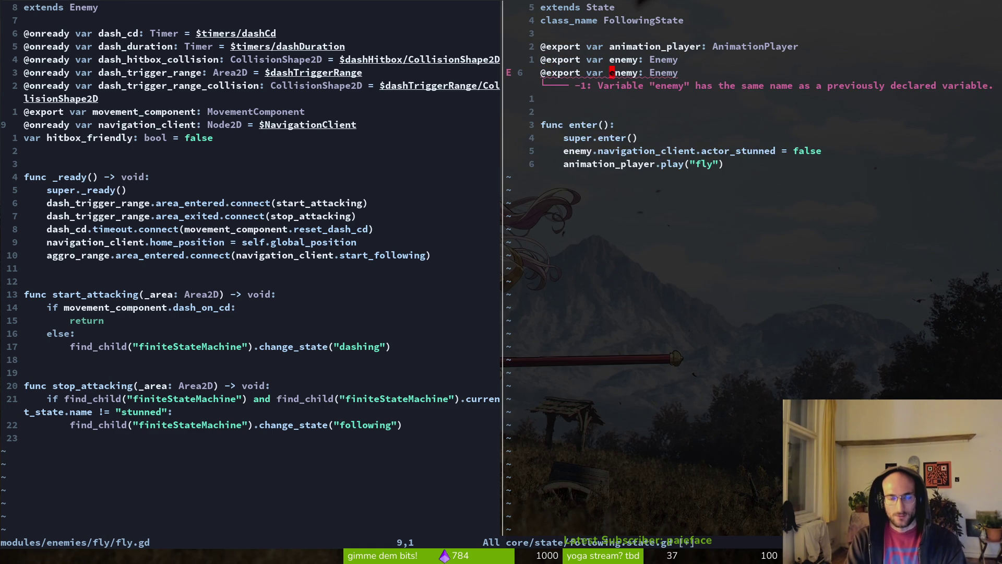
pyautogui.write('cwnavigation')
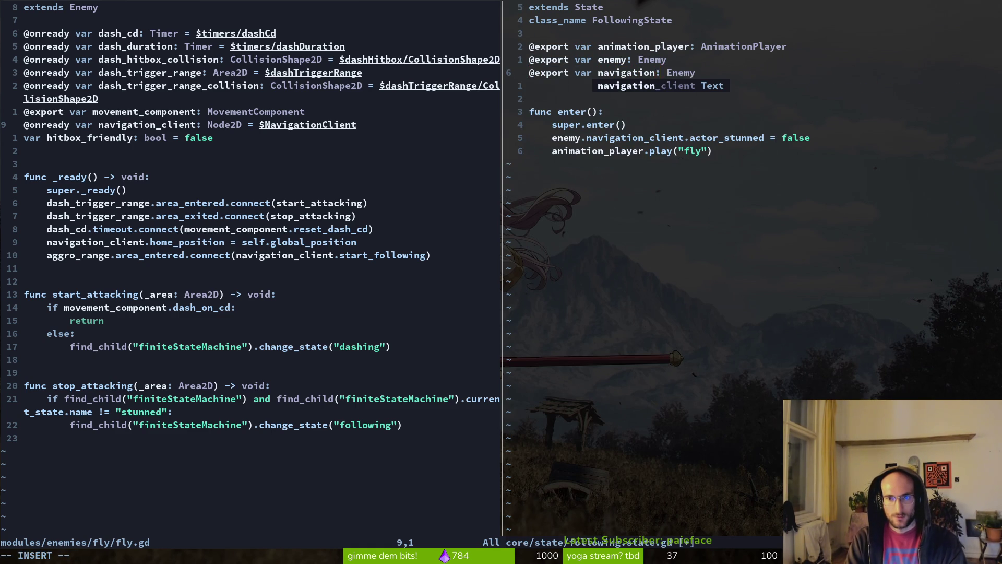
pyautogui.press('Return')
pyautogui.press('Escape')
pyautogui.write('cwNavi')
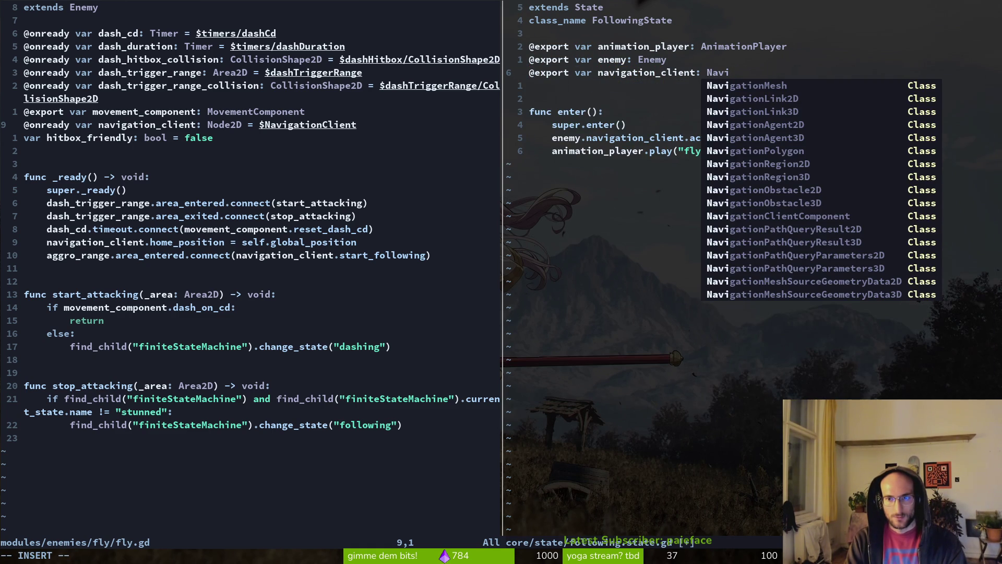
pyautogui.write('cli')
pyautogui.hotkey('ctrl', 'n')
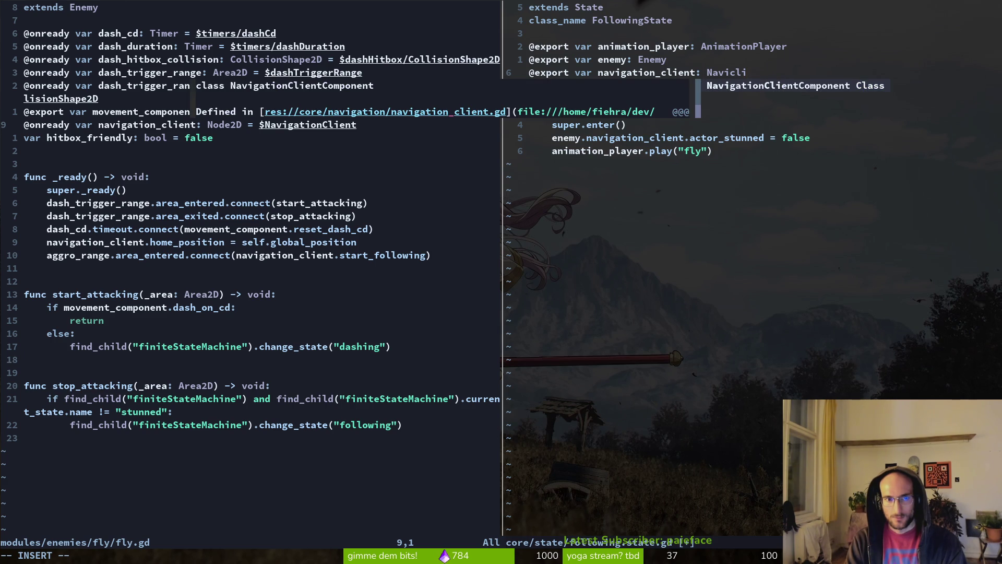
pyautogui.hotkey('ctrl', 'y')
pyautogui.press('Escape')
# Step: Open navigation_client.gd in the left pane and return to Godot
pyautogui.hotkey('ctrl', 'p')
pyautogui.write('navclie')
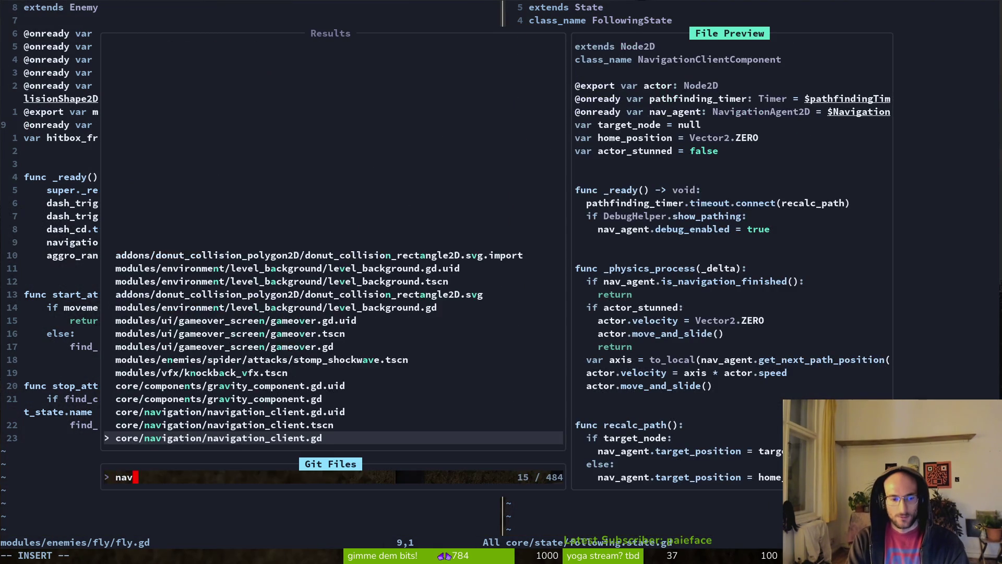
pyautogui.press('Return')
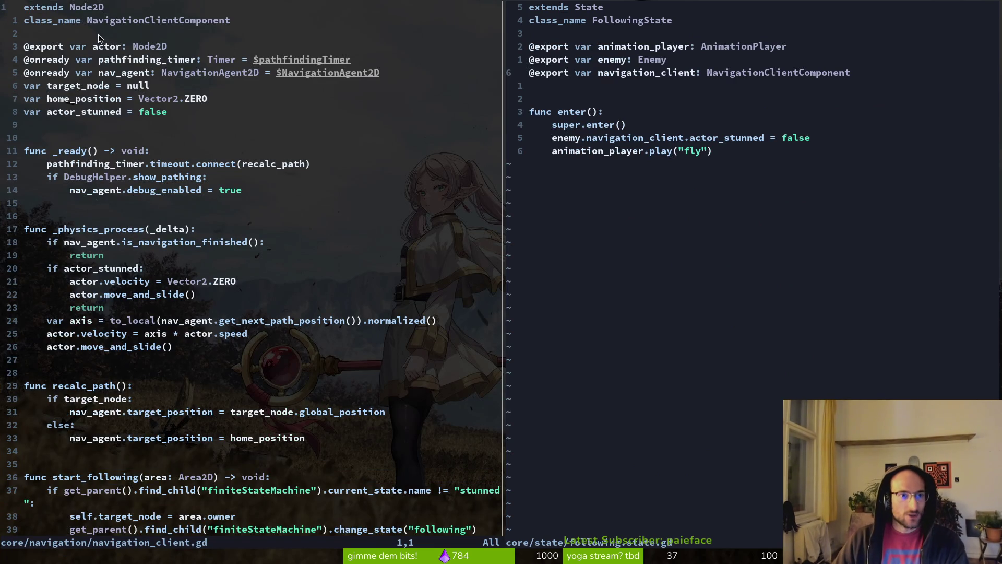
pyautogui.hotkey('alt', 'Tab')
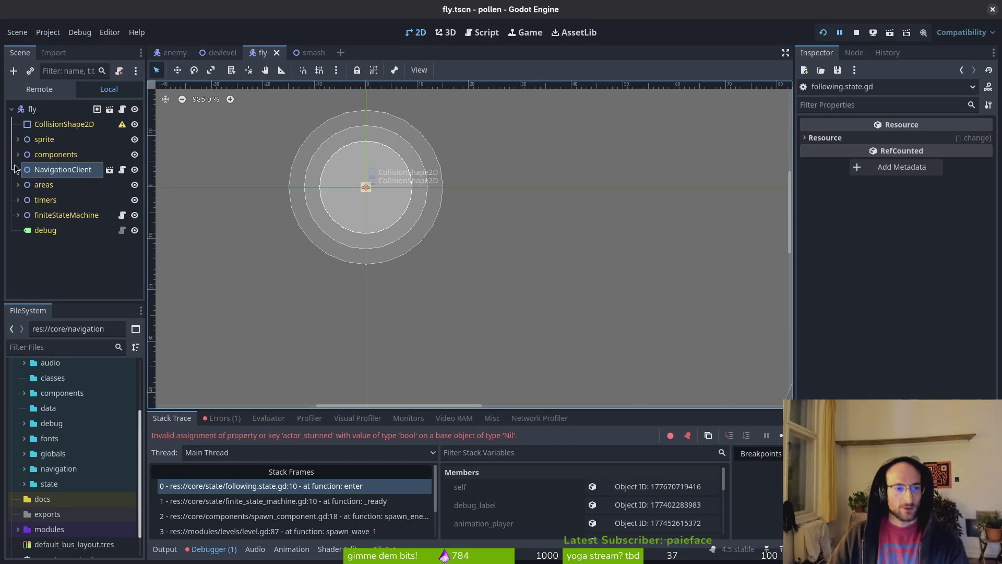
# Step: Rename the navigation folder to navigation_component and move it into the components folder
pyautogui.click(24, 469)
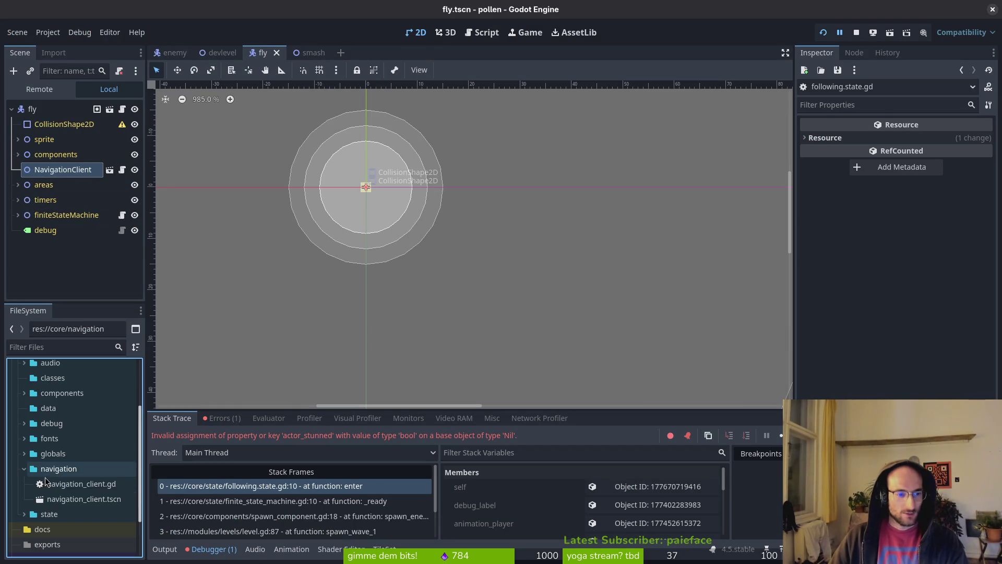
pyautogui.click(60, 470)
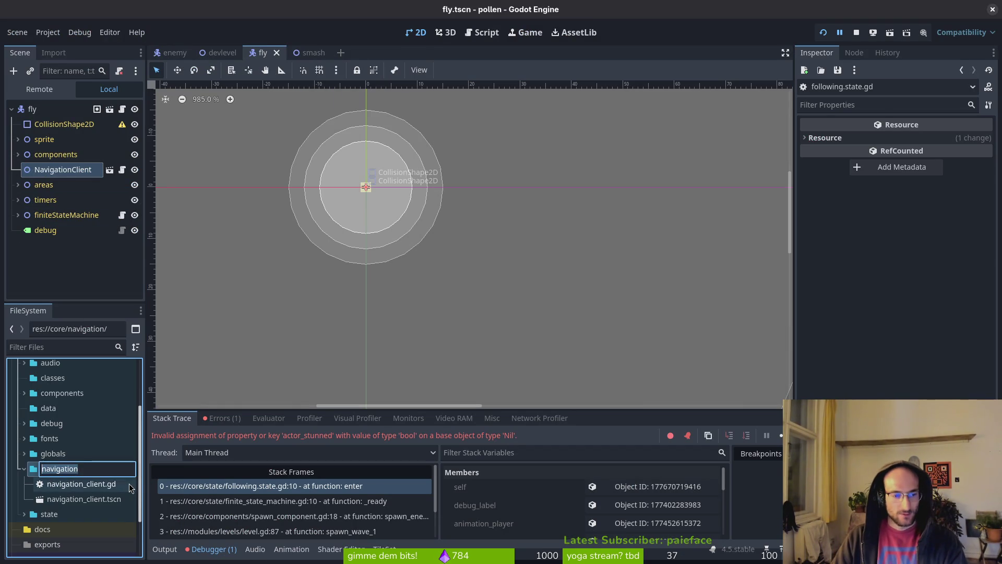
pyautogui.press('F2')
pyautogui.write('_component')
pyautogui.press('Return')
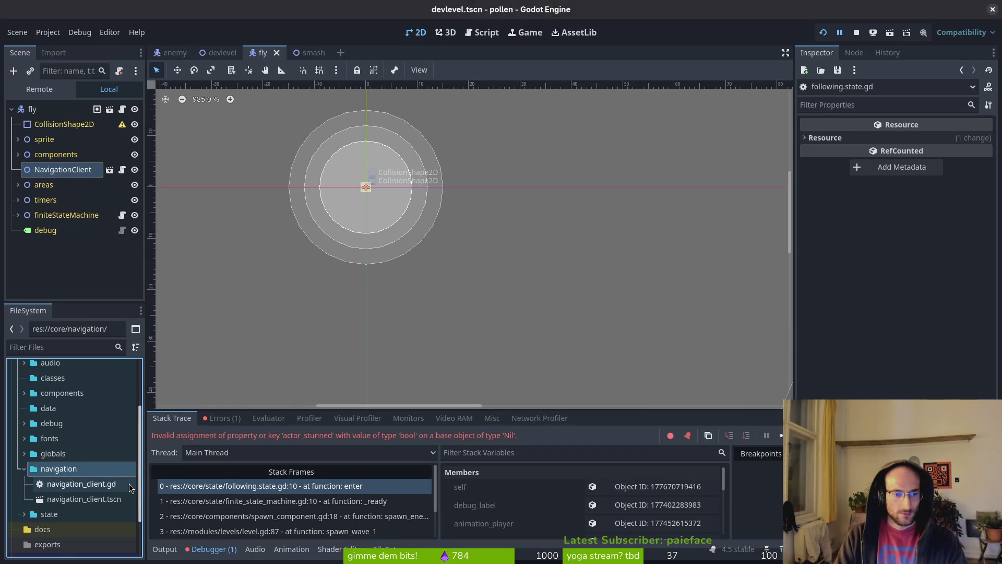
pyautogui.moveTo(104, 469)
pyautogui.mouseDown()
pyautogui.moveTo(60, 396)
pyautogui.moveTo(40, 405)
pyautogui.mouseUp()
# Step: Move the NavigationClient node under the components node and save the fly scene
pyautogui.click(67, 170)
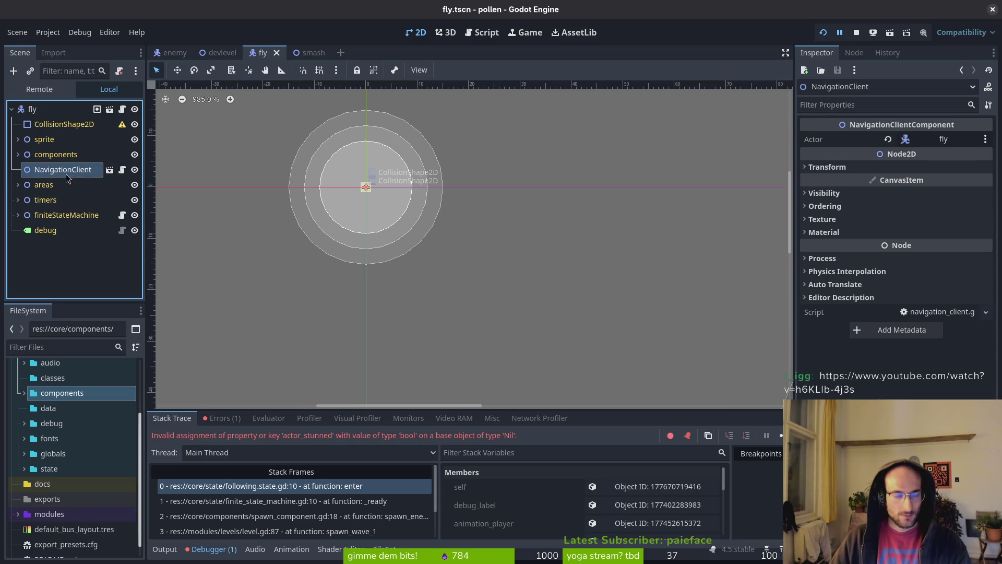
pyautogui.doubleClick(49, 172)
pyautogui.moveTo(52, 170); pyautogui.dragTo(56, 155)
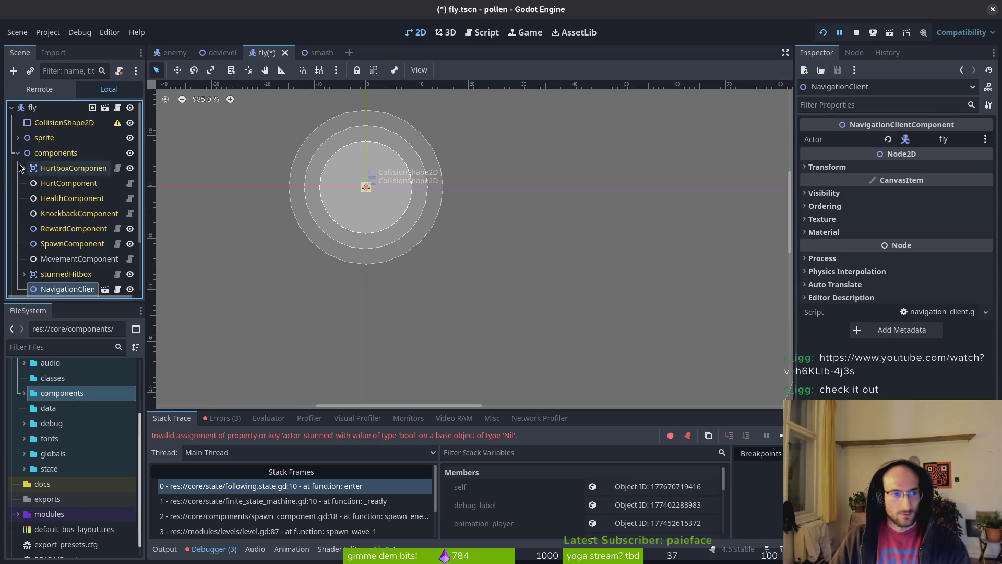
pyautogui.hotkey('ctrl', 's')
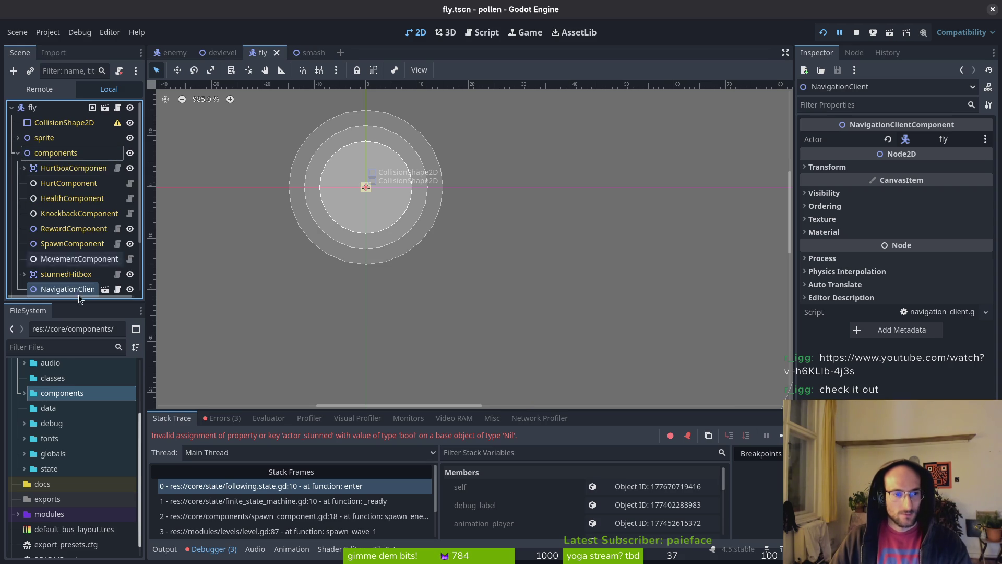
pyautogui.click(70, 293)
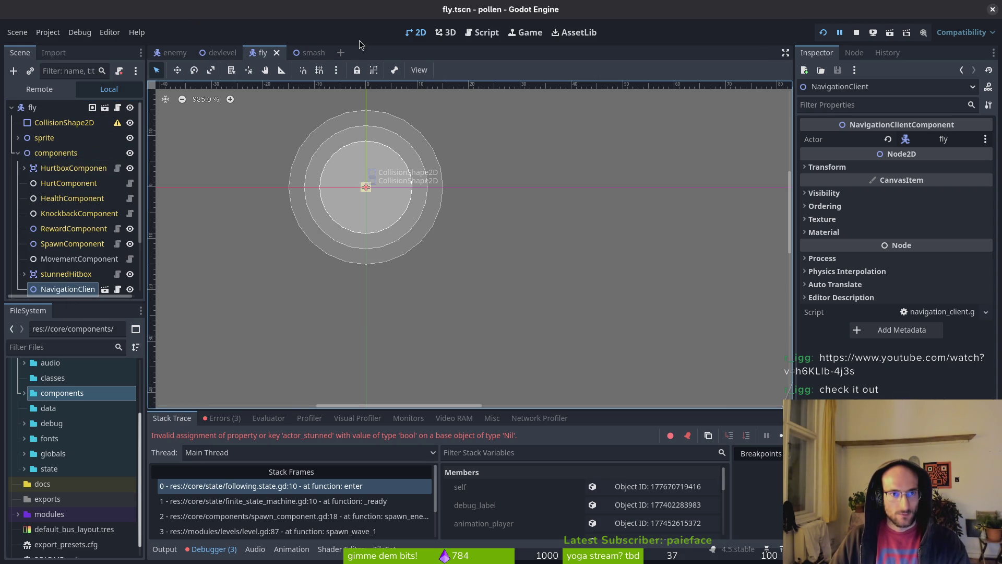
pyautogui.hotkey('shift', 'alt', 'o')
# Step: In navigation_client.tscn, rename the root node to NavigationClientComponent, save, and close the scene
pyautogui.write('navclient')
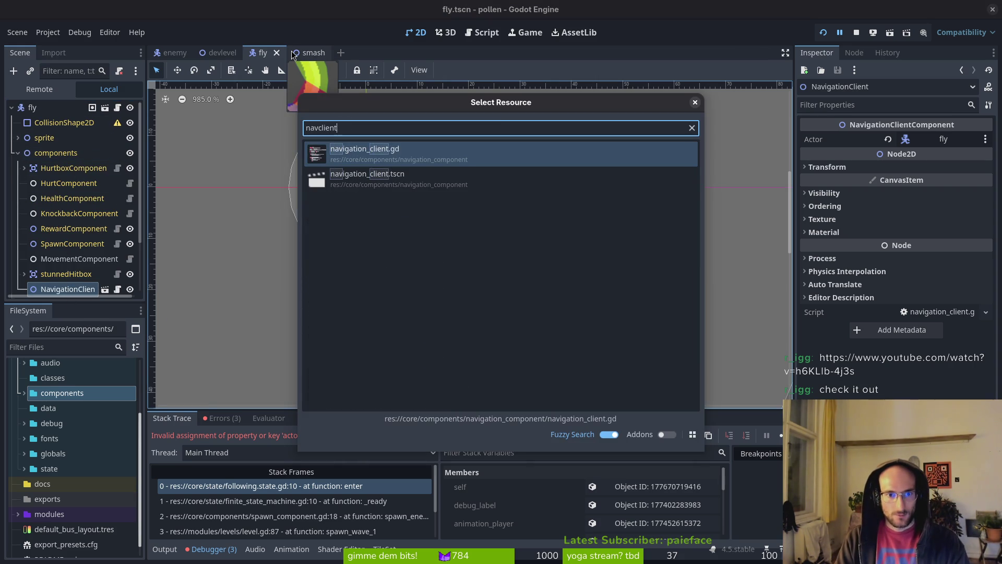
pyautogui.press('Down')
pyautogui.press('Return')
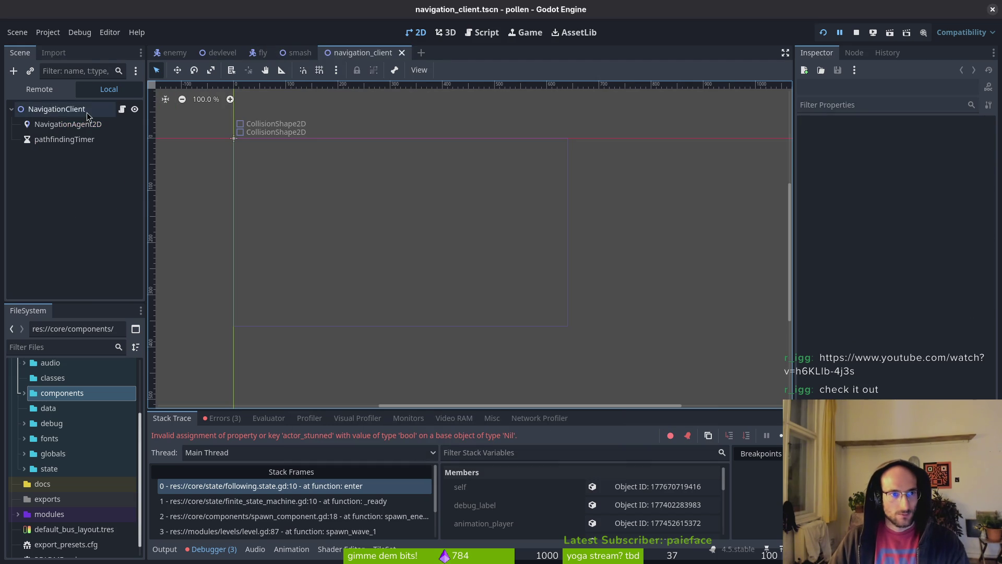
pyautogui.click(89, 113)
pyautogui.doubleClick(89, 112)
pyautogui.press('End')
pyautogui.write('Compon')
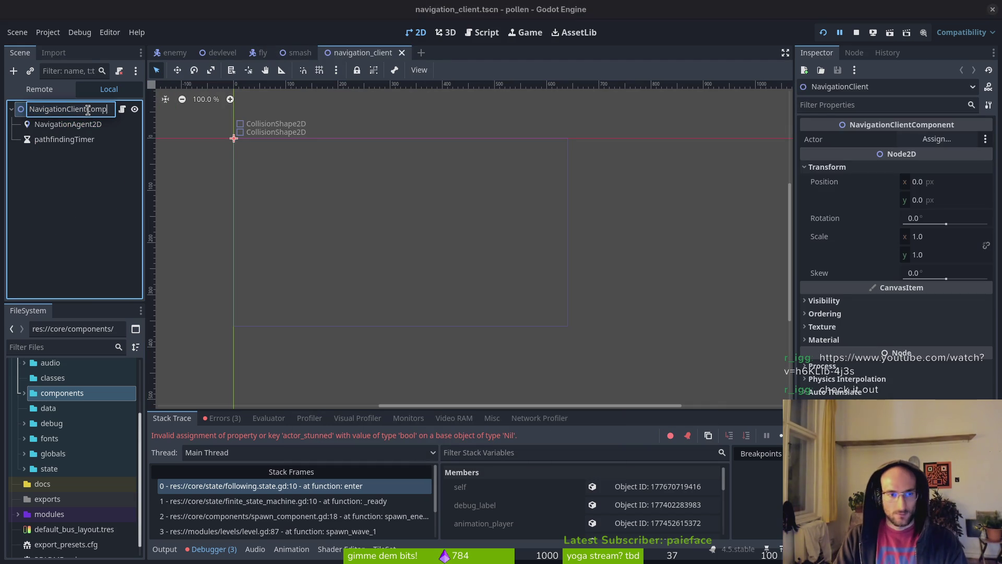
pyautogui.write('ent')
pyautogui.press('Return')
pyautogui.hotkey('ctrl', 's')
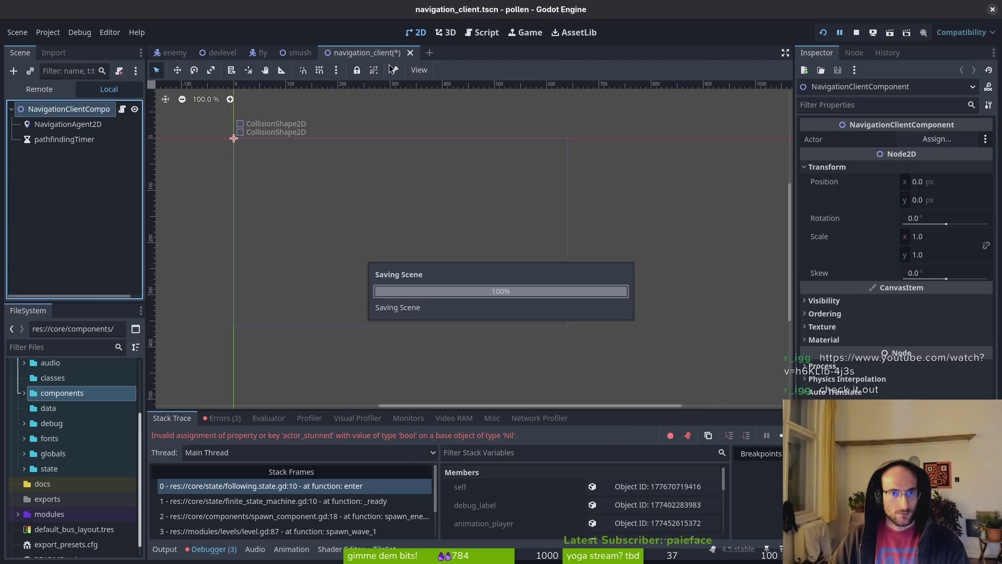
pyautogui.click(402, 53)
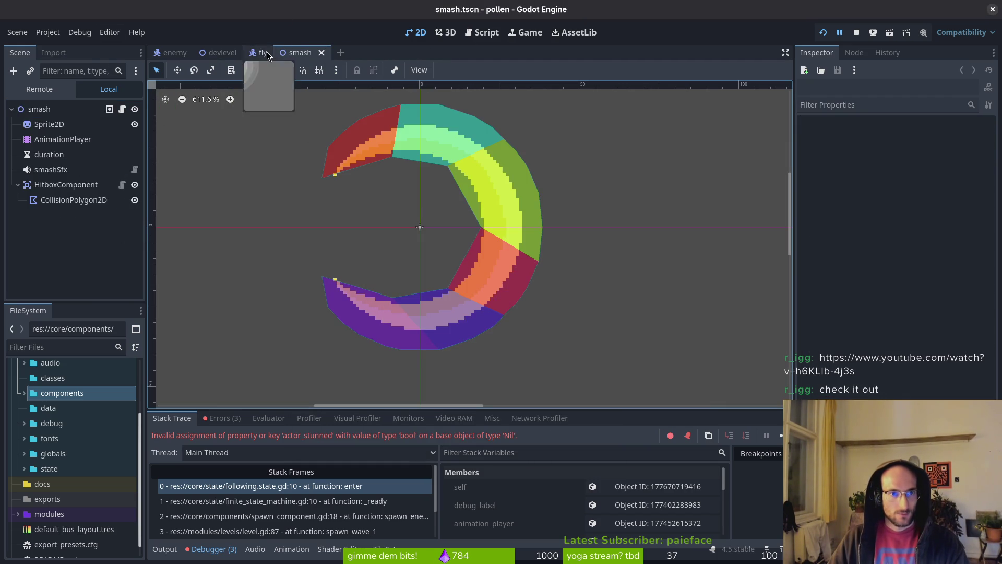
# Step: Delete the old NavigationClient node from the fly scene
pyautogui.click(261, 53)
pyautogui.click(103, 290)
pyautogui.press('Delete')
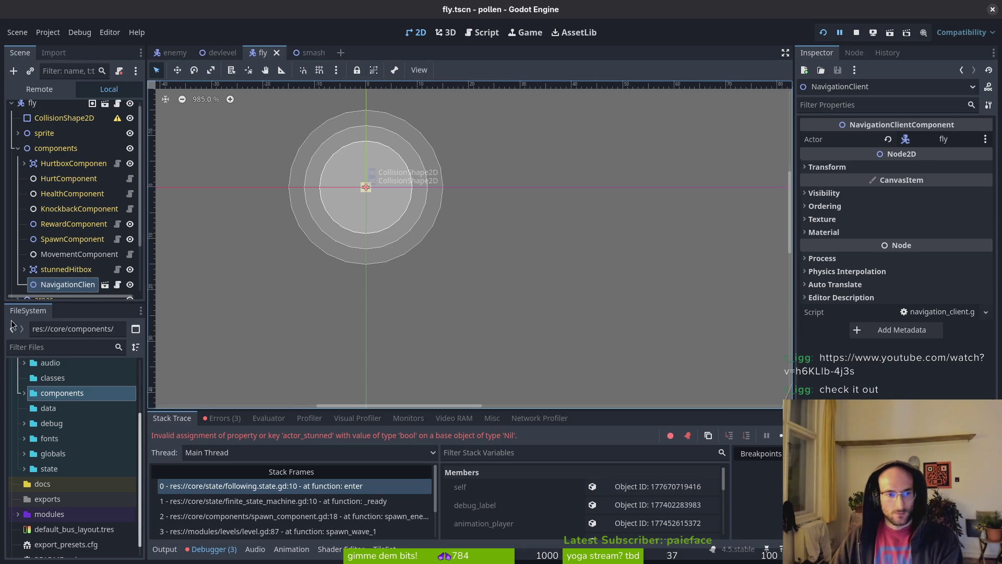
pyautogui.press('Return')
# Step: Add a NavigationClientComponent under components, save, and set its Actor to the fly node
pyautogui.click(42, 151)
pyautogui.hotkey('ctrl', 'a')
pyautogui.write('nav')
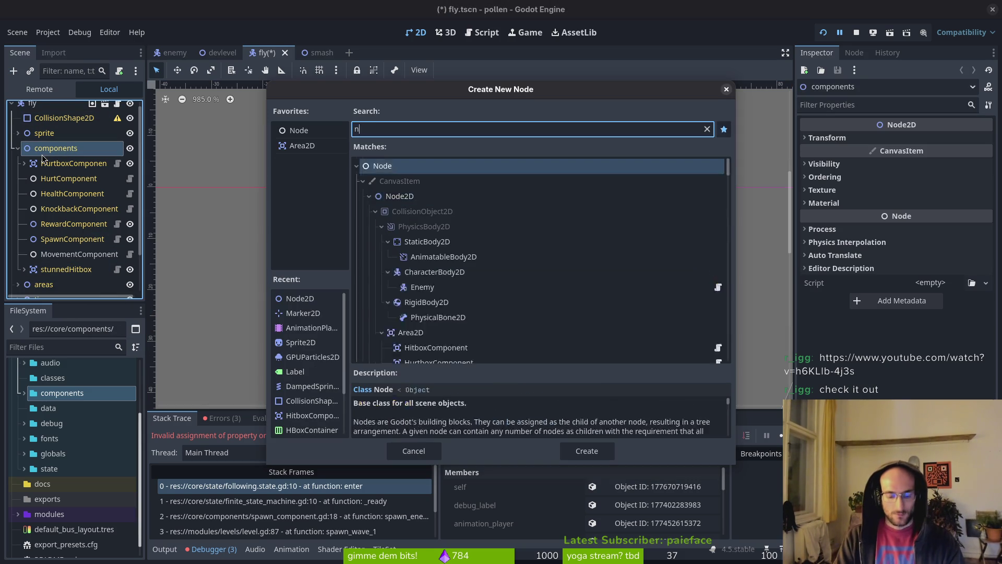
pyautogui.write('clie')
pyautogui.press('Return')
pyautogui.hotkey('ctrl', 's')
pyautogui.click(934, 137)
pyautogui.click(501, 150)
pyautogui.click(538, 449)
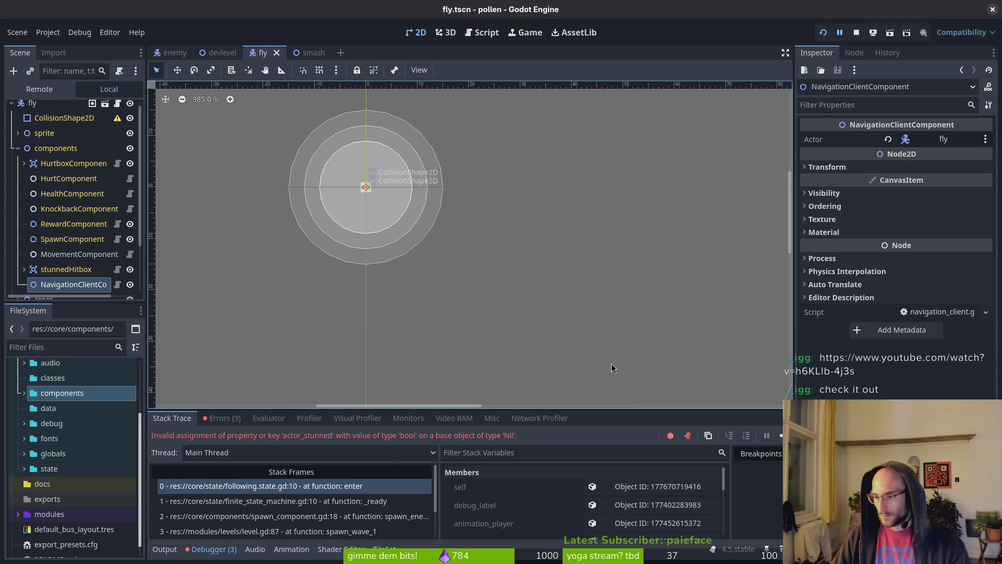
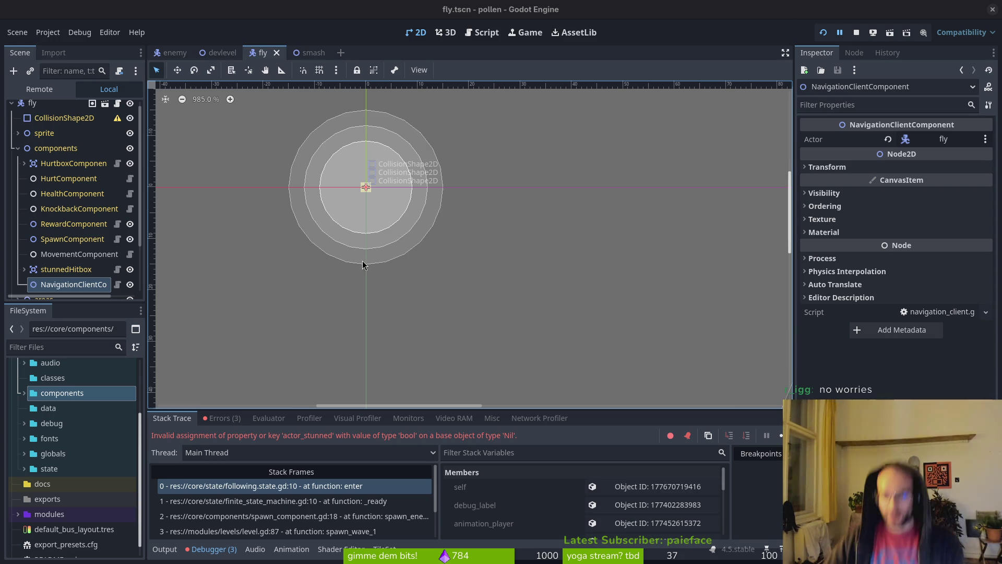
# Step: Hide and reshow the Debugger panel, then collapse the components node in the fly scene tree
pyautogui.click(225, 553)
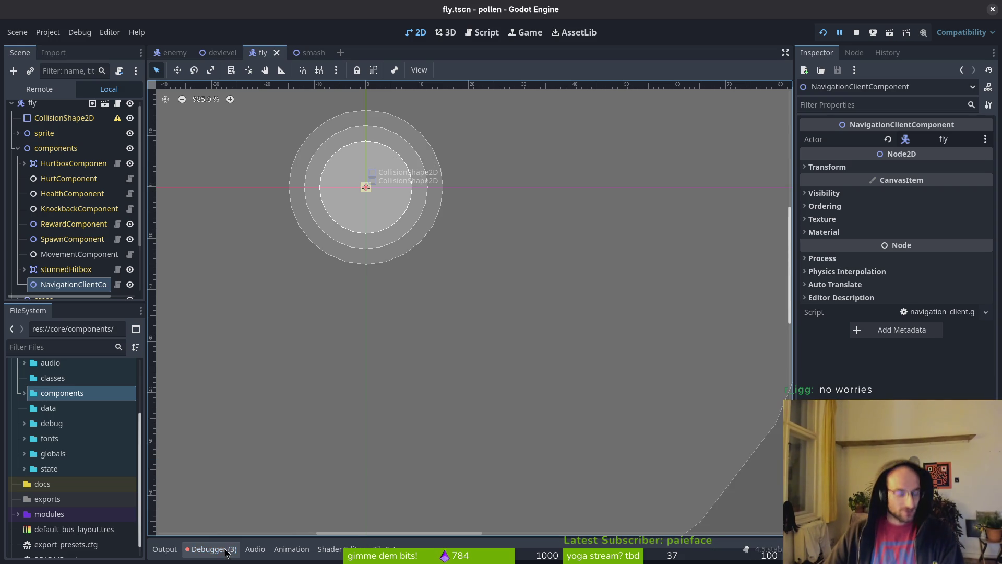
pyautogui.click(190, 553)
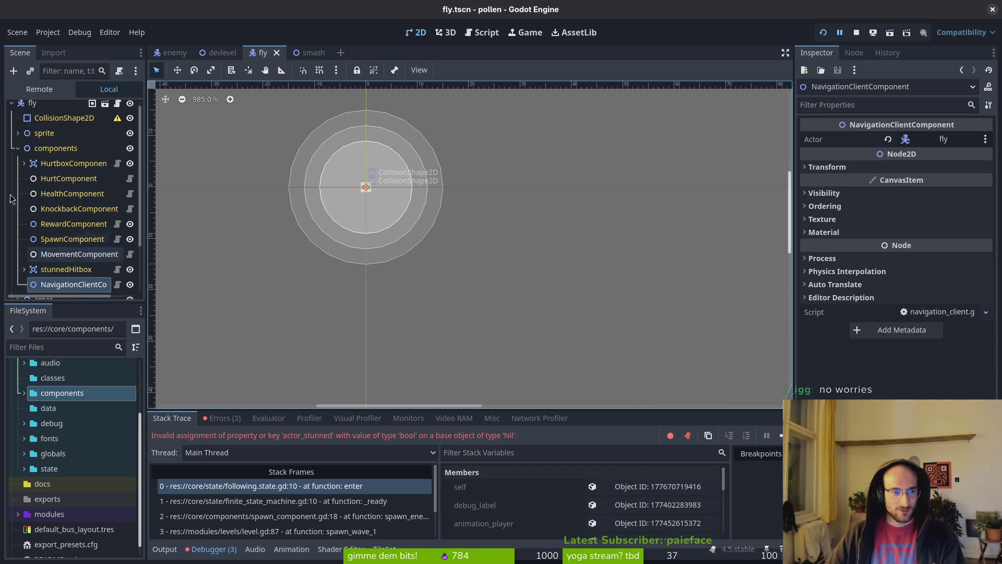
pyautogui.click(19, 149)
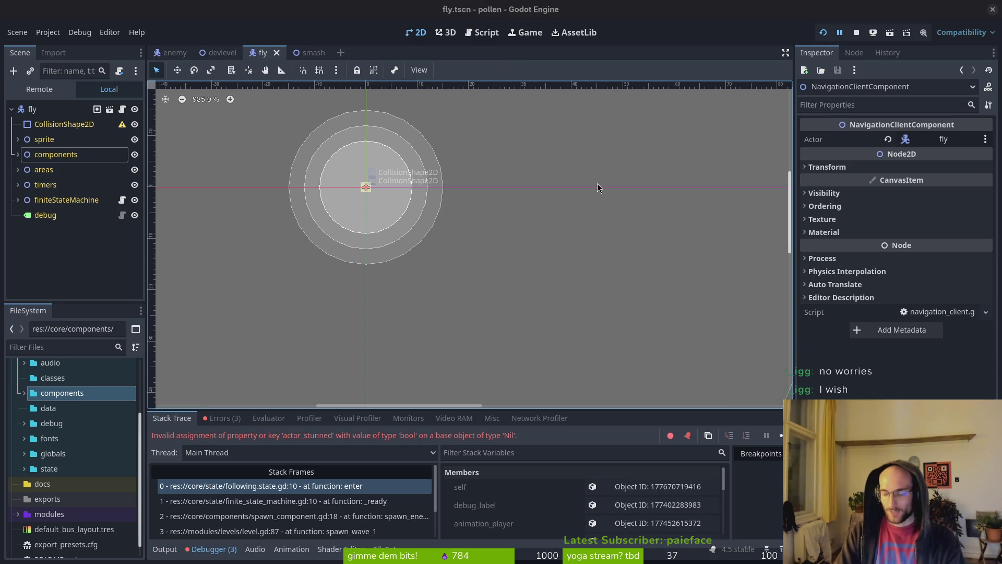
pyautogui.hotkey('alt', 'Tab')
# Step: Close the navigation_client split and open fly.gd from the project file finder
pyautogui.write(':q')
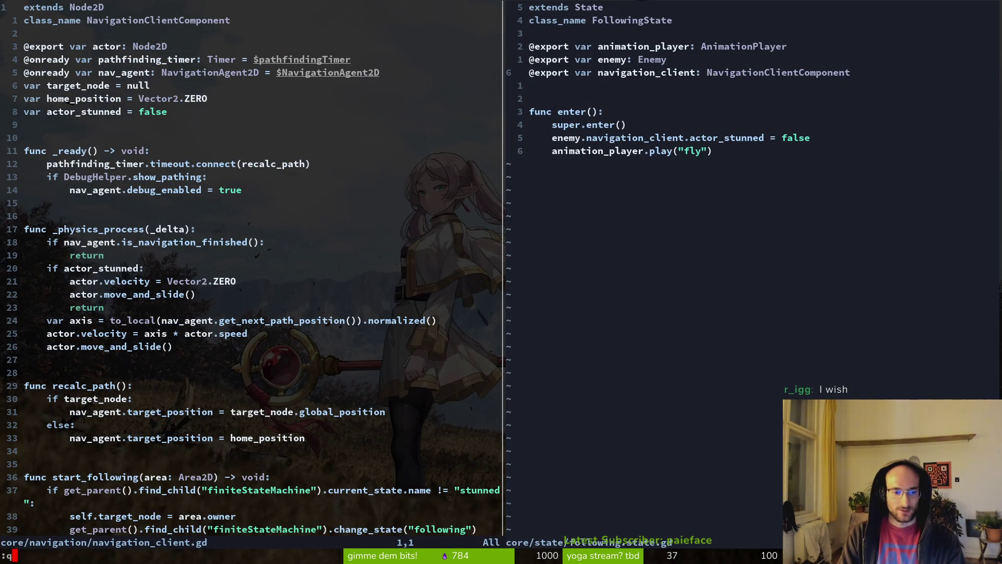
pyautogui.press('Return')
pyautogui.hotkey('ctrl', 'p')
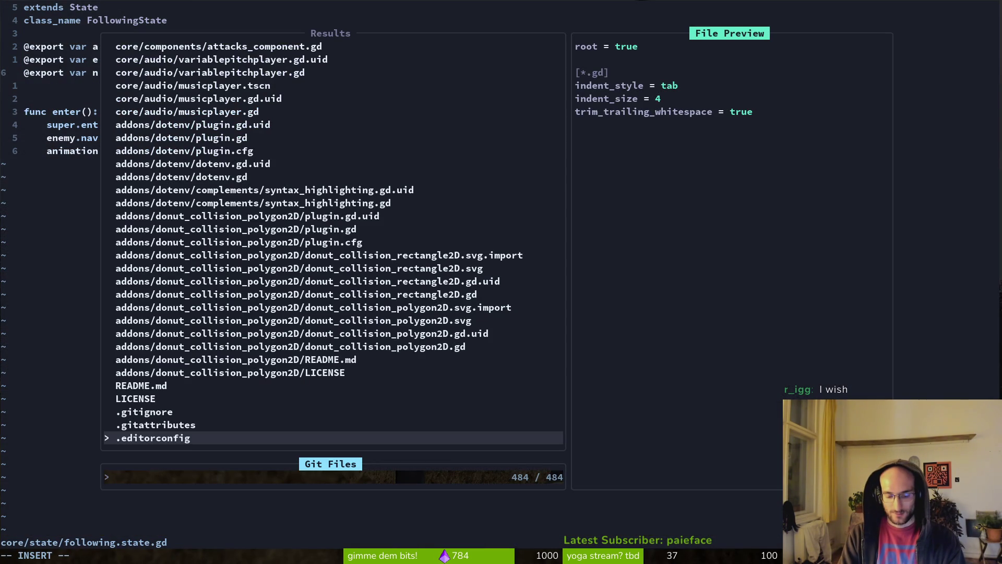
pyautogui.write('fly')
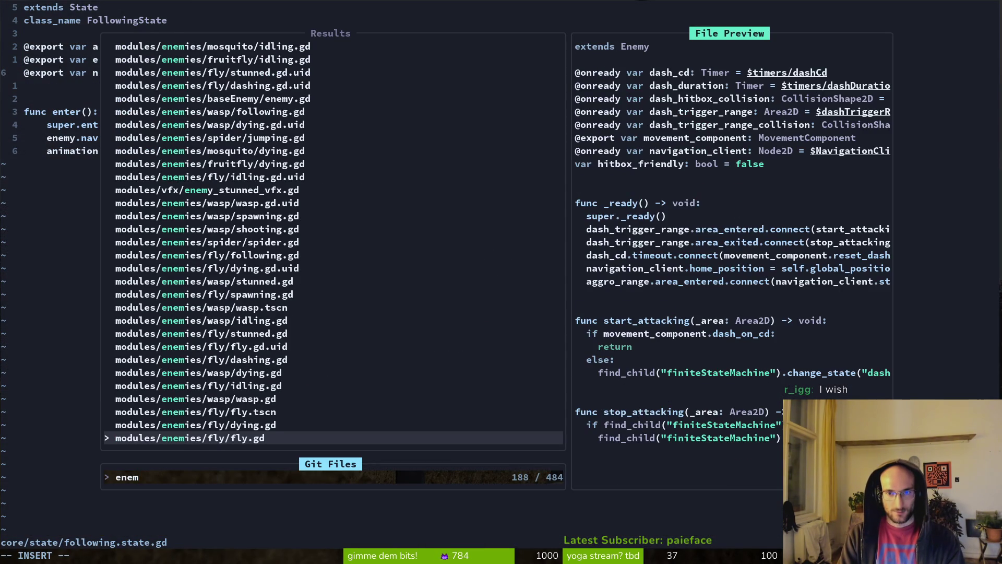
pyautogui.press('Return')
# Step: Change the navigation_client node path to $components/NavigationClientComponent and save fly.gd
pyautogui.press('w')
pyautogui.press('w')
pyautogui.press('w')
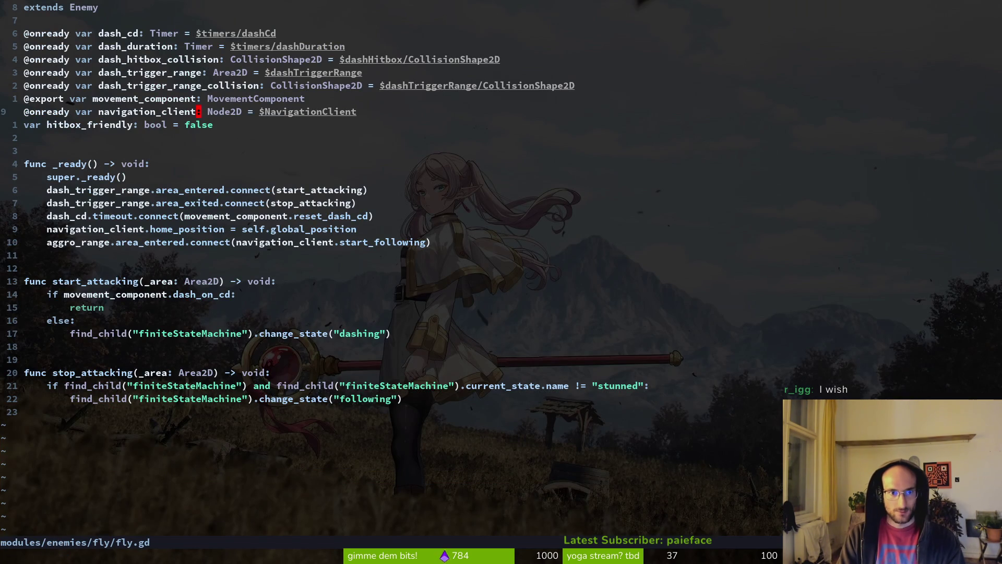
pyautogui.write('waCom')
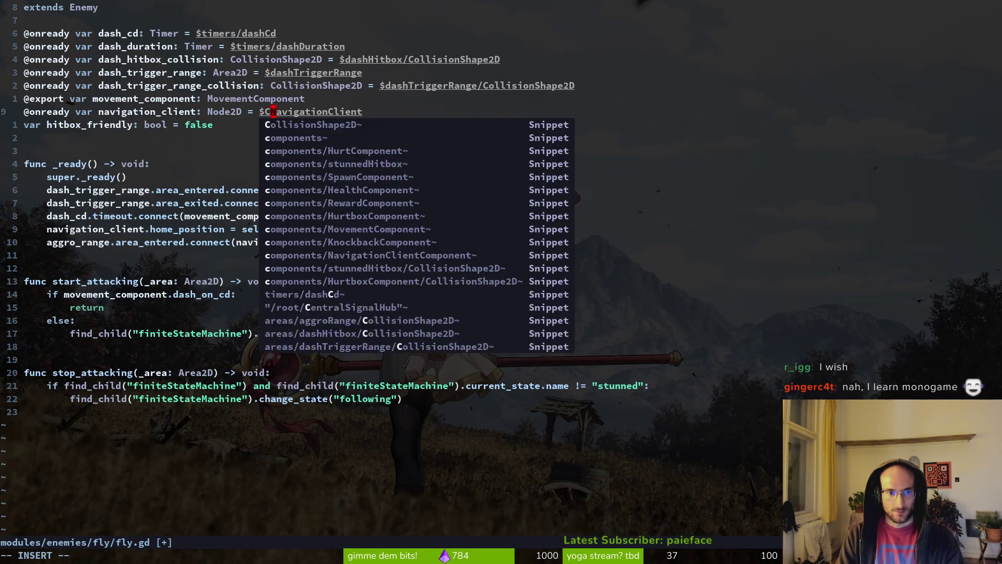
pyautogui.press('BackSpace')
pyautogui.press('BackSpace')
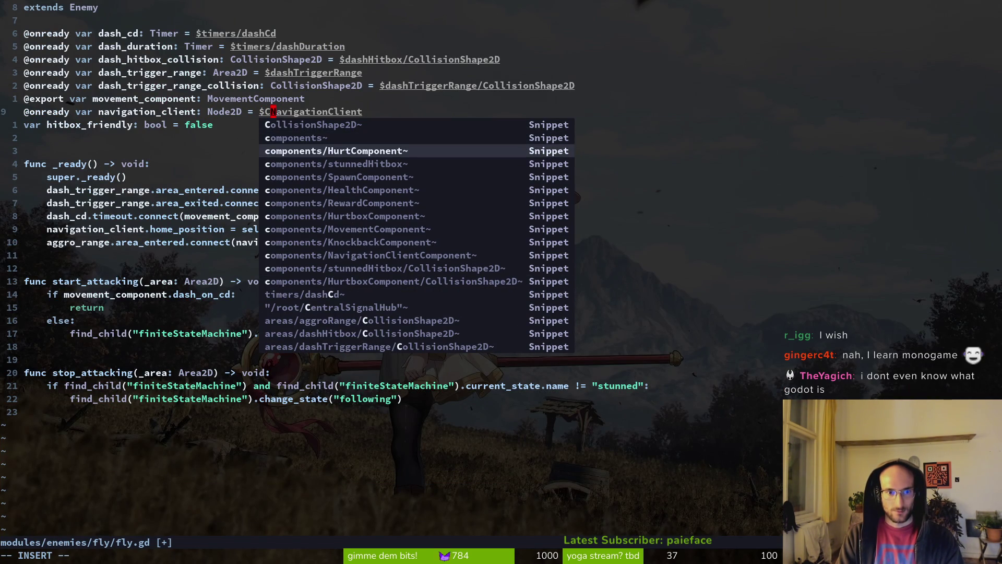
pyautogui.press('Escape')
pyautogui.write('ve')
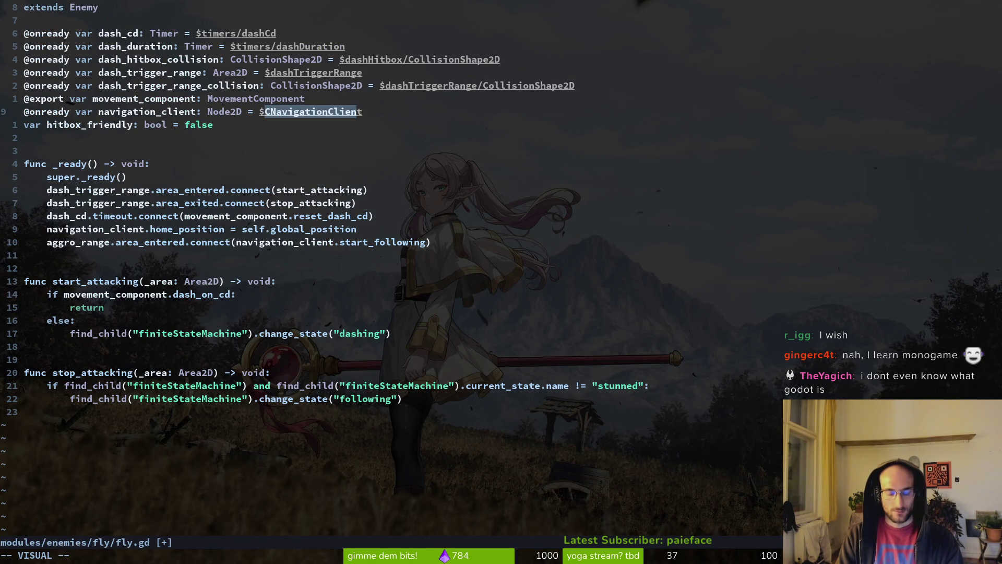
pyautogui.write('ccomnav')
pyautogui.press('Return')
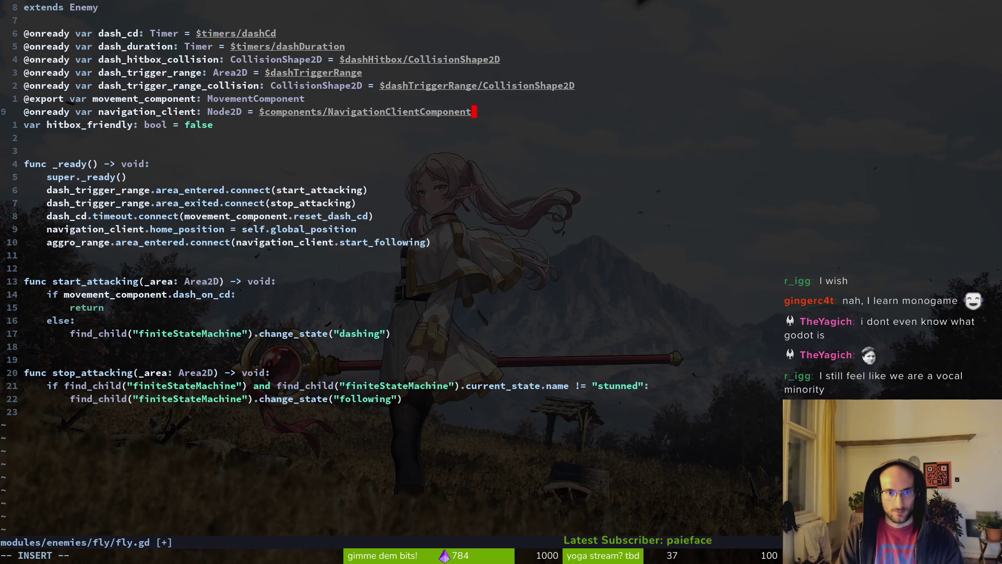
pyautogui.press('Escape')
pyautogui.write(':w')
pyautogui.press('Return')
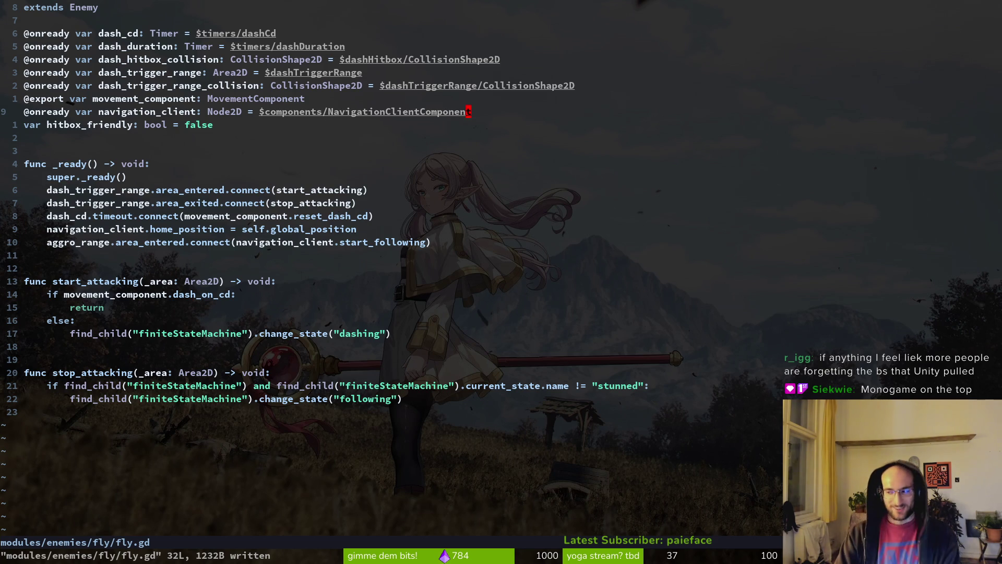
pyautogui.press('k')
pyautogui.press('k')
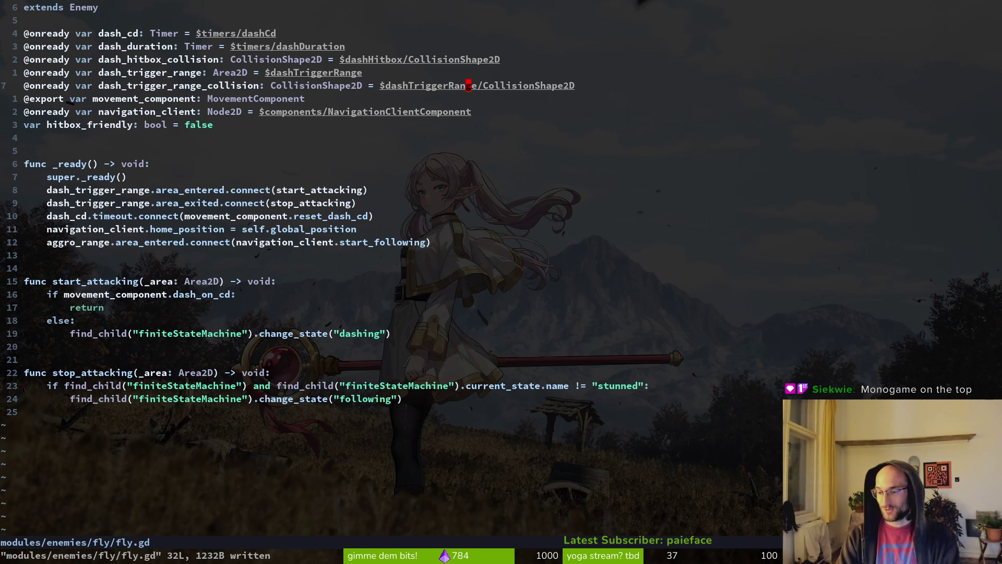
# Step: Move the movement_component declaration below navigation_client in fly.gd and save
pyautogui.press('k')
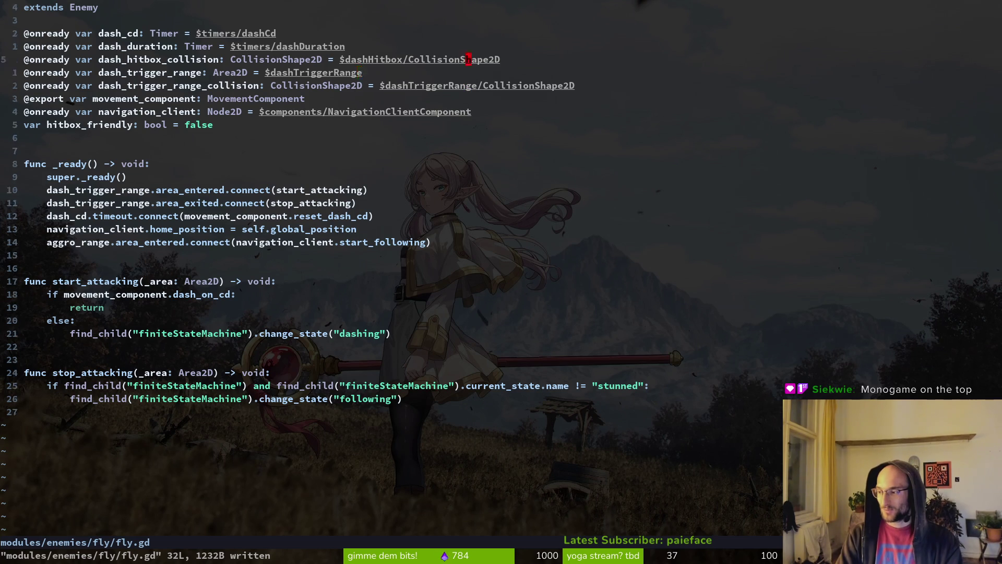
pyautogui.press('j')
pyautogui.press('j')
pyautogui.press('j')
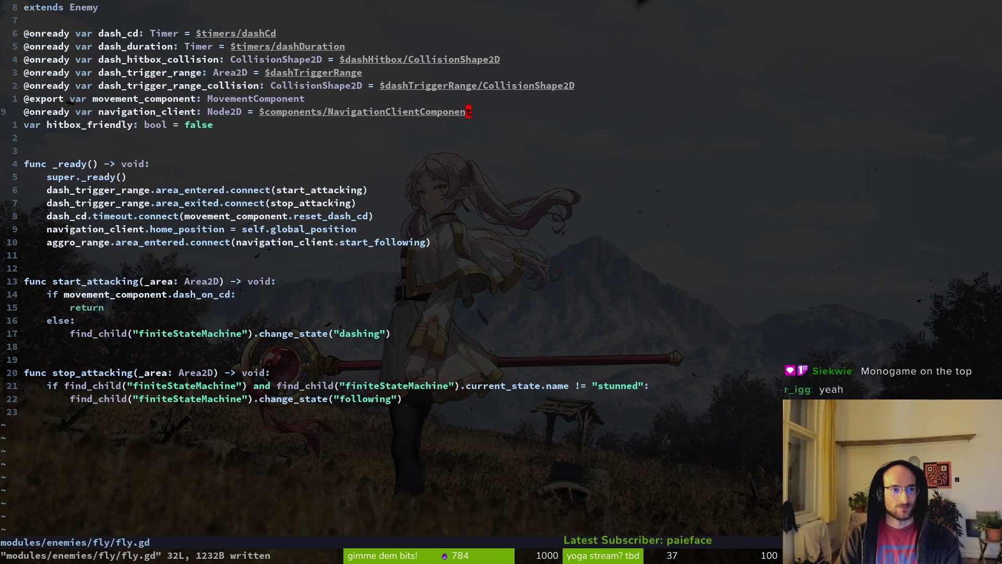
pyautogui.press('k')
pyautogui.hotkey('shift', 'v')
pyautogui.hotkey('shift', 'j')
pyautogui.press('Escape')
pyautogui.write(':w')
pyautogui.press('Return')
pyautogui.press('b')
pyautogui.press('b')
pyautogui.press('b')
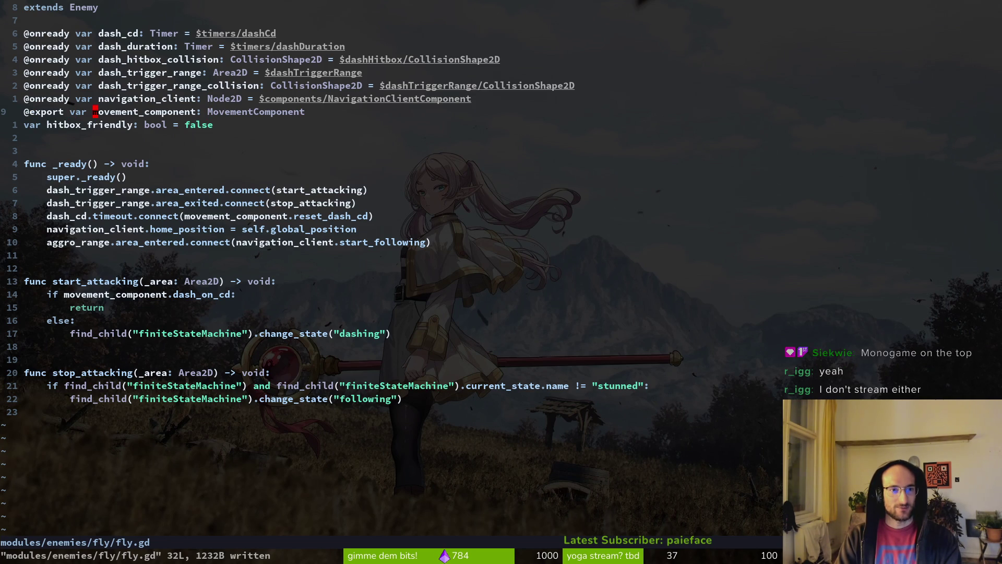
pyautogui.write('whcbonready')
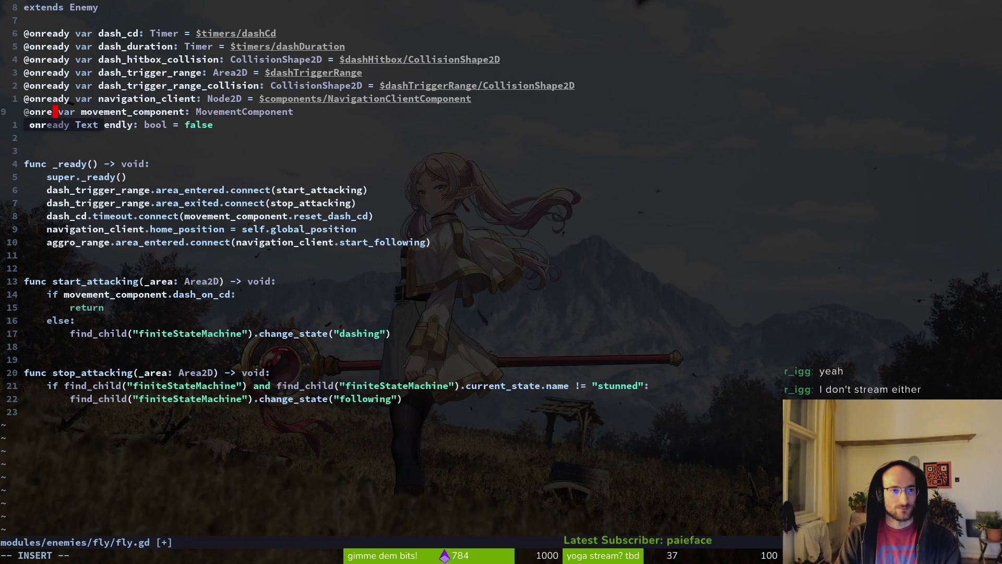
pyautogui.press('Escape')
pyautogui.write(':w')
pyautogui.press('Return')
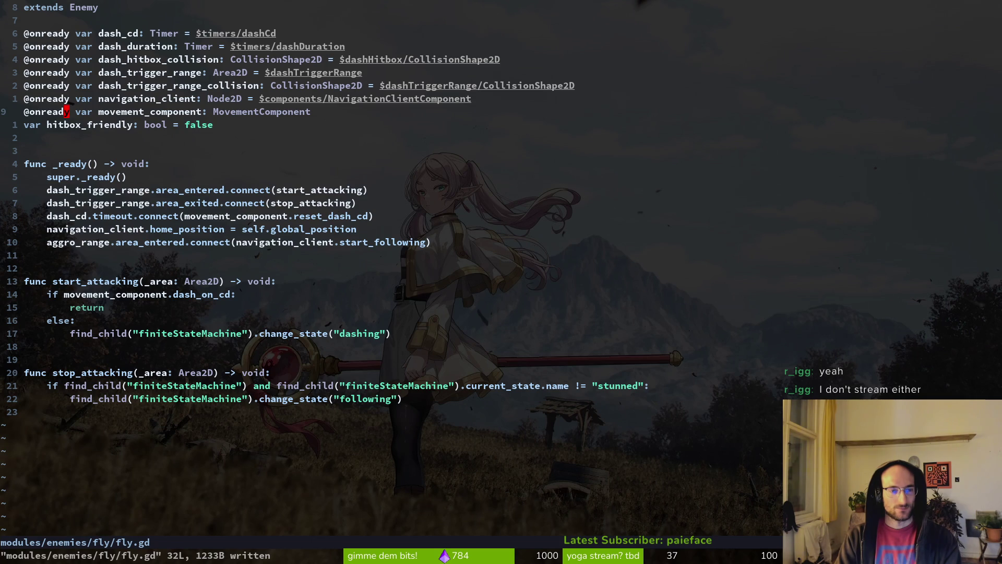
pyautogui.write('A ')
pyautogui.write('= $')
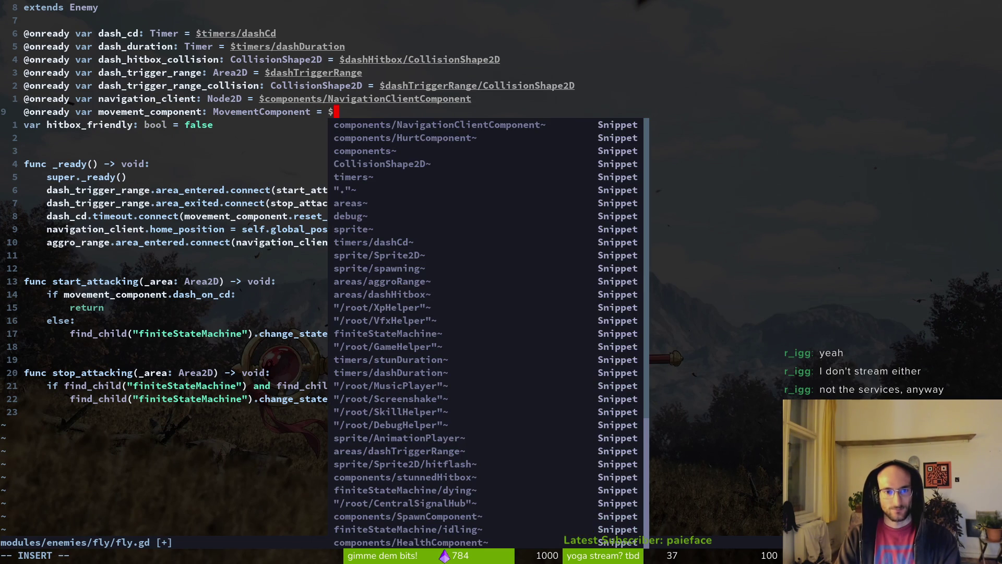
pyautogui.write('moveme')
pyautogui.press('Return')
pyautogui.press('Escape')
pyautogui.write(':w')
pyautogui.press('Return')
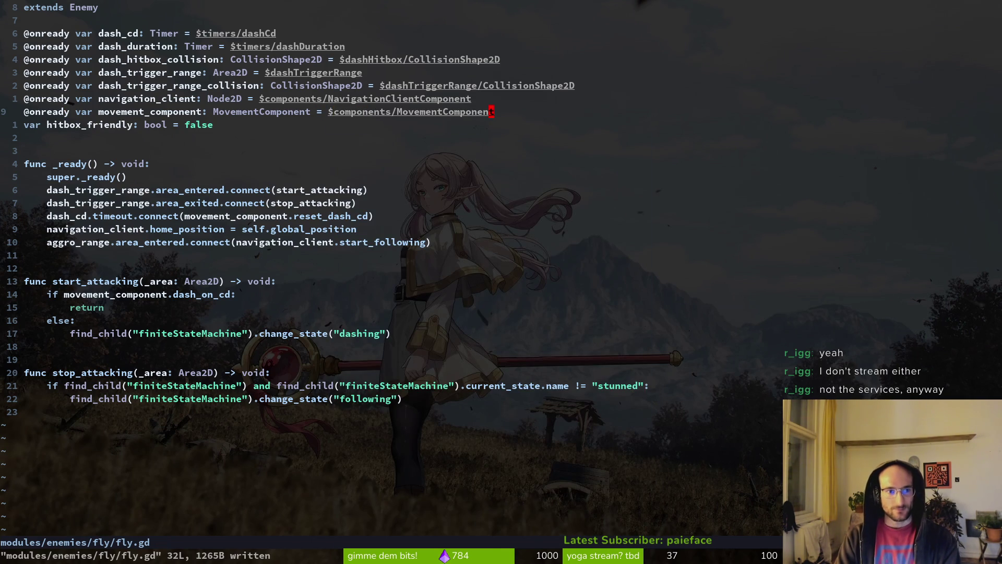
# Step: Reorder the declarations so movement_component comes first and navigation_client second, then save
pyautogui.hotkey('alt', 'Tab')
pyautogui.hotkey('alt', 'Tab')
pyautogui.click(136, 38)
pyautogui.press('j')
pyautogui.press('j')
pyautogui.press('j')
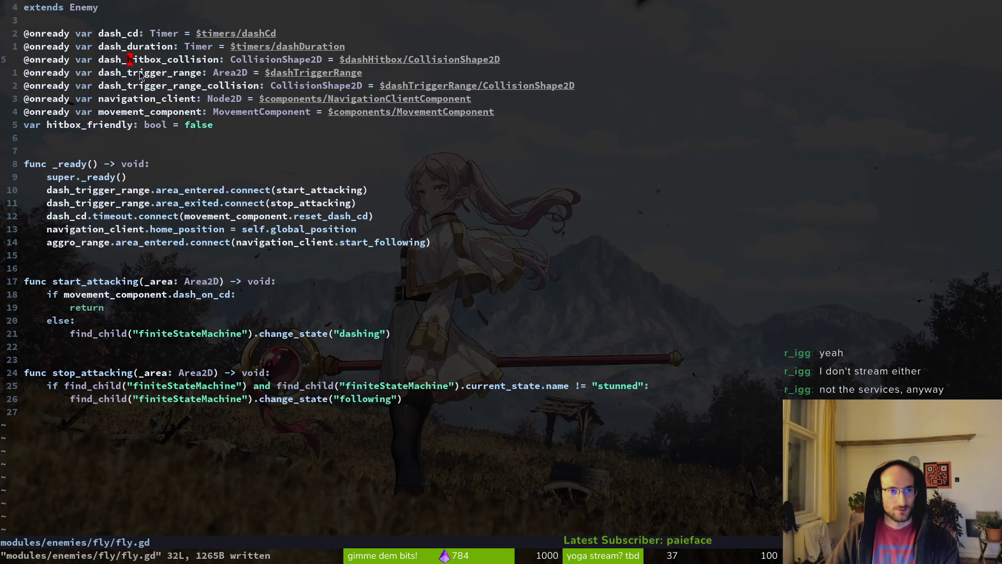
pyautogui.click(148, 112)
pyautogui.hotkey('shift', 'v')
pyautogui.hotkey('shift', 'k')
pyautogui.hotkey('shift', 'k')
pyautogui.hotkey('shift', 'k')
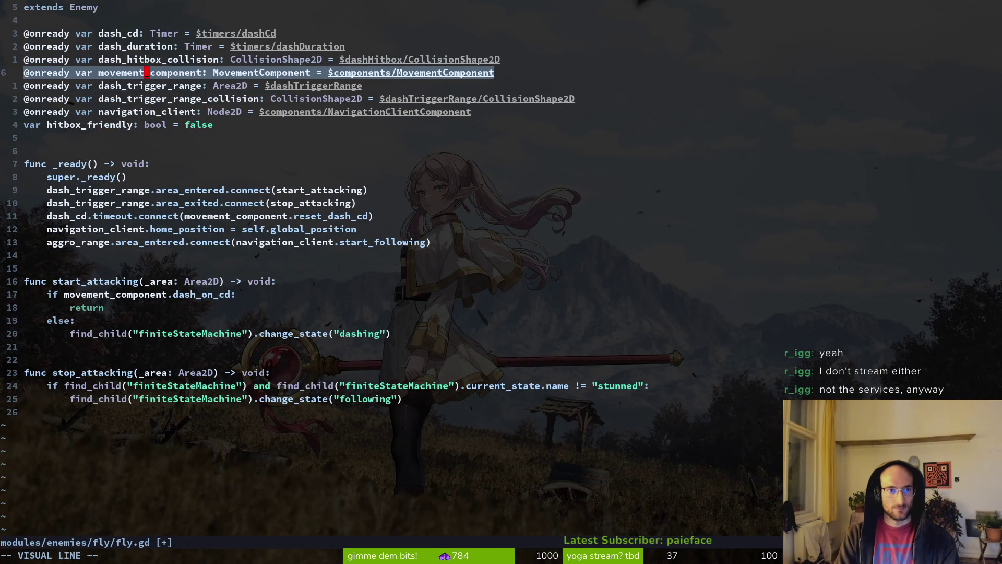
pyautogui.press('Escape')
pyautogui.write(':w')
pyautogui.press('Return')
pyautogui.press('j')
pyautogui.press('j')
pyautogui.press('j')
pyautogui.press('j')
pyautogui.press('j')
pyautogui.press('j')
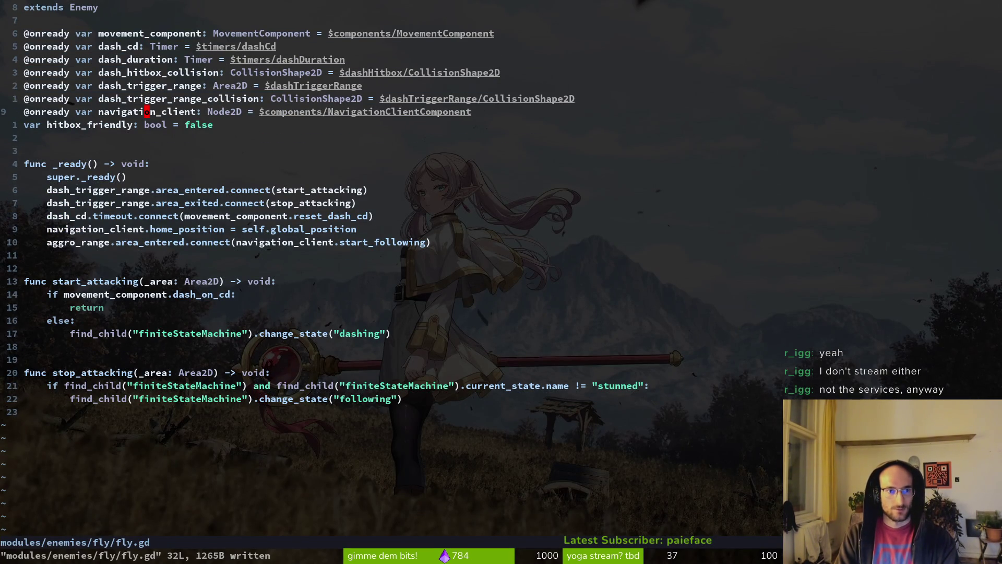
pyautogui.hotkey('shift', 'v')
pyautogui.hotkey('shift', 'k')
pyautogui.hotkey('shift', 'k')
pyautogui.hotkey('shift', 'k')
pyautogui.press('Escape')
pyautogui.write(':w')
pyautogui.press('Return')
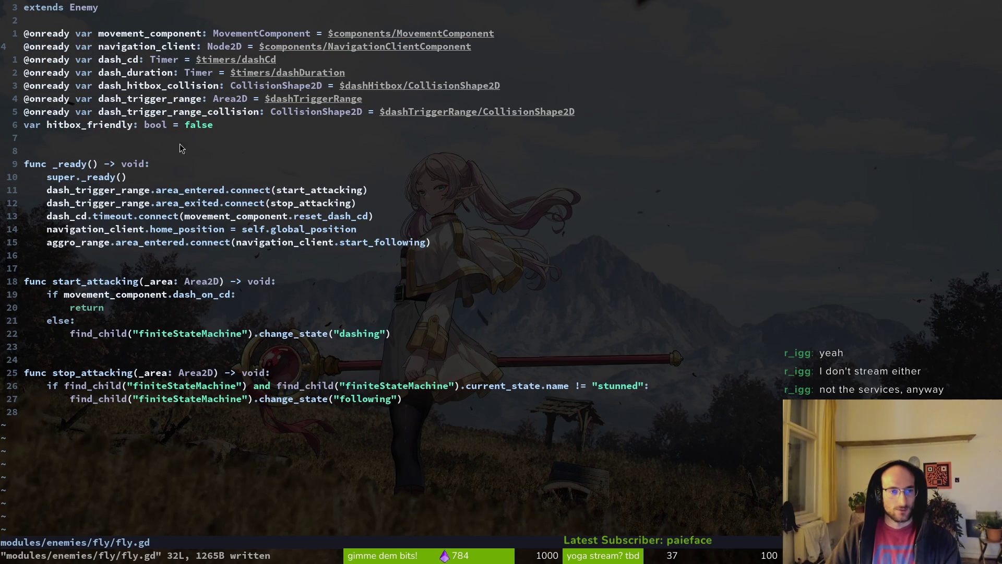
# Step: Grep the project for hitbox_friendly usages with Telescope
pyautogui.click(86, 125)
pyautogui.press('y')
pyautogui.press('i')
pyautogui.press('w')
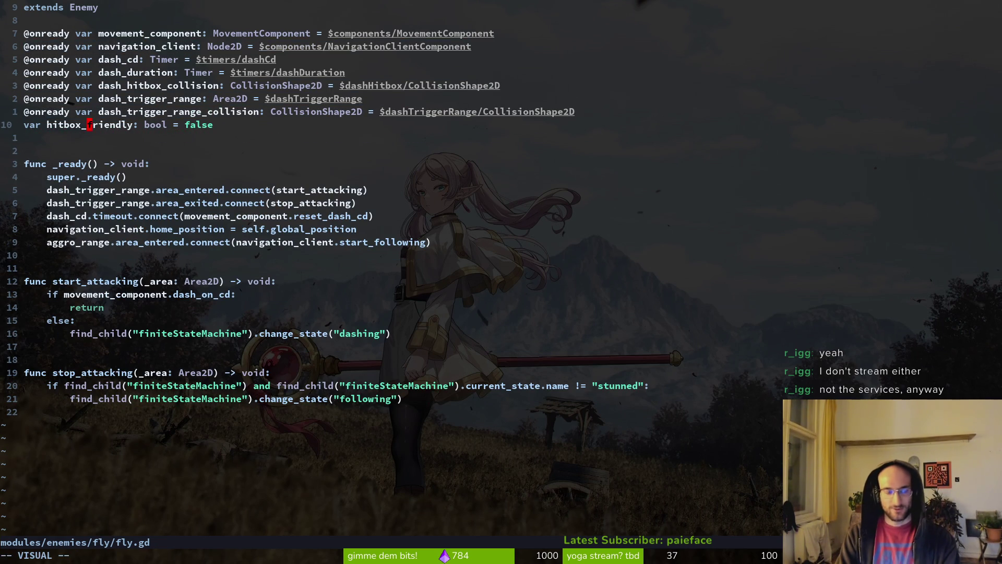
pyautogui.press('space')
pyautogui.press('p')
pyautogui.press('s')
pyautogui.hotkey('ctrl', 'r')
pyautogui.press('"')
pyautogui.press('Return')
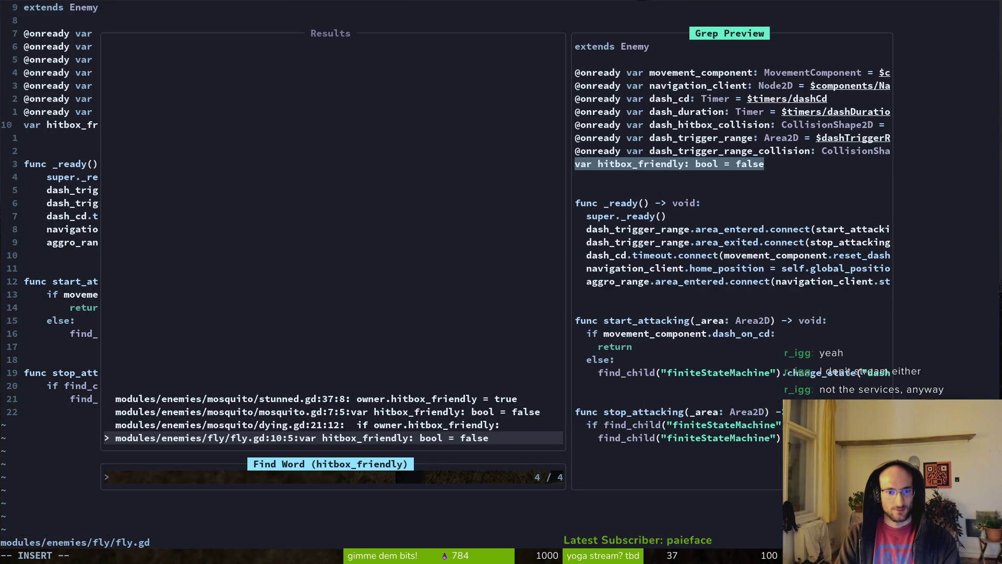
# Step: Review the hitbox_friendly matches, then delete its declaration from fly.gd
pyautogui.press('Up')
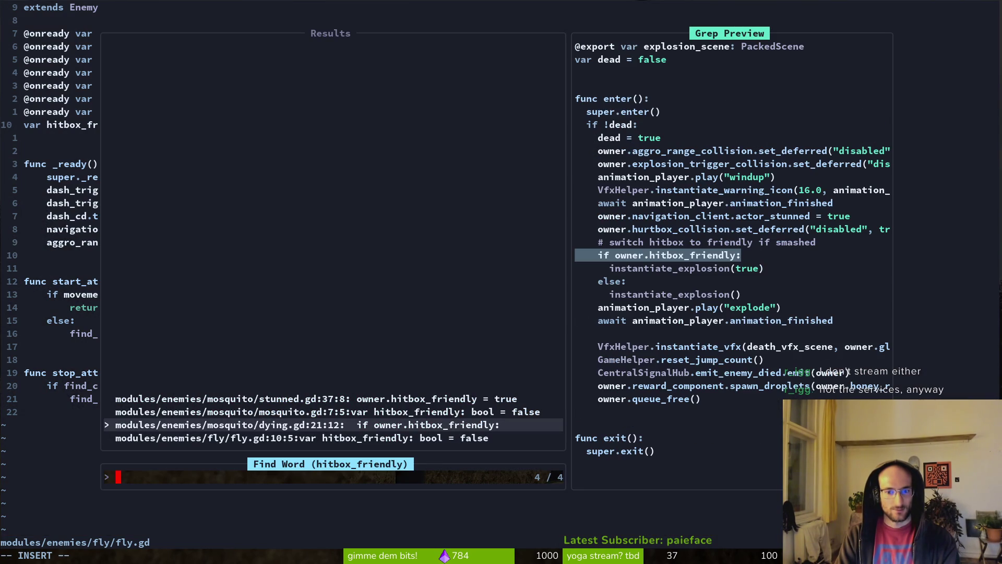
pyautogui.press('Down')
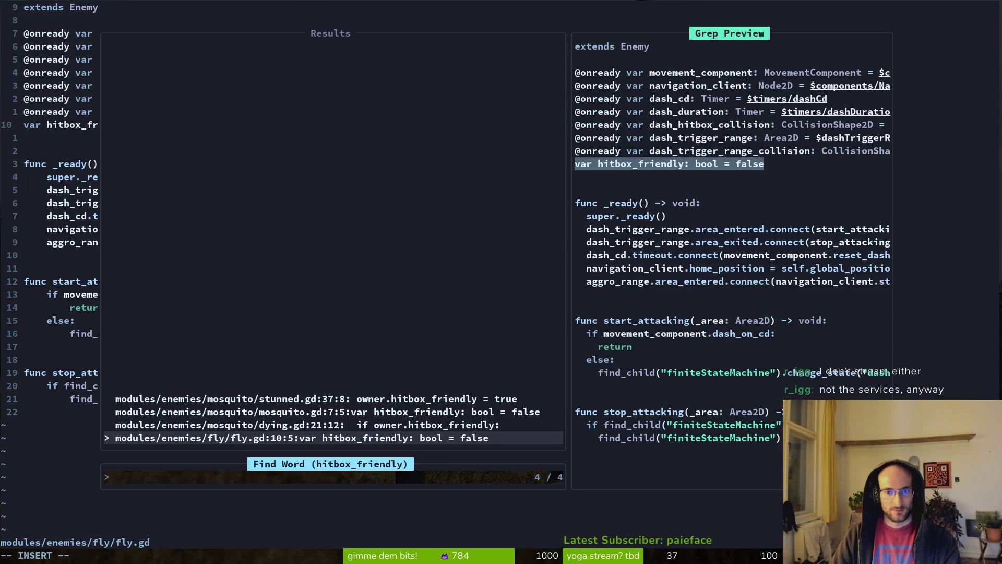
pyautogui.press('Up')
pyautogui.press('Up')
pyautogui.press('Up')
pyautogui.press('Down')
pyautogui.press('Down')
pyautogui.press('Down')
pyautogui.press('Return')
pyautogui.press('d')
pyautogui.press('d')
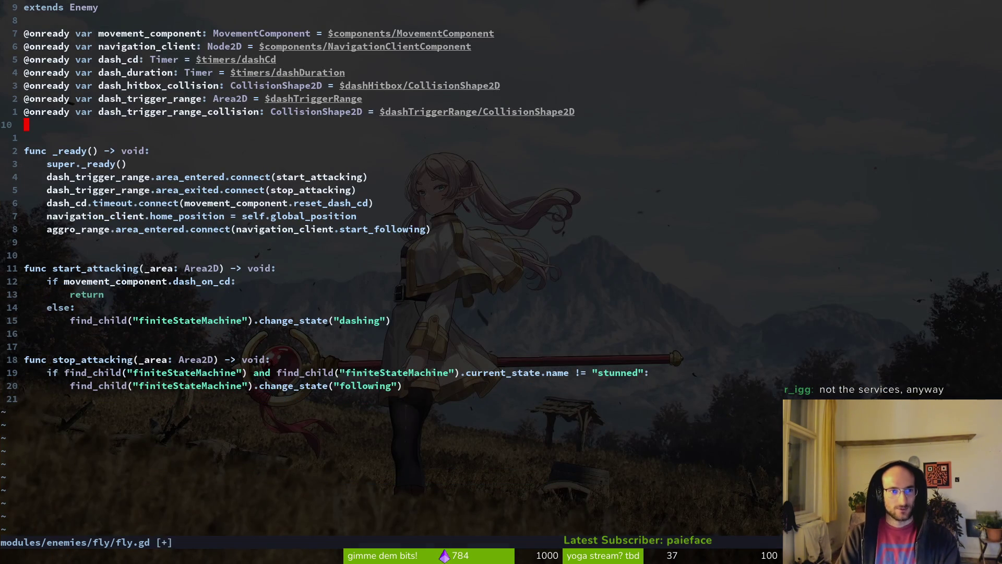
pyautogui.write(':w')
pyautogui.press('Return')
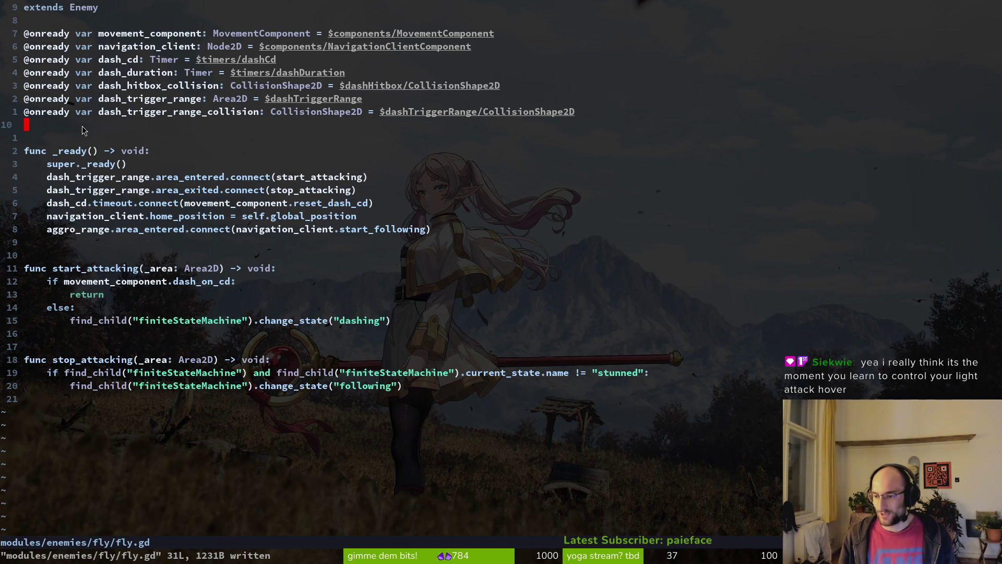
# Step: Restart the game and test the bee's slash, dash and smash attacks in the level-select room
pyautogui.hotkey('alt', 'Tab')
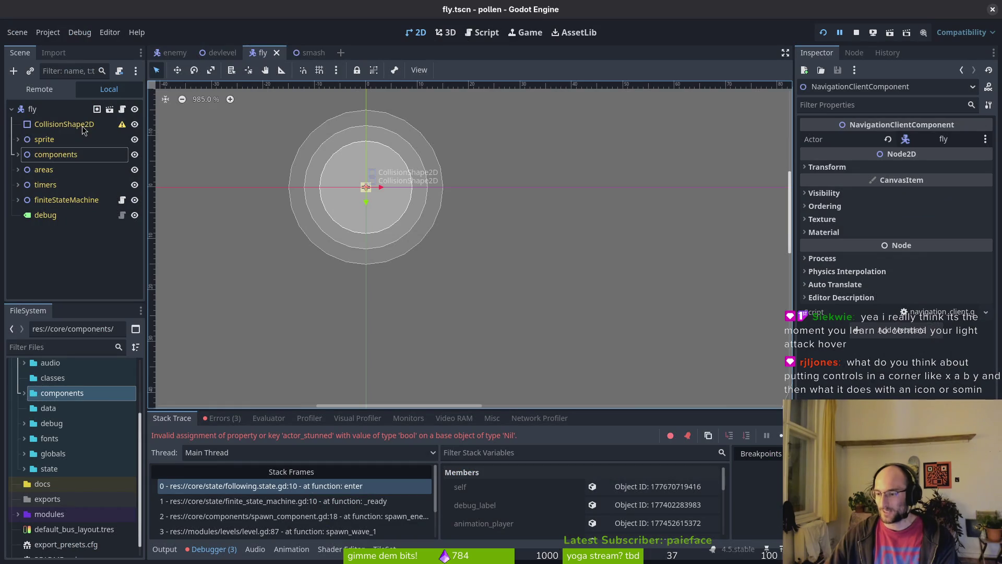
pyautogui.click(824, 34)
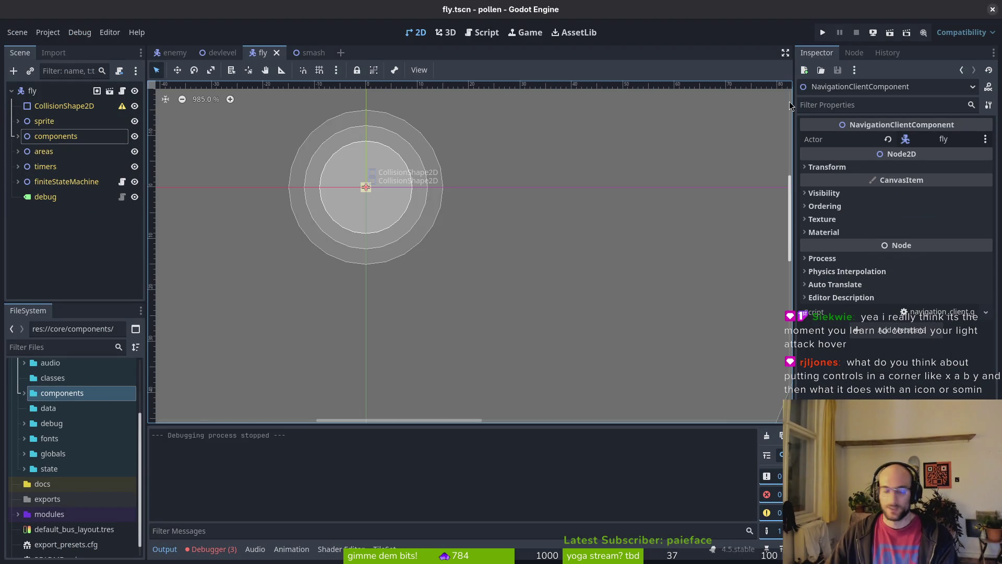
pyautogui.click(818, 33)
pyautogui.press('space')
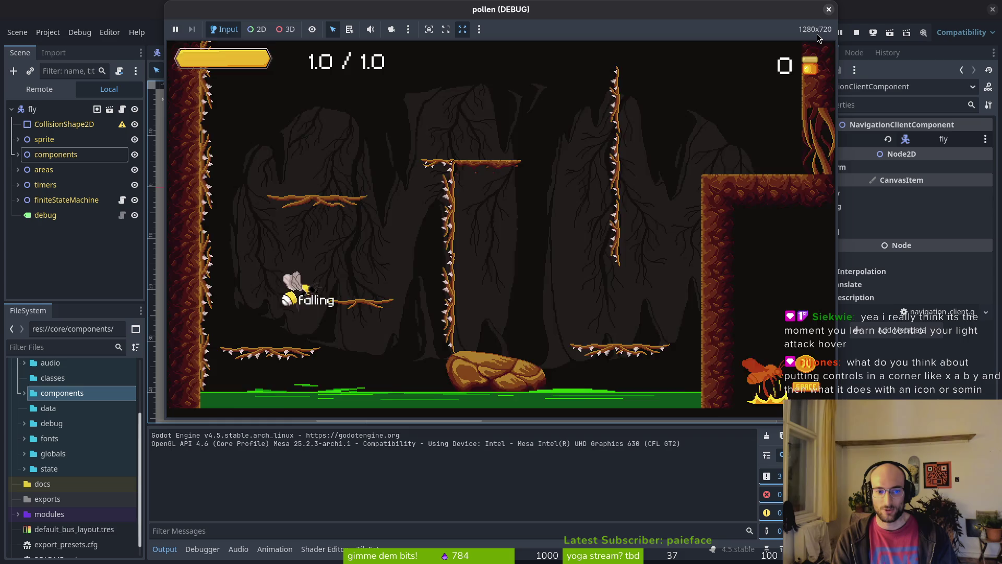
pyautogui.press('x')
pyautogui.press('Left')
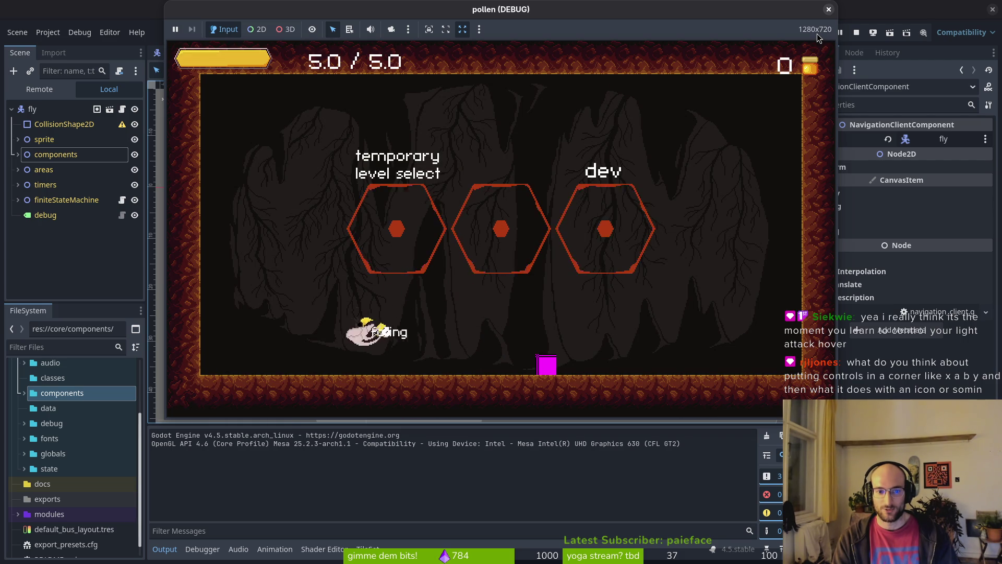
pyautogui.press('space')
pyautogui.press('space')
pyautogui.press('x')
pyautogui.press('x')
pyautogui.press('x')
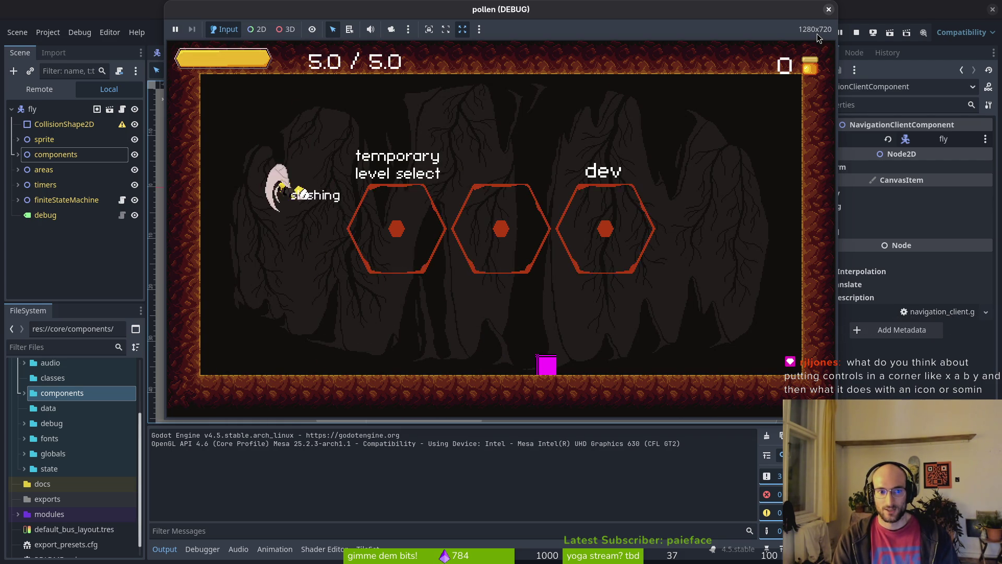
pyautogui.press('x')
pyautogui.press('space')
pyautogui.press('x')
pyautogui.press('x')
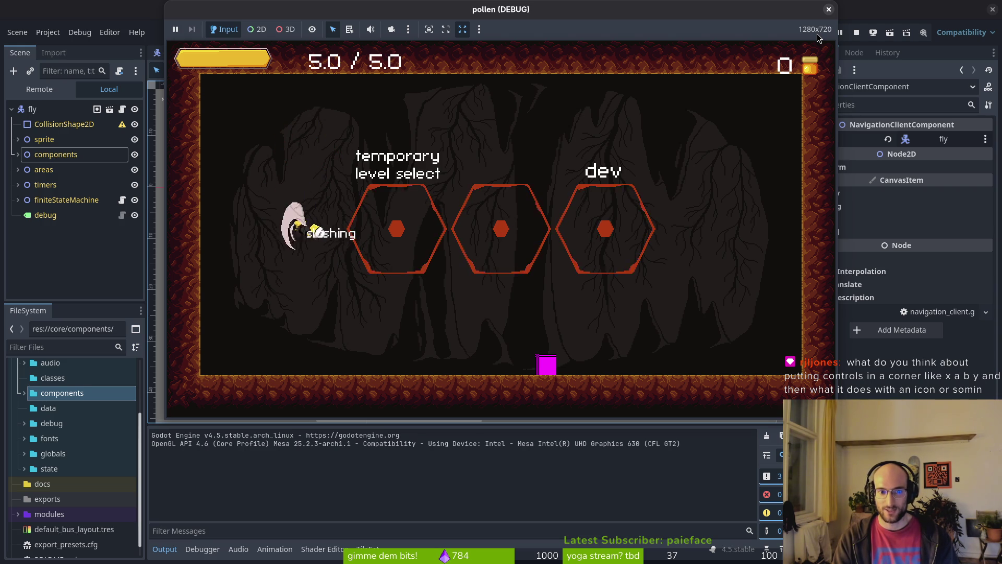
pyautogui.press('Right')
pyautogui.press('Up')
pyautogui.press('x')
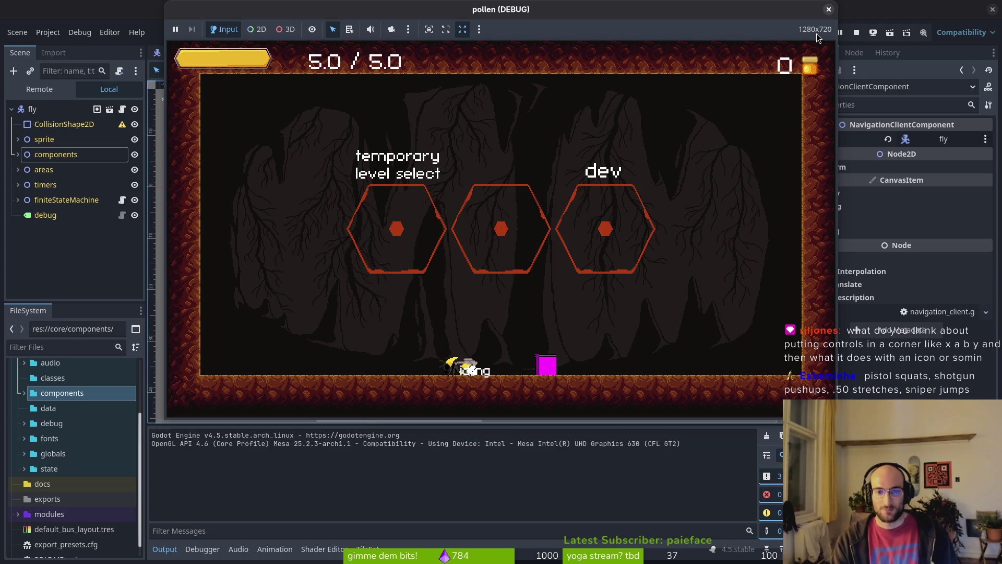
pyautogui.press('Escape')
pyautogui.press('F8')
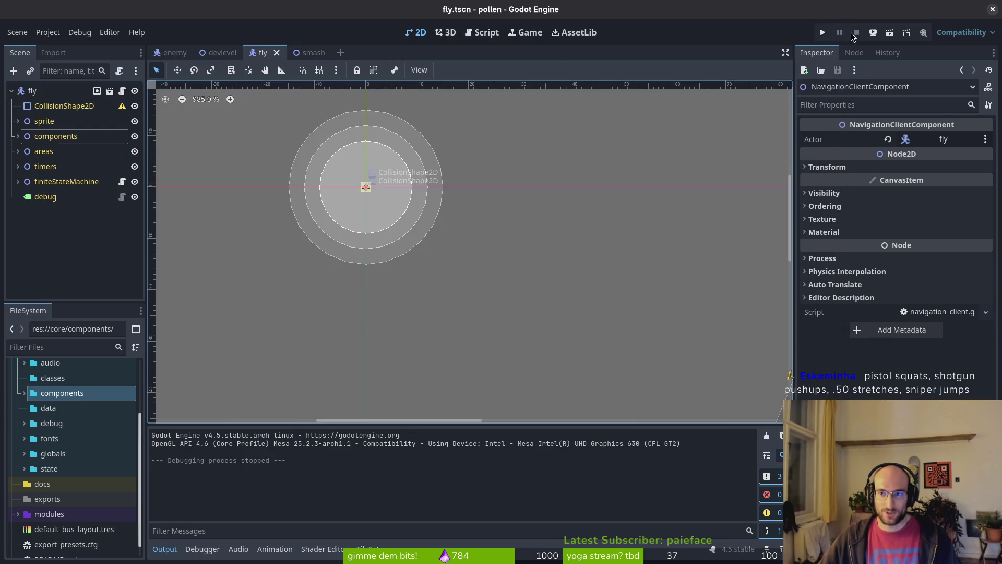
# Step: Relaunch the game, climb the bee over the right ledge, and stop at the spawning_sprite error
pyautogui.click(823, 33)
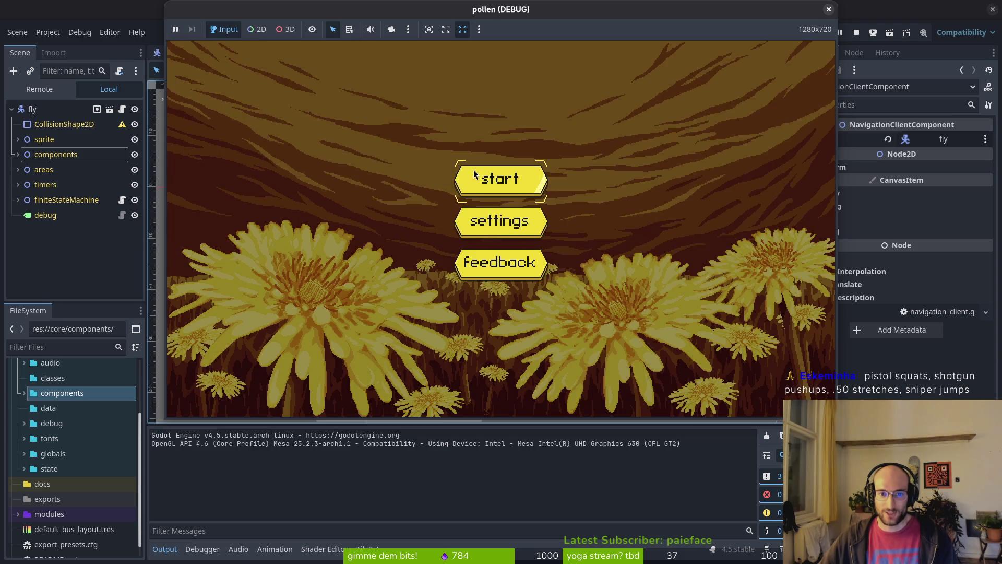
pyautogui.press('Return')
pyautogui.press('space')
pyautogui.press('space')
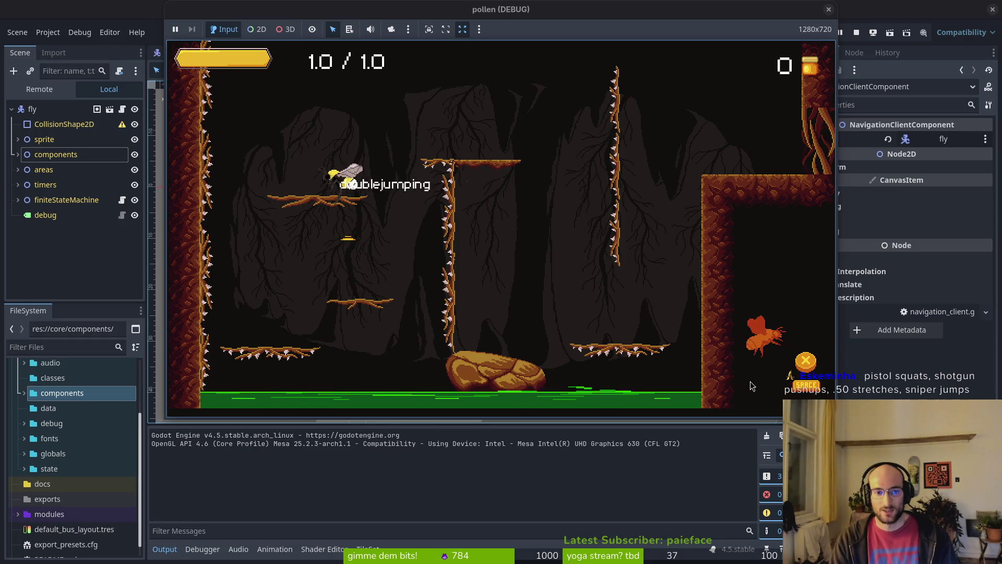
pyautogui.press('space')
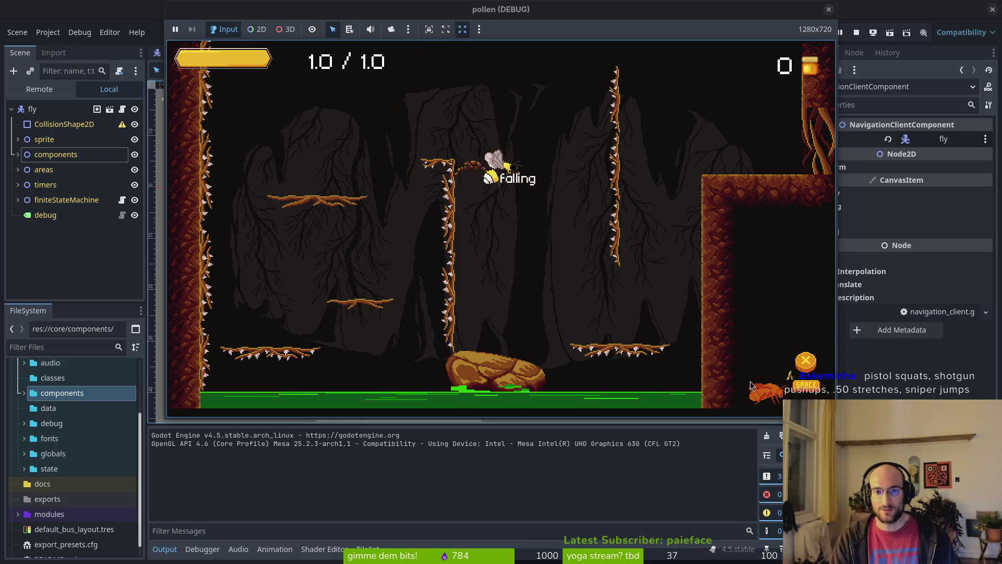
pyautogui.press('space')
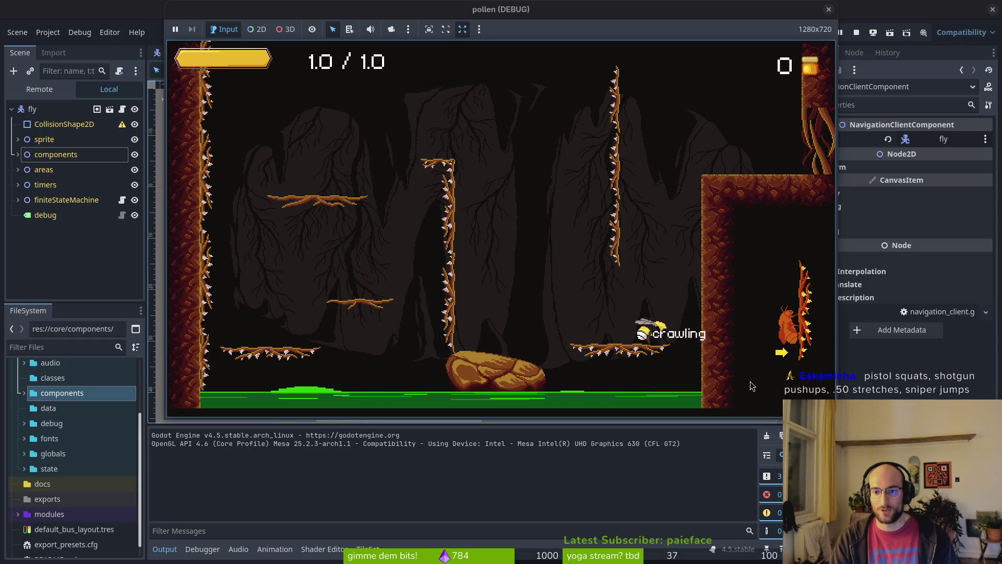
pyautogui.press('space')
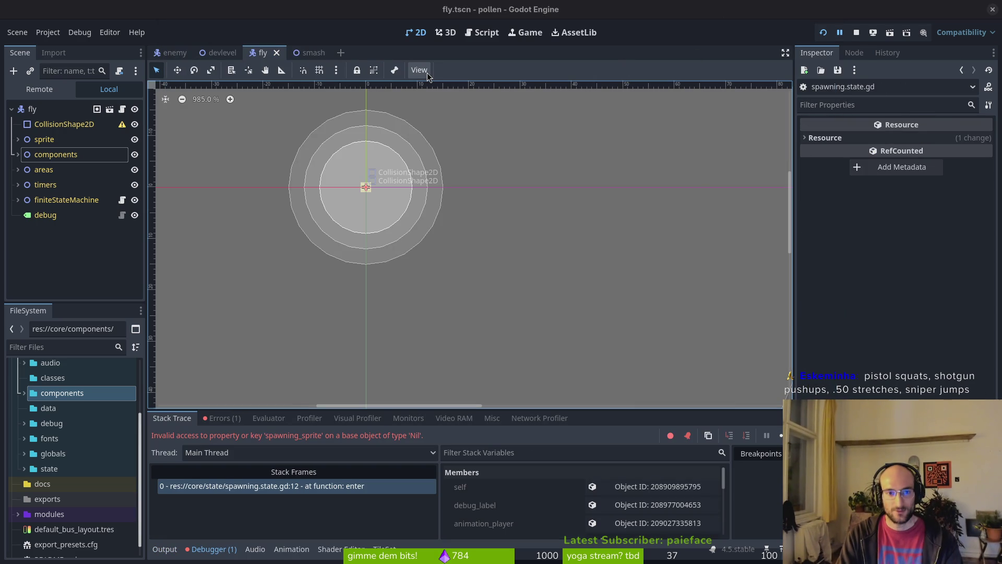
pyautogui.click(856, 32)
# Step: Quick-open tutorial_3.tscn and zoom out on its 2D canvas
pyautogui.hotkey('shift', 'alt', 'o')
pyautogui.write('tutorial_3')
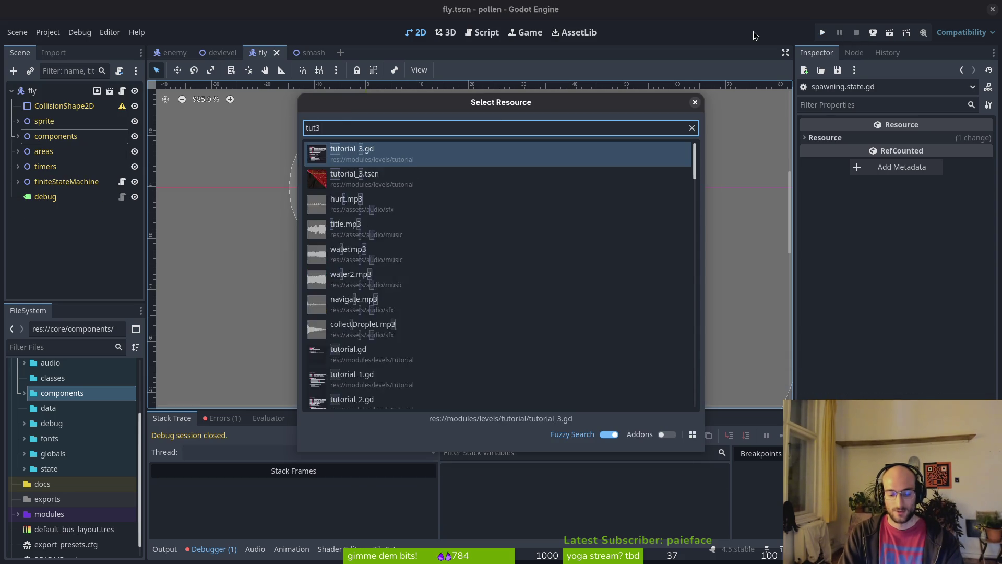
pyautogui.press('Return')
pyautogui.scroll(-7, 514, 224)
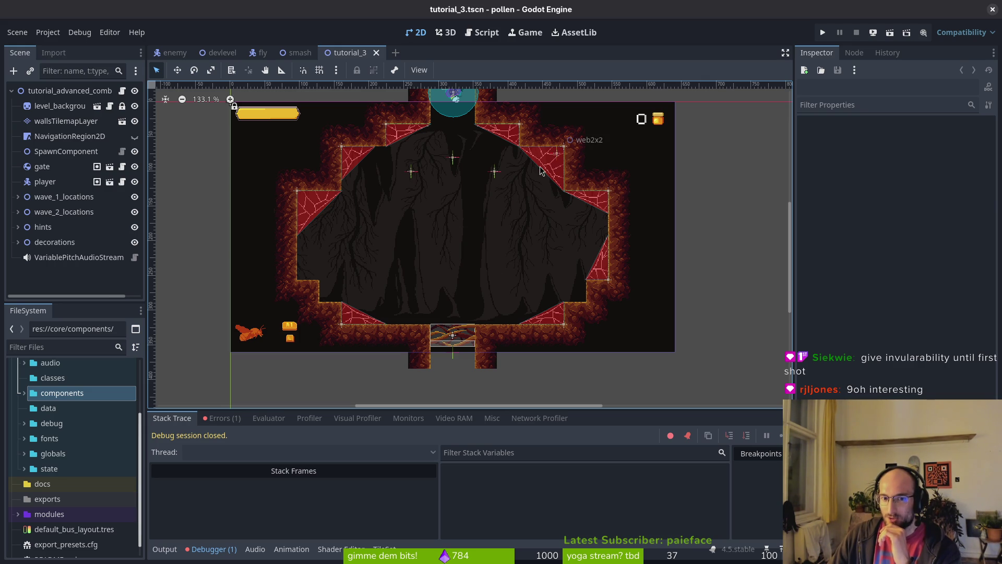
pyautogui.hotkey('shift', 'alt', 'o')
# Step: Cancel a stray 'fleas' search and quick-open tutorial_2.tscn
pyautogui.write('fleas')
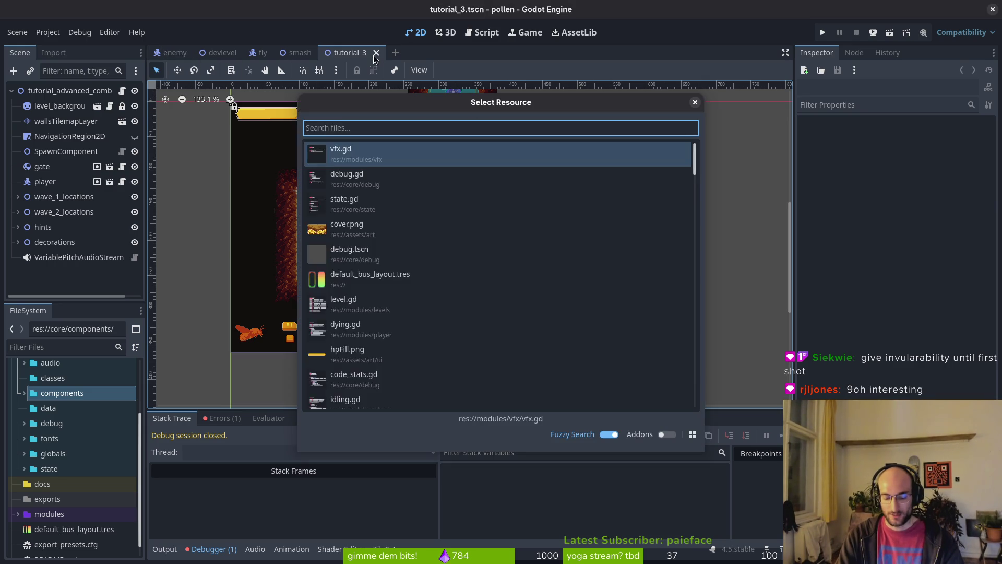
pyautogui.press('Escape')
pyautogui.hotkey('shift', 'alt', 'o')
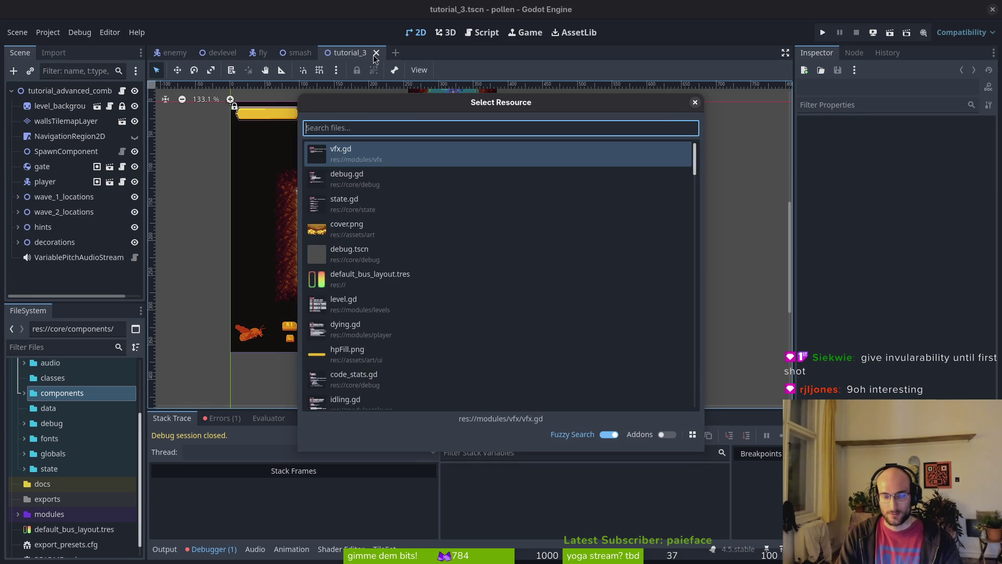
pyautogui.write('tutorial_2')
pyautogui.press('Return')
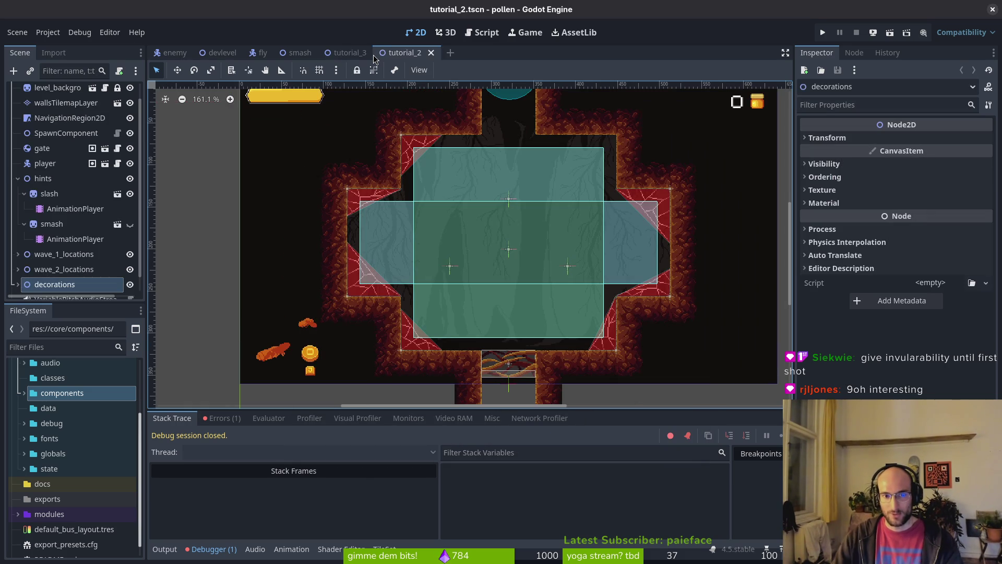
# Step: Check the spawning_sprite error in the Debugger's Errors list, then return to tutorial_3
pyautogui.click(224, 419)
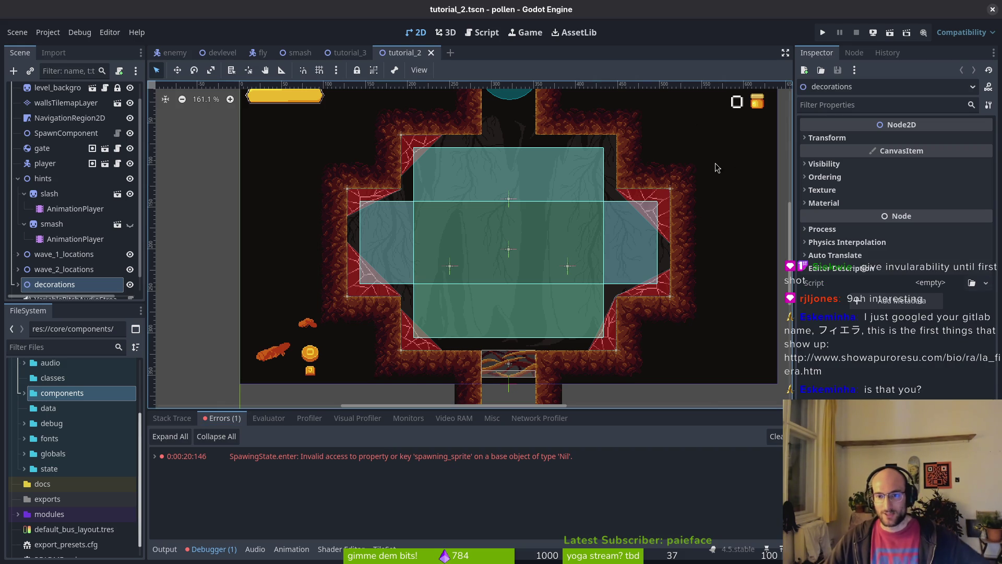
pyautogui.scroll(2, 702, 141)
pyautogui.hscroll(2, 702, 141)
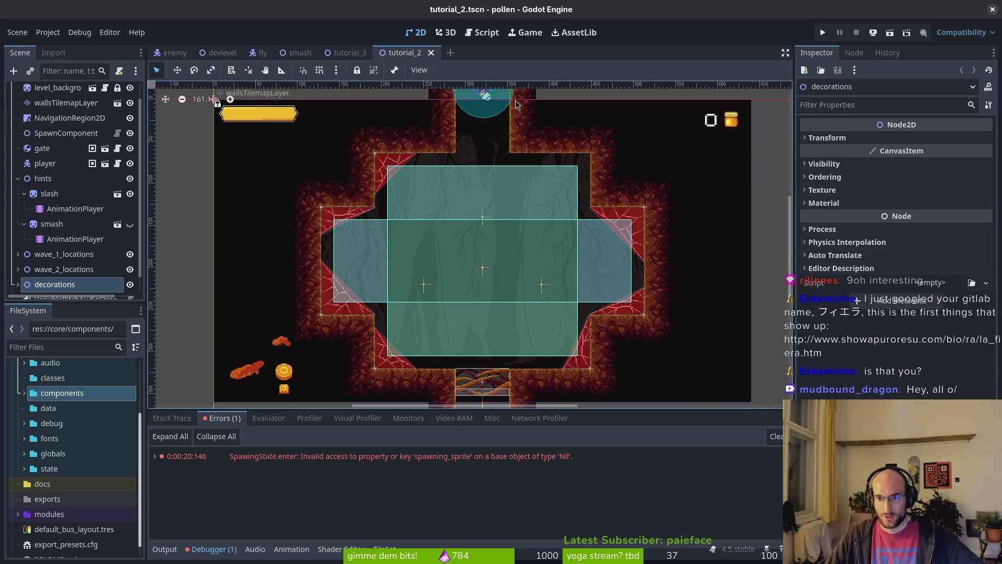
pyautogui.click(347, 53)
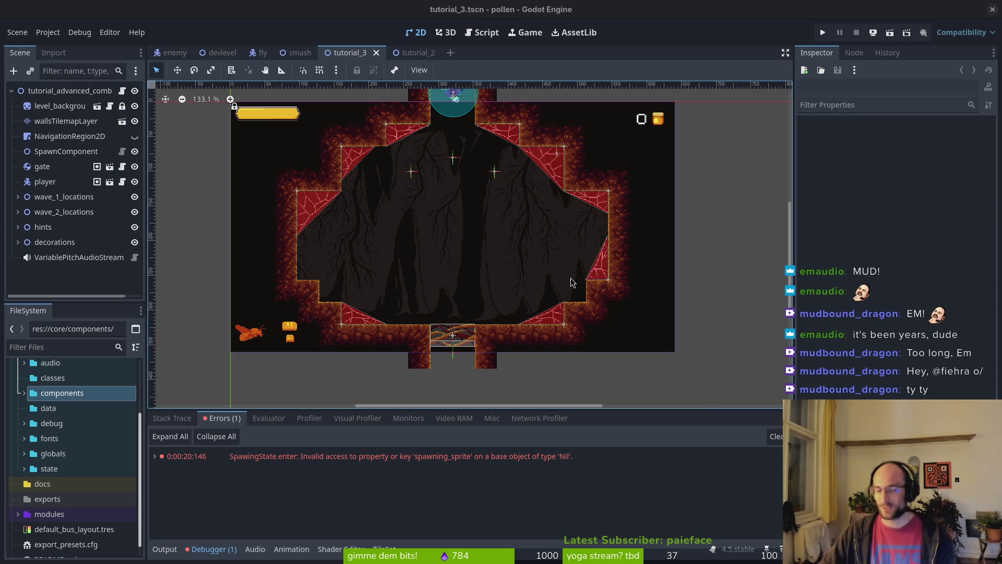
# Step: Pan the canvas and bring forward the browser showing the フィエラ image results
pyautogui.scroll(3, 495, 338)
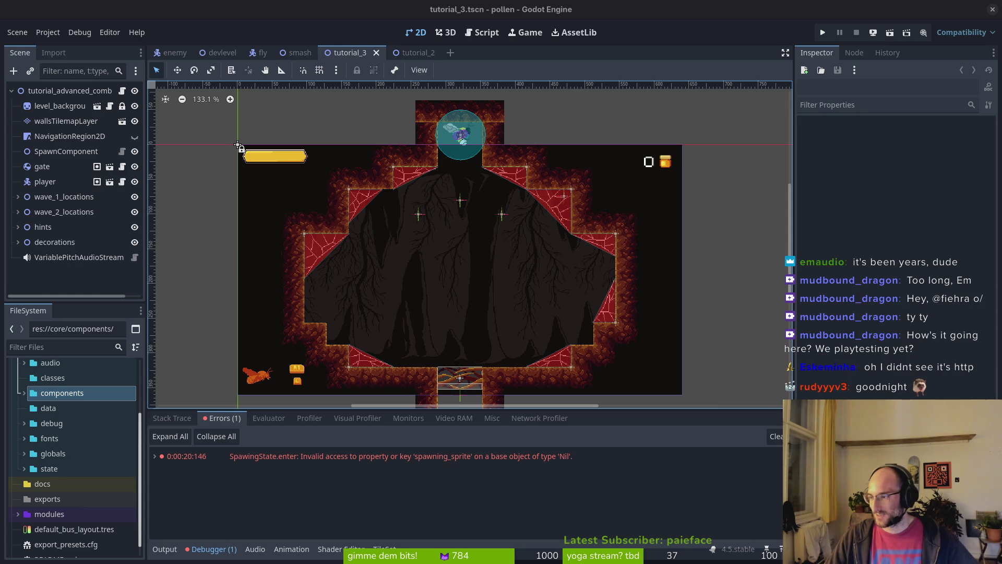
pyautogui.hotkey('alt', 'Tab')
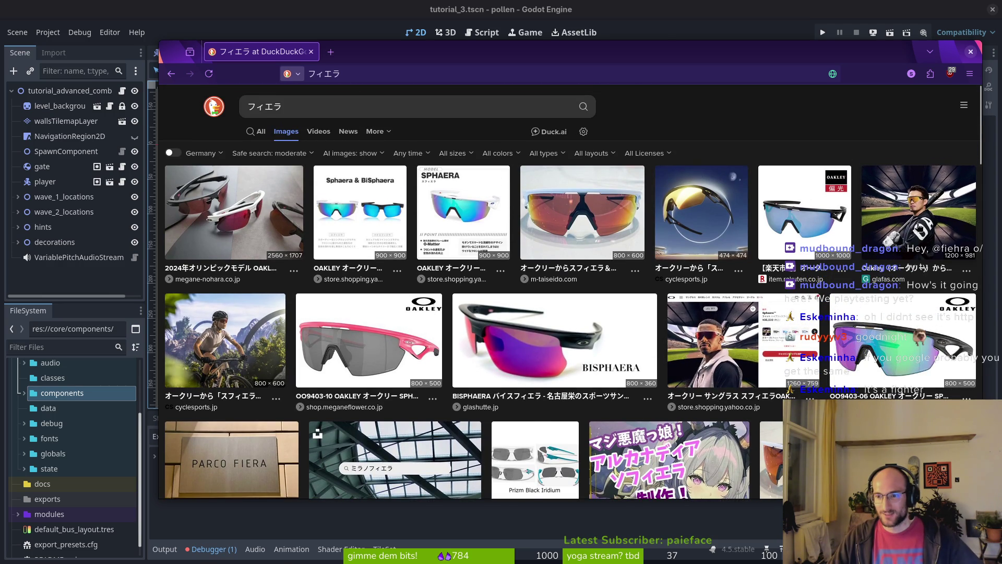
# Step: Scroll through the フィエラ DuckDuckGo image results, then close the browser window
pyautogui.scroll(-3, 721, 336)
pyautogui.scroll(-5, 589, 215)
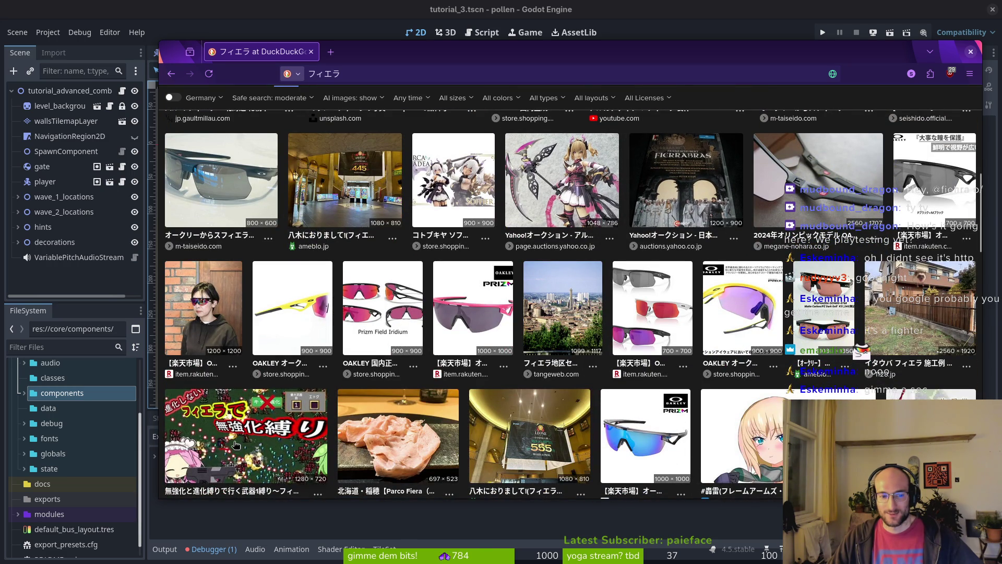
pyautogui.scroll(6, 628, 248)
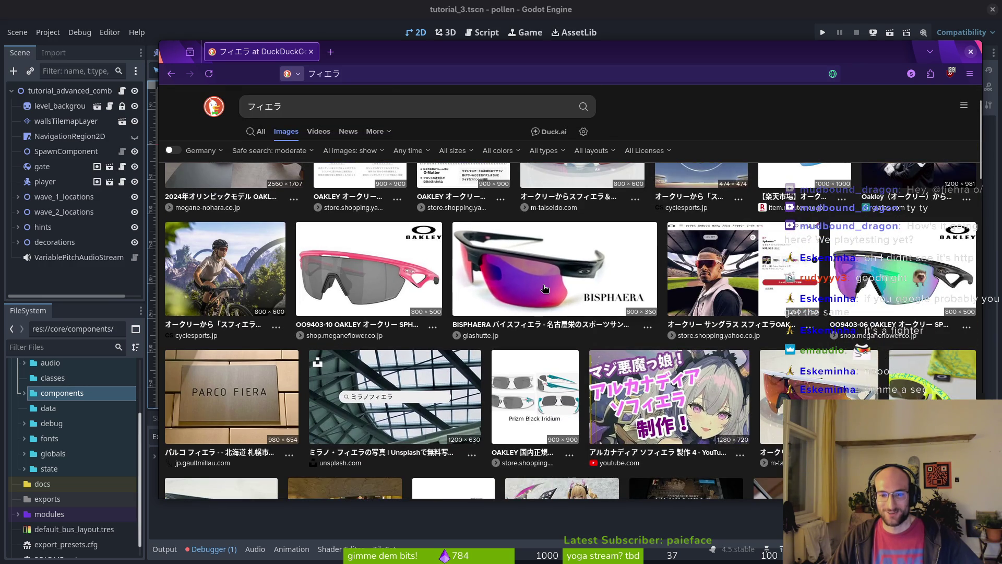
pyautogui.scroll(2, 423, 267)
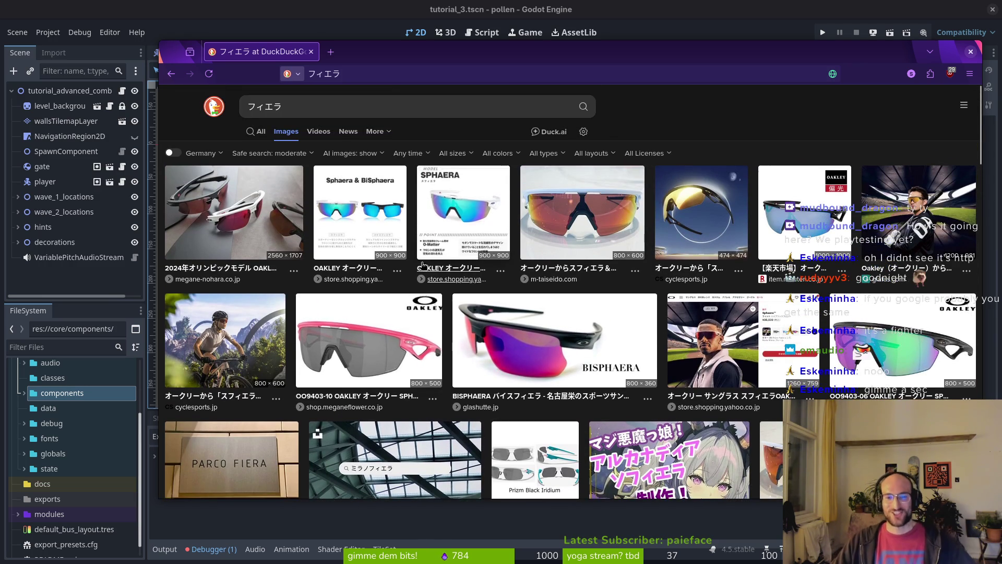
pyautogui.click(311, 52)
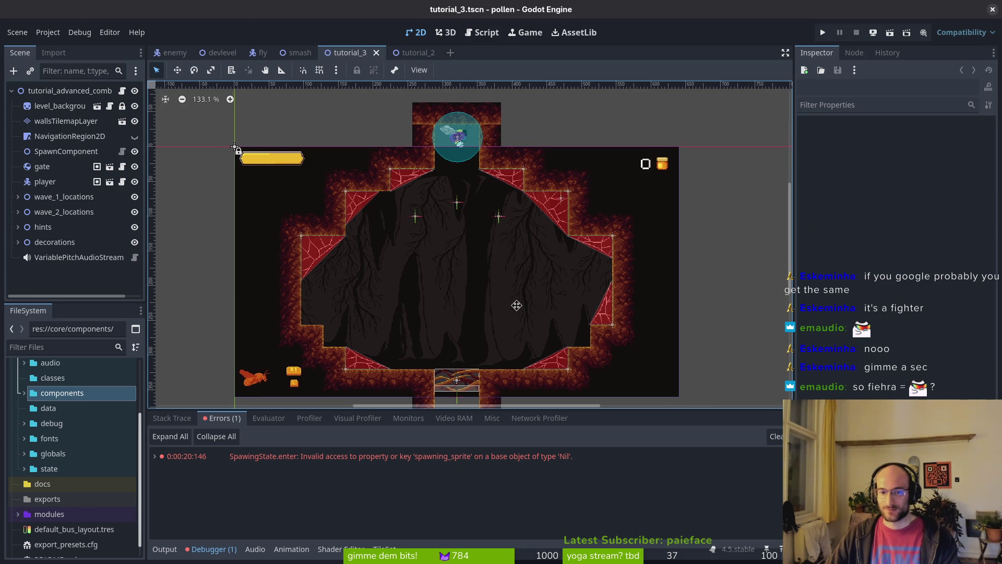
# Step: Close the tutorial_3 and tutorial_2 scene tabs and glance at fly.gd's _ready in Neovim
pyautogui.scroll(-2, 506, 277)
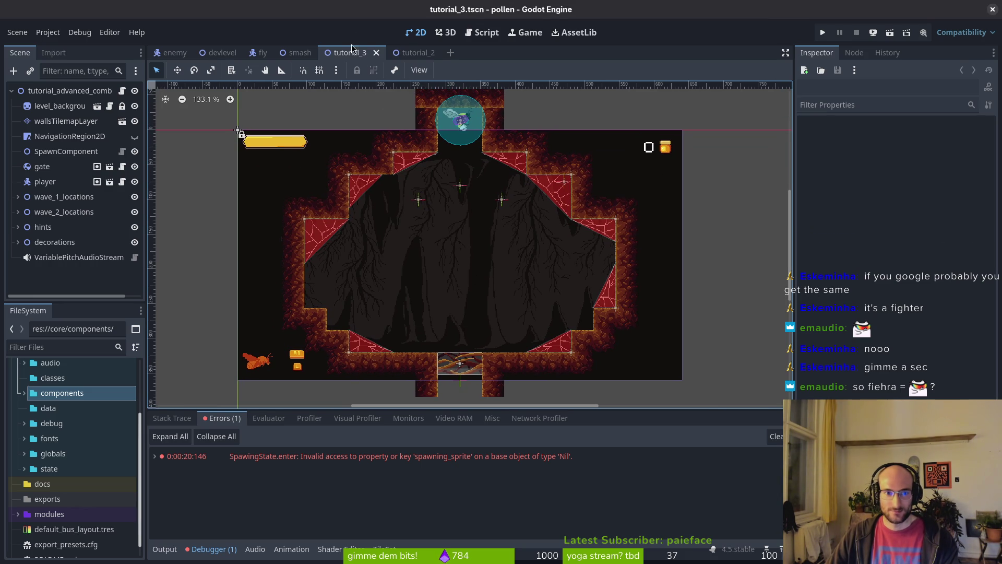
pyautogui.middleClick(348, 52)
pyautogui.middleClick(348, 53)
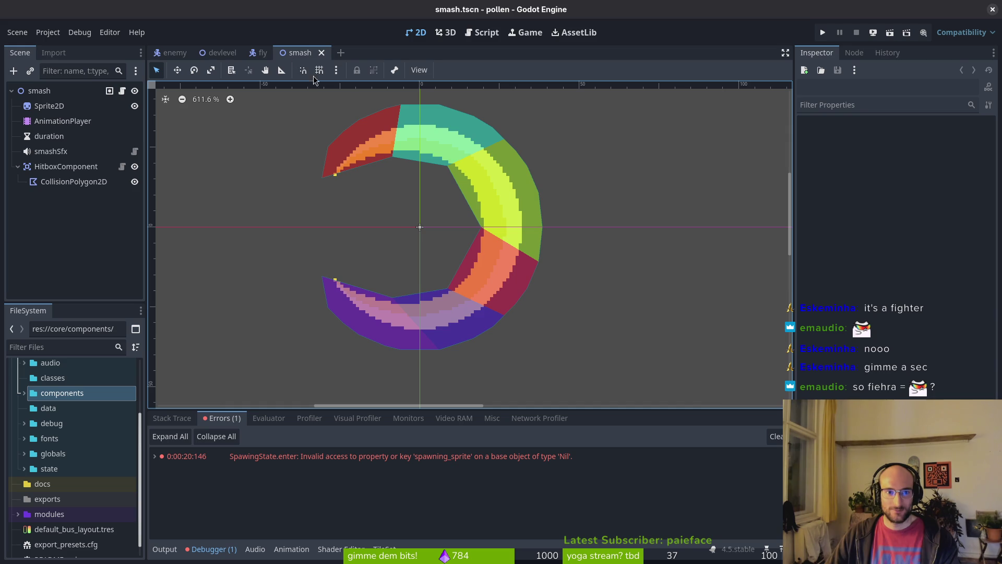
pyautogui.hotkey('alt', 'Tab')
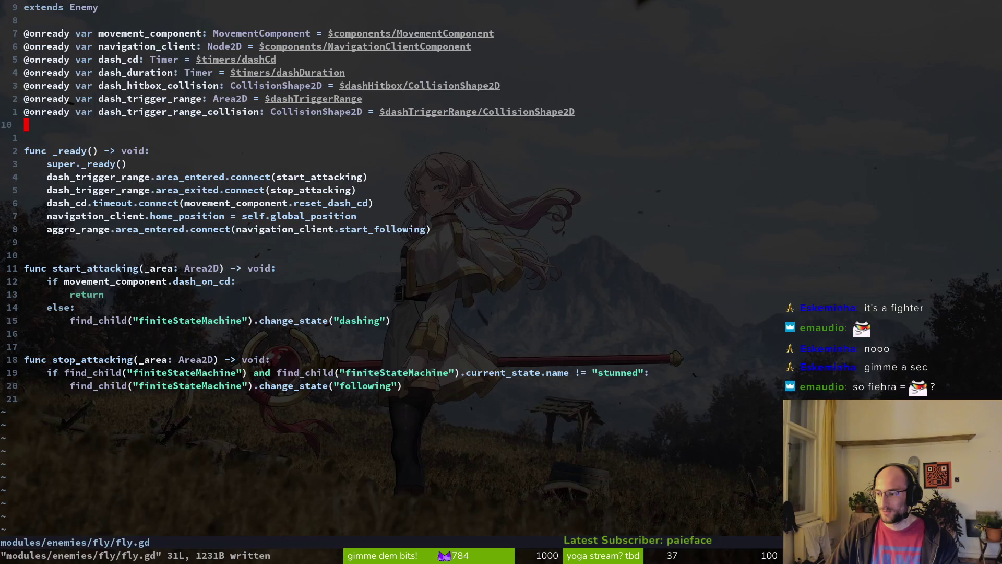
pyautogui.press('j')
pyautogui.press('j')
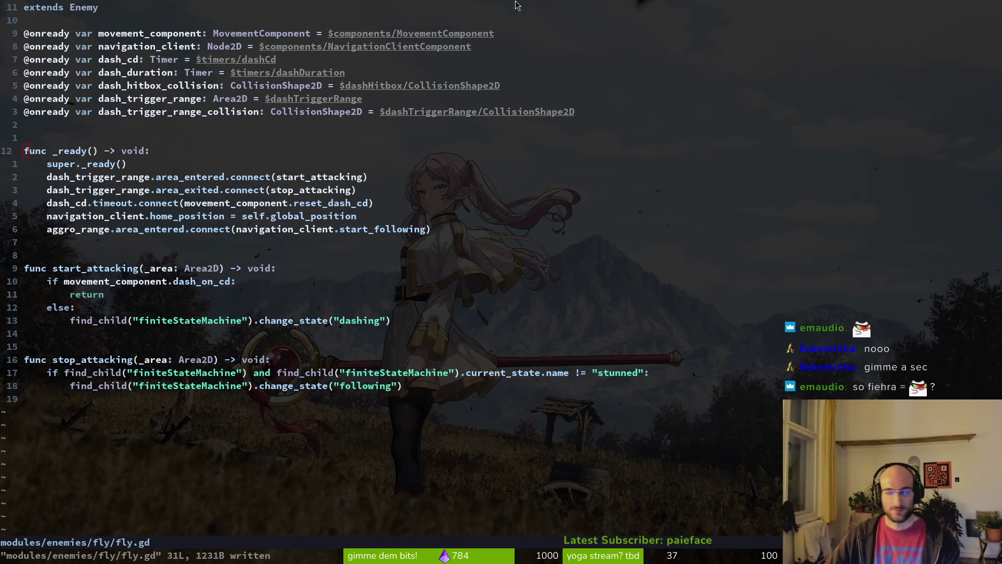
pyautogui.hotkey('alt', 'Tab')
# Step: Run the game and take the bee into the dev level
pyautogui.click(823, 32)
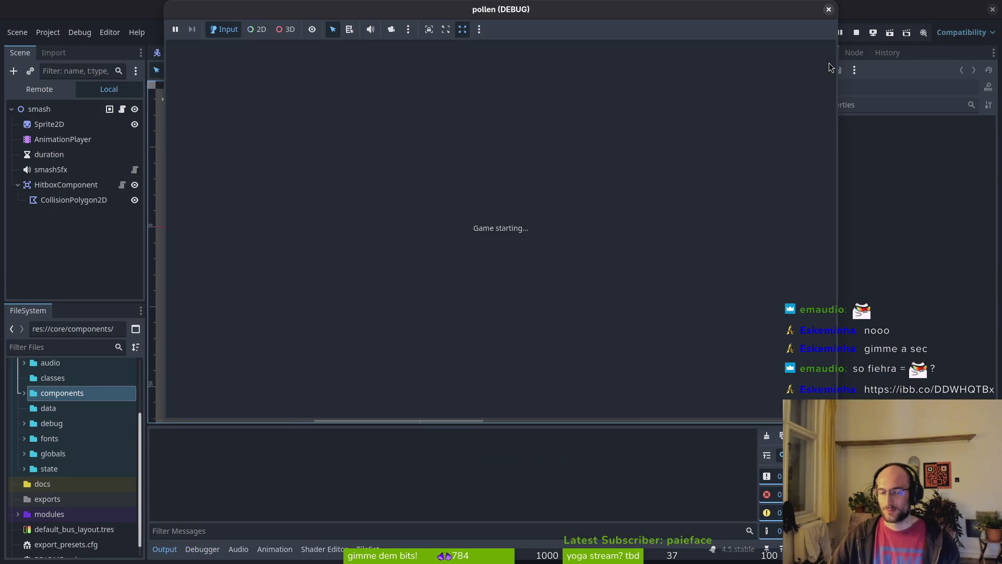
pyautogui.press('space')
pyautogui.press('Right')
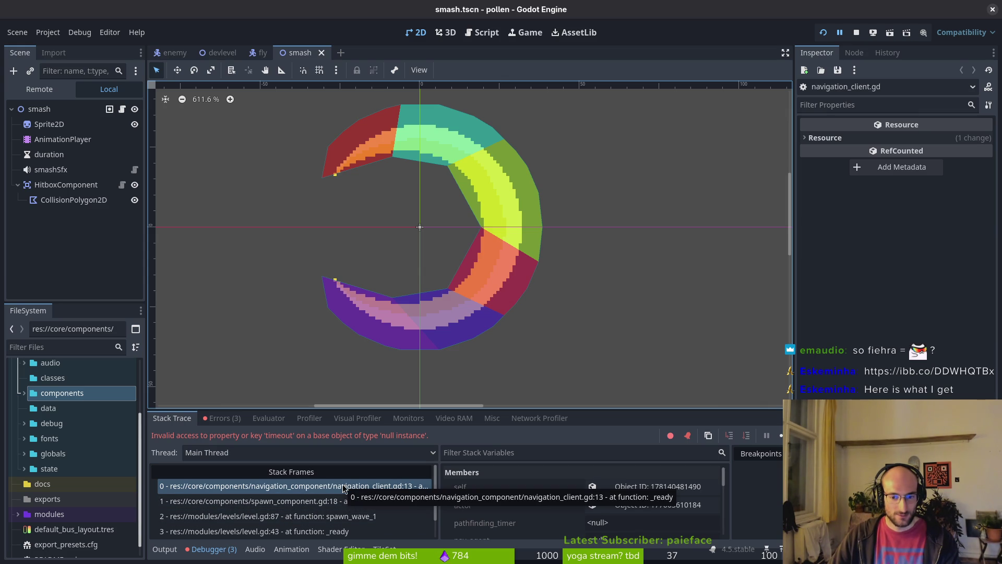
# Step: Open navigation_client.gd via 'navcli' and inspect the pathfinding_timer declaration and timeout connection
pyautogui.hotkey('alt', 'Tab')
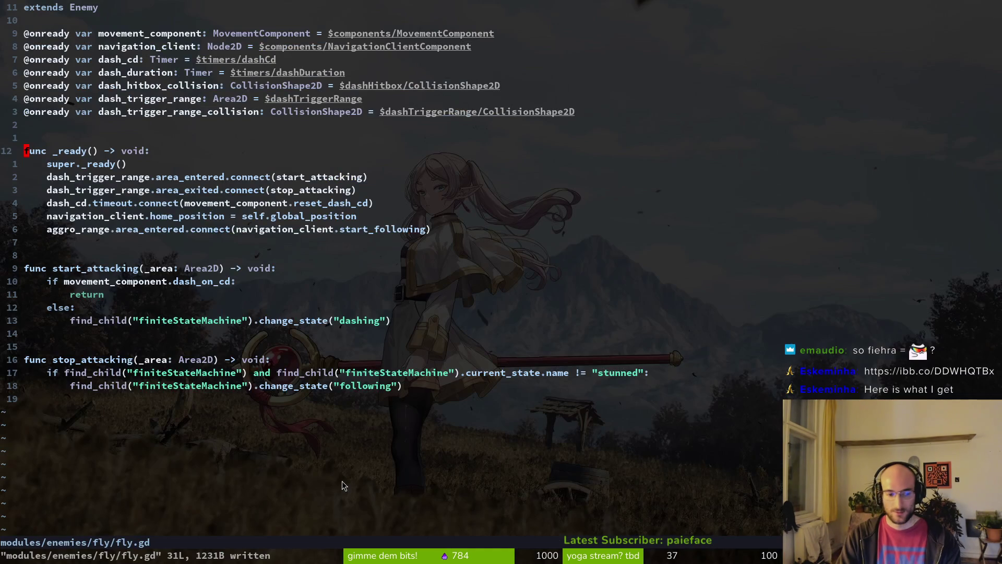
pyautogui.hotkey('ctrl', 'p')
pyautogui.write('navcli')
pyautogui.press('Return')
pyautogui.press('j')
pyautogui.press('j')
pyautogui.press('j')
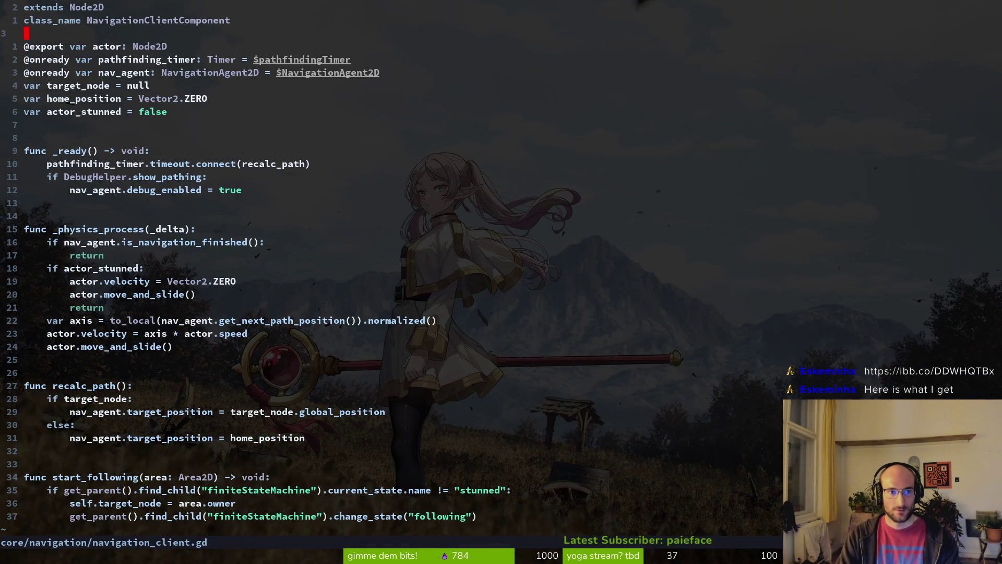
pyautogui.press('k')
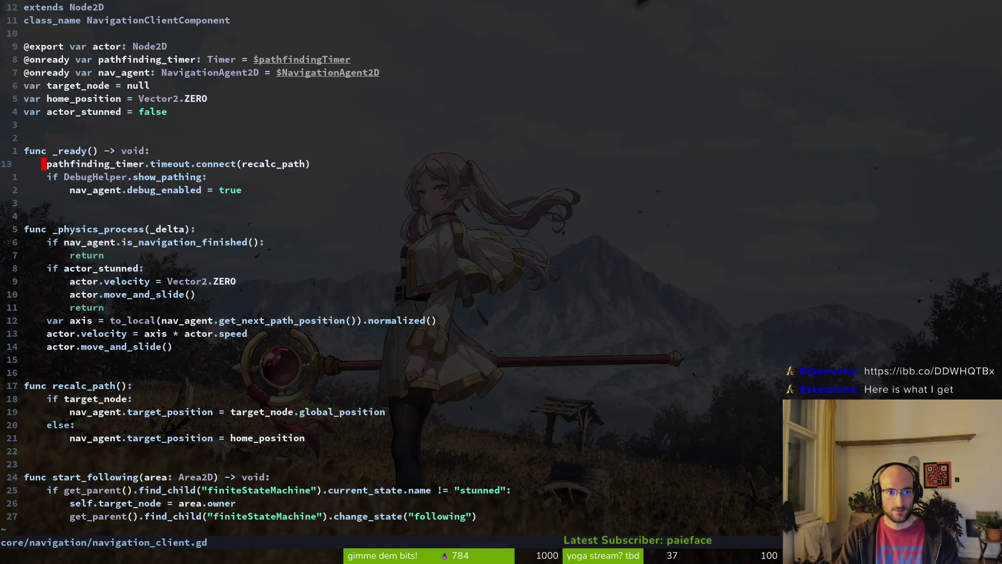
pyautogui.press('w')
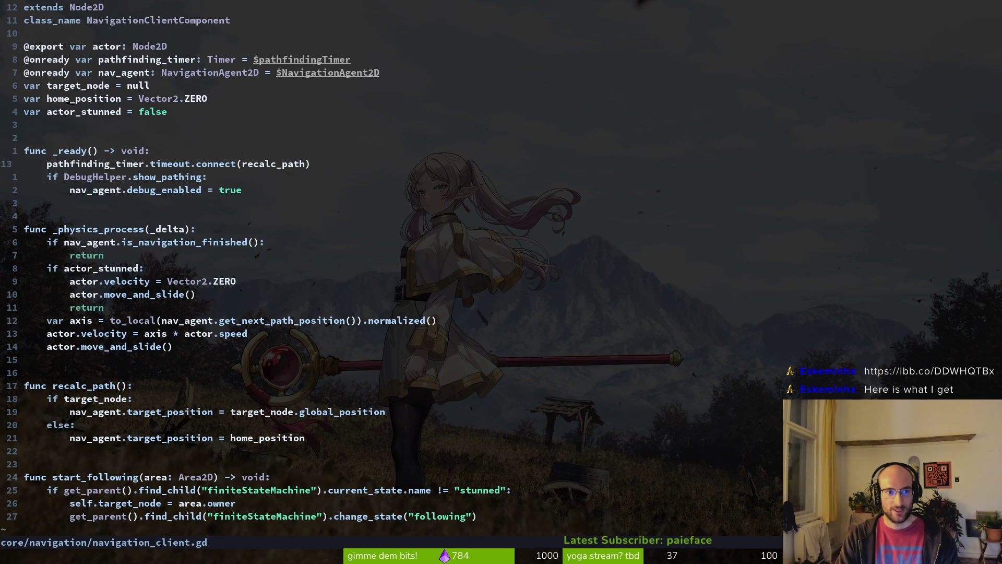
pyautogui.press('k')
pyautogui.press('k')
pyautogui.press('k')
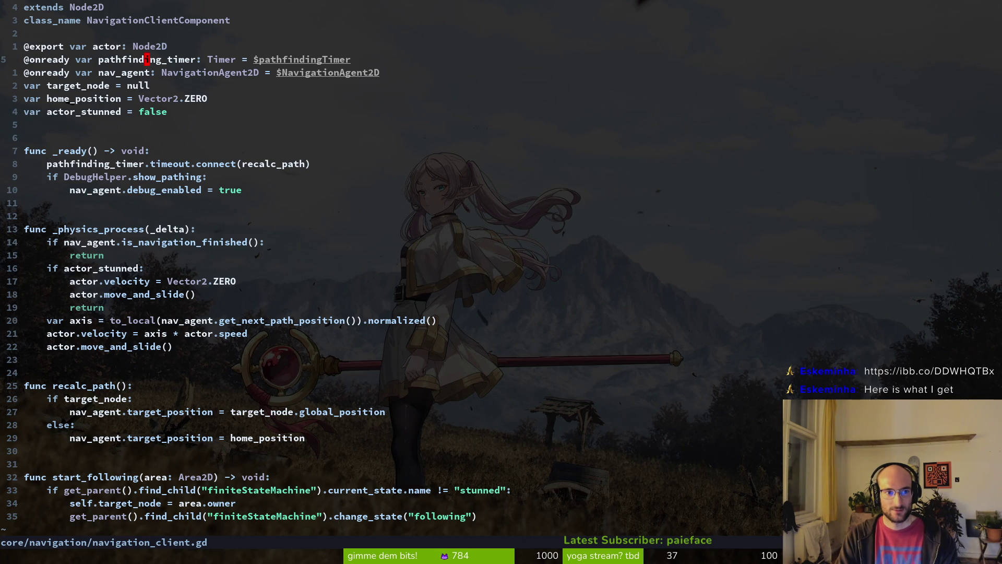
pyautogui.hotkey('alt', 'Tab')
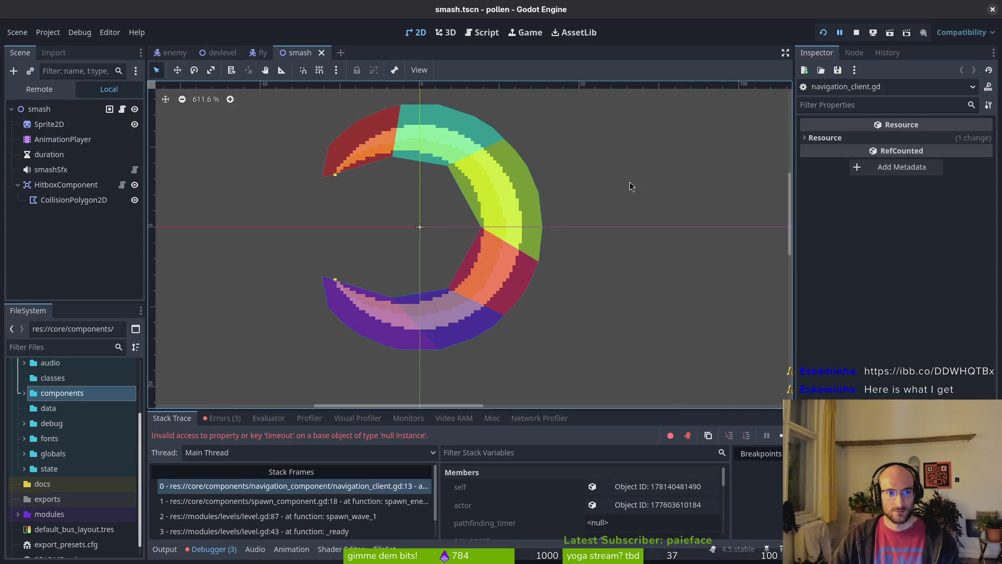
# Step: In the fly scene, select the NavigationClientComponent node and collapse the components node
pyautogui.click(256, 53)
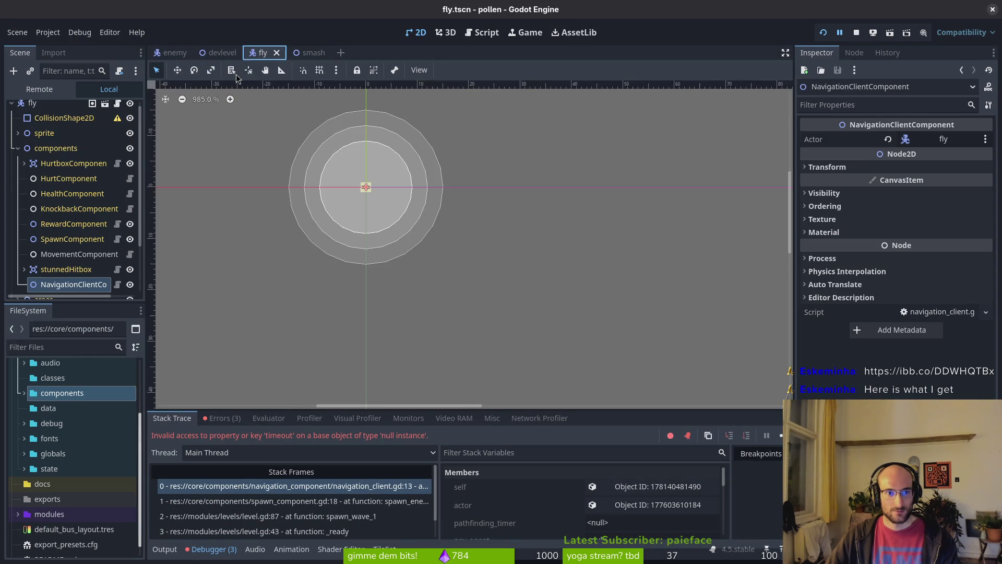
pyautogui.click(63, 290)
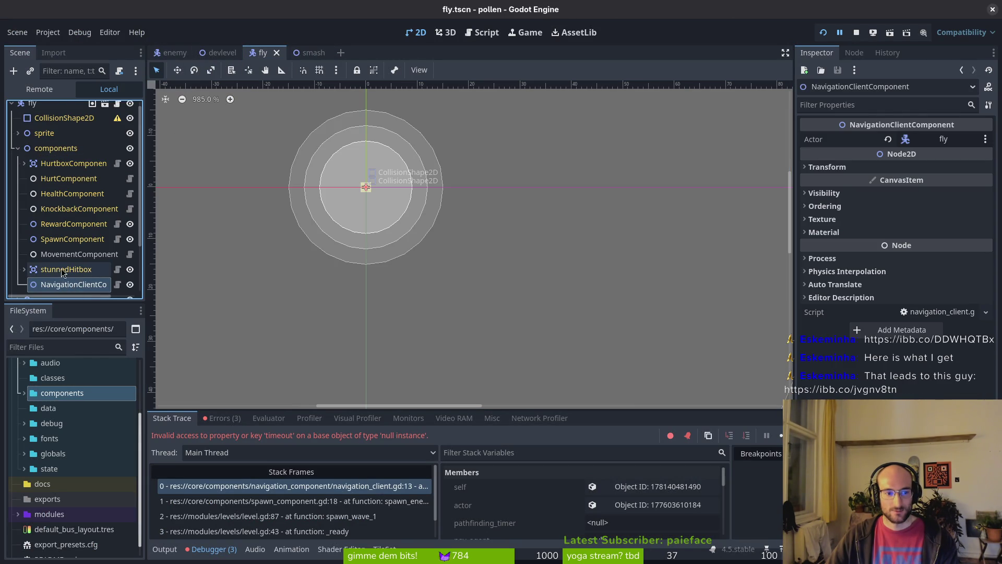
pyautogui.scroll(-3, 67, 251)
pyautogui.scroll(3, 42, 209)
pyautogui.click(17, 155)
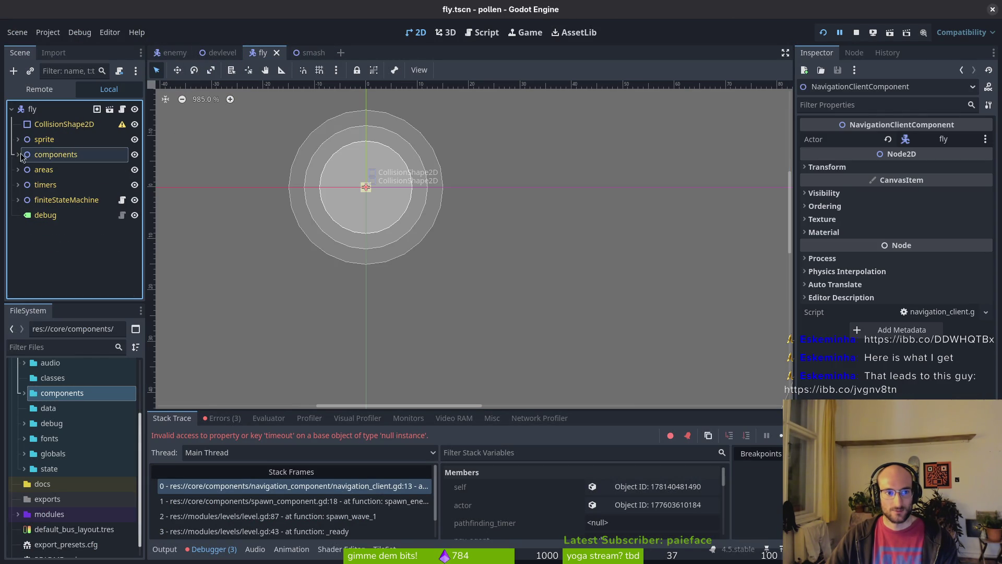
# Step: Quick-open navigation_client.tscn and check its pathfindingTimer: 0.5 s wait time, Autostart on
pyautogui.hotkey('alt', 'shift', 'o')
pyautogui.write('navclits')
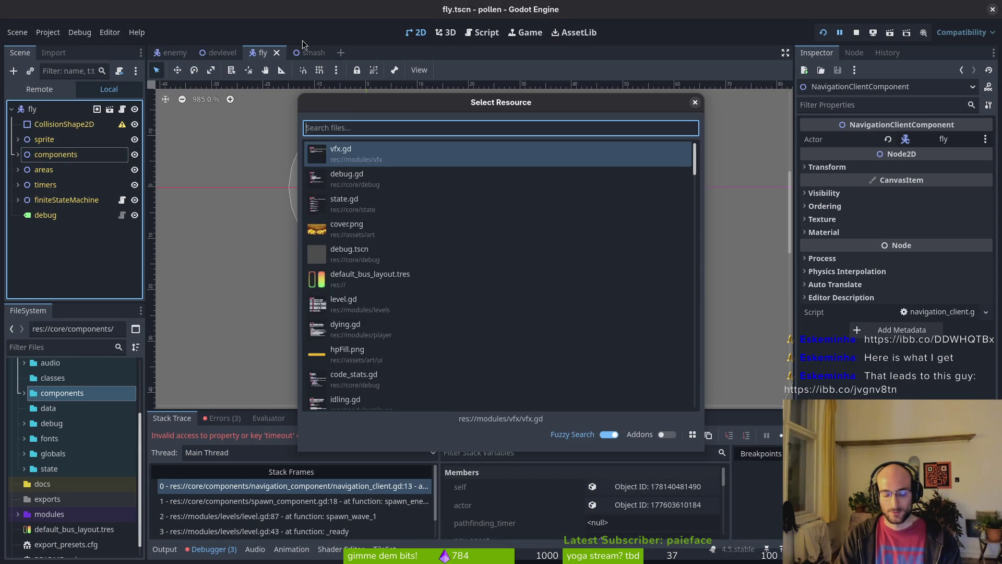
pyautogui.press('Return')
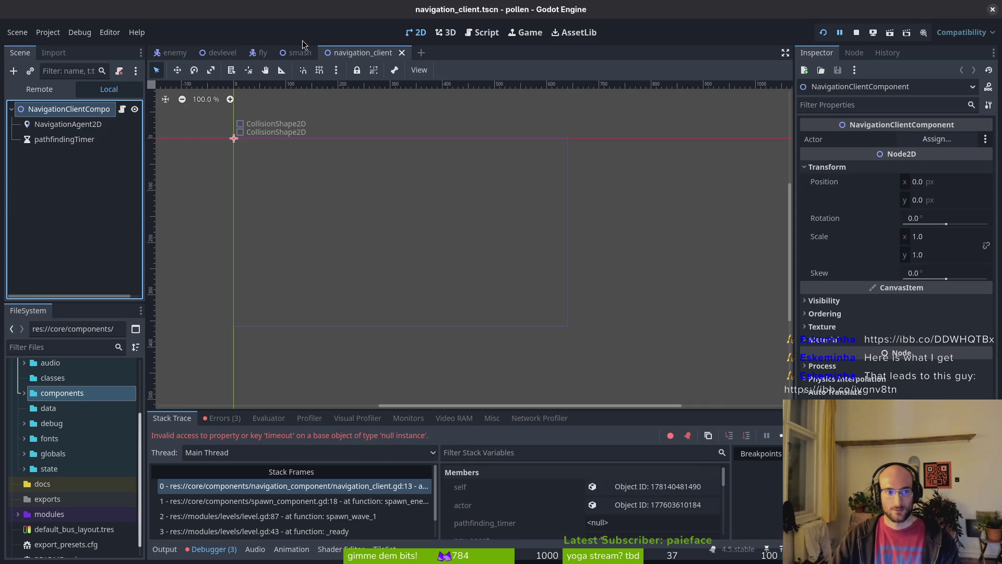
pyautogui.click(60, 140)
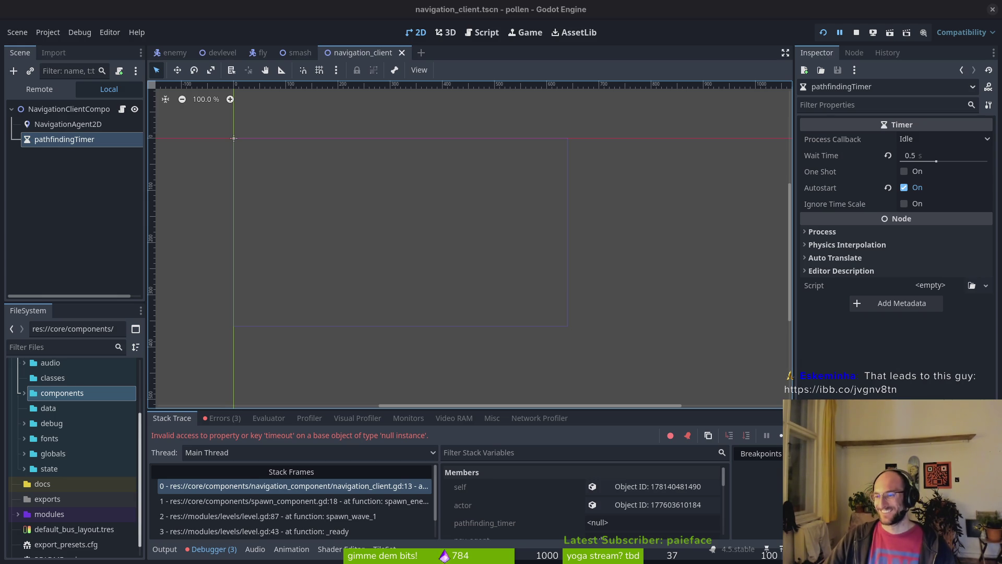
pyautogui.hotkey('alt', 'Tab')
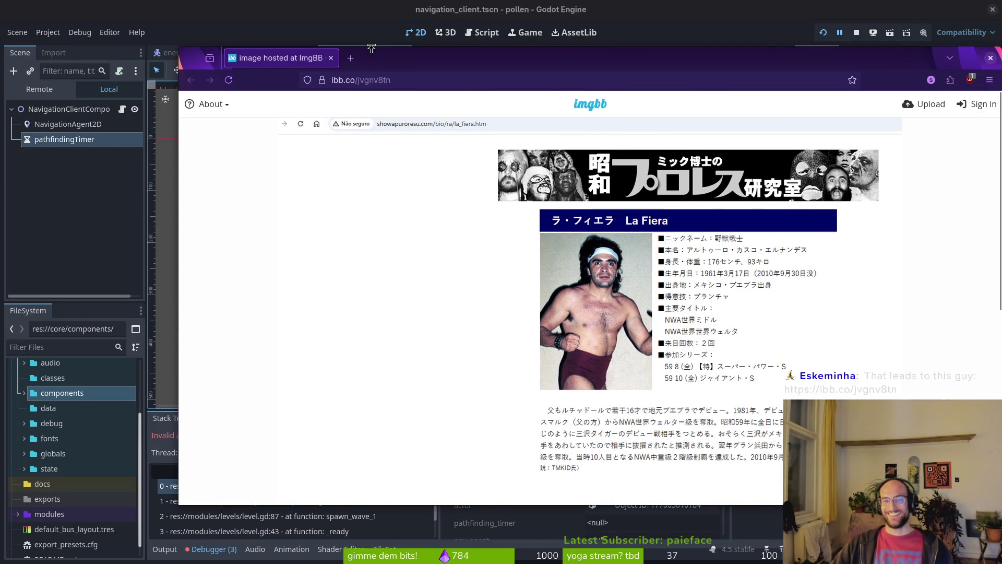
pyautogui.hotkey('alt', 'Tab')
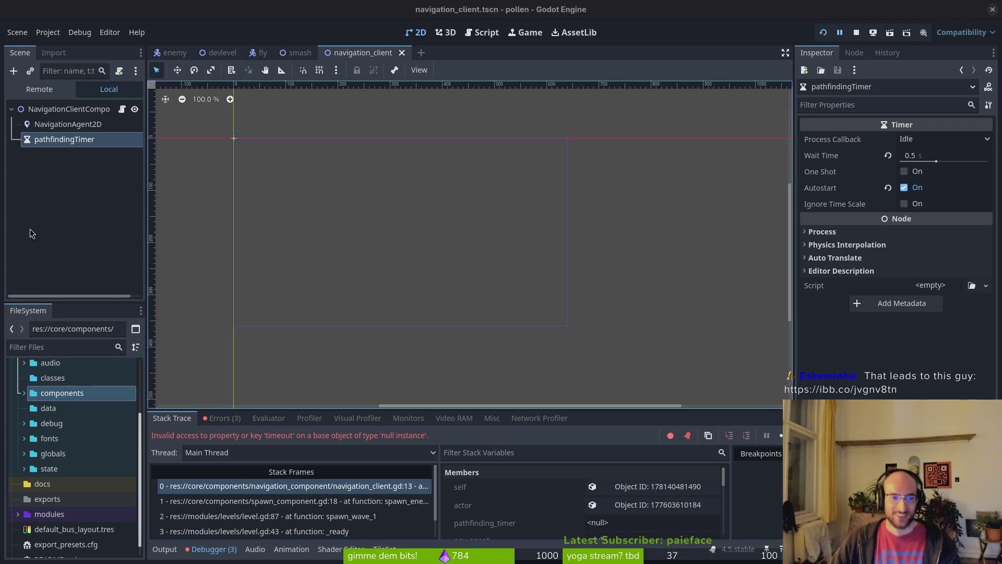
# Step: Select and collapse the root NavigationClientComponent node, then save the navigation_client scene
pyautogui.click(67, 108)
pyautogui.click(12, 109)
pyautogui.hotkey('ctrl', 's')
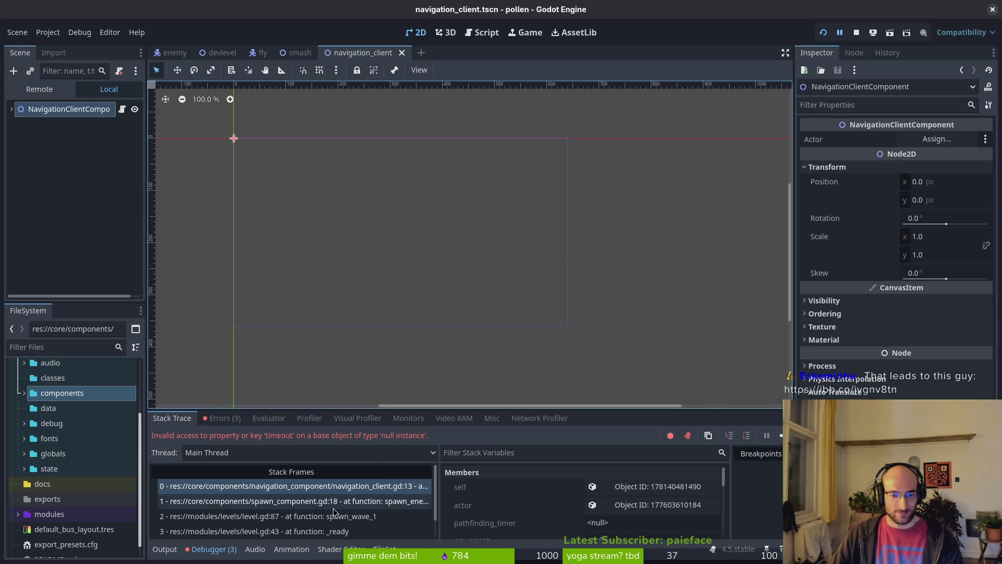
pyautogui.scroll(-1, 330, 516)
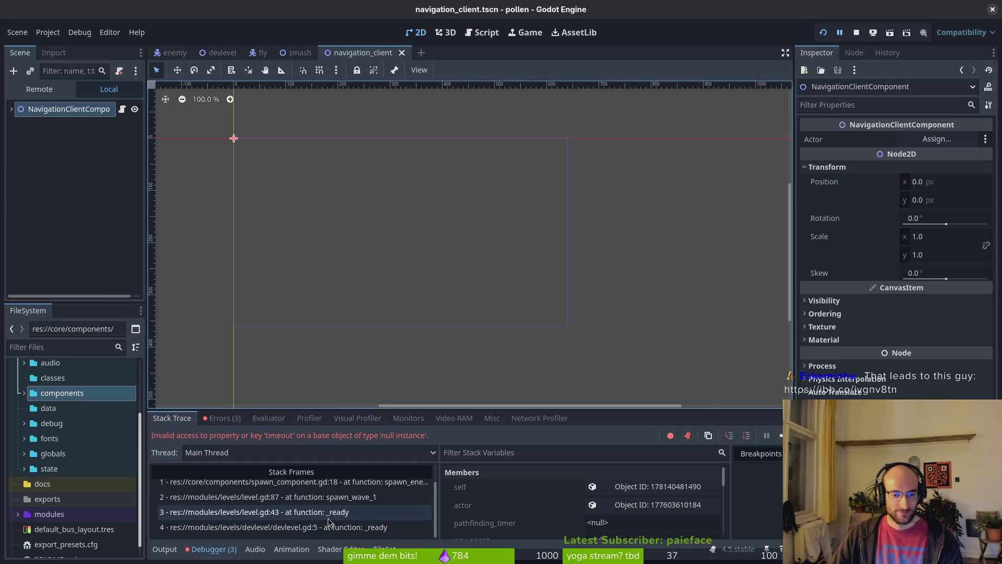
pyautogui.scroll(1, 308, 517)
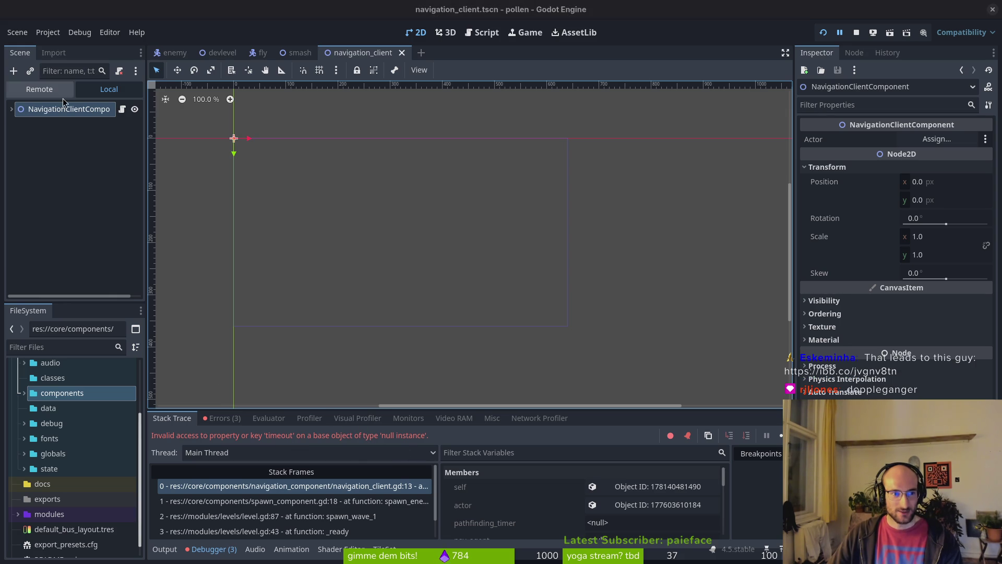
# Step: Review the pathfinding_timer lines in navigation_client.gd in Neovim, then restart the running game
pyautogui.click(11, 109)
pyautogui.click(121, 109)
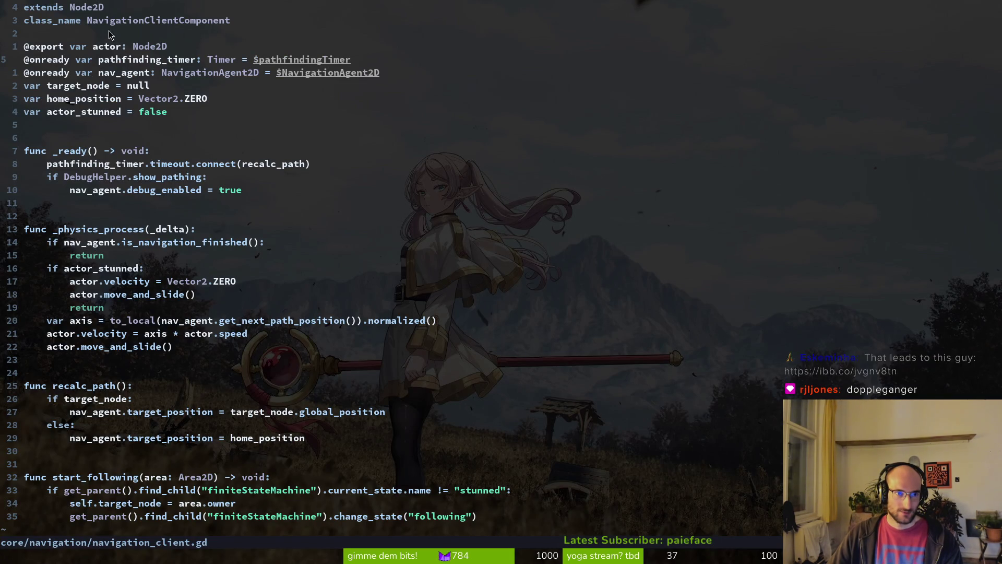
pyautogui.click(133, 166)
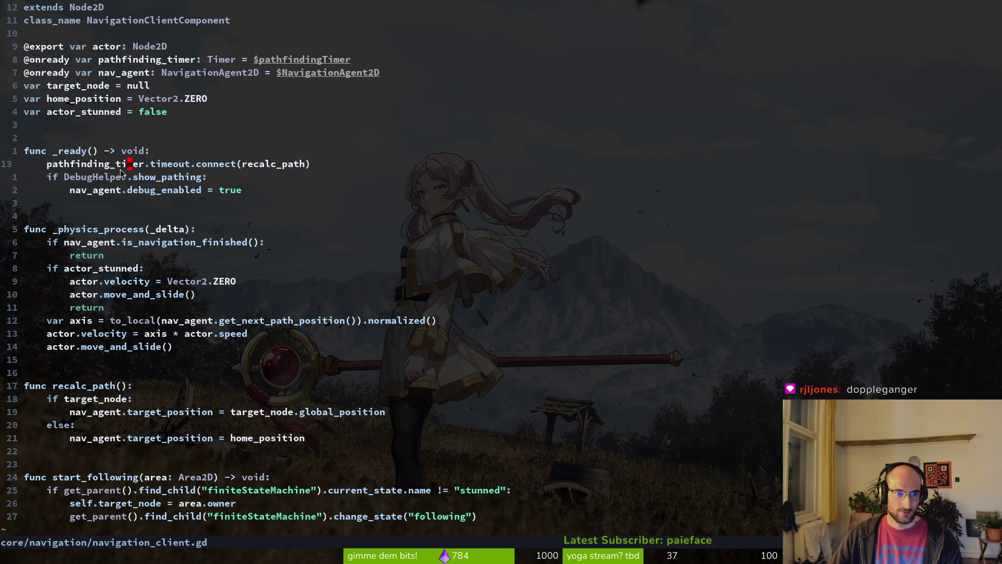
pyautogui.click(321, 64)
pyautogui.doubleClick(321, 63)
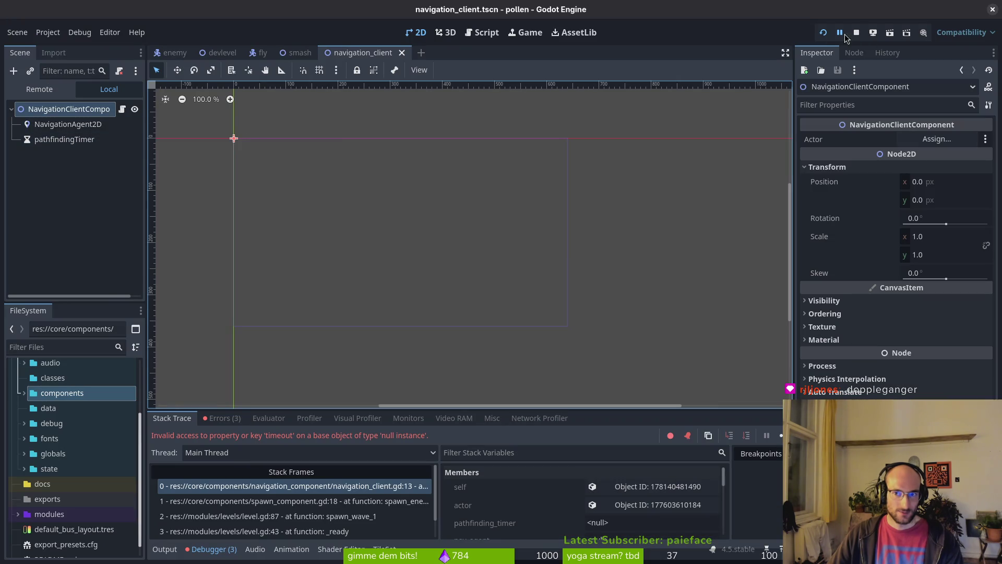
pyautogui.click(825, 32)
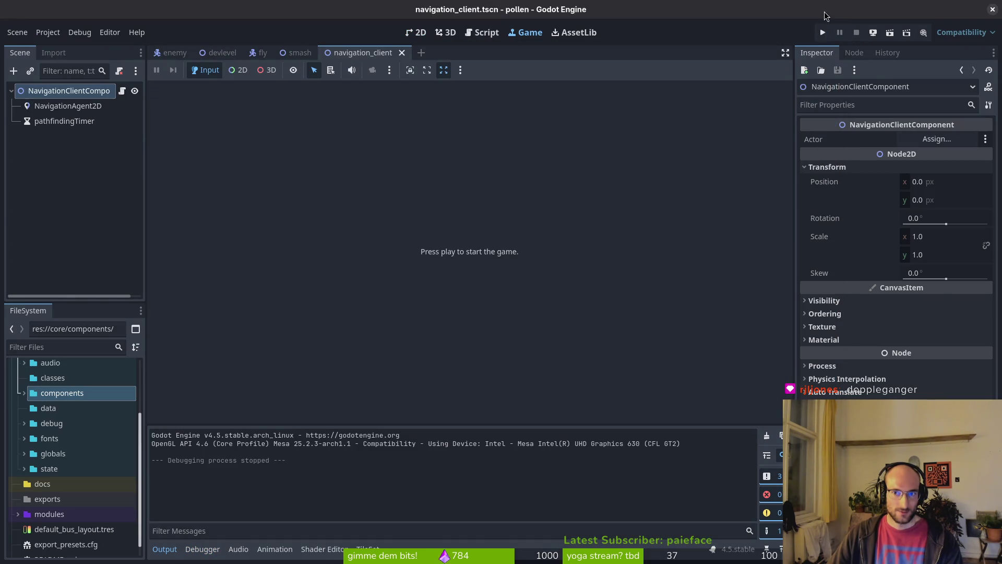
# Step: Return to Neovim and open spawn_component.gd through the project file search
pyautogui.hotkey('alt', 'Tab')
pyautogui.press('k')
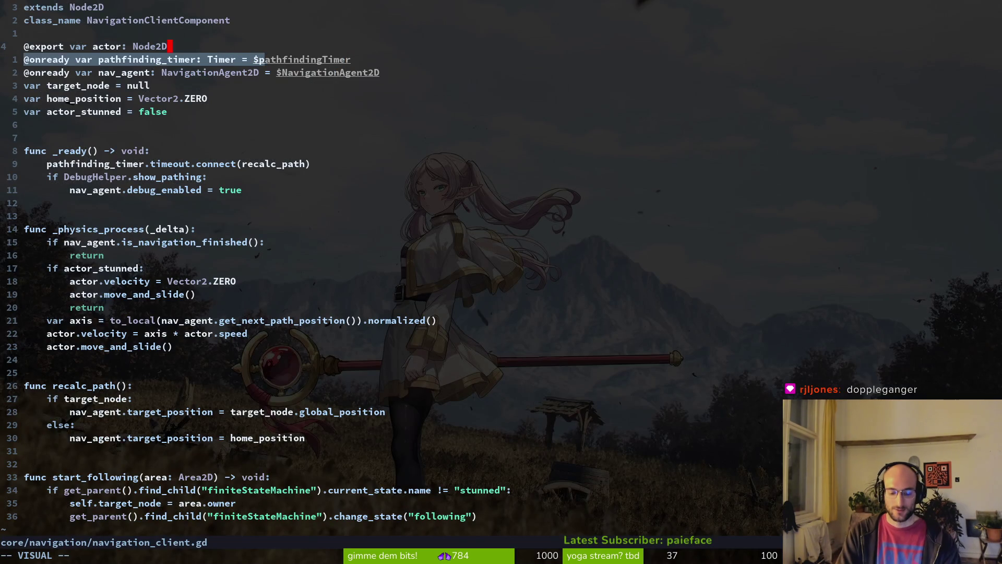
pyautogui.press('Escape')
pyautogui.hotkey('ctrl', 'p')
pyautogui.write('spaw')
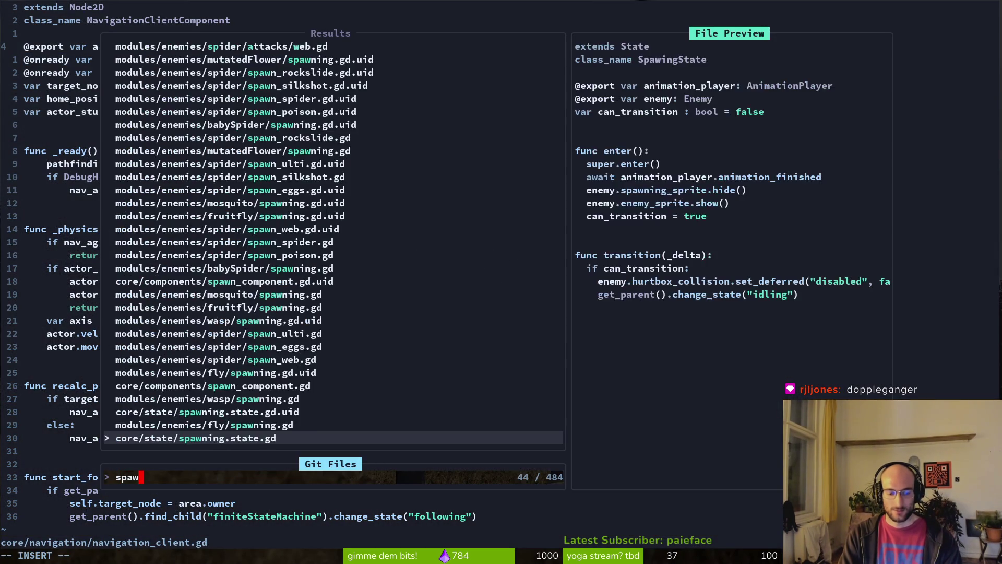
pyautogui.write('n_com')
pyautogui.press('Return')
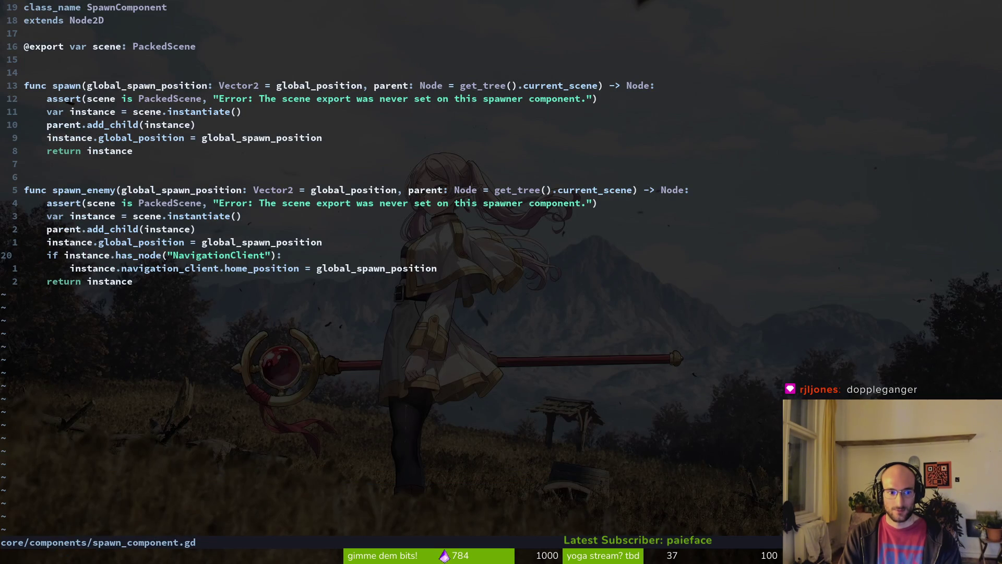
# Step: Cut the two-line has_node / home_position block out of spawn_enemy
pyautogui.hotkey('shift', 'v')
pyautogui.press('j')
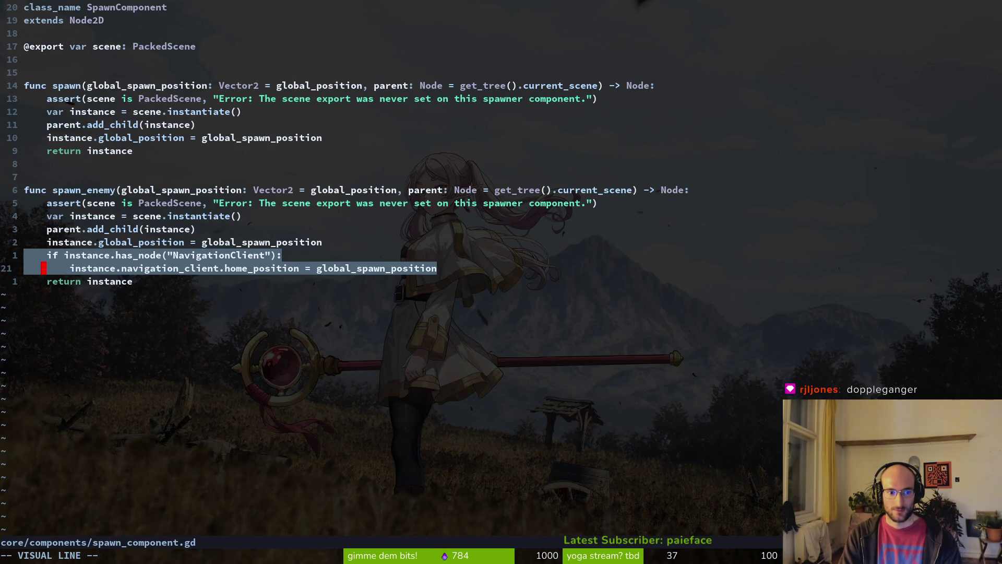
pyautogui.press('d')
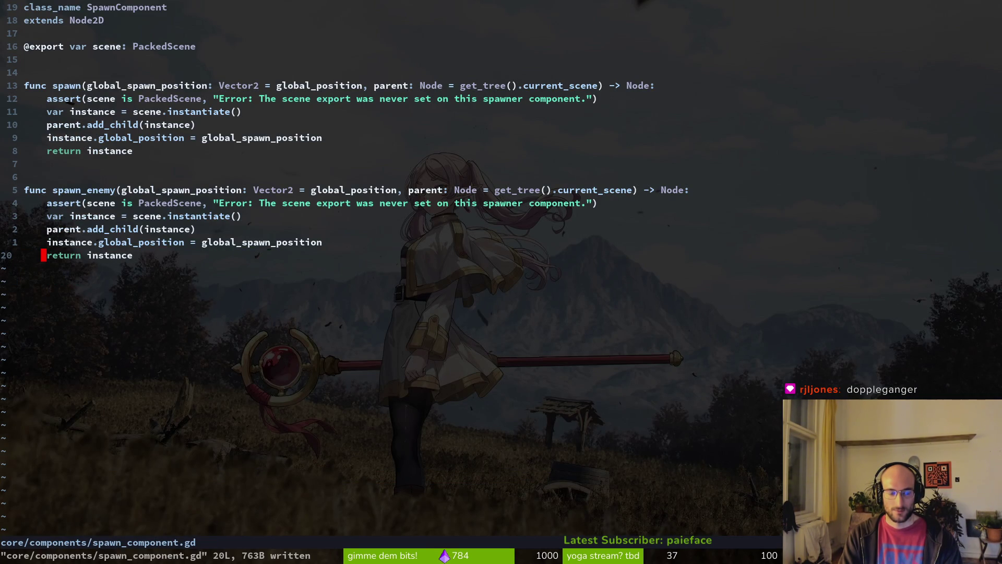
pyautogui.press('u')
pyautogui.hotkey('shift', 'v')
pyautogui.press('j')
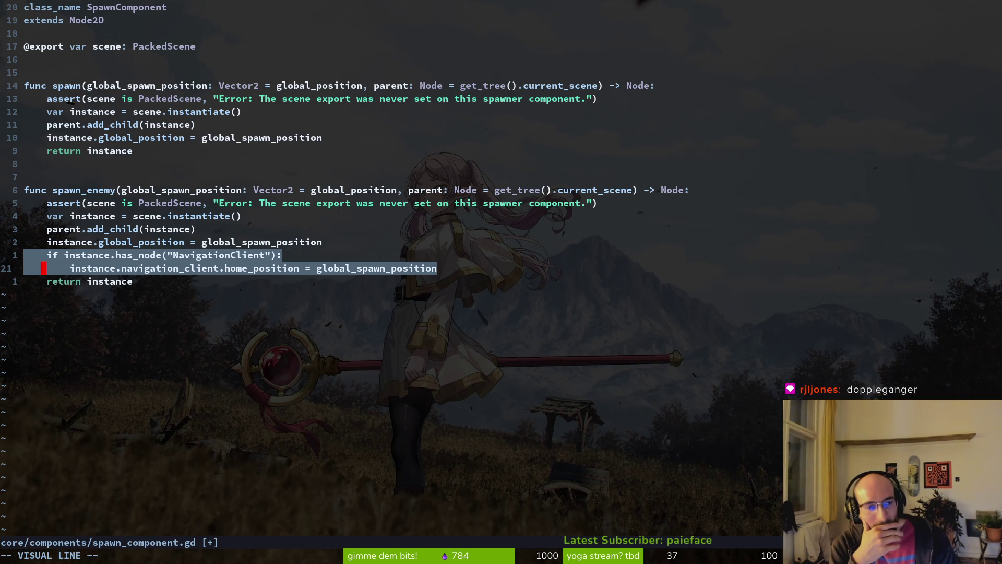
pyautogui.press('d')
# Step: Try pasting the home_position block into fly.gd's _ready, then undo it
pyautogui.hotkey('ctrl', 'p')
pyautogui.write('fly')
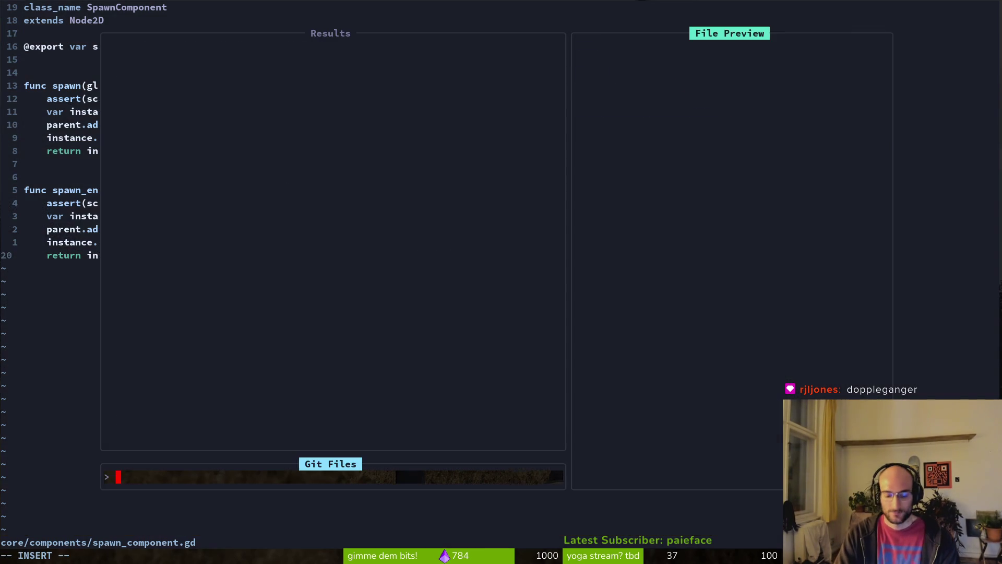
pyautogui.press('Return')
pyautogui.press('j')
pyautogui.press('j')
pyautogui.press('j')
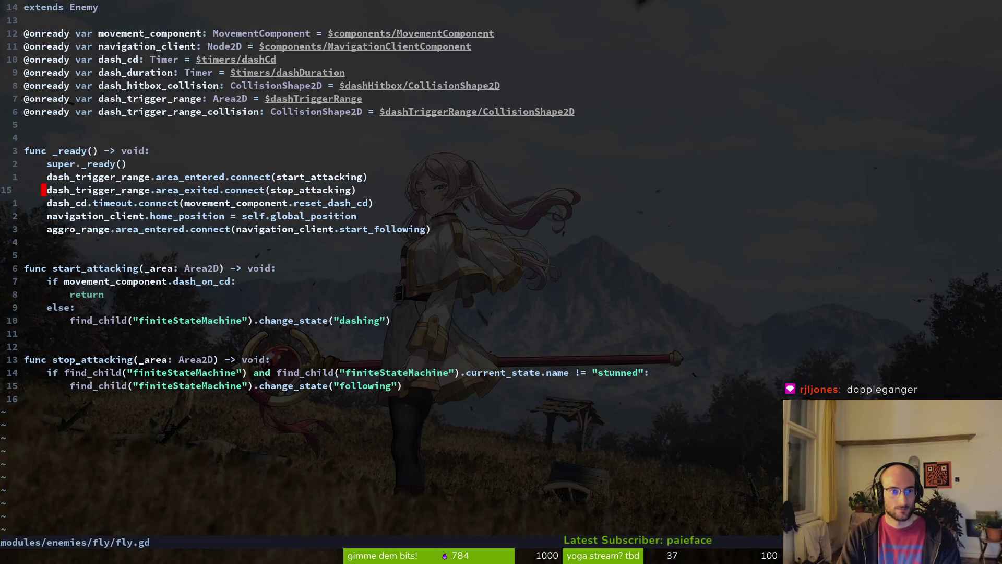
pyautogui.press('p')
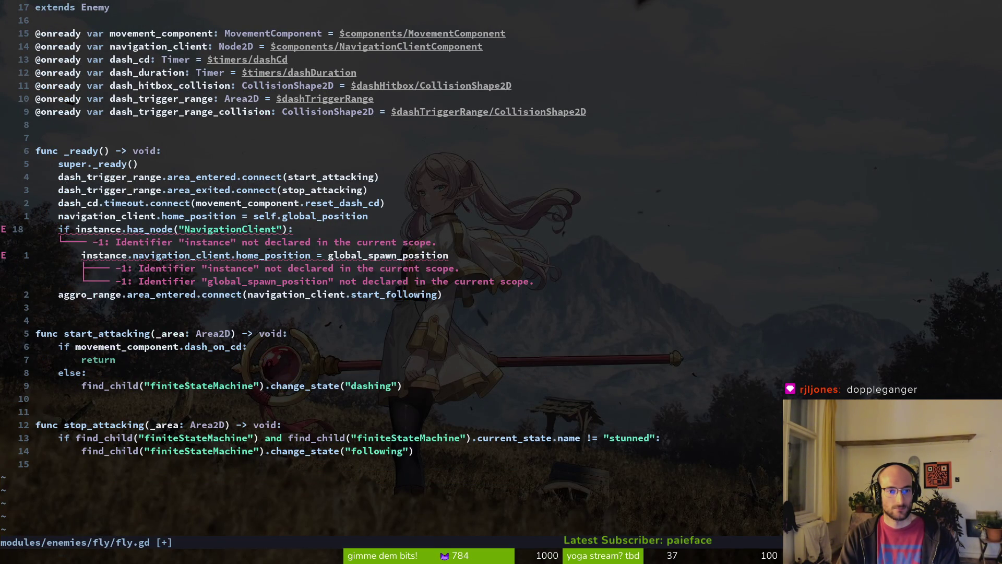
pyautogui.press('u')
# Step: Paste the block back into spawn_component.gd's spawn_enemy and save the file with :w
pyautogui.hotkey('ctrl', 'o')
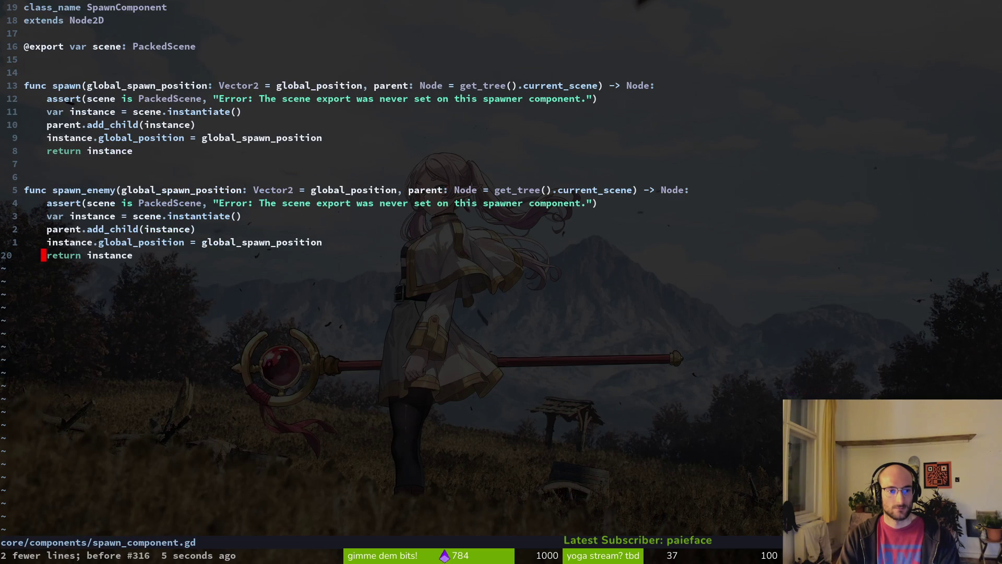
pyautogui.press('k')
pyautogui.write('p:w')
pyautogui.press('Return')
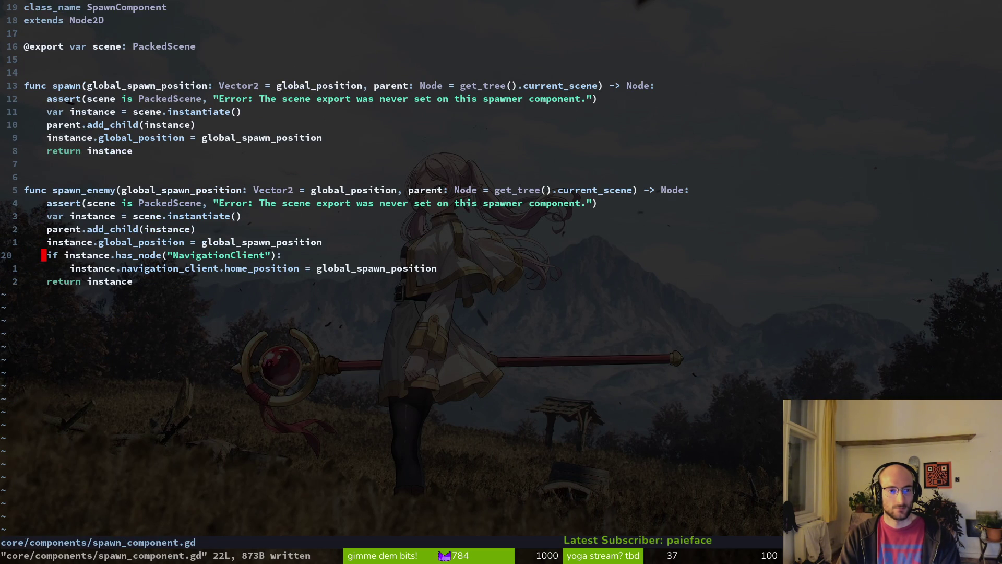
pyautogui.hotkey('ctrl', 'v')
pyautogui.press('j')
pyautogui.press('Escape')
pyautogui.hotkey('alt', 'Tab')
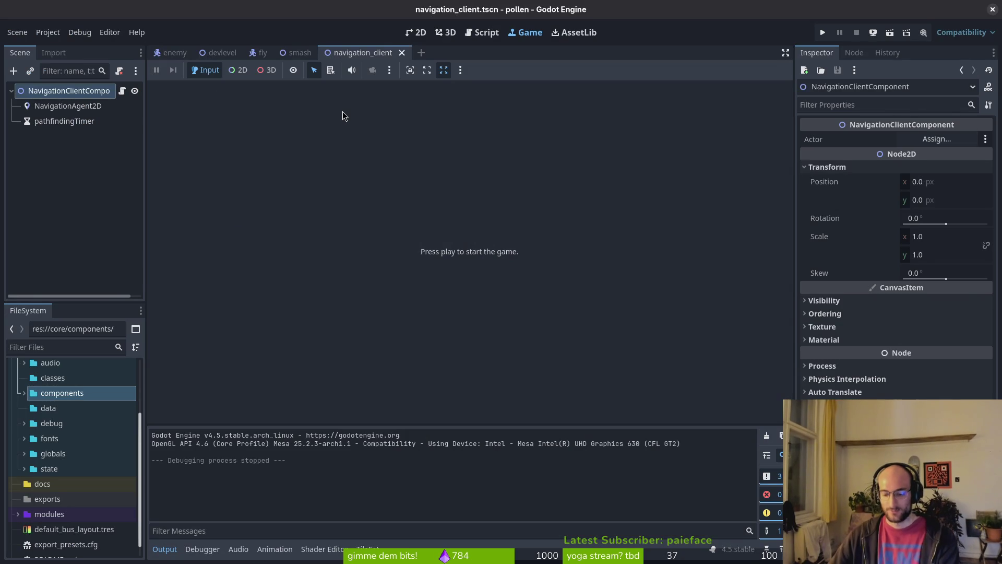
# Step: Run the game with F5, play into the level until the debugger breaks, and inspect the pathfindingTimer and NavigationClientComponent nodes
pyautogui.press('F5')
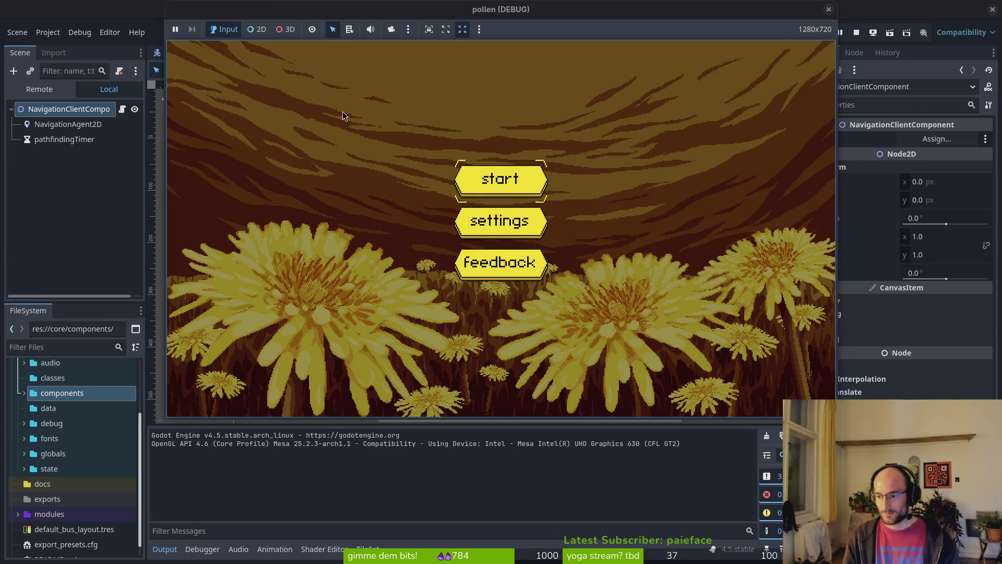
pyautogui.press('Return')
pyautogui.press('space')
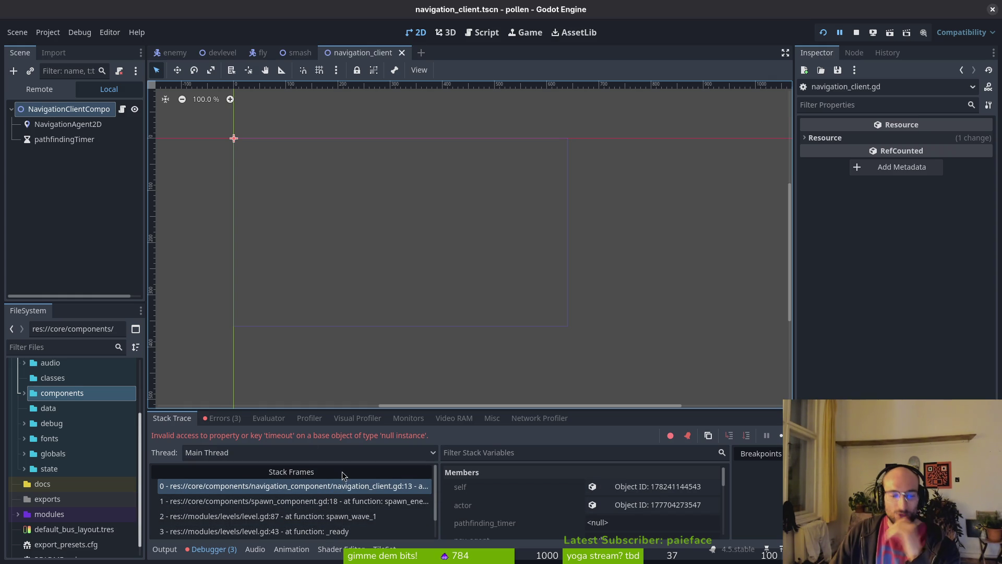
pyautogui.click(42, 140)
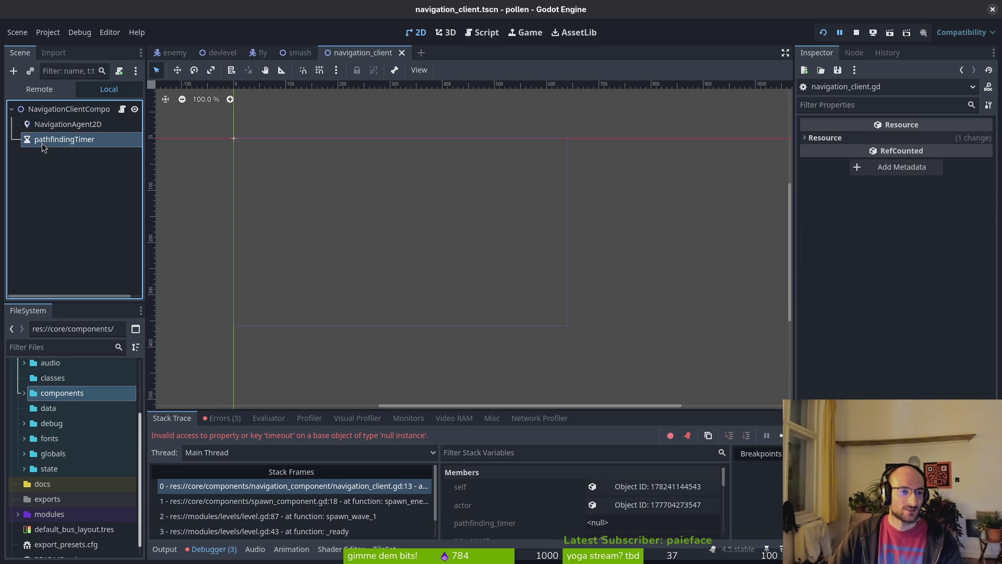
pyautogui.click(35, 111)
pyautogui.click(12, 110)
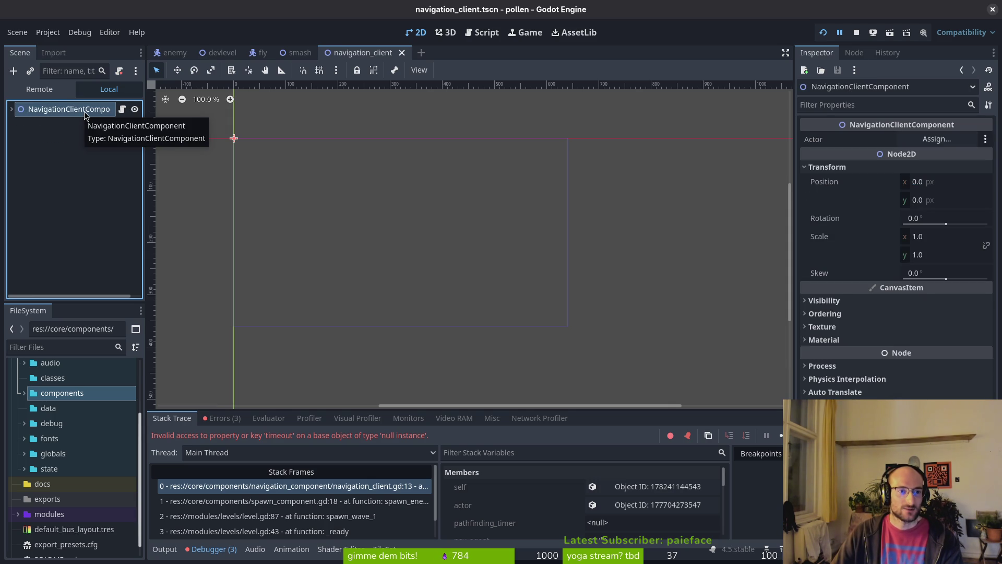
pyautogui.hotkey('alt', 'Tab')
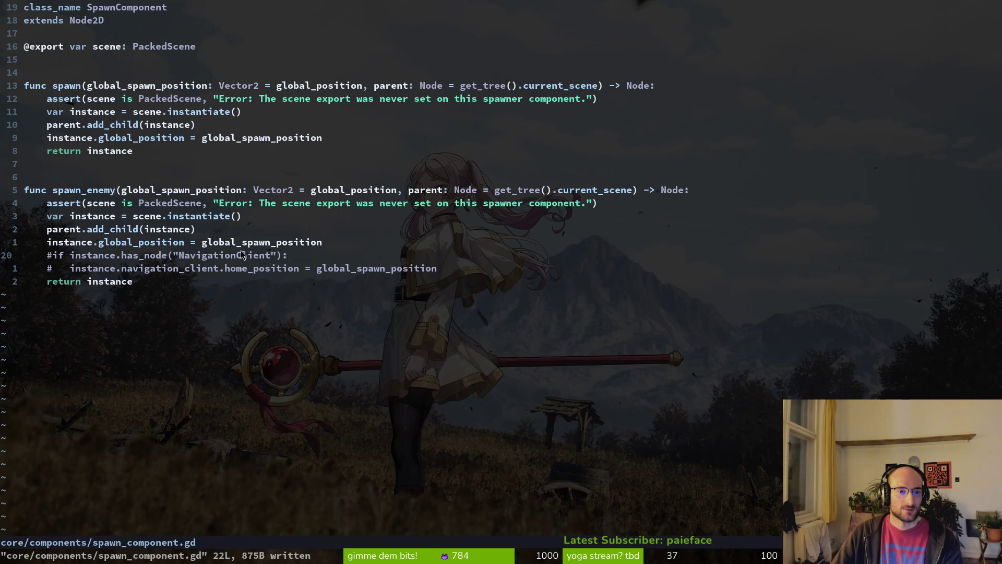
# Step: Restore the has_node check to look for "NavigationClientComponent" and save spawn_component.gd
pyautogui.press('u')
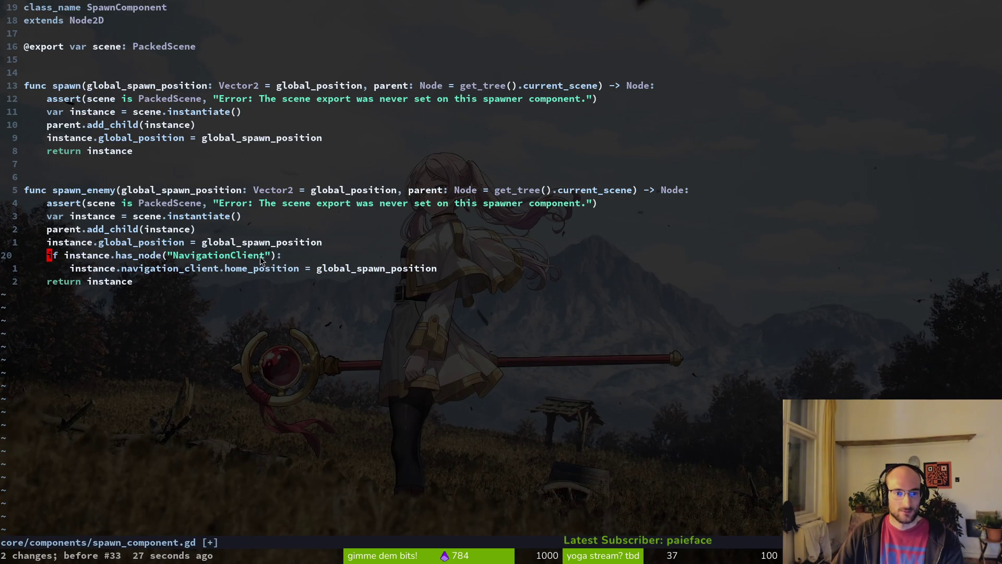
pyautogui.write('ionClientCo')
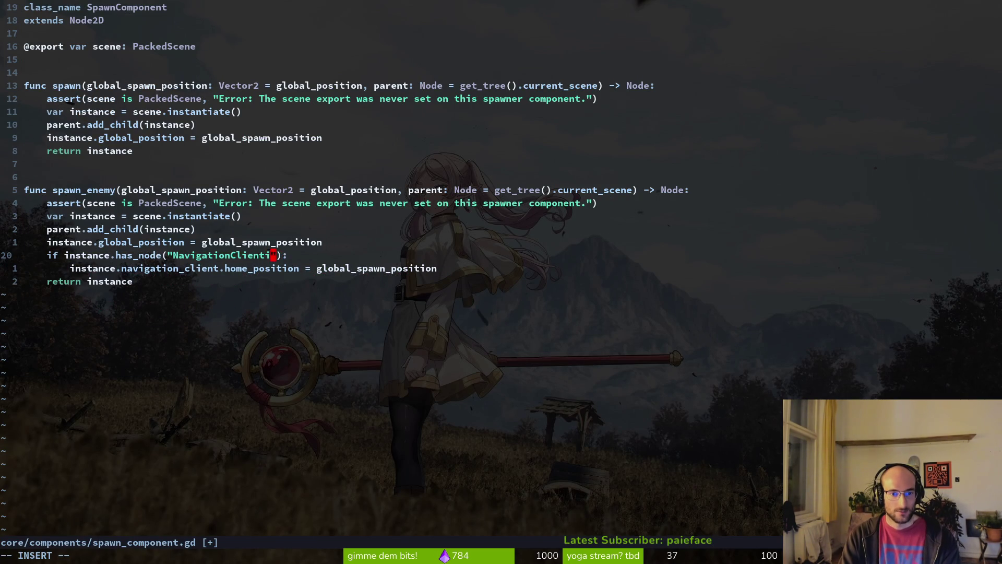
pyautogui.write('mponent')
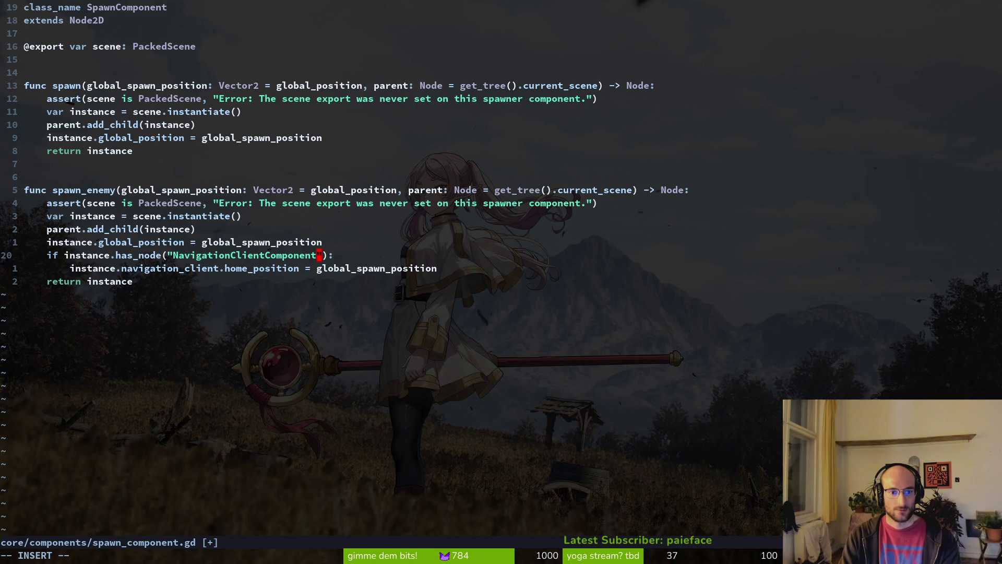
pyautogui.press('Escape')
pyautogui.write(':w')
pyautogui.press('Return')
# Step: Grep the whole project for NavigationClient, listing 10 matches
pyautogui.press('v')
pyautogui.press('i')
pyautogui.press('"')
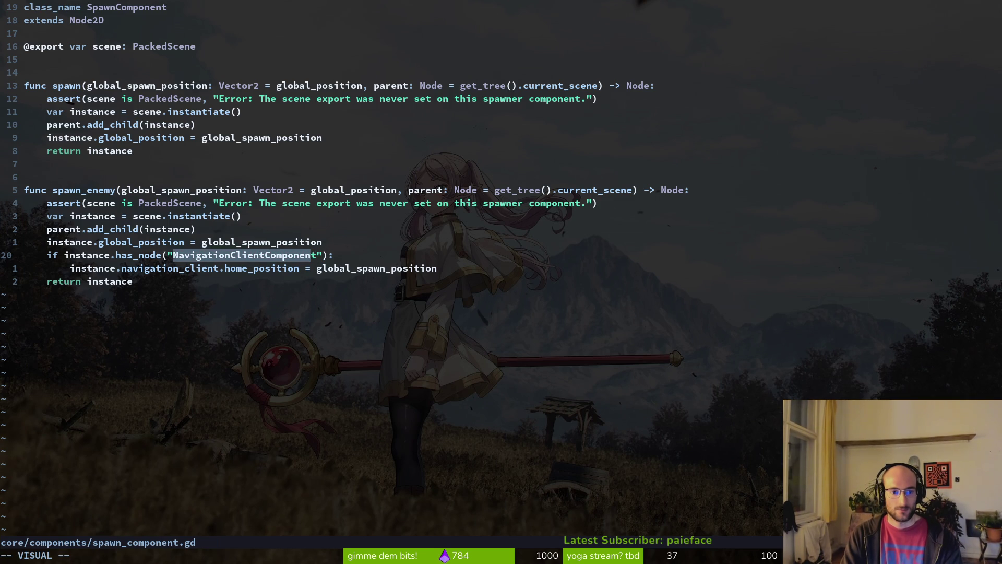
pyautogui.press('Escape')
pyautogui.press('space')
pyautogui.write('psNaviig')
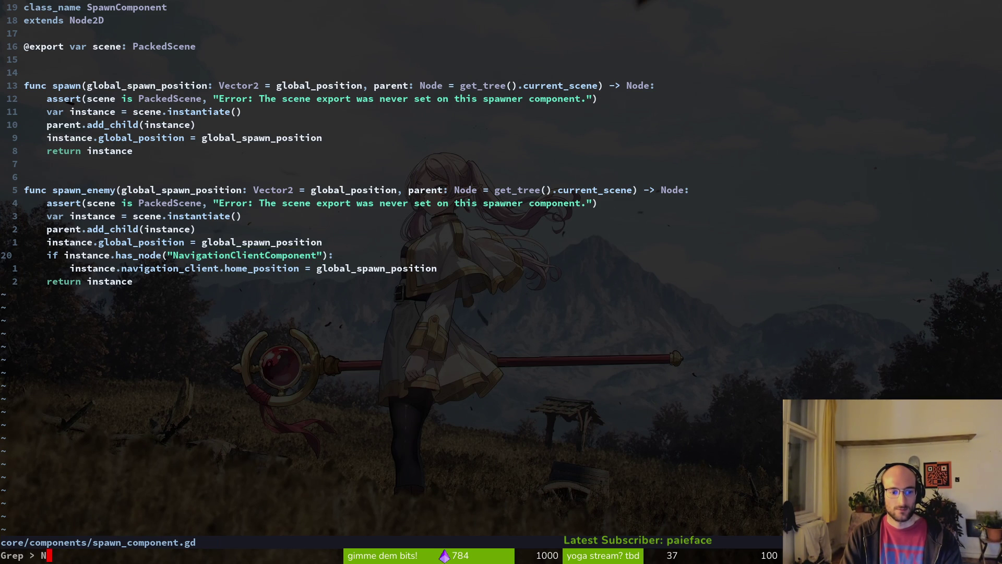
pyautogui.write('ation')
pyautogui.press('BackSpace')
pyautogui.press('BackSpace')
pyautogui.press('BackSpace')
pyautogui.write('gation_')
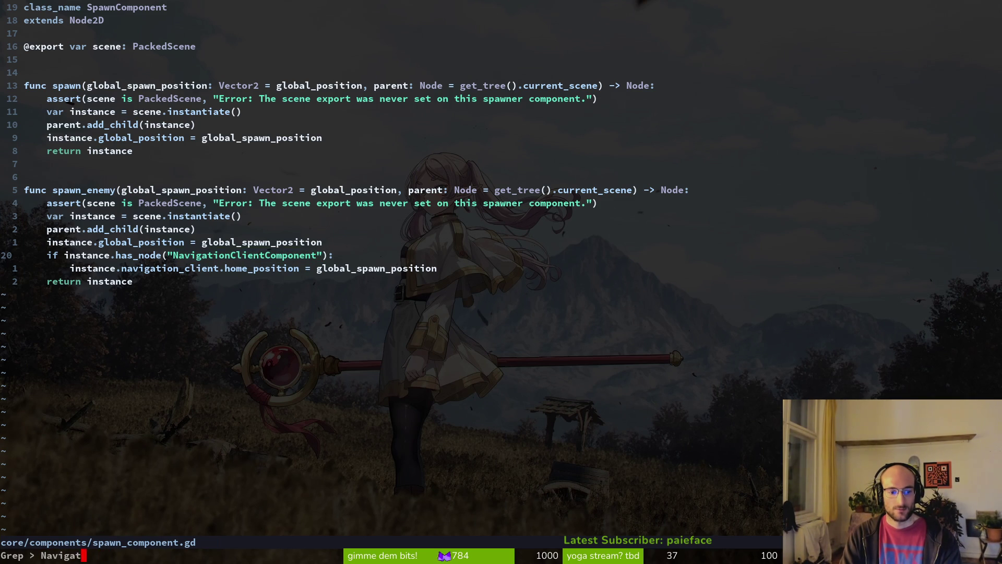
pyautogui.write('lient')
pyautogui.press('Return')
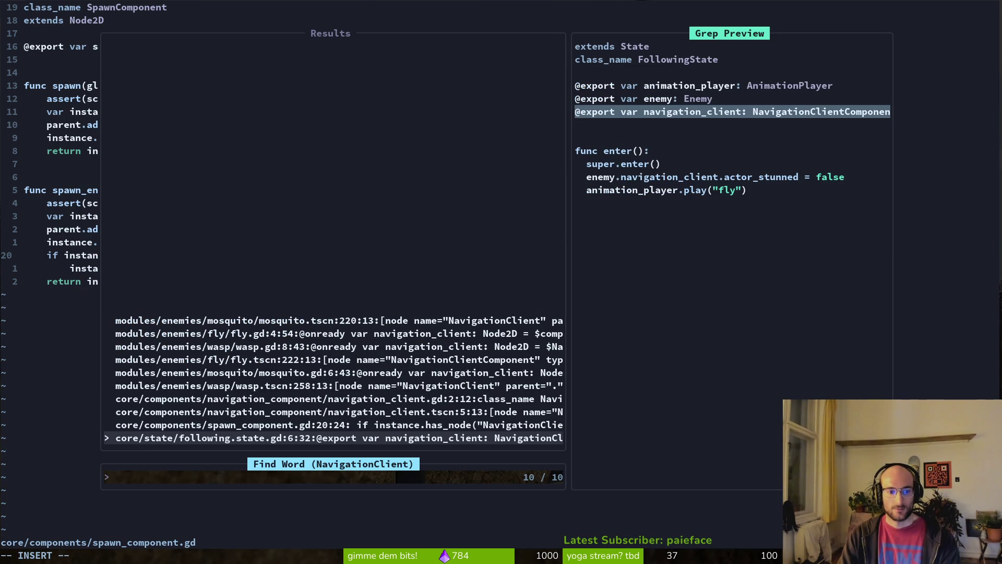
# Step: Open following.state.gd from the results and rename line 11's reference to navigation_client_component
pyautogui.press('Return')
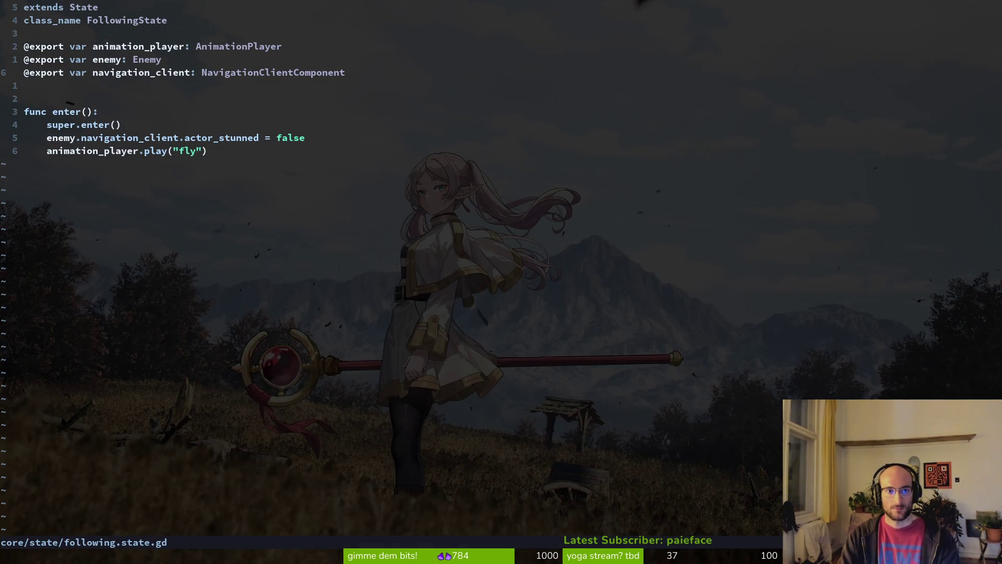
pyautogui.hotkey('ctrl', 's')
pyautogui.press('j')
pyautogui.press('j')
pyautogui.press('j')
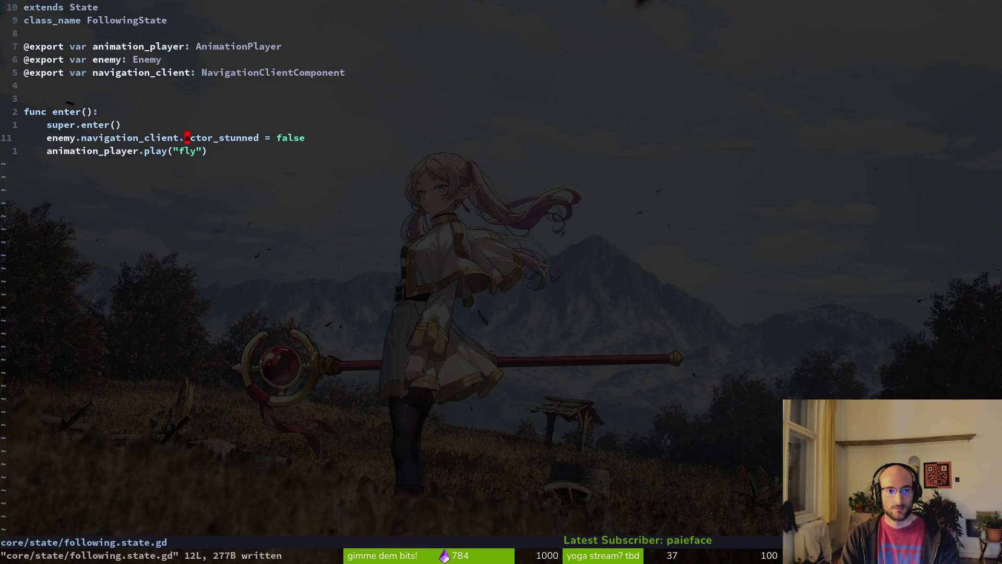
pyautogui.write('hi_component')
pyautogui.press('Escape')
pyautogui.press('v')
pyautogui.press('b')
pyautogui.press('Escape')
pyautogui.press('u')
# Step: Rename the exported navigation_client variable on line 6 to navigation_client_component and save
pyautogui.press('v')
pyautogui.press('Escape')
pyautogui.press('k')
pyautogui.press('k')
pyautogui.press('k')
pyautogui.write('ep')
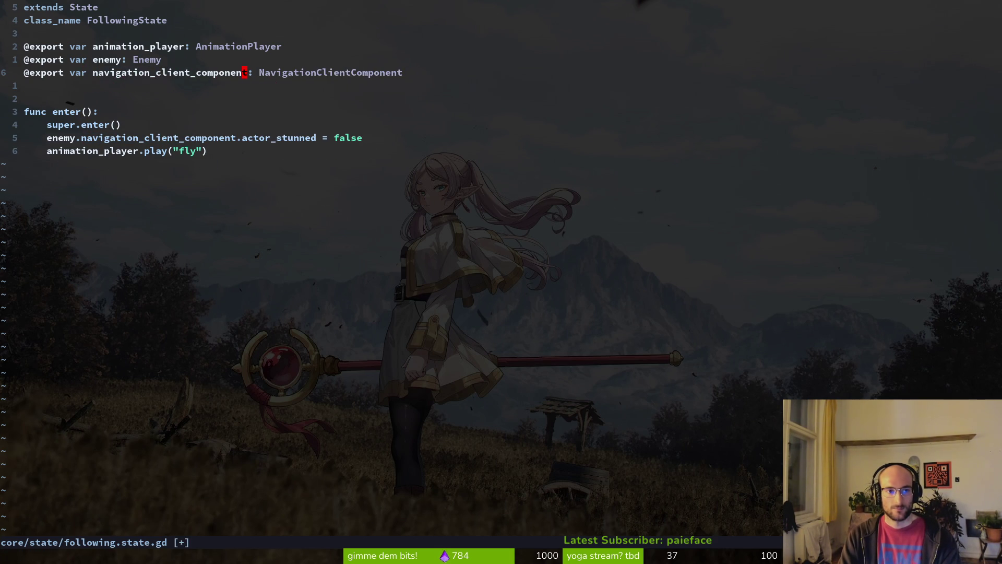
pyautogui.write(':w')
pyautogui.press('Return')
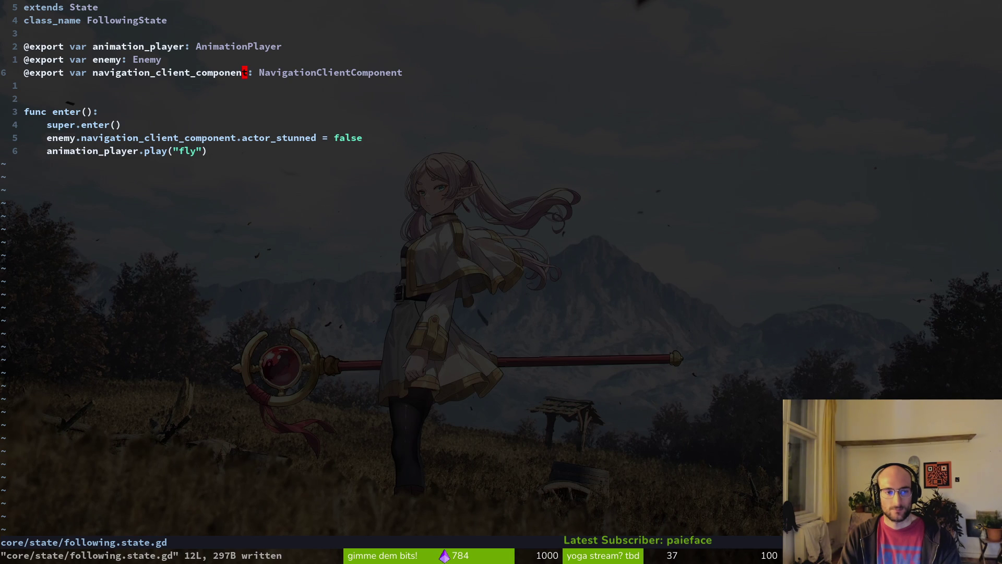
pyautogui.hotkey('alt', 'Tab')
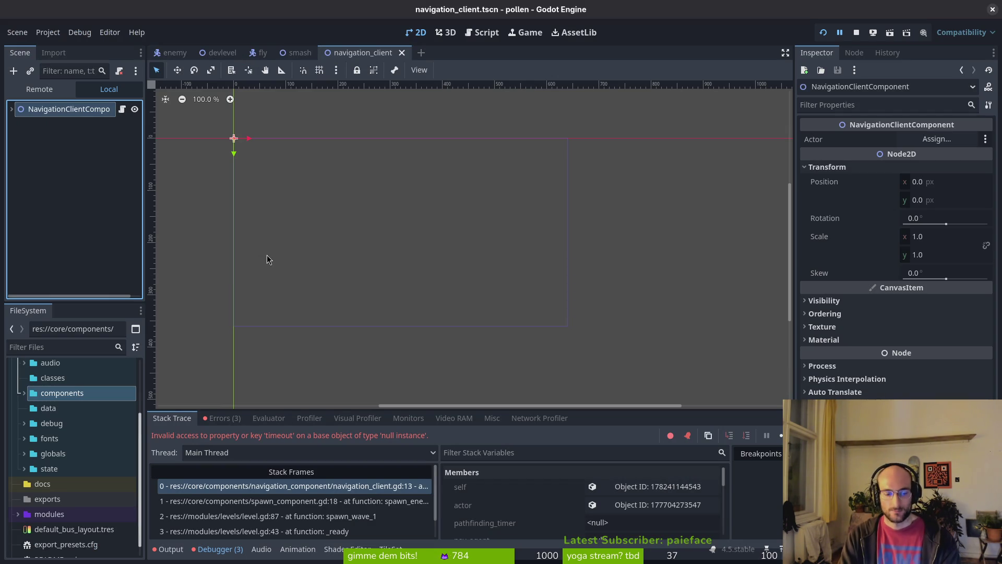
# Step: Open navigation_client.gd in Neovim through the project file finder
pyautogui.hotkey('alt', 'Tab')
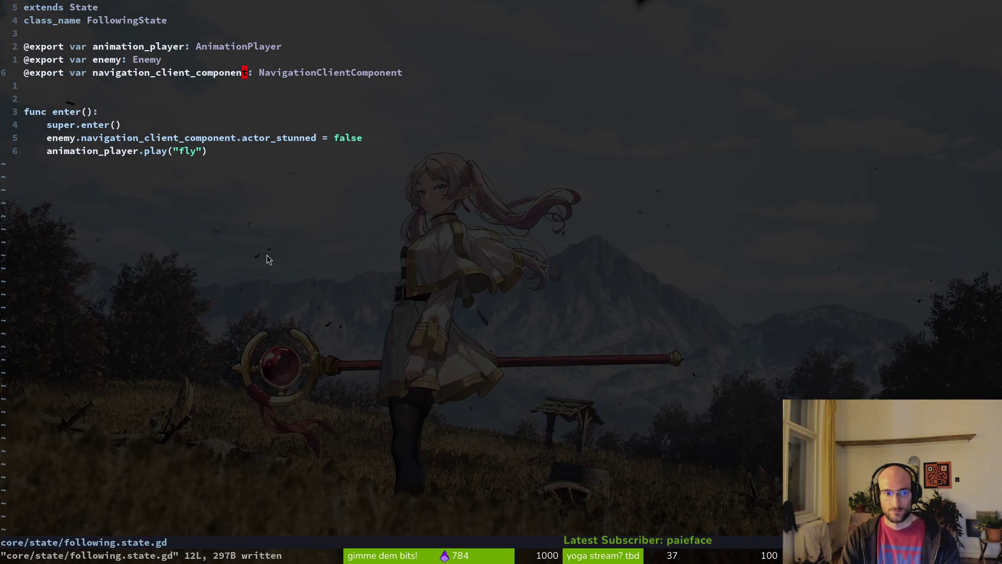
pyautogui.hotkey('ctrl', 'p')
pyautogui.write('navcli')
pyautogui.press('Return')
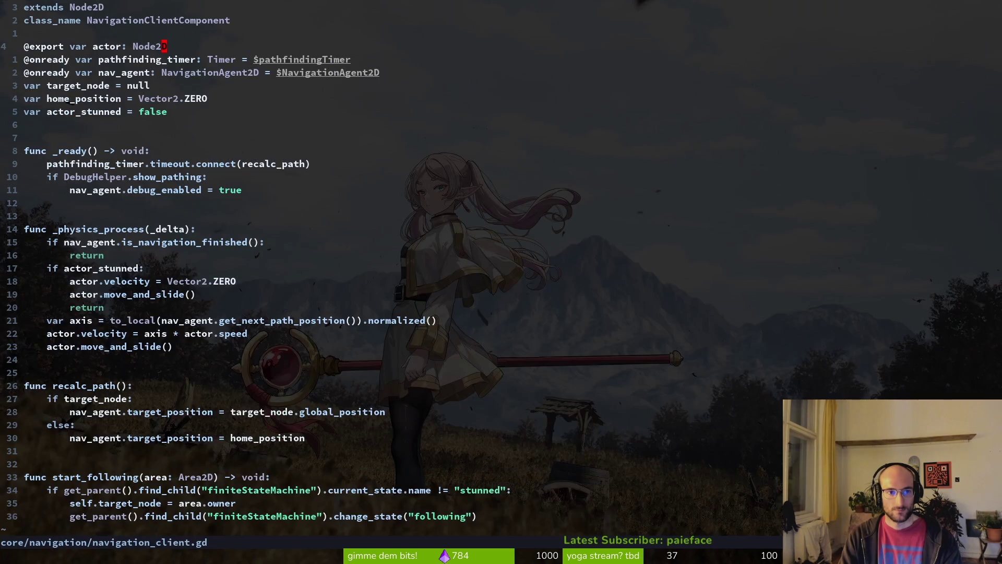
pyautogui.press('j')
pyautogui.press('j')
pyautogui.press('k')
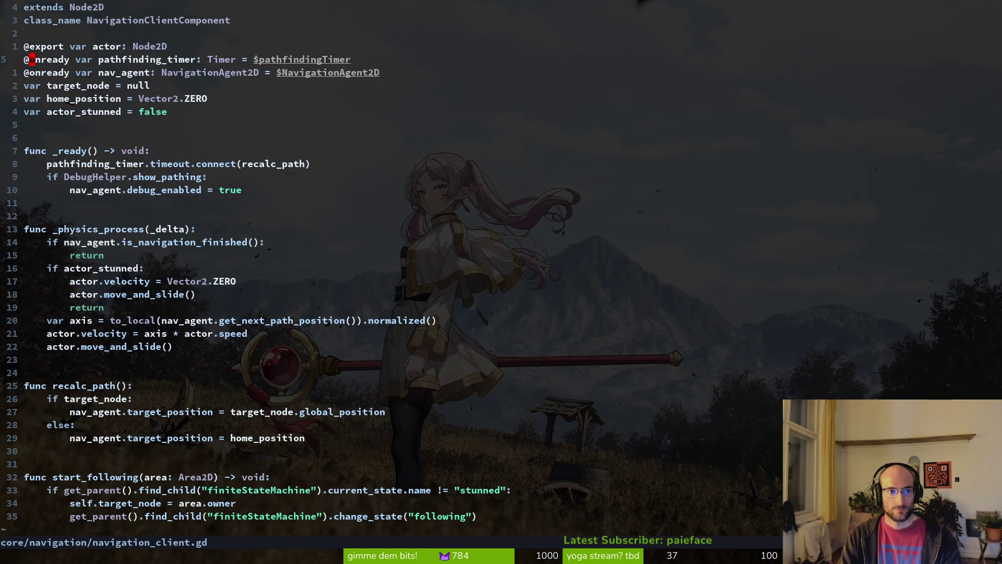
pyautogui.press('0')
pyautogui.press('q')
pyautogui.press('w')
pyautogui.write('cwexport')
pyautogui.press('Escape')
# Step: Try saving navigation_client.gd, reverting the edit and dismissing the resulting write errors
pyautogui.write('ju')
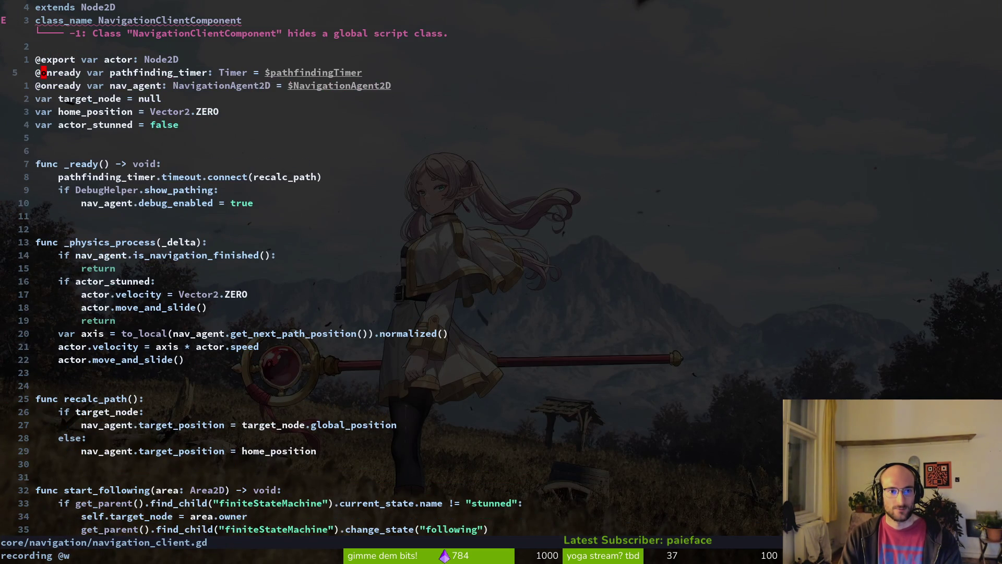
pyautogui.write(':w')
pyautogui.press('Return')
pyautogui.press('Return')
pyautogui.write(':w')
pyautogui.press('Return')
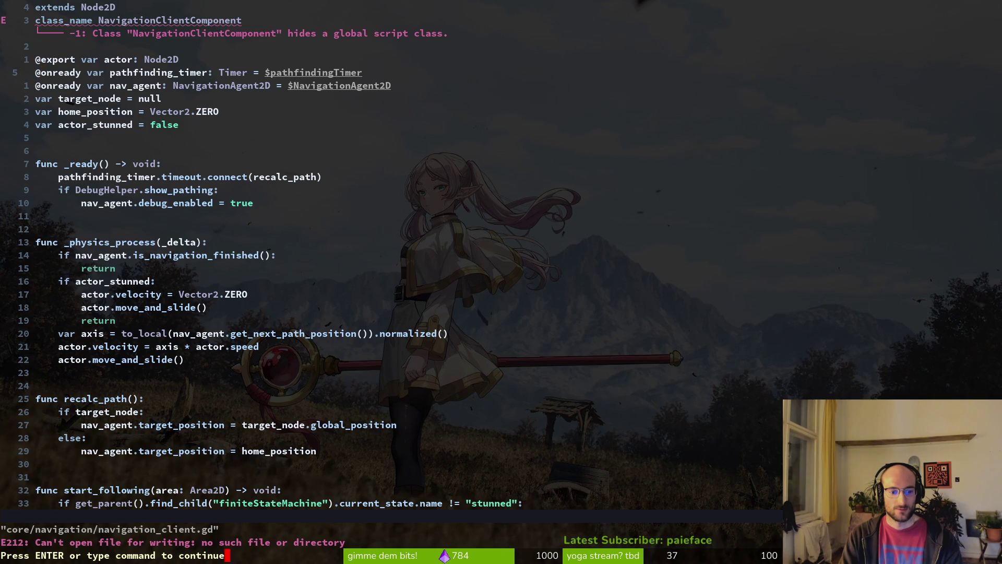
pyautogui.press('q')
pyautogui.press('w')
pyautogui.press('k')
pyautogui.press('k')
pyautogui.press('k')
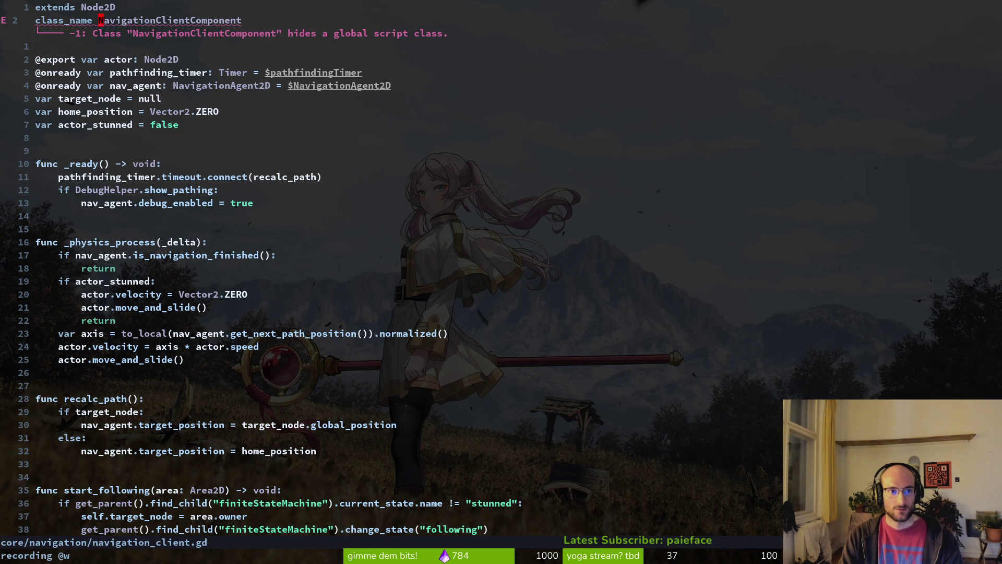
pyautogui.write(':w')
pyautogui.press('Return')
pyautogui.hotkey('alt', 'Tab')
pyautogui.hotkey('alt', 'Tab')
pyautogui.hotkey('alt', 'Tab')
pyautogui.hotkey('alt', 'Tab')
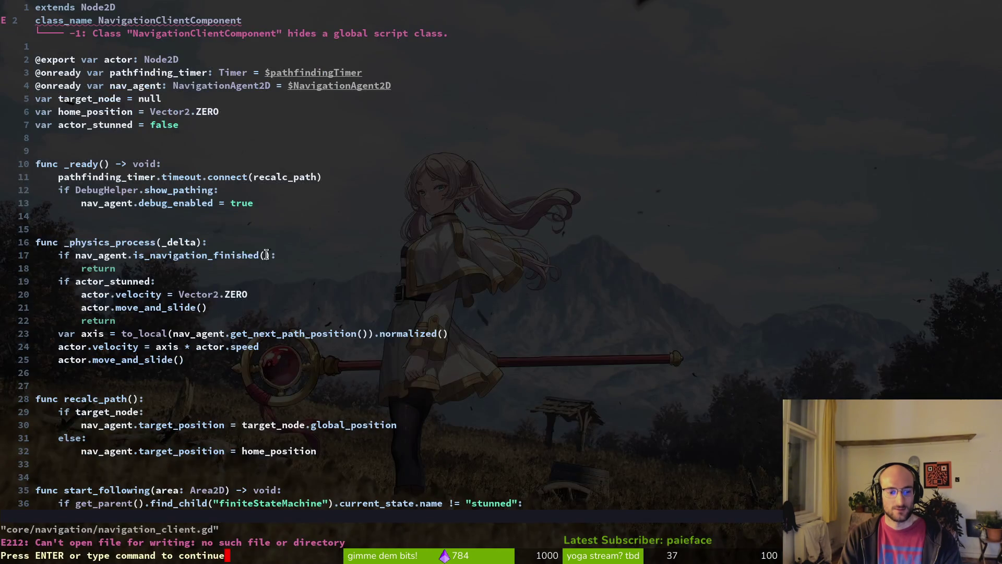
# Step: Add a blank line under class_name, then save and quit Neovim
pyautogui.press('j')
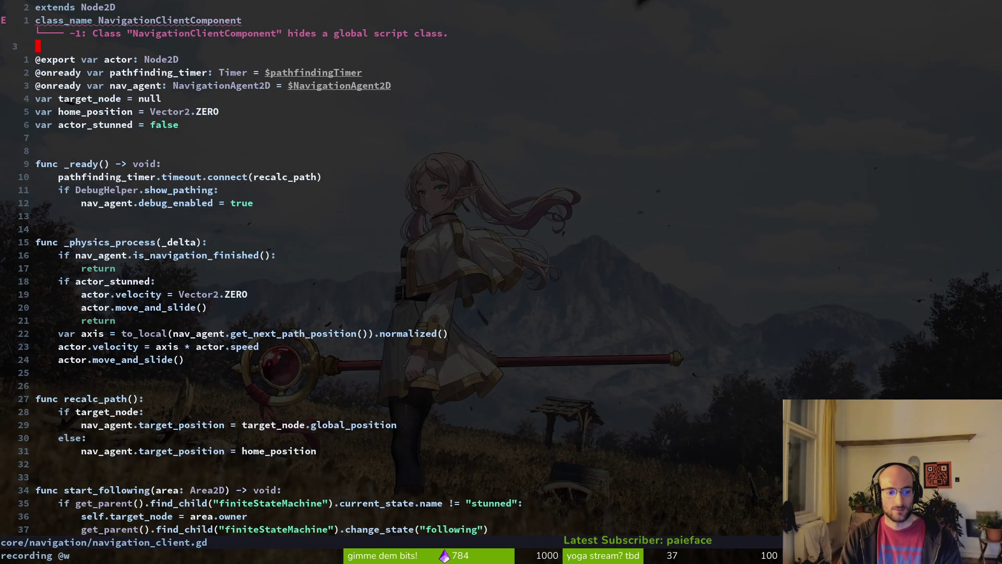
pyautogui.press('i')
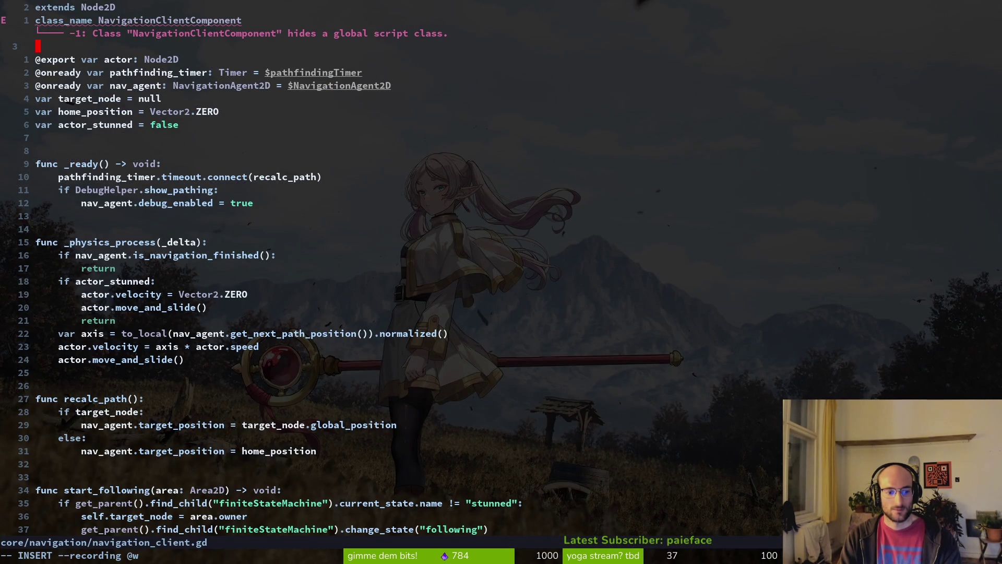
pyautogui.press('Escape')
pyautogui.write('q:wq')
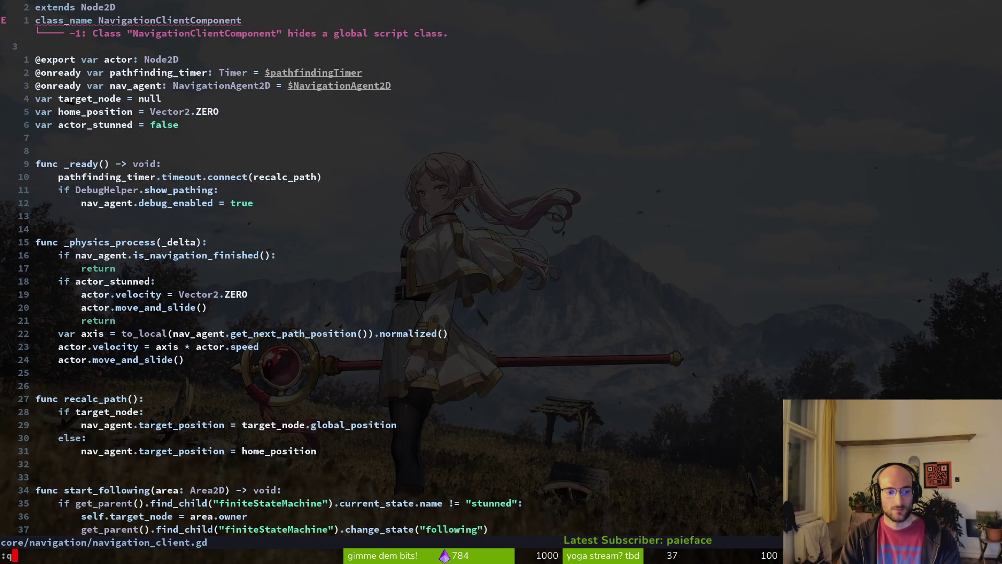
pyautogui.press('Return')
# Step: Reopen Neovim and open navigation_client.gd from the components folder
pyautogui.write('im')
pyautogui.press('Return')
pyautogui.hotkey('ctrl', 'p')
pyautogui.write('navclie')
pyautogui.press('Return')
pyautogui.hotkey('ctrl', 'p')
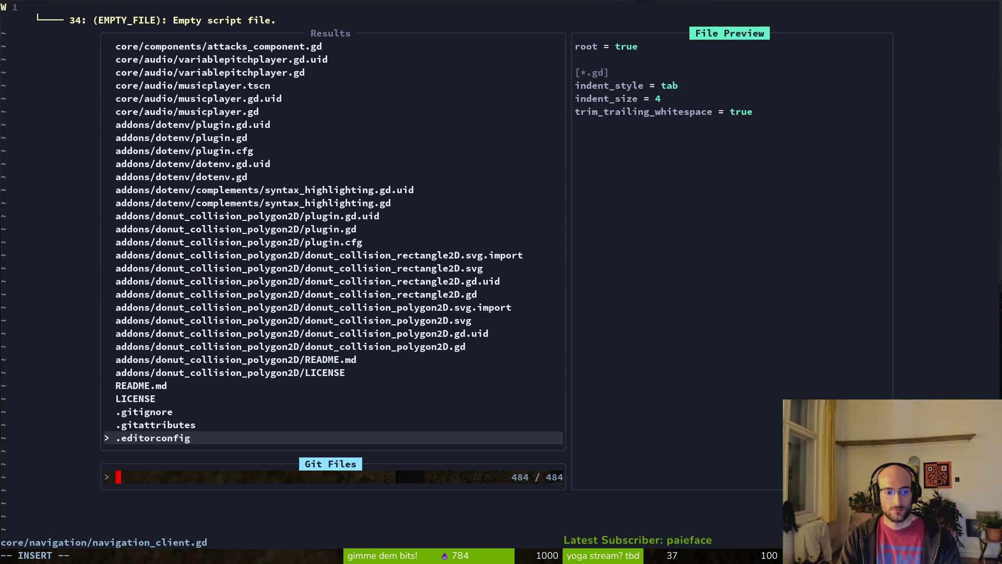
pyautogui.press('Escape')
pyautogui.press('space')
pyautogui.write('pf')
pyautogui.write('navclie')
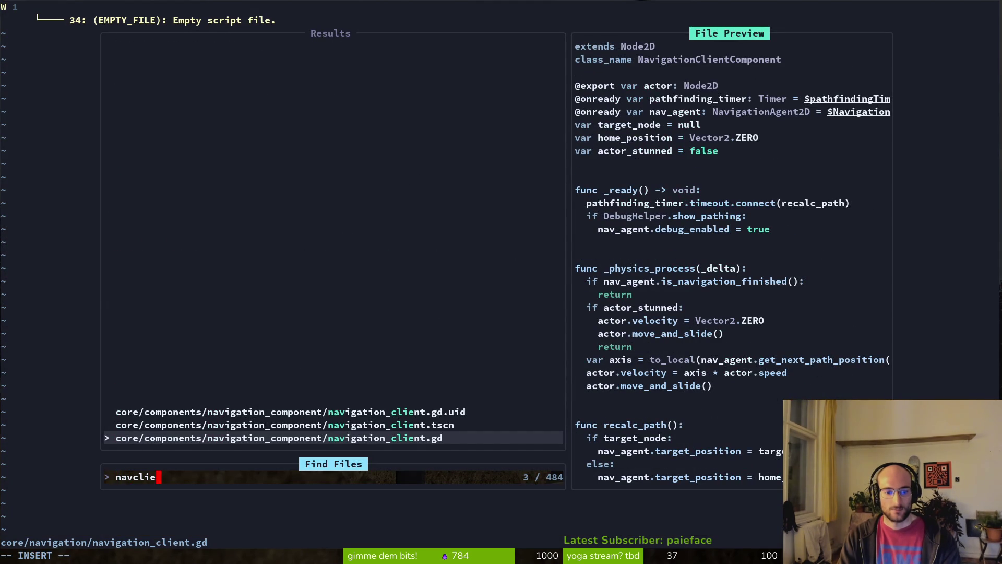
pyautogui.press('Return')
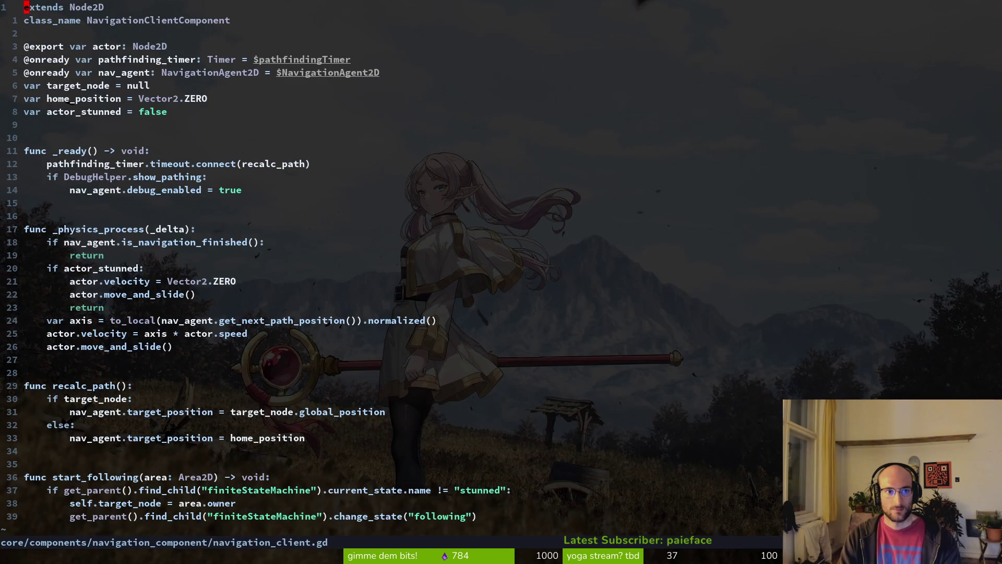
# Step: Add a blank line below class_name and scan the script down to the nav_agent declaration
pyautogui.press('j')
pyautogui.press('o')
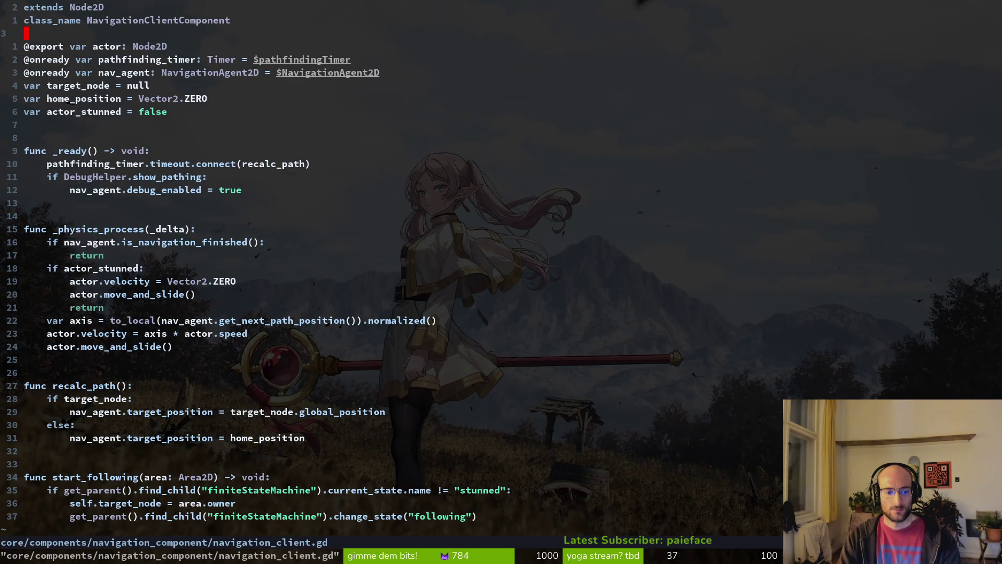
pyautogui.press('j')
pyautogui.press('j')
pyautogui.press('j')
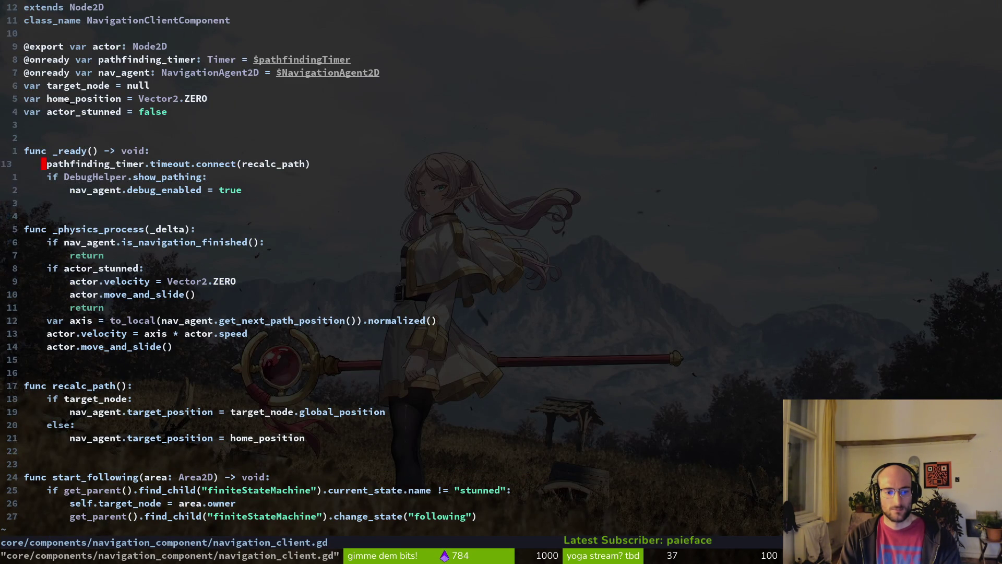
pyautogui.press('k')
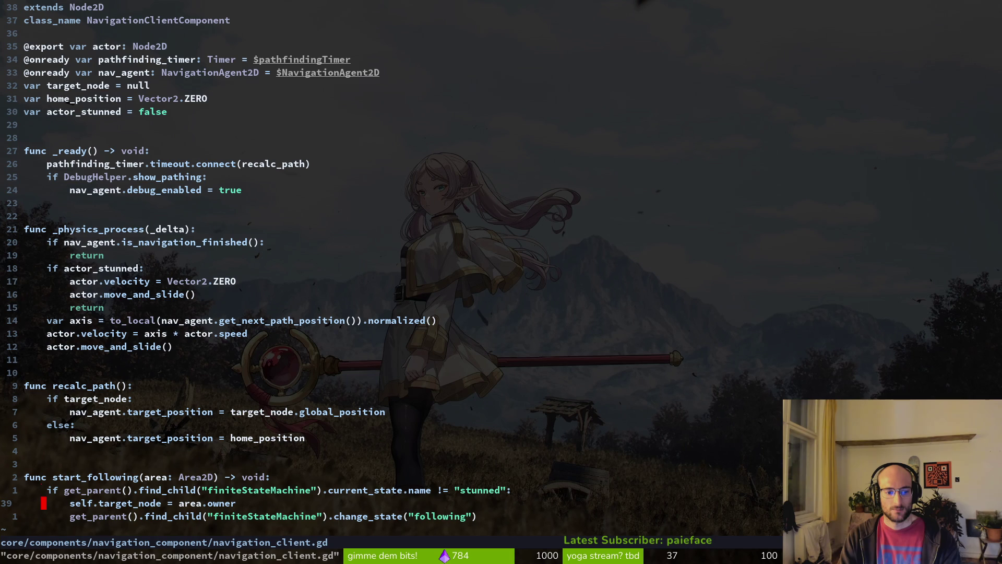
pyautogui.press('k')
pyautogui.press('k')
pyautogui.press('k')
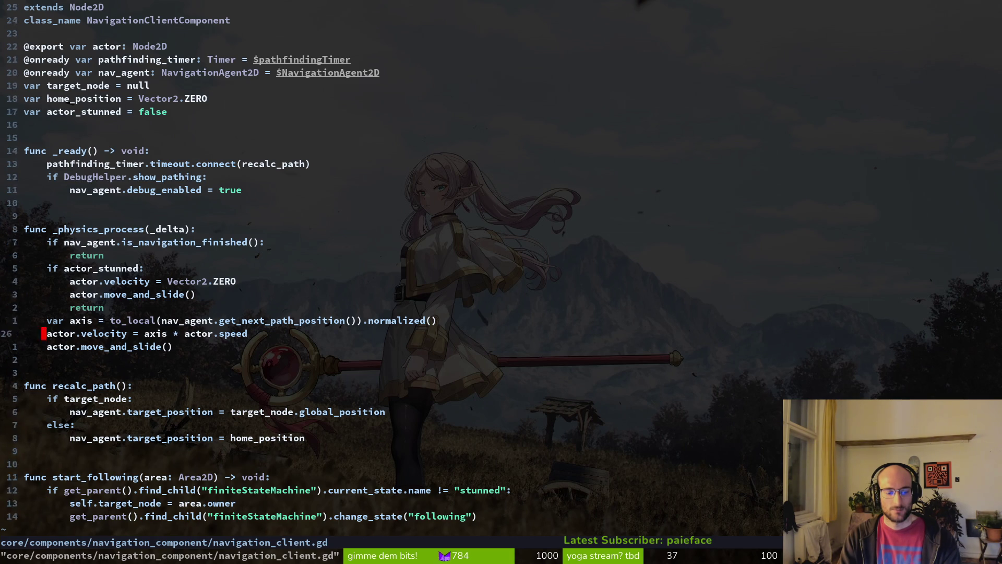
pyautogui.press('k')
pyautogui.press('k')
pyautogui.press('k')
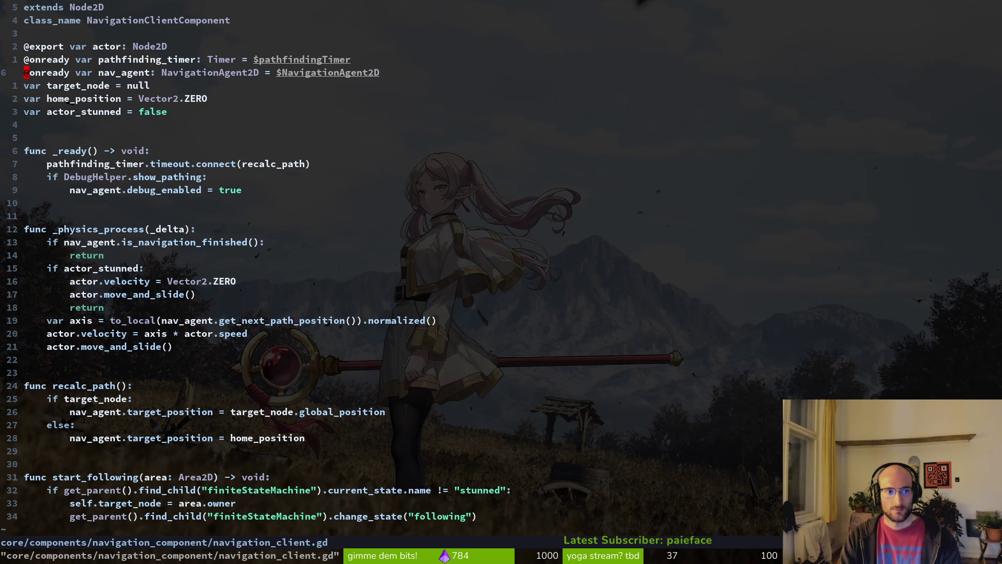
pyautogui.write('cwex')
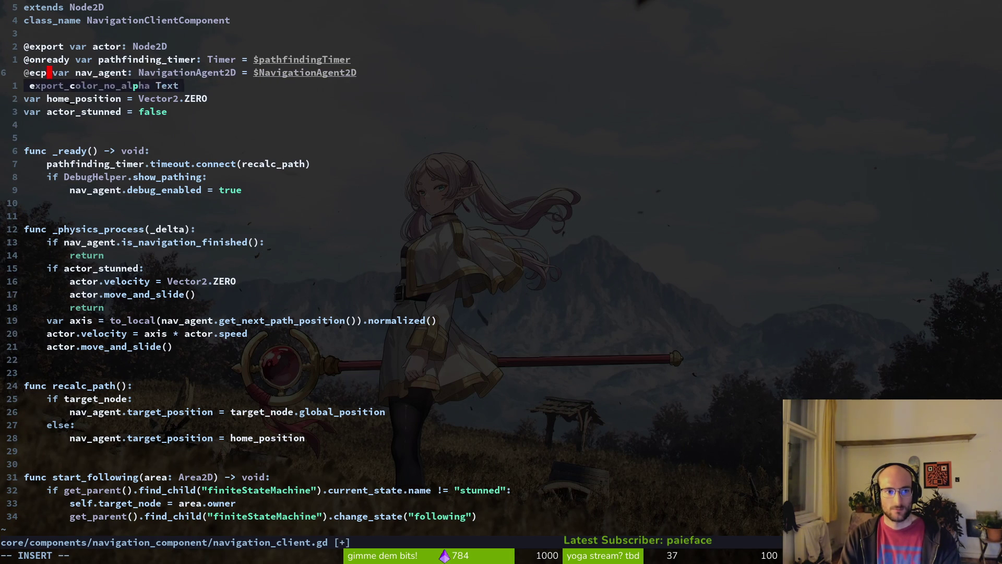
pyautogui.write('port')
pyautogui.press('Escape')
pyautogui.write(':w')
pyautogui.press('Return')
pyautogui.press('w')
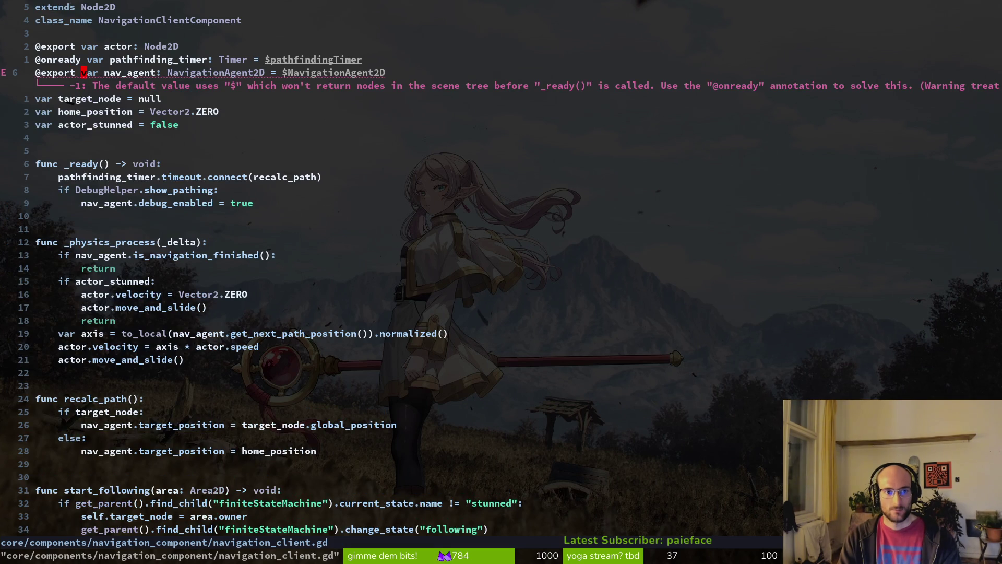
pyautogui.write('uksw')
pyautogui.press('Escape')
pyautogui.write('iexpor')
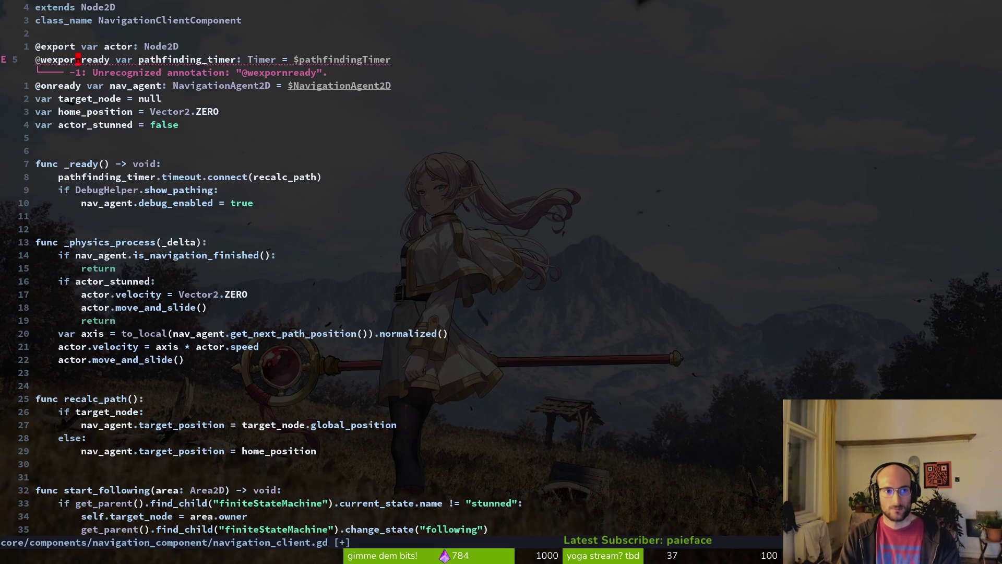
pyautogui.press('Escape')
pyautogui.write('ciwe')
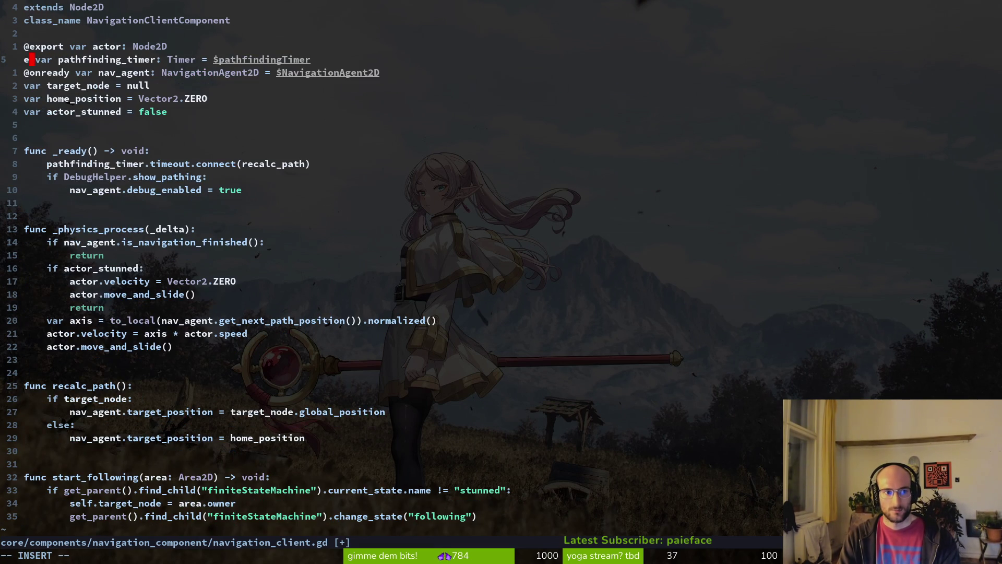
pyautogui.write('xport')
pyautogui.press('Escape')
pyautogui.write(':w')
pyautogui.press('Return')
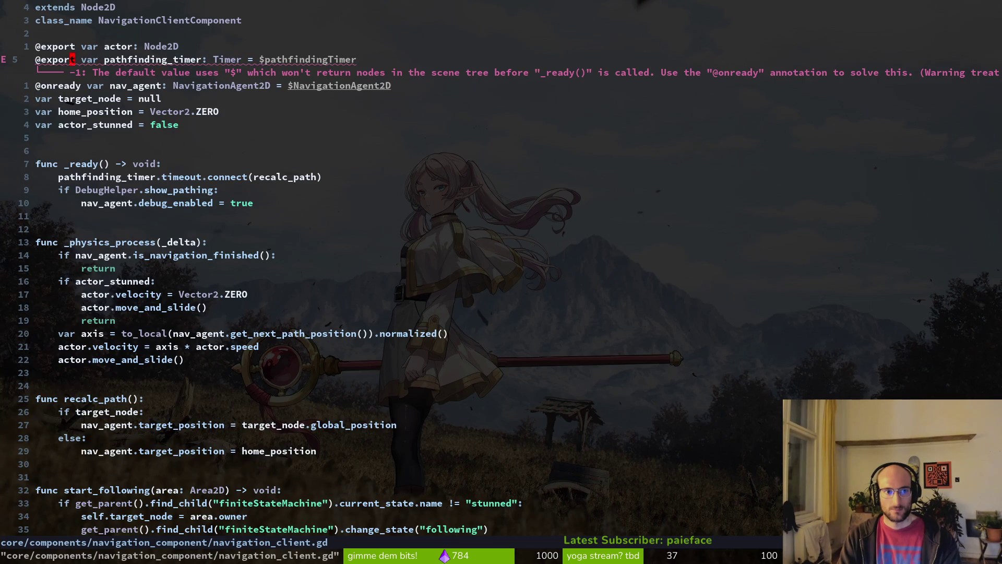
# Step: Delete the '= $pathfindingTimer' default from pathfinding_timer and save navigation_client.gd
pyautogui.click(107, 60)
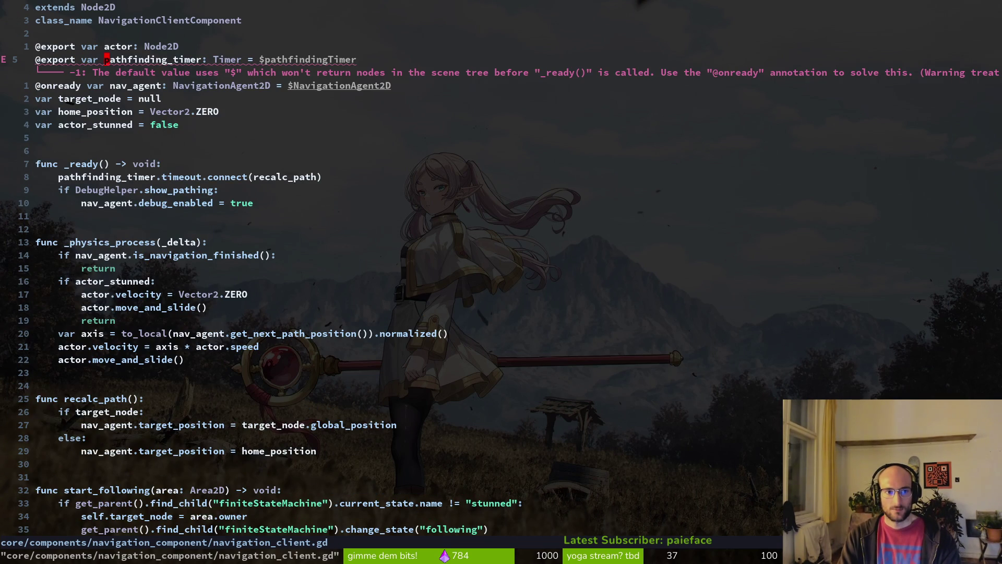
pyautogui.write('C')
pyautogui.press('BackSpace')
pyautogui.press('BackSpace')
pyautogui.press('BackSpace')
pyautogui.press('Escape')
pyautogui.write(':w')
pyautogui.press('Return')
pyautogui.hotkey('alt', 'Tab')
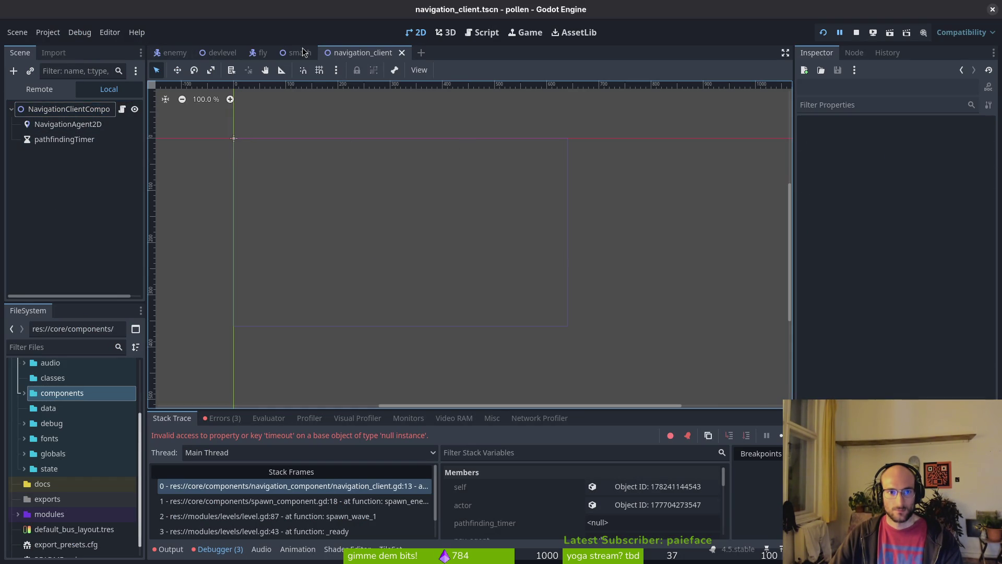
# Step: Assign the pathfindingTimer node to NavigationClientComponent's Pathfinding Timer property in the navigation_client scene
pyautogui.click(259, 53)
pyautogui.click(18, 148)
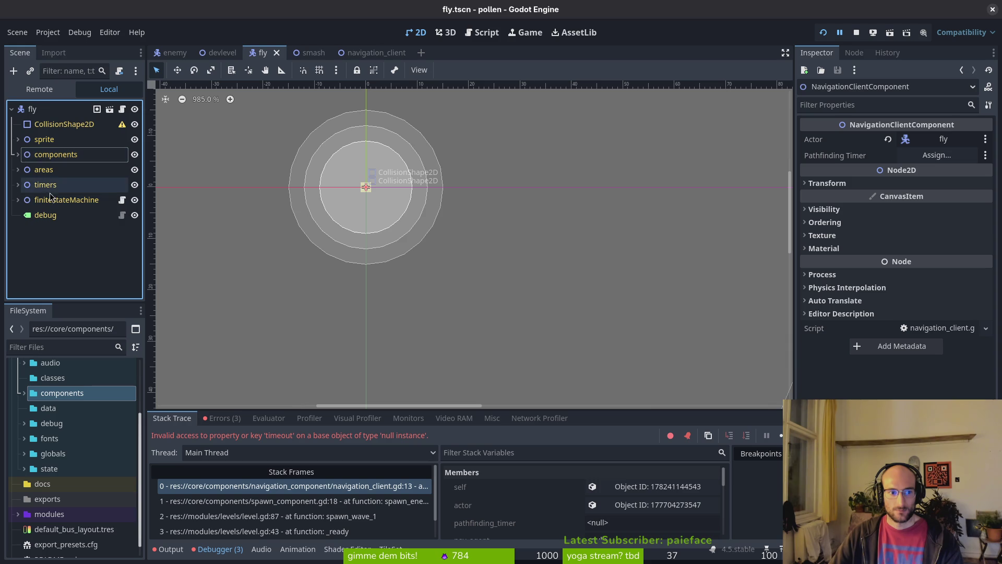
pyautogui.click(374, 53)
pyautogui.click(65, 139)
pyautogui.click(69, 109)
pyautogui.click(937, 155)
pyautogui.click(472, 164)
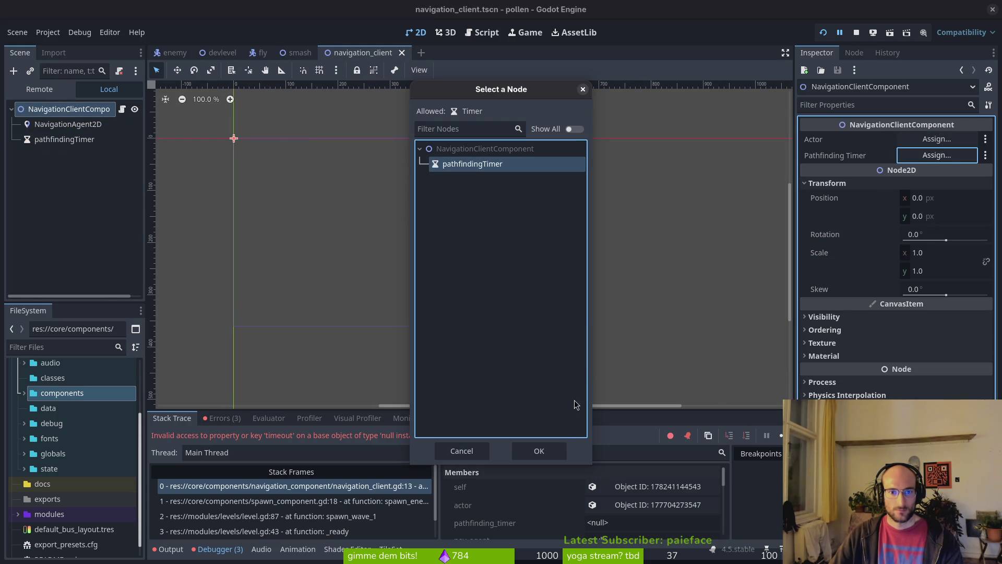
pyautogui.click(543, 450)
pyautogui.click(272, 53)
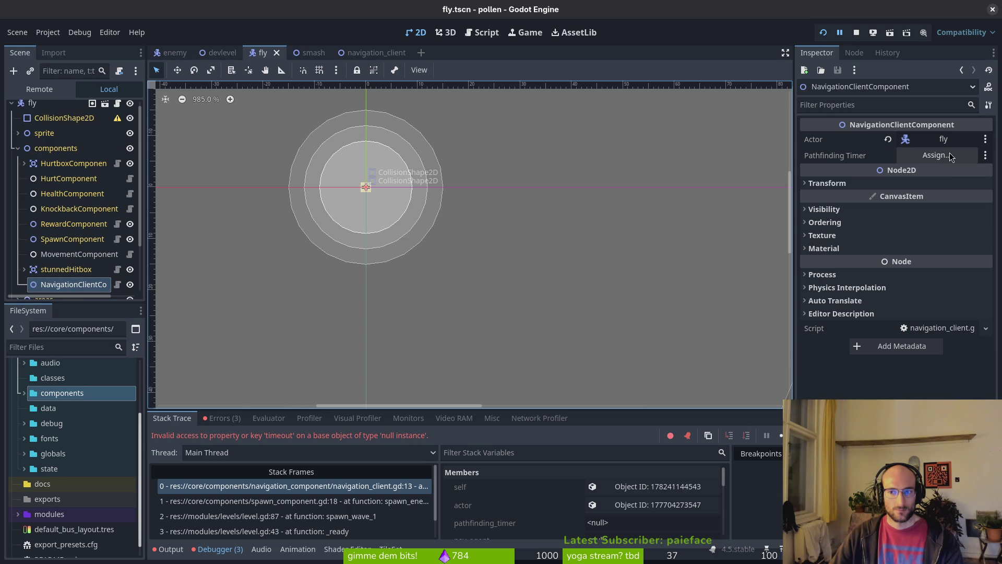
pyautogui.hotkey('alt', 'Tab')
pyautogui.press('u')
pyautogui.press('u')
pyautogui.press('u')
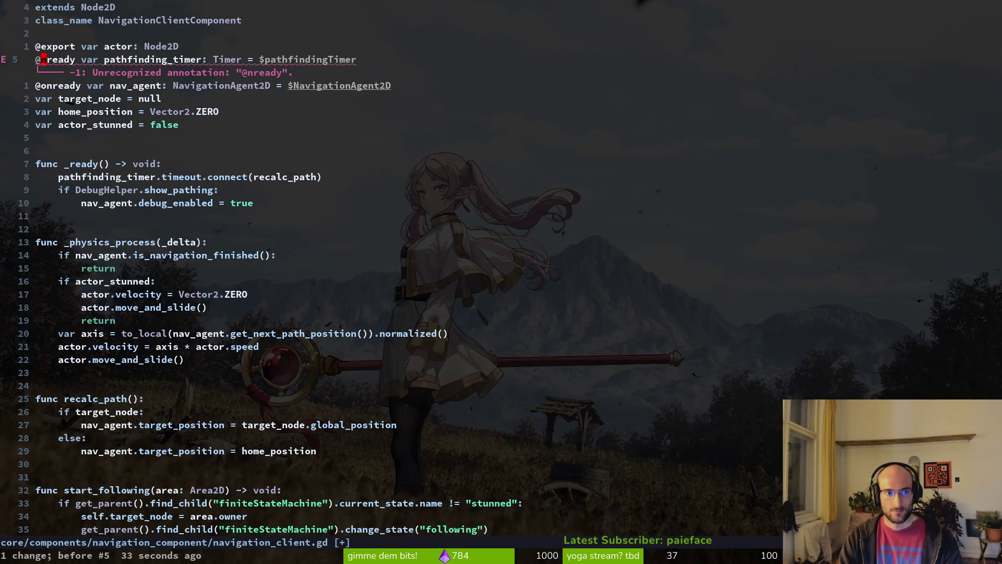
pyautogui.press('u')
pyautogui.press('u')
pyautogui.press('u')
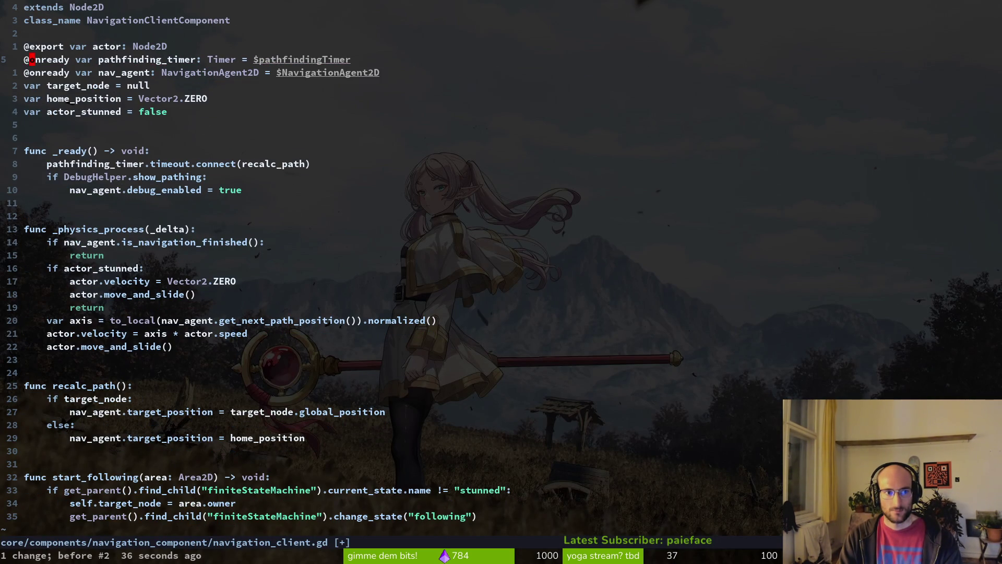
pyautogui.write(':w')
pyautogui.press('Return')
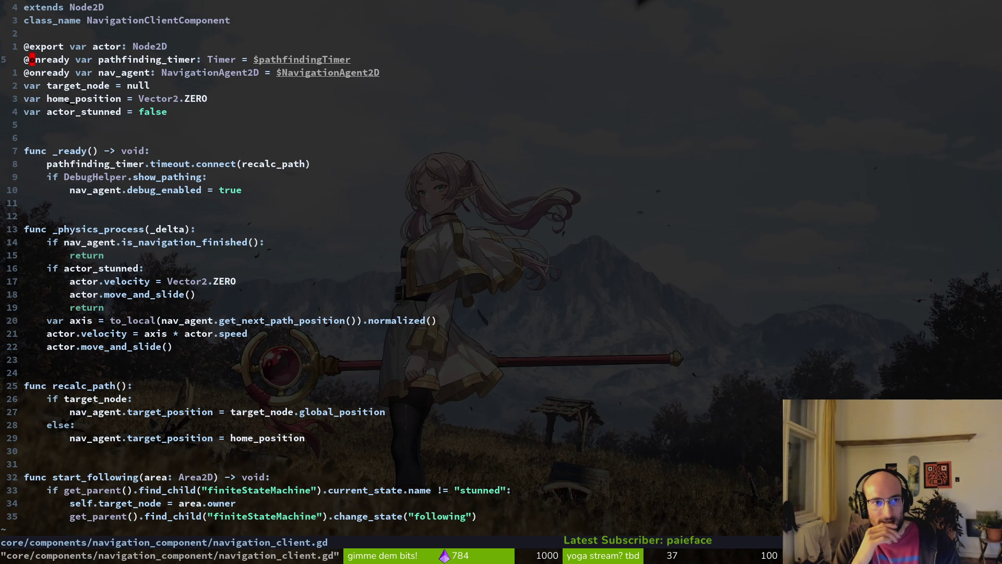
pyautogui.hotkey('alt', 'Tab')
# Step: Run the project, start a game, and view the three navigation_client.gd errors in the Debugger
pyautogui.click(822, 35)
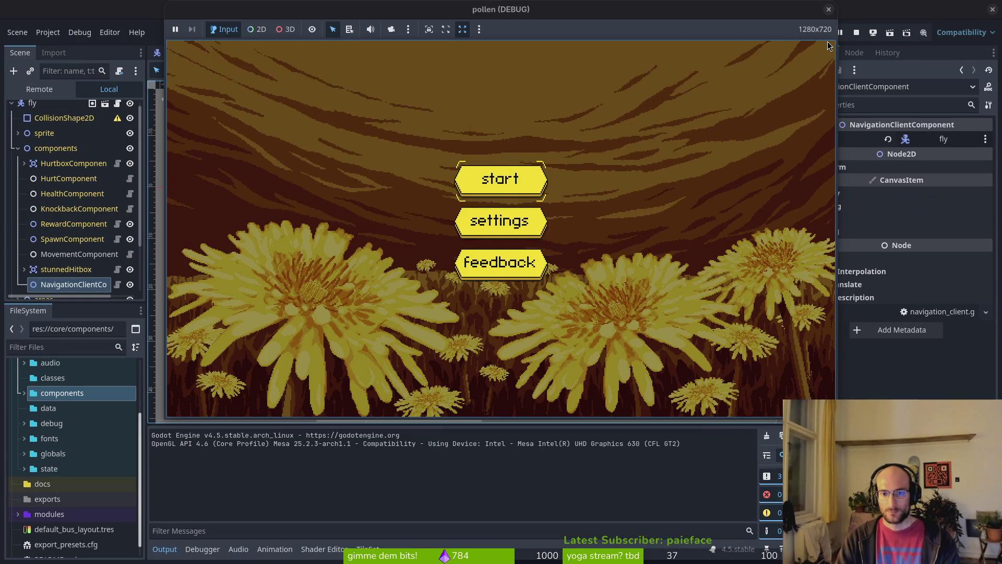
pyautogui.press('Return')
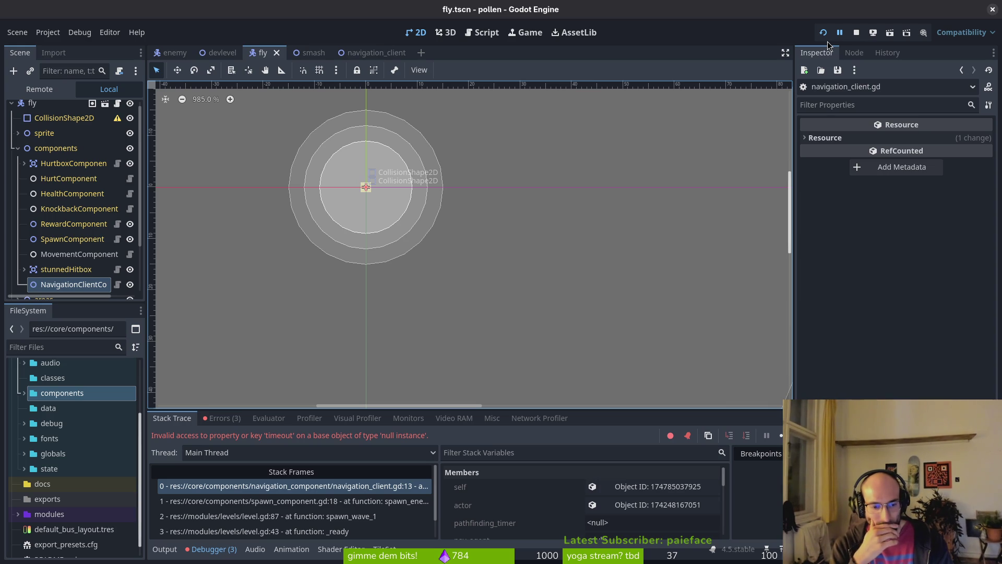
pyautogui.click(224, 418)
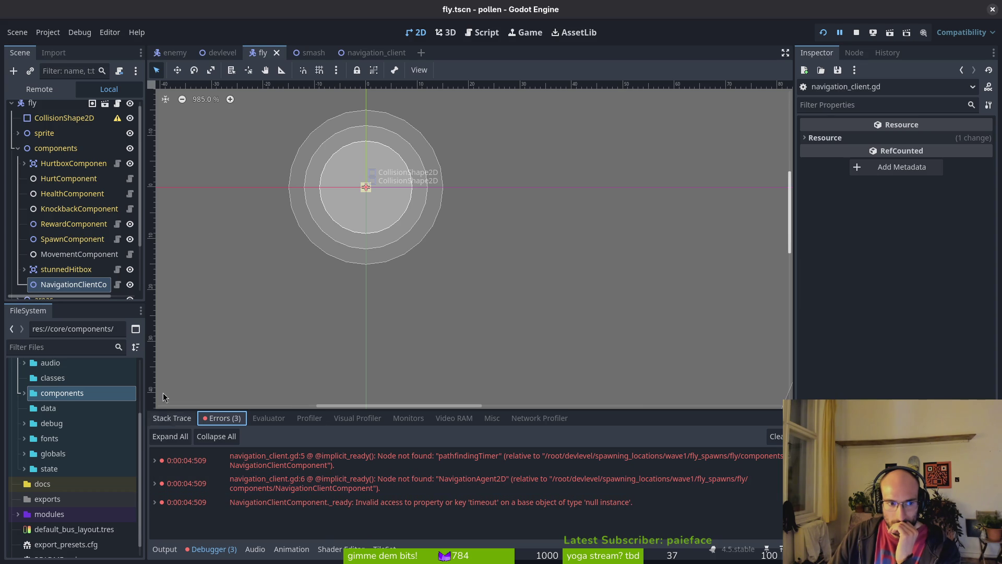
pyautogui.click(17, 149)
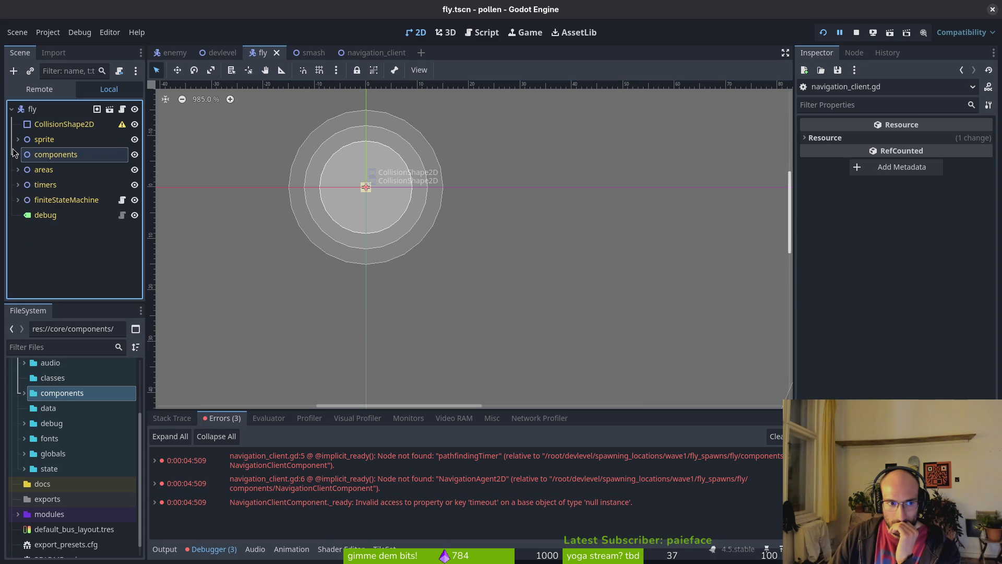
# Step: Assign NavigationClientComponent to the following state's Navigation Client Component property
pyautogui.click(18, 185)
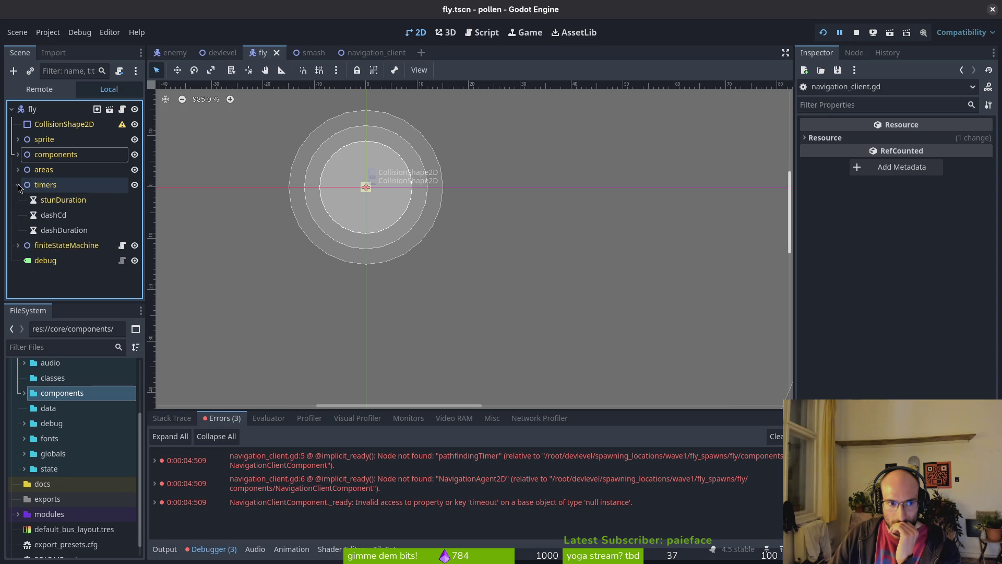
pyautogui.click(18, 185)
pyautogui.click(47, 200)
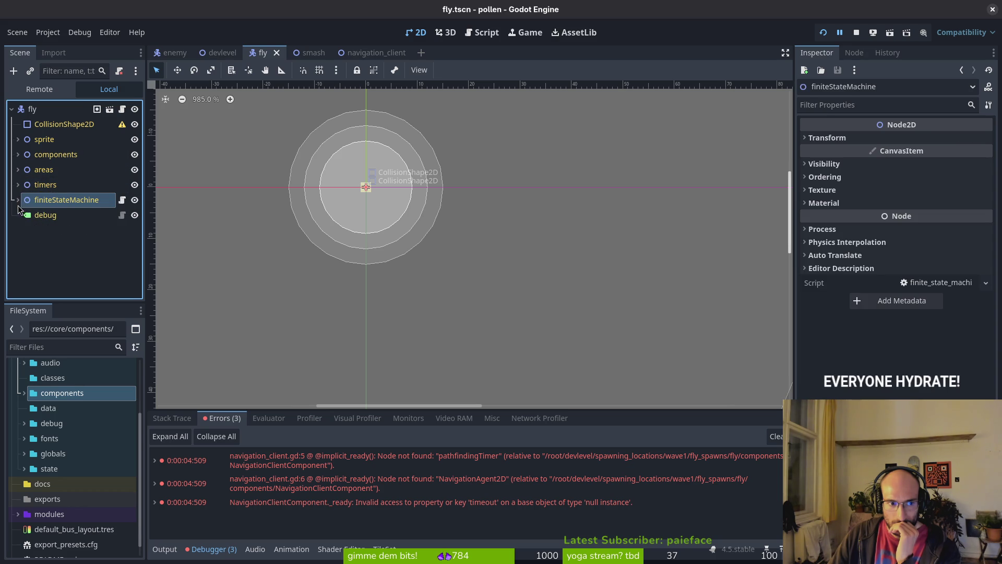
pyautogui.click(17, 201)
pyautogui.click(63, 211)
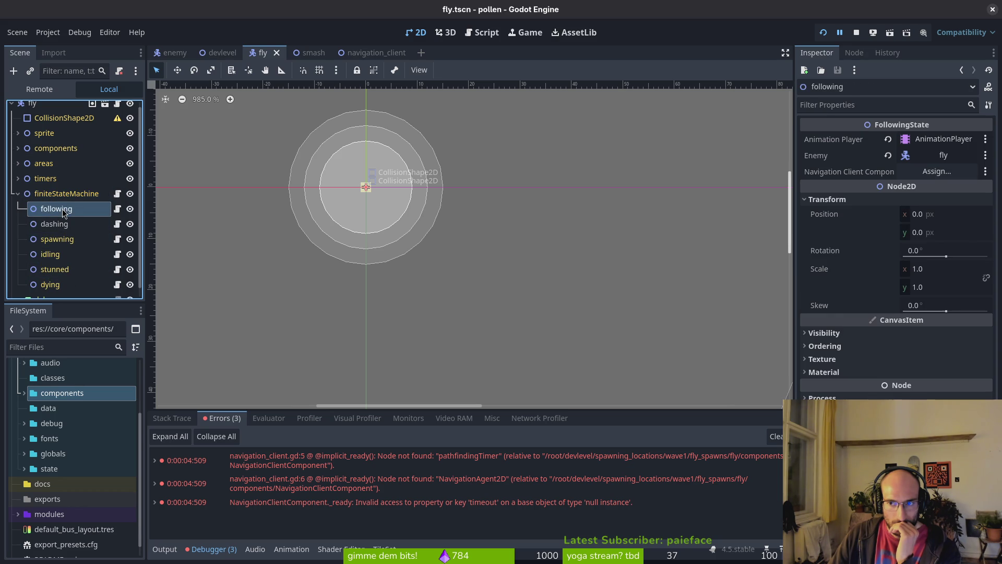
pyautogui.click(940, 161)
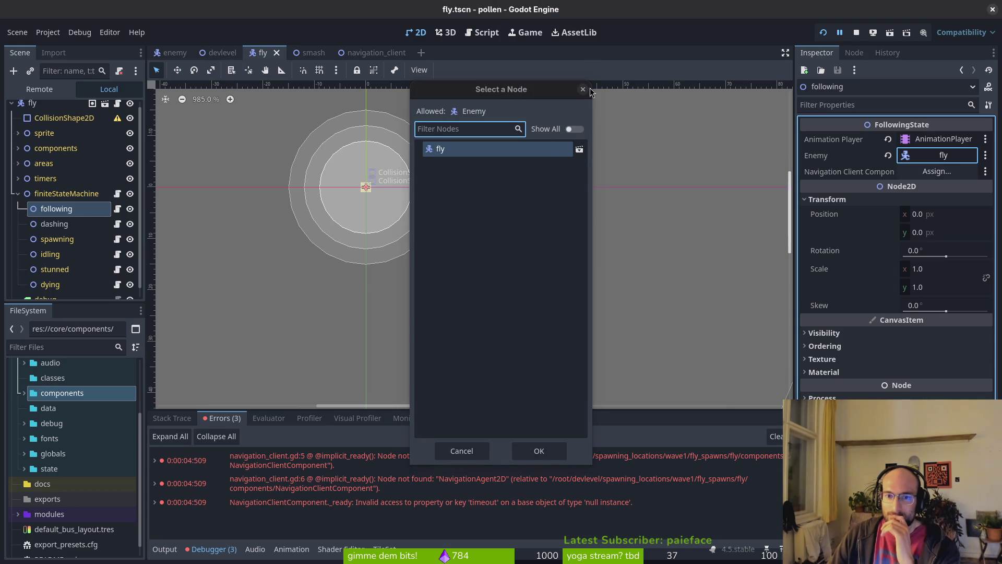
pyautogui.click(583, 90)
pyautogui.click(937, 171)
pyautogui.click(509, 179)
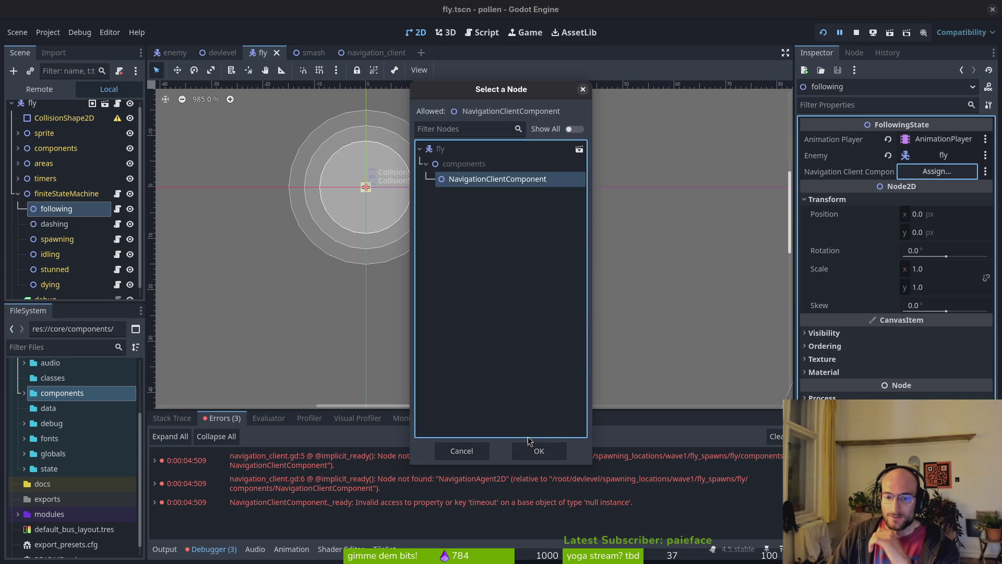
pyautogui.click(536, 450)
# Step: Restart the game to test it again, then close the game window
pyautogui.click(856, 33)
pyautogui.click(823, 33)
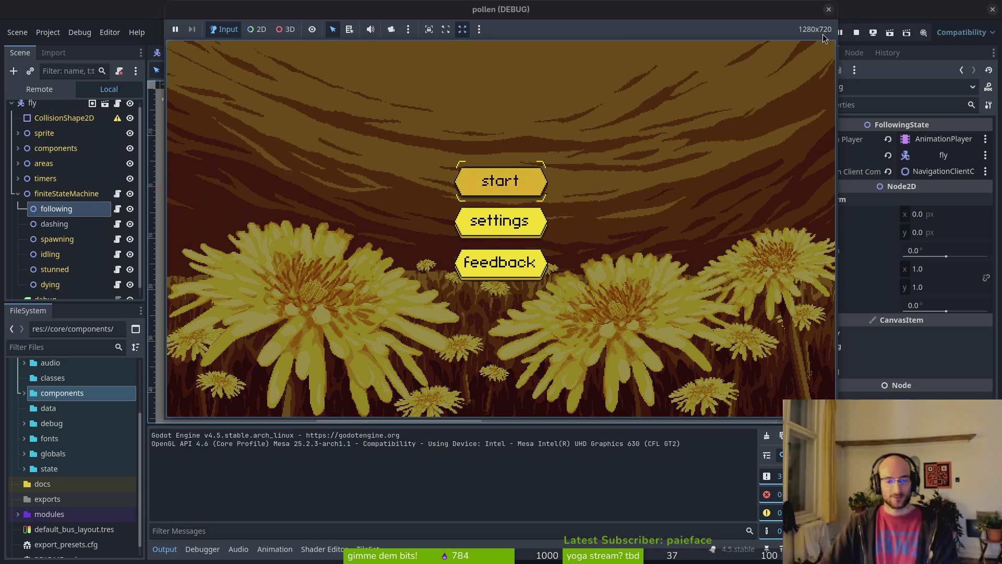
pyautogui.press('Return')
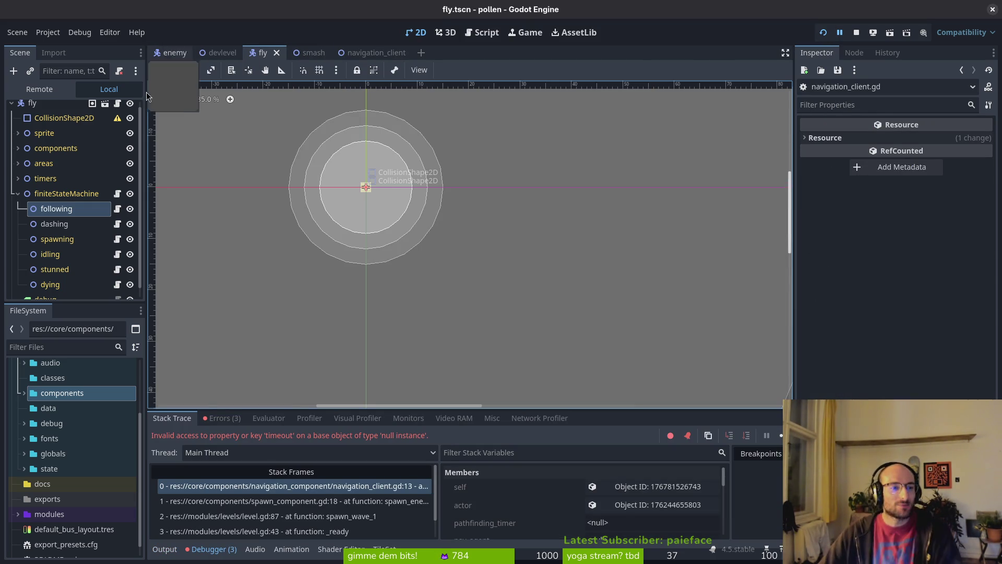
pyautogui.click(57, 209)
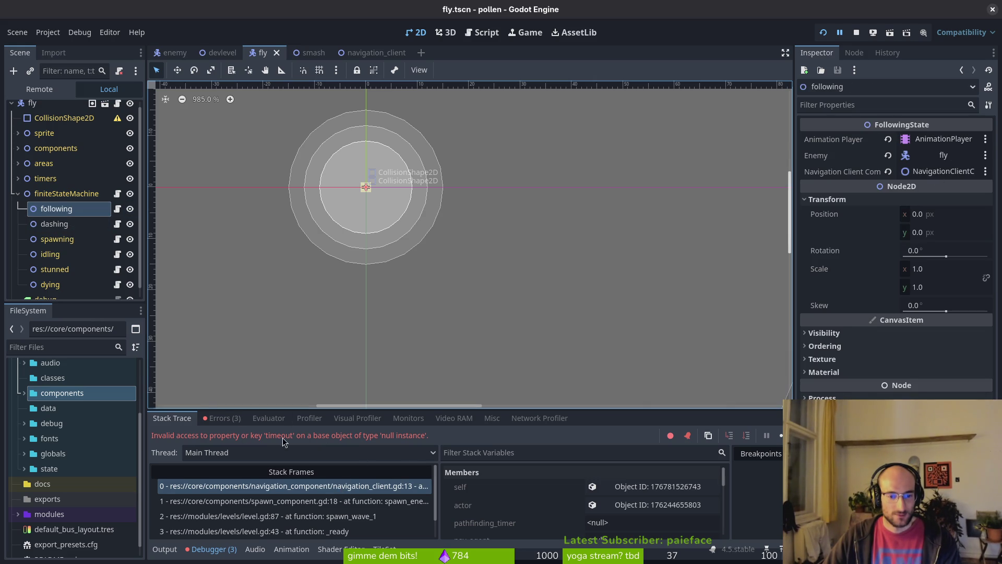
pyautogui.click(15, 194)
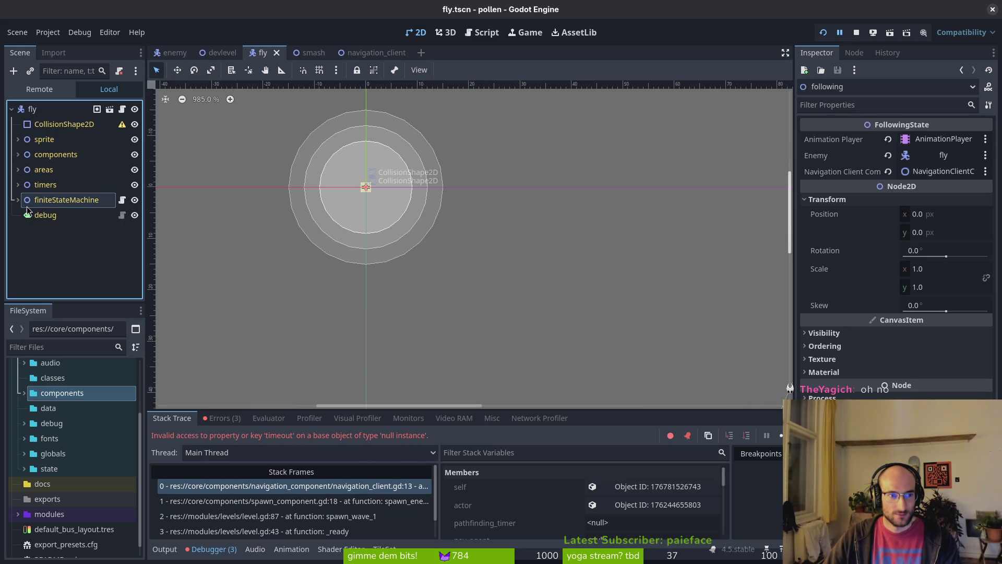
pyautogui.press('F5')
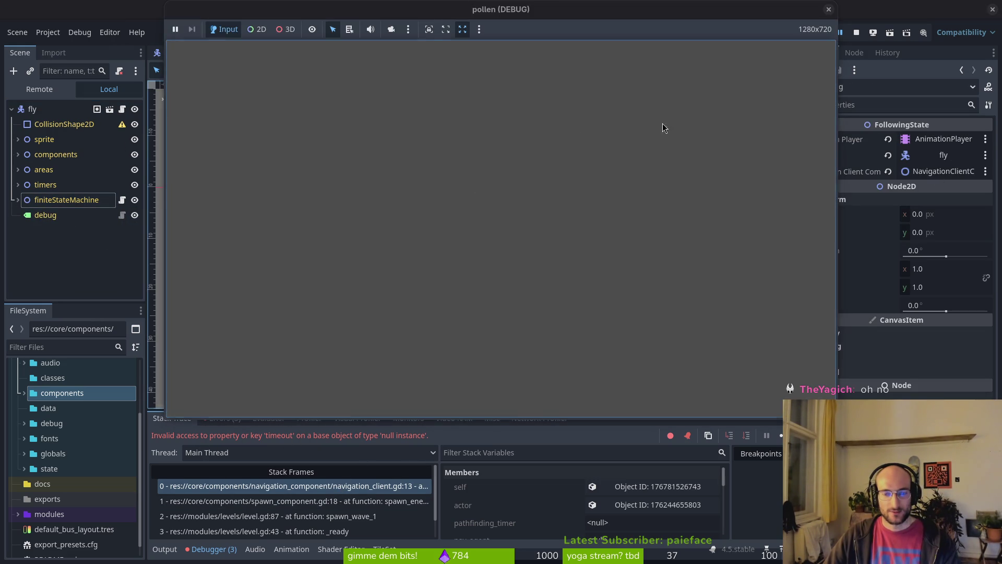
pyautogui.click(856, 32)
pyautogui.hotkey('alt', 'Tab')
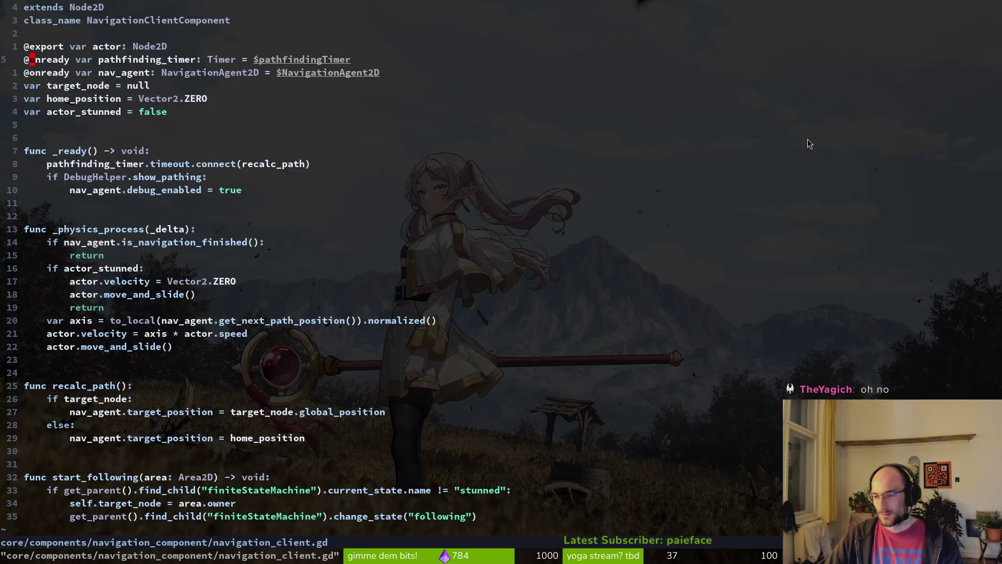
# Step: Look over navigation_client.gd's timer and agent declarations, then quit Vim
pyautogui.click(112, 81)
pyautogui.click(253, 72)
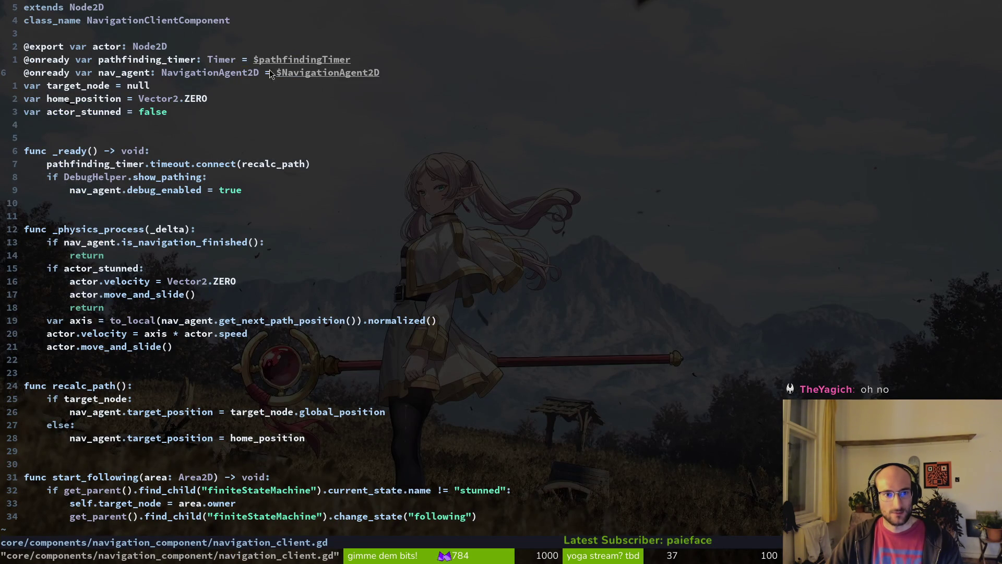
pyautogui.click(157, 86)
pyautogui.write(':q')
pyautogui.press('Return')
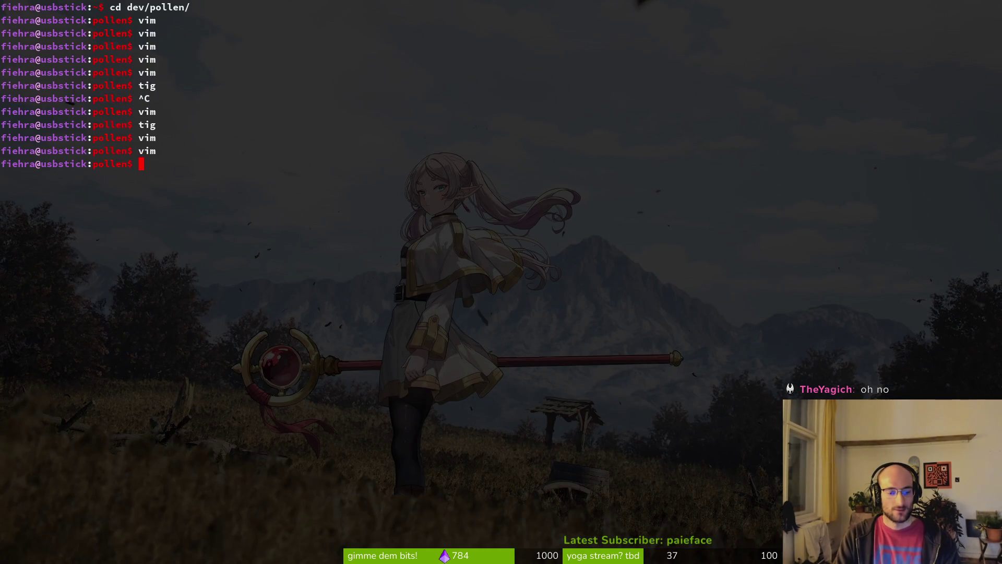
# Step: Relaunch Vim and open spawn_component.gd from the file finder
pyautogui.write('vim')
pyautogui.press('Return')
pyautogui.write('follow')
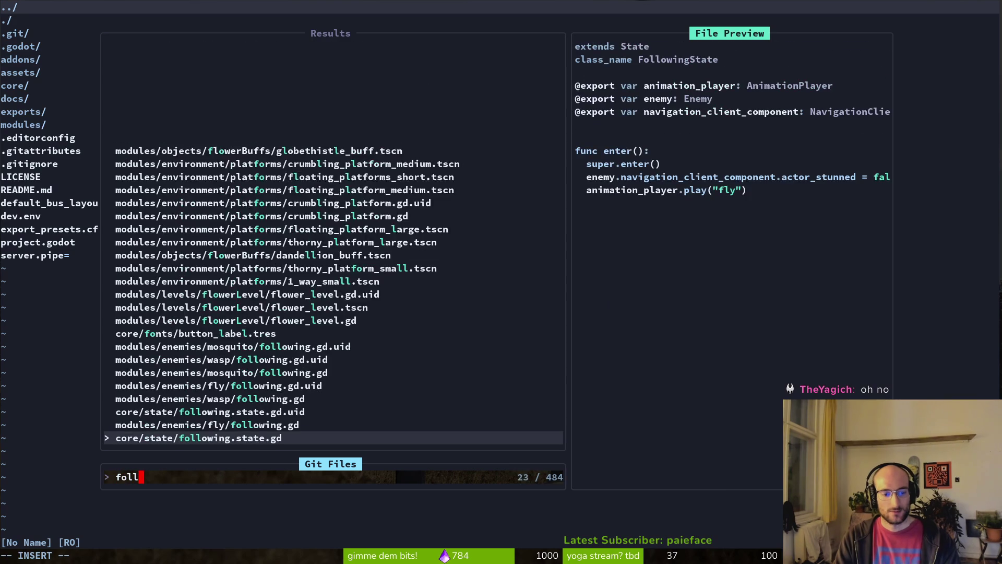
pyautogui.write('ing')
pyautogui.press('BackSpace')
pyautogui.press('BackSpace')
pyautogui.press('BackSpace')
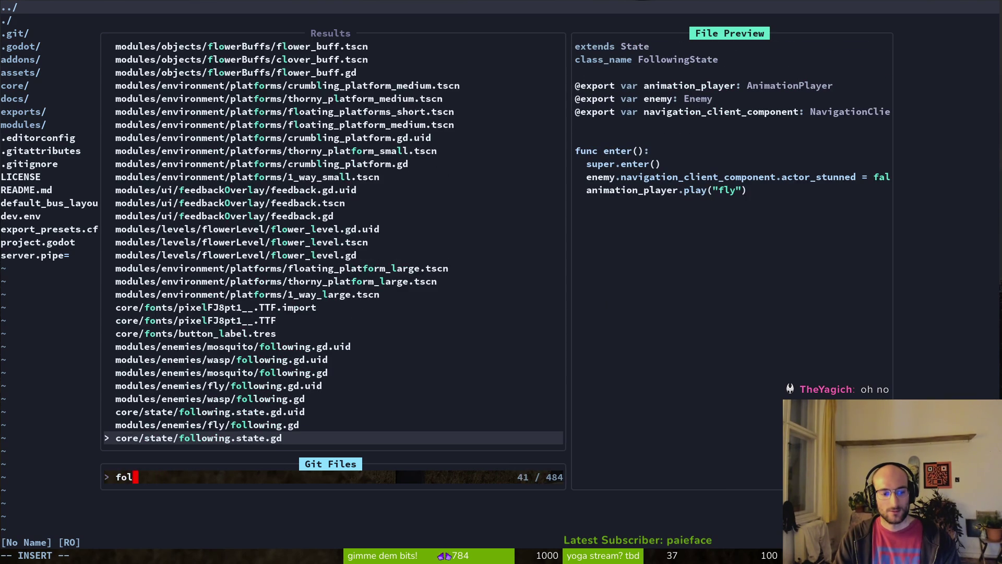
pyautogui.write('spawincomp')
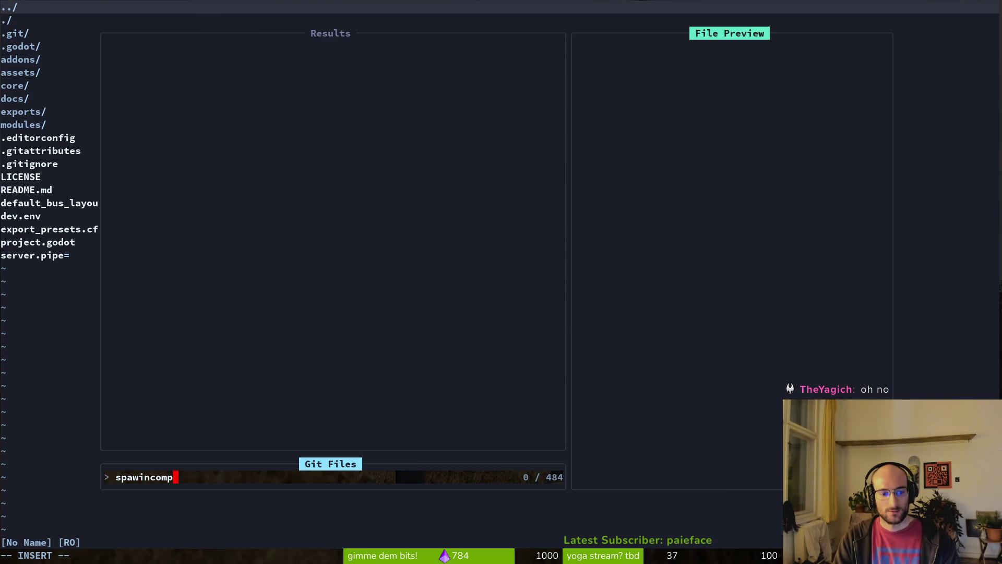
pyautogui.press('BackSpace')
pyautogui.press('BackSpace')
pyautogui.press('BackSpace')
pyautogui.write('mco')
pyautogui.press('BackSpace')
pyautogui.press('BackSpace')
pyautogui.press('Return')
# Step: Comment out the home-position lines 20–21 with # and save spawn_component.gd
pyautogui.press('1')
pyautogui.press('9')
pyautogui.press('j')
pyautogui.hotkey('ctrl', 'v')
pyautogui.press('j')
pyautogui.hotkey('shift', 'i')
pyautogui.write('#')
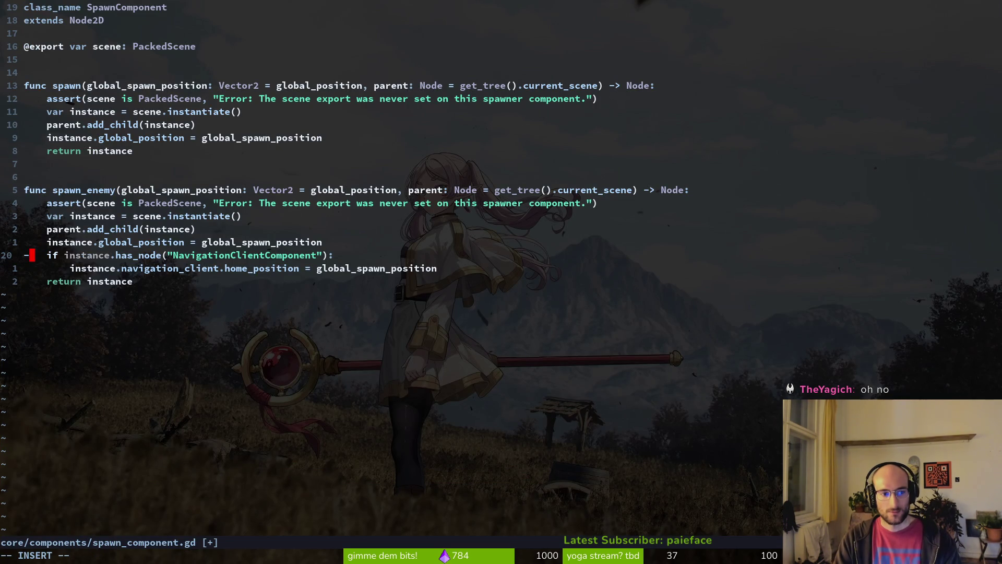
pyautogui.press('Escape')
pyautogui.write(':w')
pyautogui.press('Return')
# Step: Run the game in Godot, stop it, and relaunch it to the title menu
pyautogui.hotkey('alt', 'Tab')
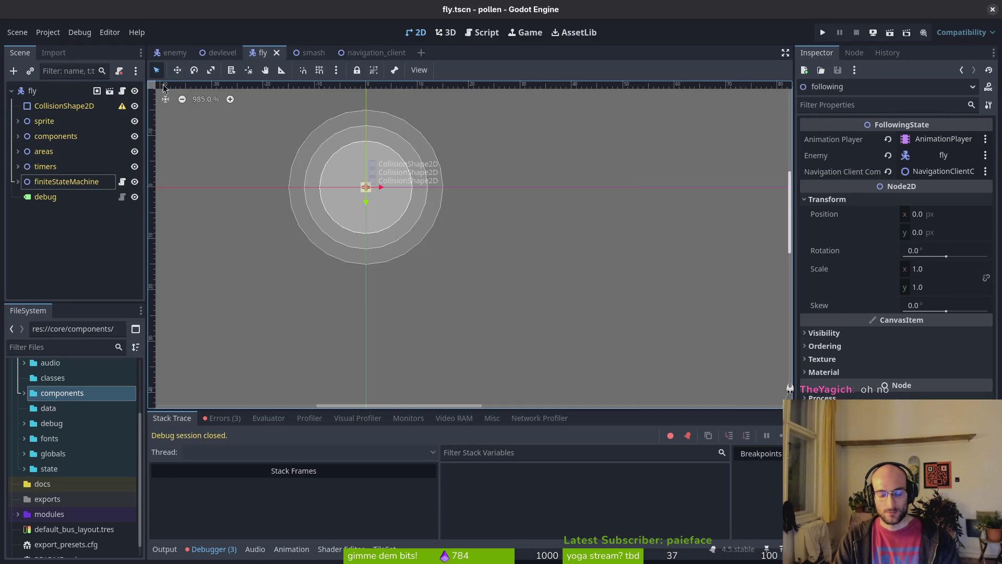
pyautogui.press('F5')
pyautogui.press('F8')
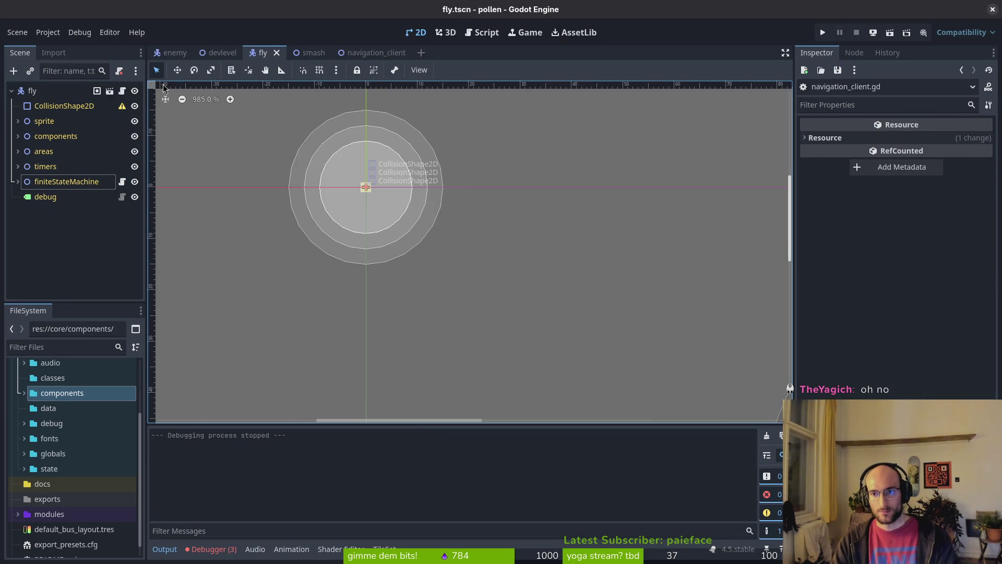
pyautogui.press('F5')
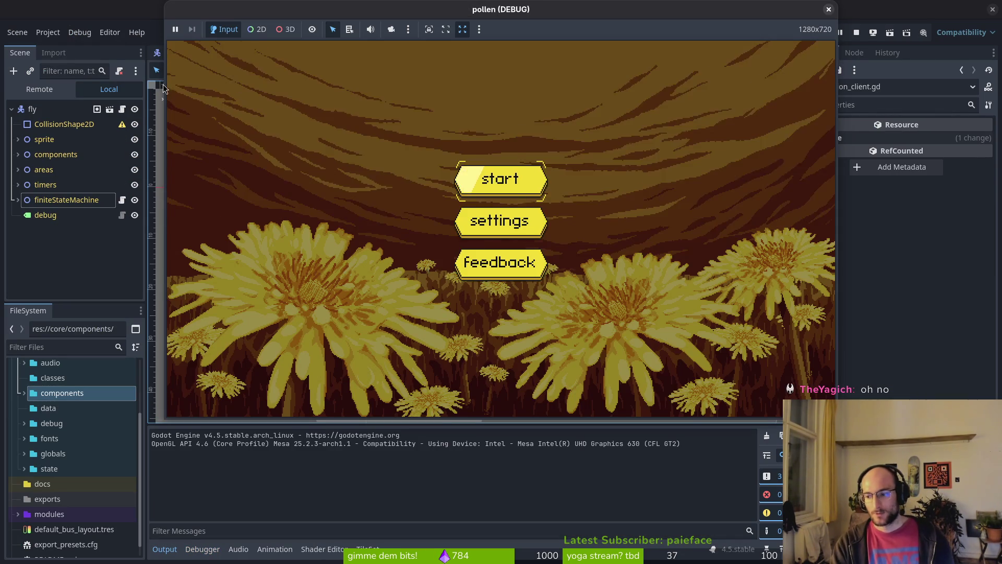
# Step: Start a run, enter the dev portal, stop the game after the error, and show typer.io
pyautogui.press('Return')
pyautogui.press('space')
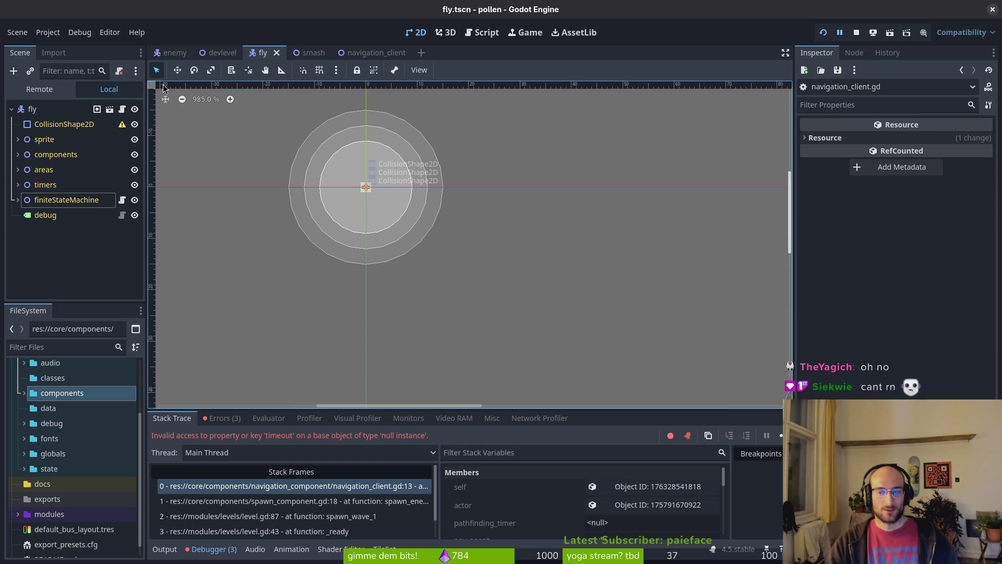
pyautogui.click(856, 34)
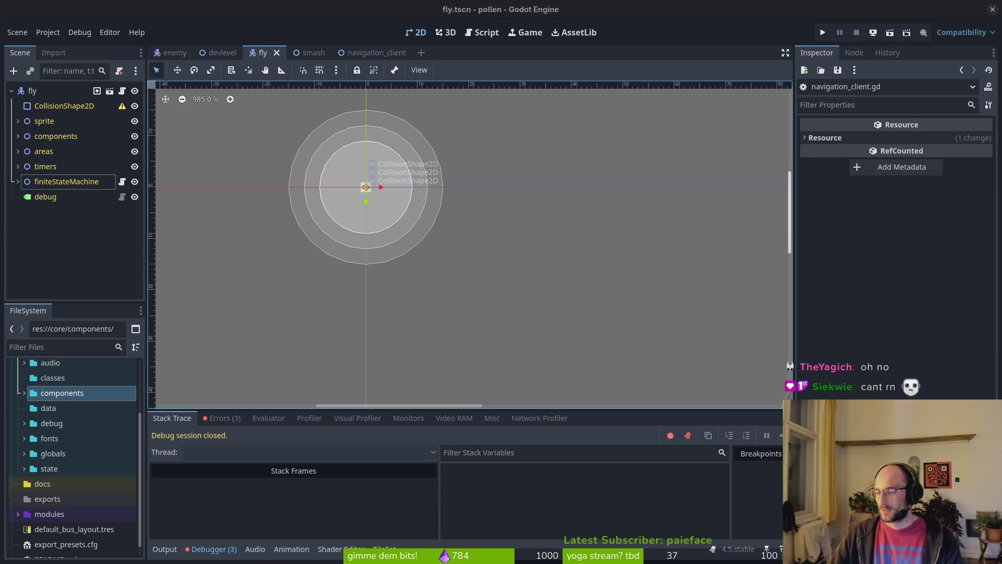
pyautogui.hotkey('alt', 'Tab')
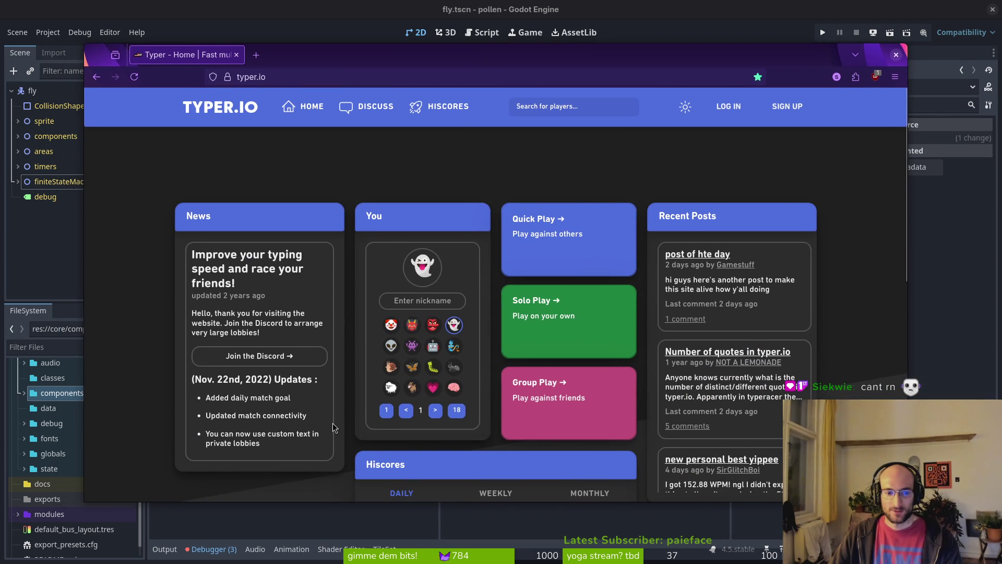
# Step: Enter a player nickname and open a private Group Play lobby
pyautogui.click(415, 303)
pyautogui.write('fiehra')
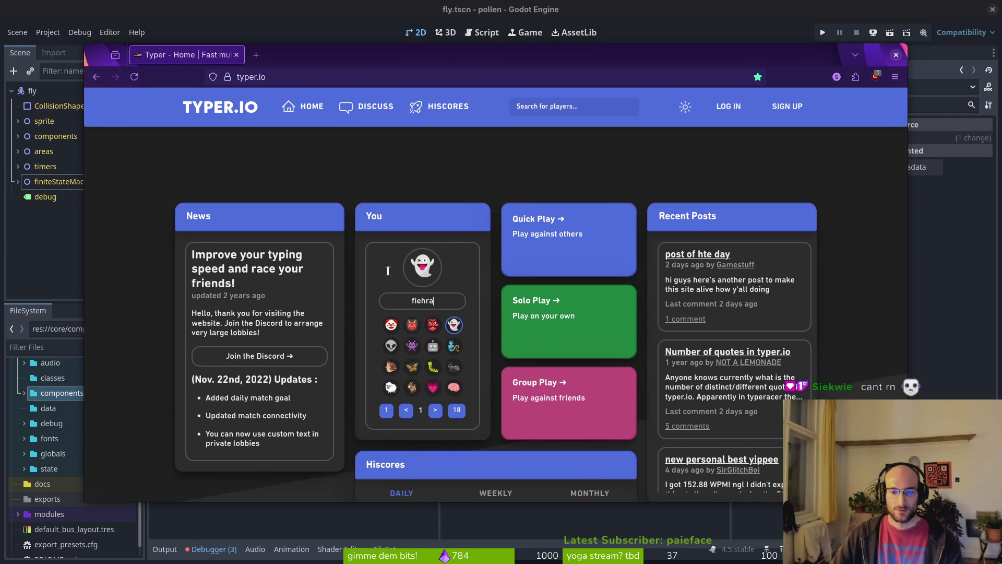
pyautogui.click(595, 413)
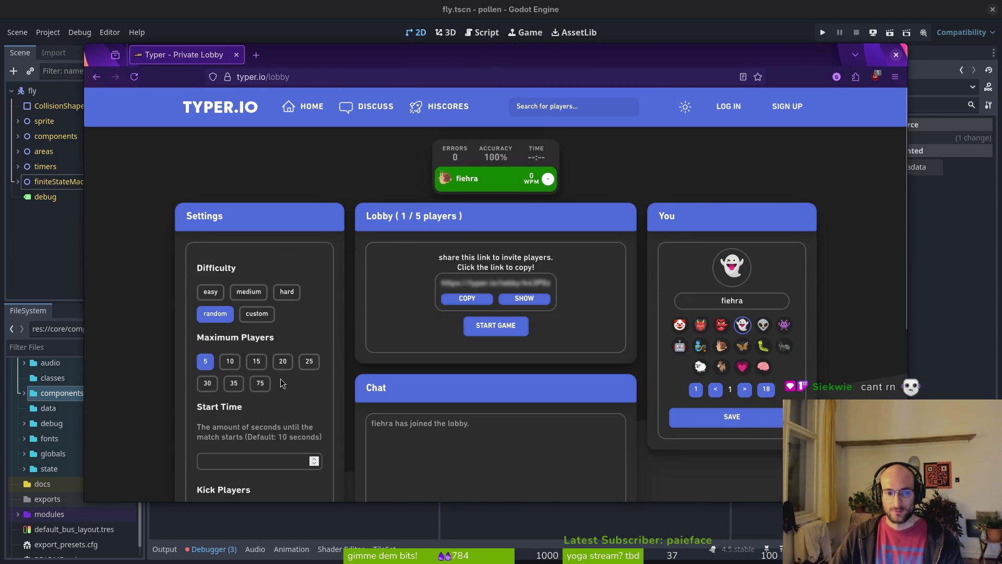
# Step: Set the lobby to 20 max players and medium difficulty, then copy its invite link
pyautogui.click(230, 361)
pyautogui.click(256, 361)
pyautogui.click(288, 364)
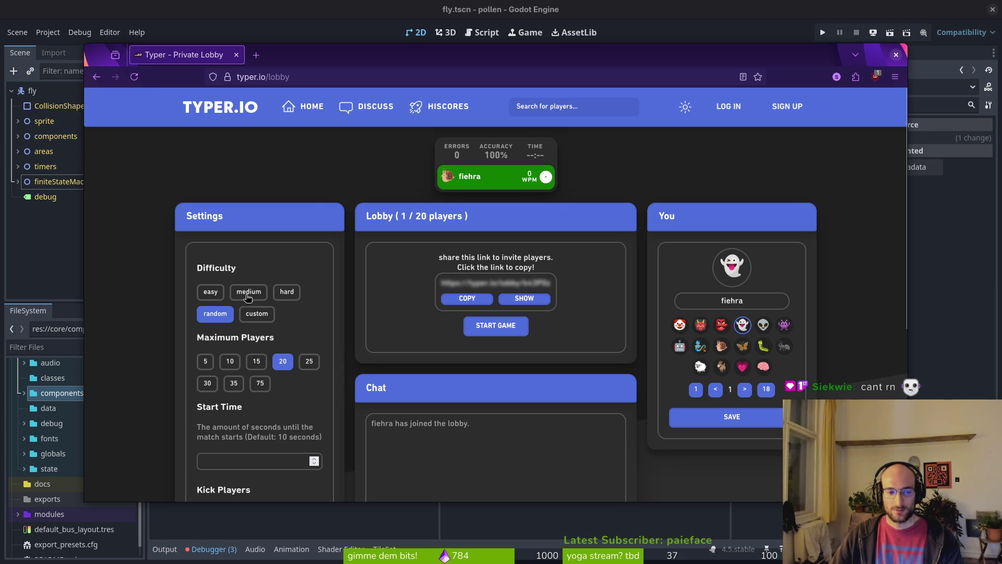
pyautogui.click(243, 295)
pyautogui.click(467, 298)
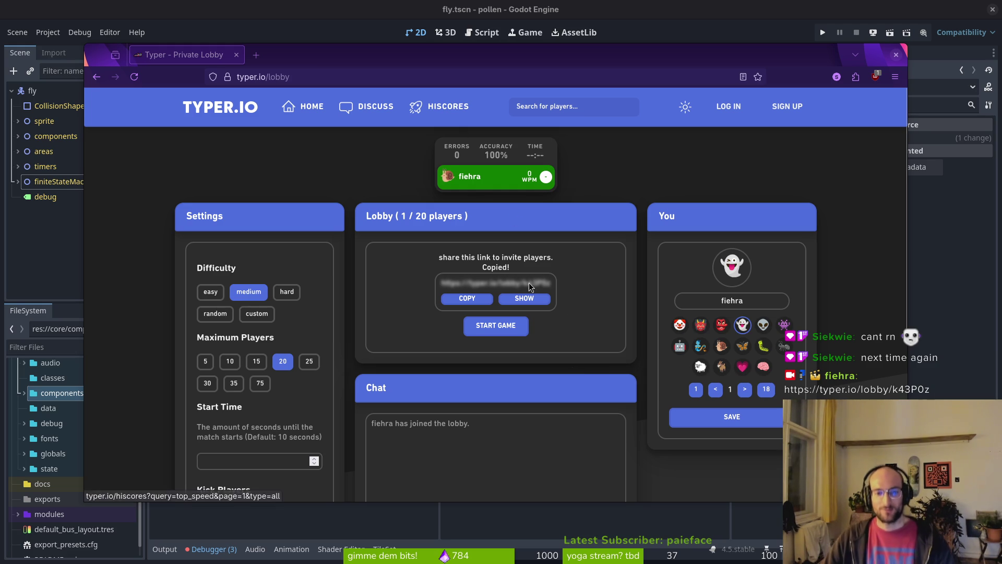
# Step: Choose the bee avatar, maximize the browser, and start the race
pyautogui.click(745, 389)
pyautogui.click(745, 390)
pyautogui.click(745, 389)
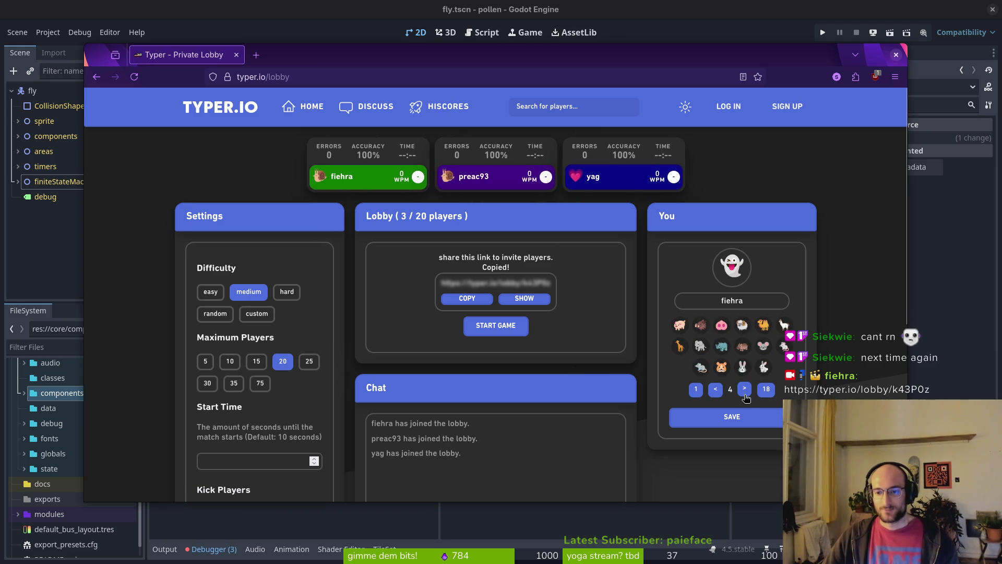
pyautogui.click(745, 389)
pyautogui.click(745, 390)
pyautogui.click(785, 346)
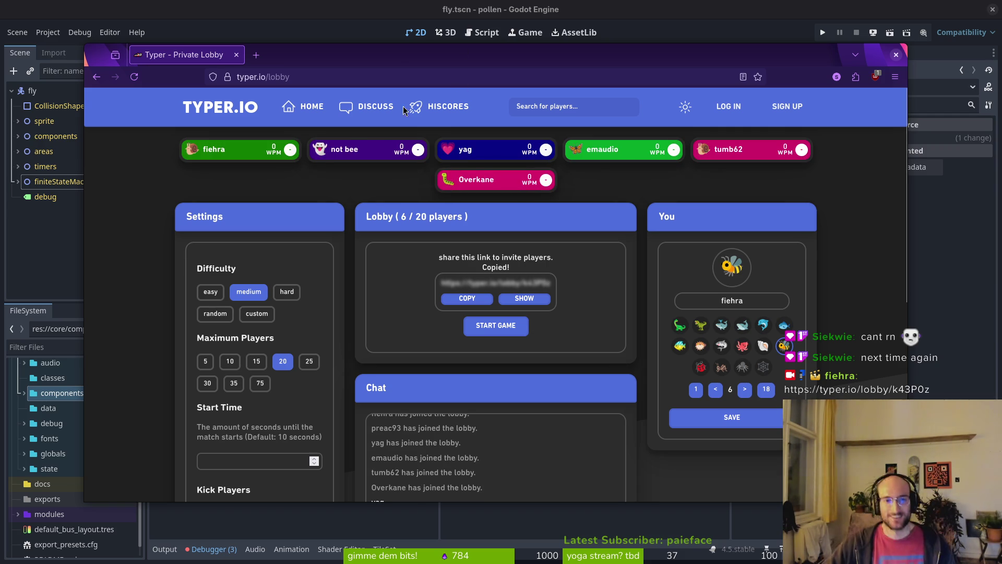
pyautogui.doubleClick(373, 54)
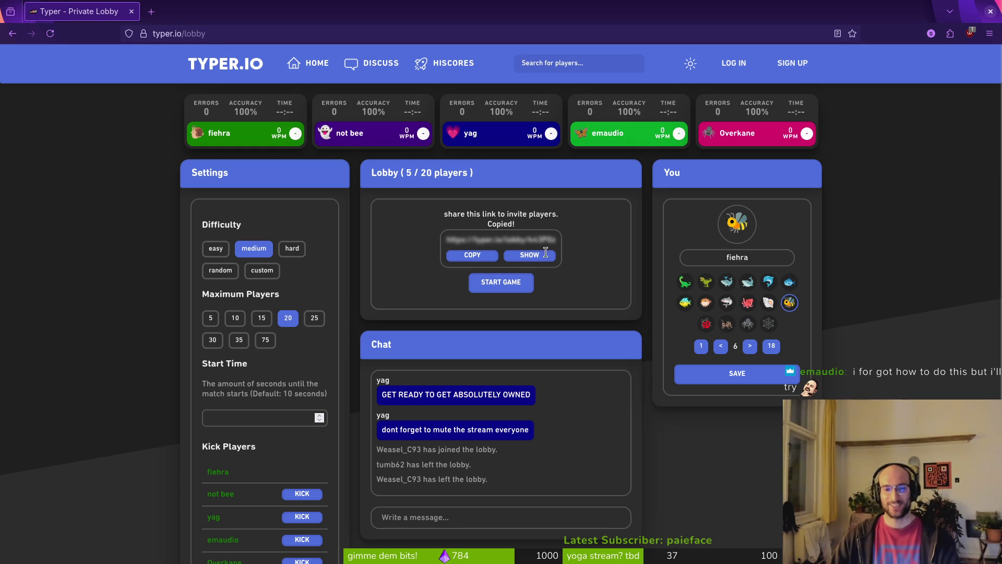
pyautogui.click(514, 281)
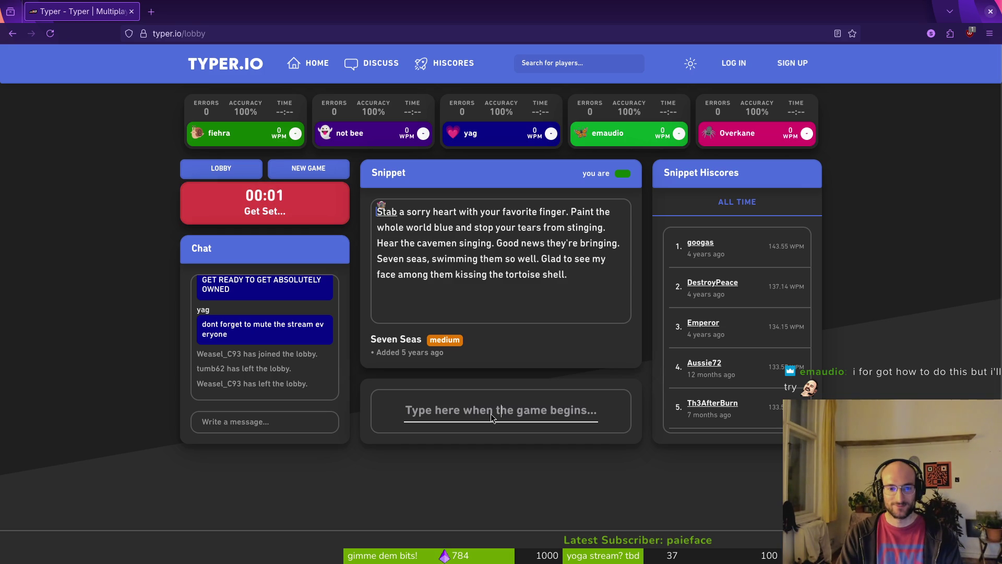
# Step: Type the snippet's opening lines, 'Stab a sorry heart with your favourite finger. Paint the whole world blue…'
pyautogui.write('Stab a sorry heart with your favour')
pyautogui.press('BackSpace')
pyautogui.press('BackSpace')
pyautogui.write('rite finger. Paint the whole world blue and stop your tear')
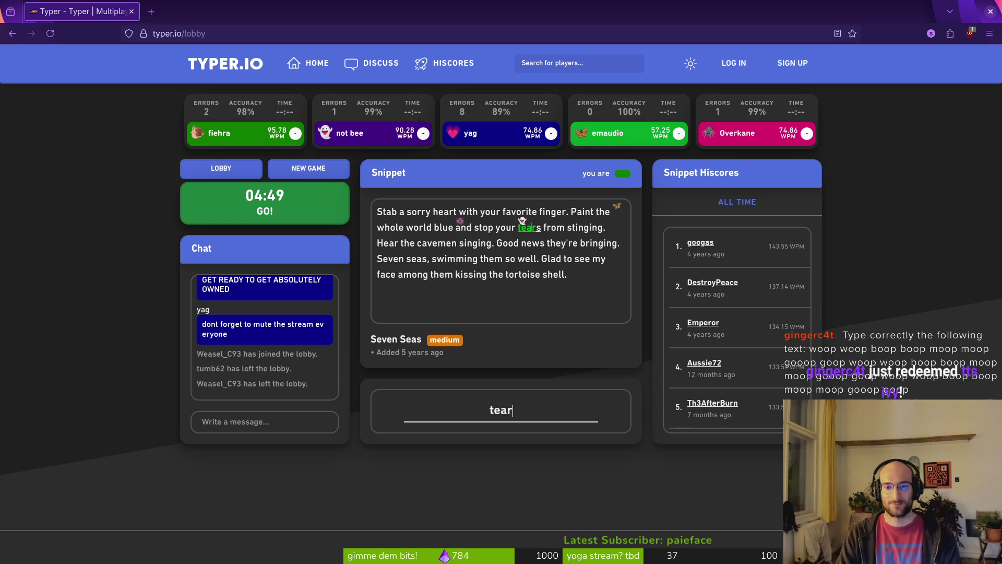
pyautogui.write('s from sting')
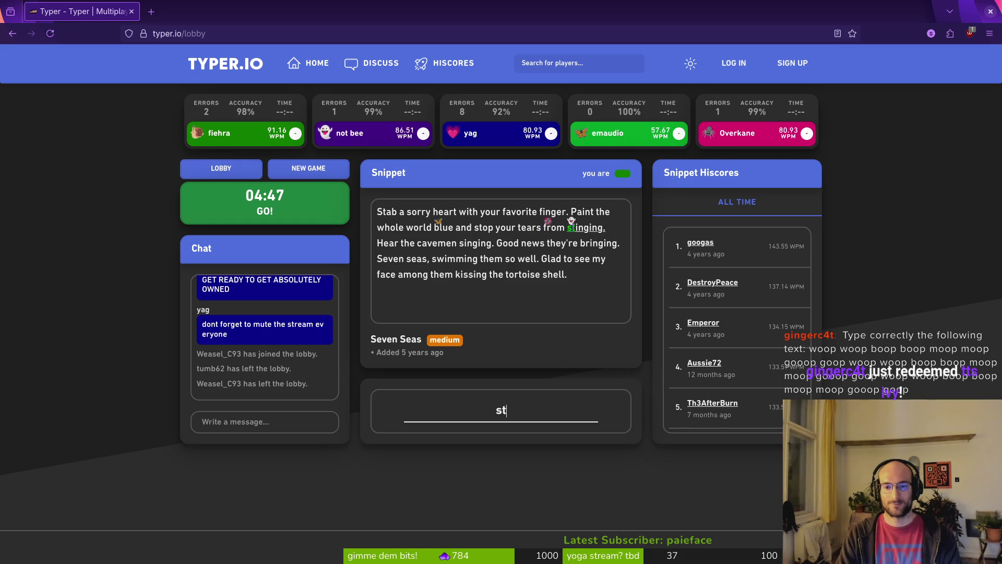
pyautogui.write('ing. Hear the')
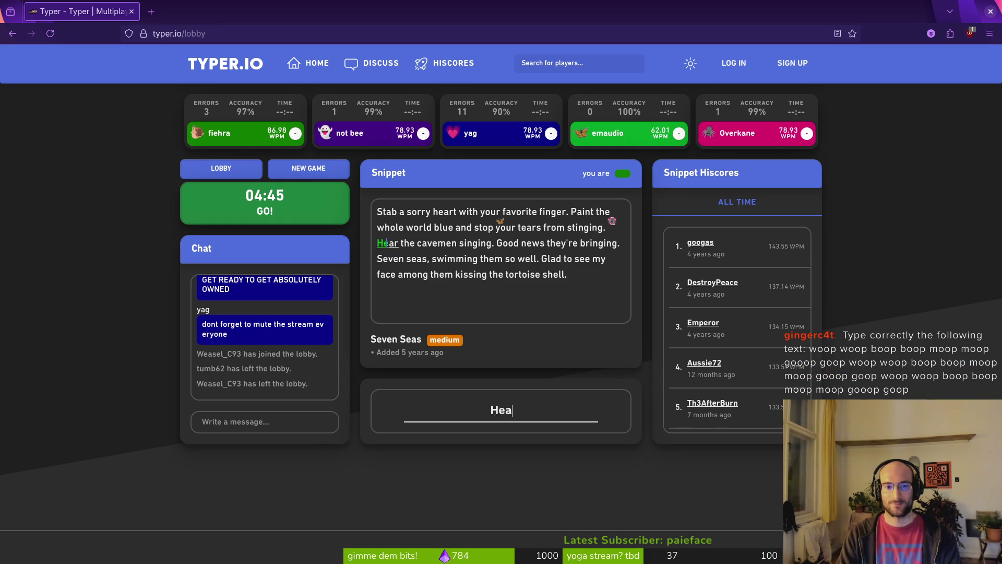
pyautogui.write(' cavemen ')
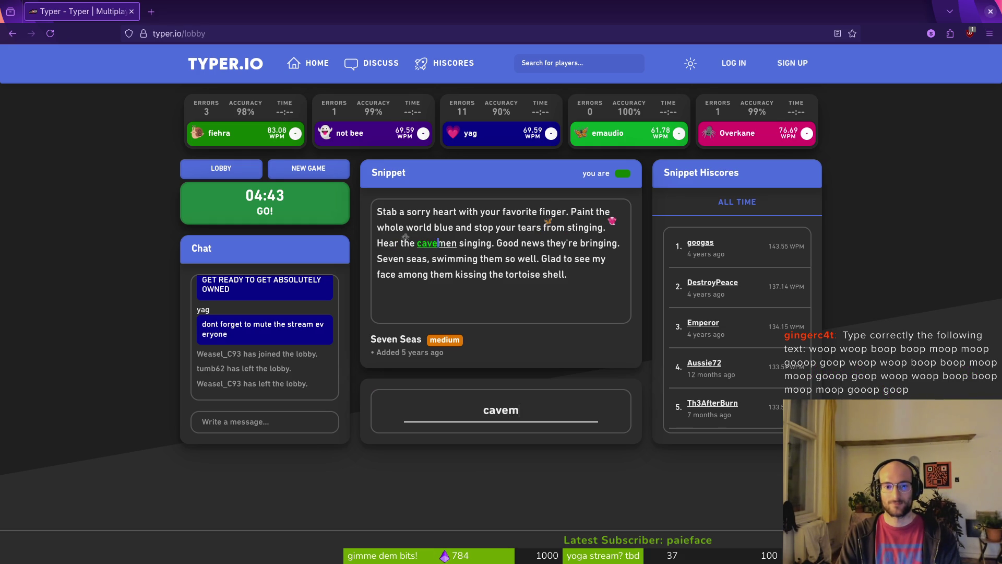
pyautogui.write('singi.')
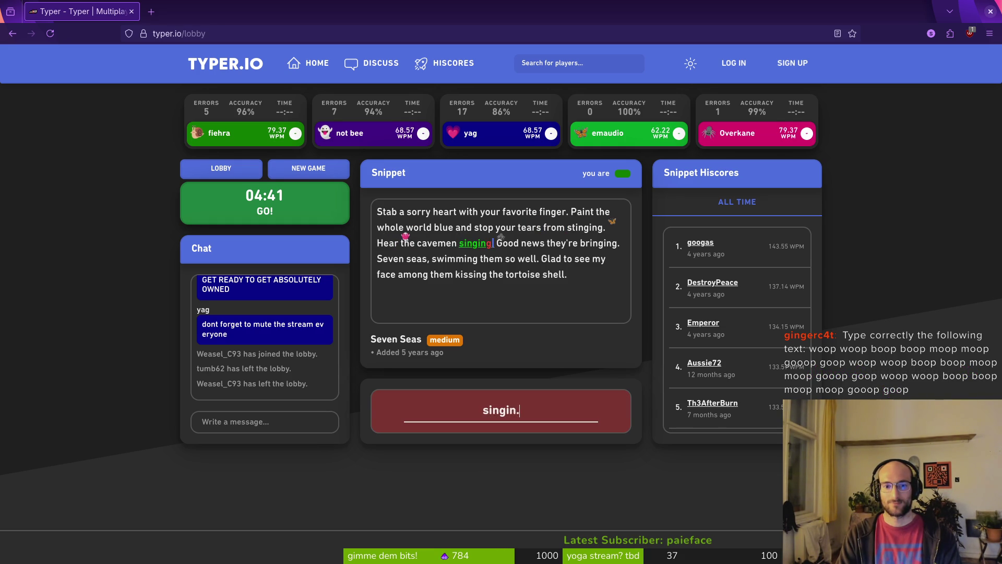
pyautogui.press('BackSpace')
pyautogui.write('g')
pyautogui.press('BackSpace')
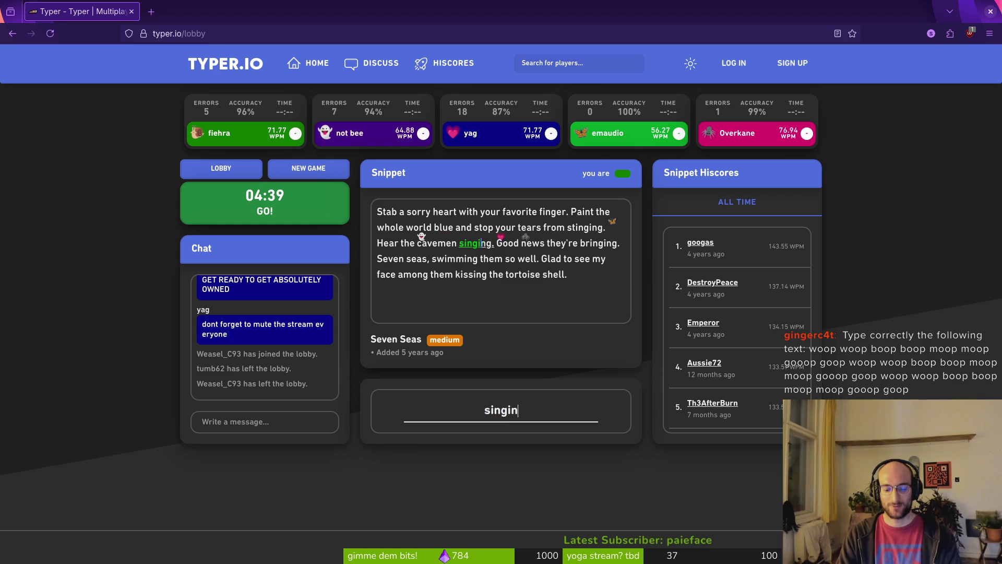
pyautogui.write(". G news they're t")
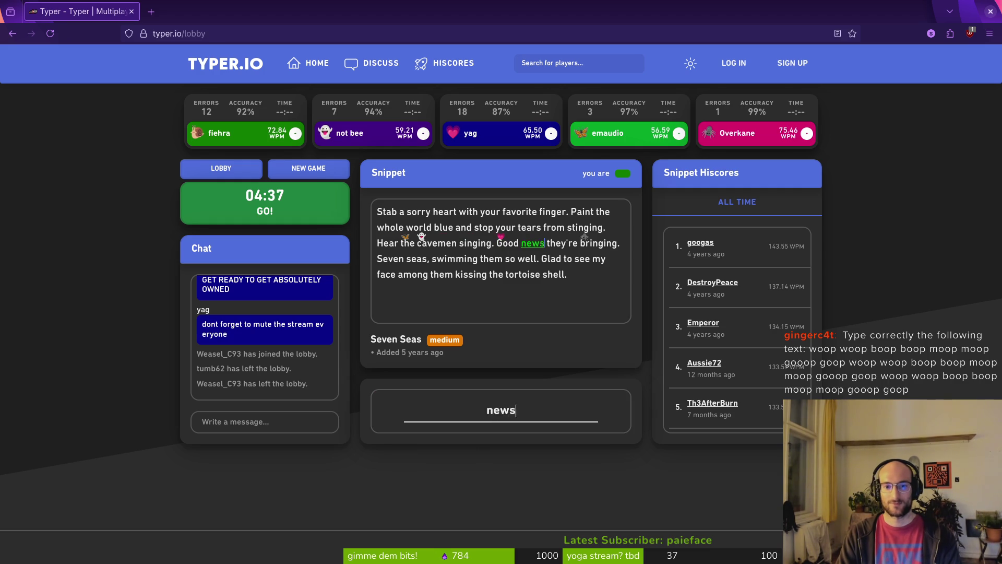
# Step: Finish the Seven Seas snippet through 'kissing the tortoise shell.' and return to Godot
pyautogui.press('BackSpace')
pyautogui.write('bringing. ')
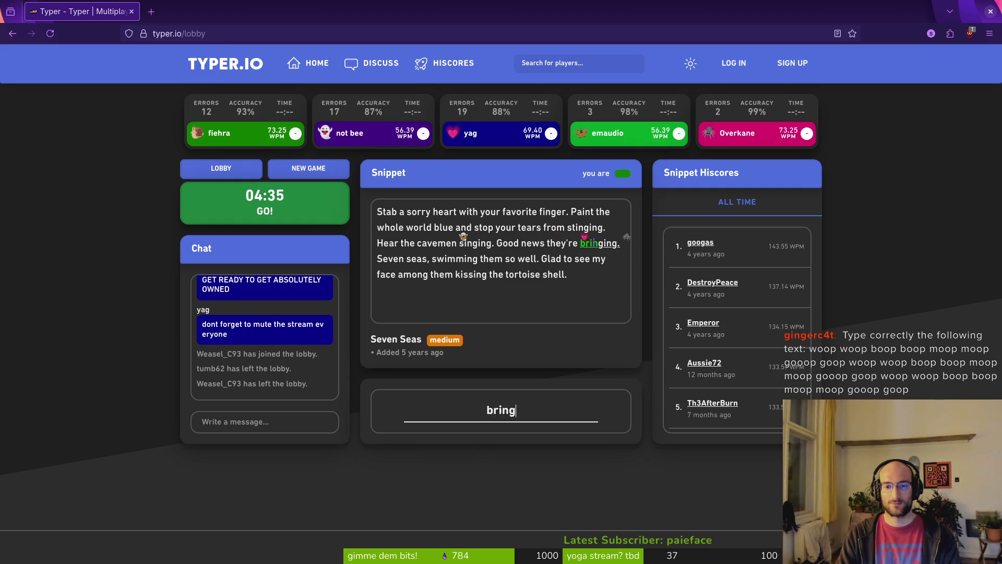
pyautogui.write('cen')
pyautogui.press('BackSpace')
pyautogui.press('BackSpace')
pyautogui.press('BackSpace')
pyautogui.write('ven seas, swimming ')
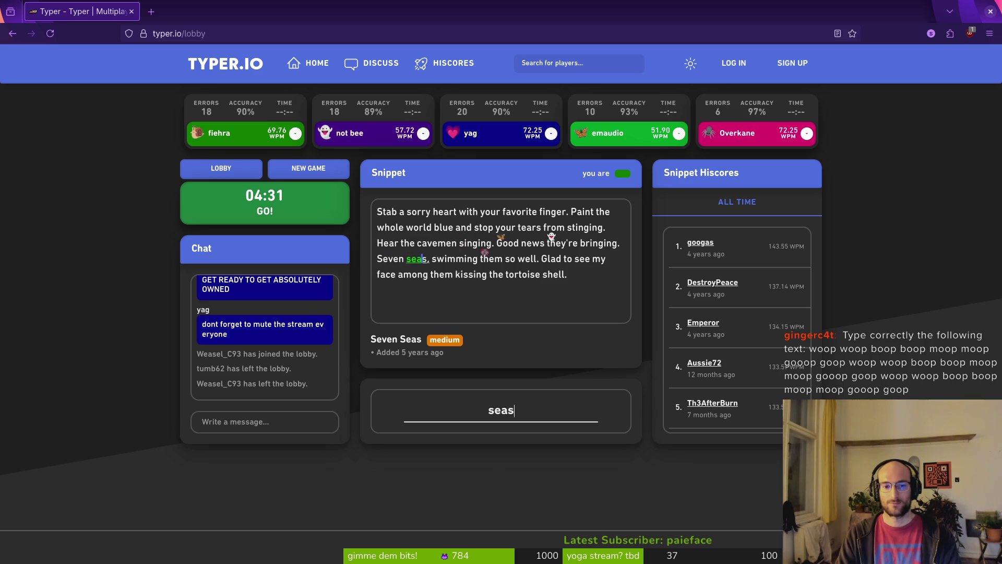
pyautogui.write('them so well. Gla')
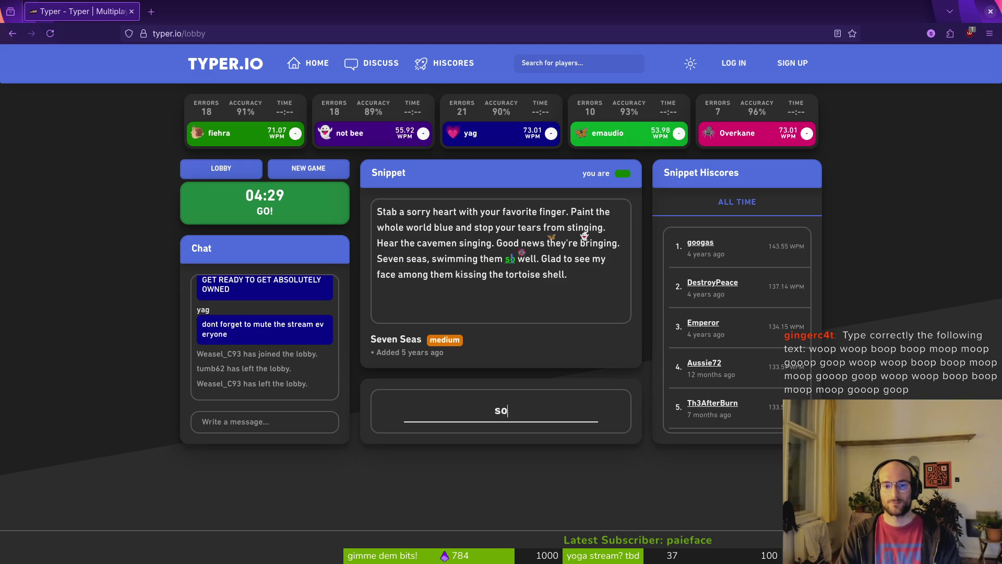
pyautogui.write('d to')
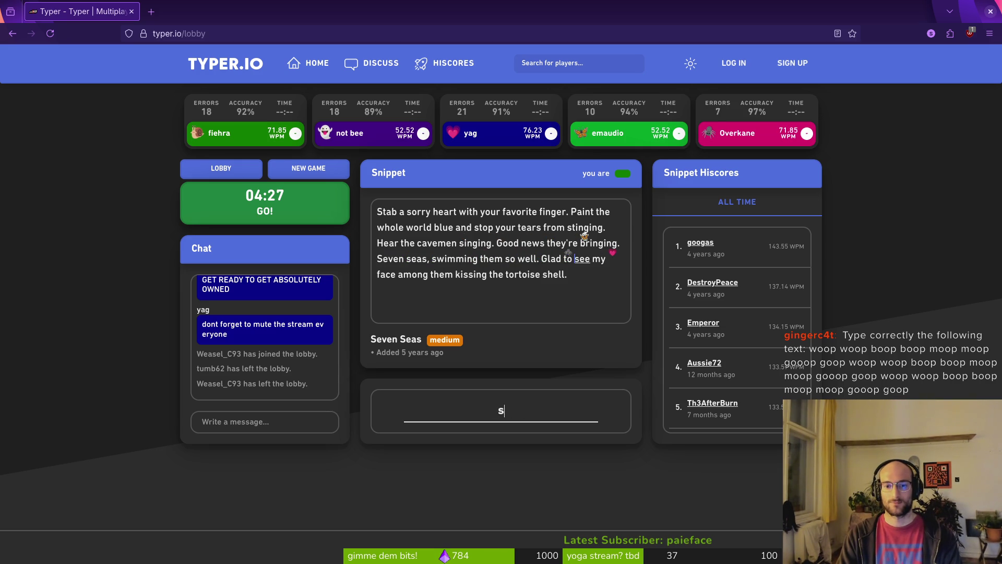
pyautogui.press('BackSpace')
pyautogui.write('e my face am')
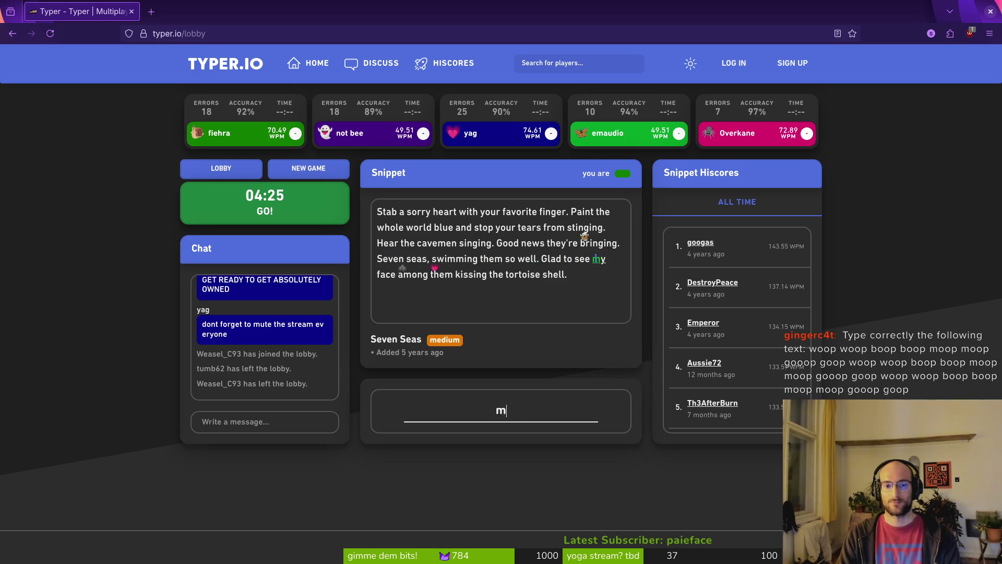
pyautogui.write('ong them ki')
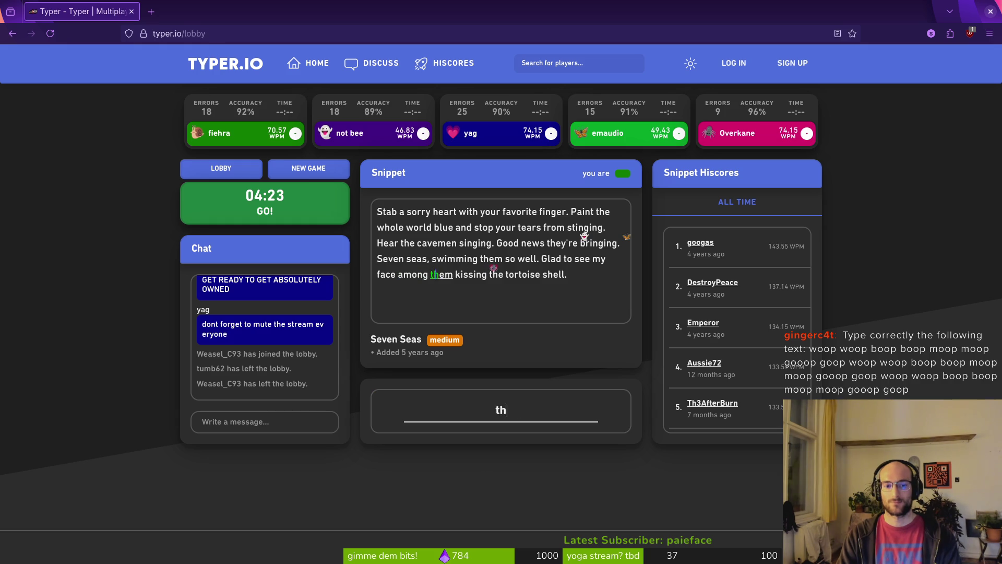
pyautogui.write('ssing the tortoise')
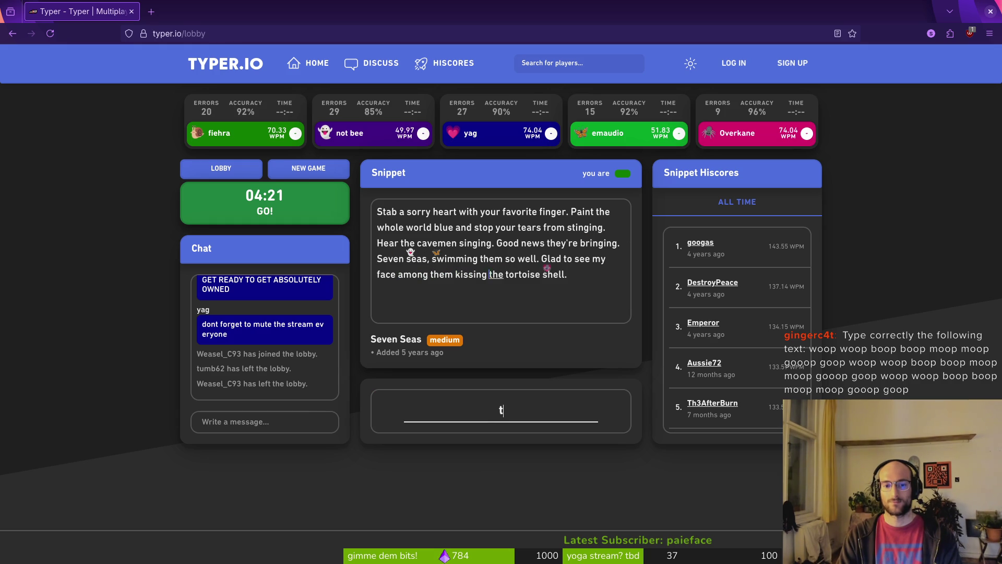
pyautogui.write(' shell.')
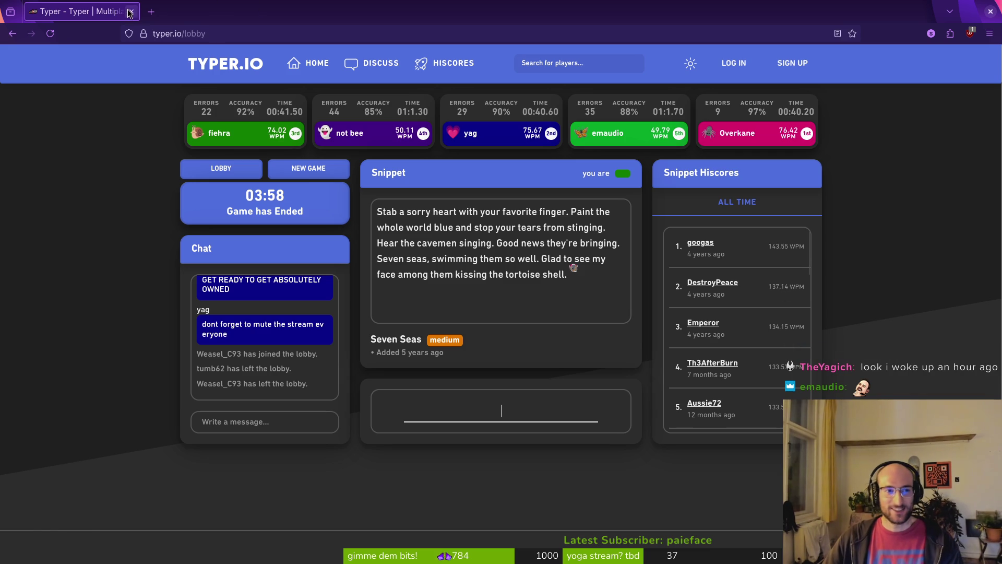
pyautogui.hotkey('alt', 'Tab')
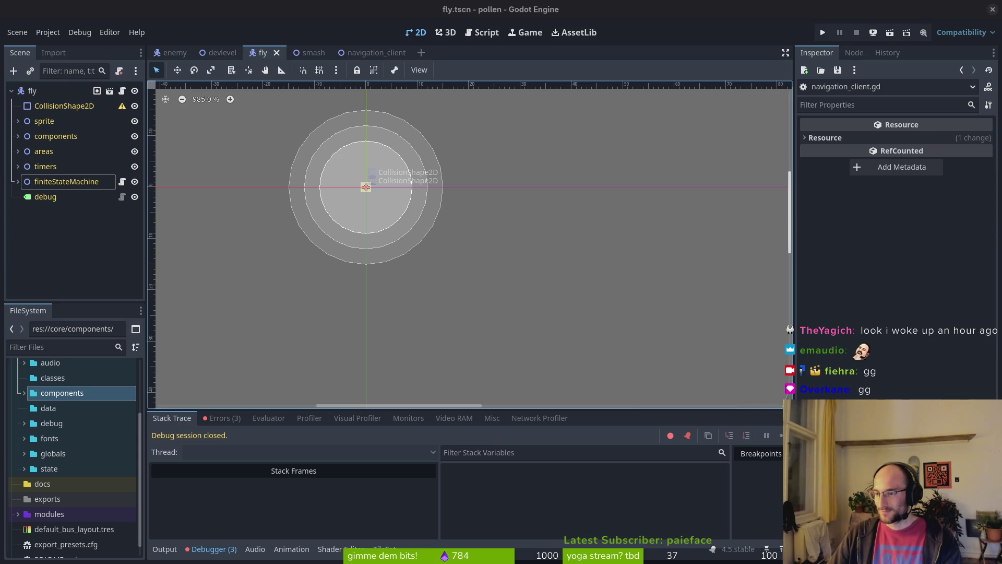
# Step: Save the fly scene and inspect the state machine's following state
pyautogui.hotkey('ctrl', 's')
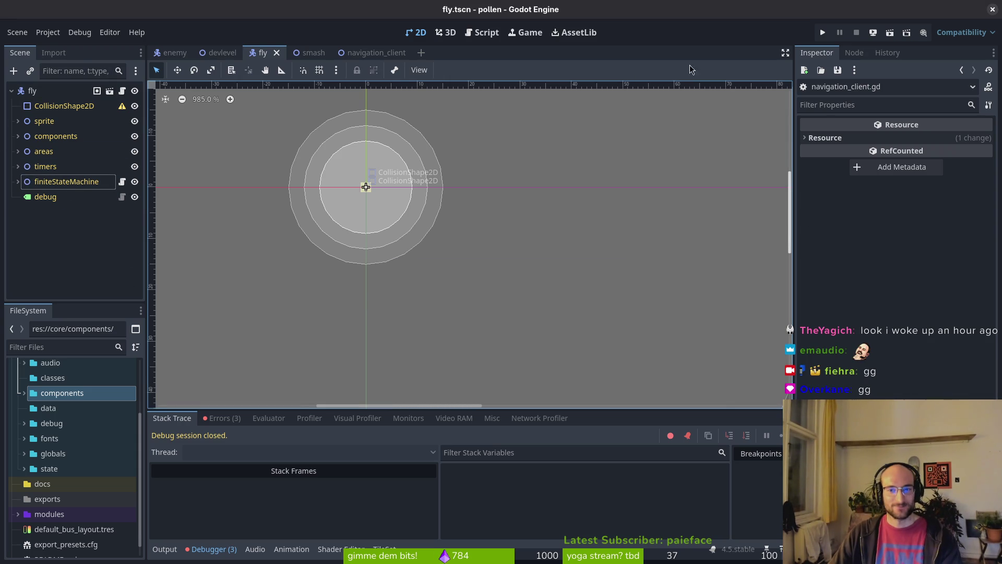
pyautogui.click(17, 181)
pyautogui.click(54, 197)
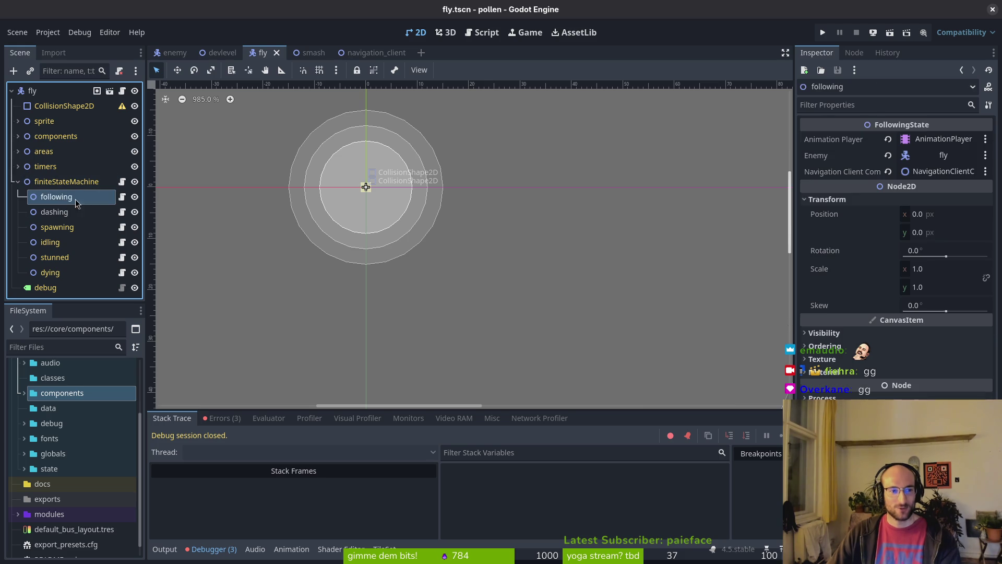
pyautogui.click(55, 212)
pyautogui.click(55, 196)
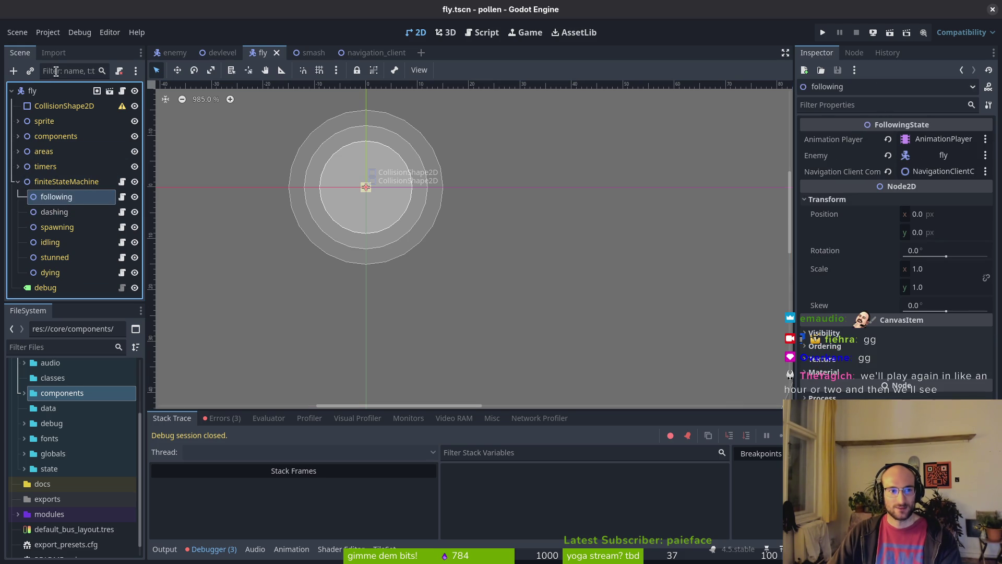
# Step: Inspect the fly root and its NavigationClientComponent, collapse the tree, and go back to the code editor
pyautogui.click(40, 93)
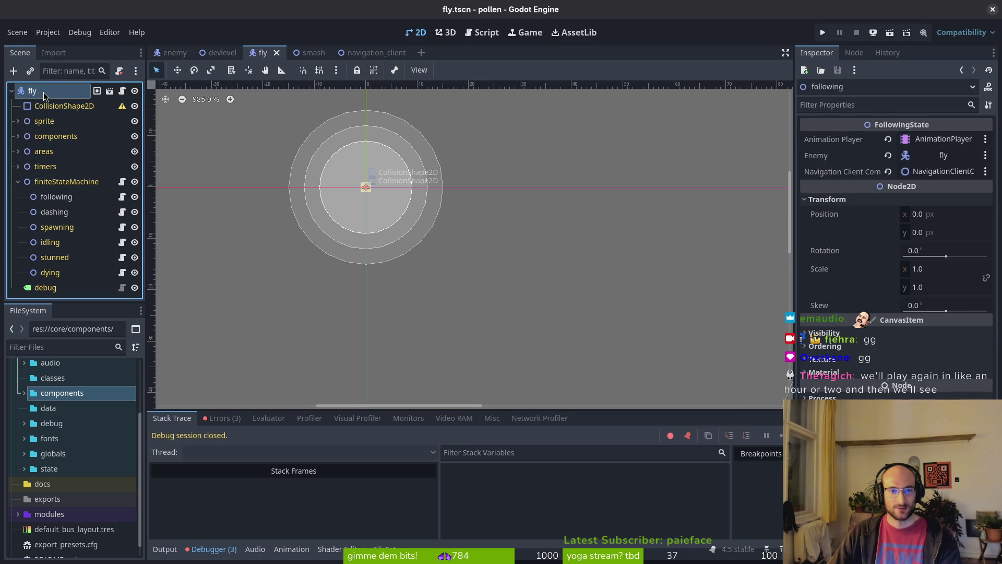
pyautogui.click(18, 137)
pyautogui.click(73, 267)
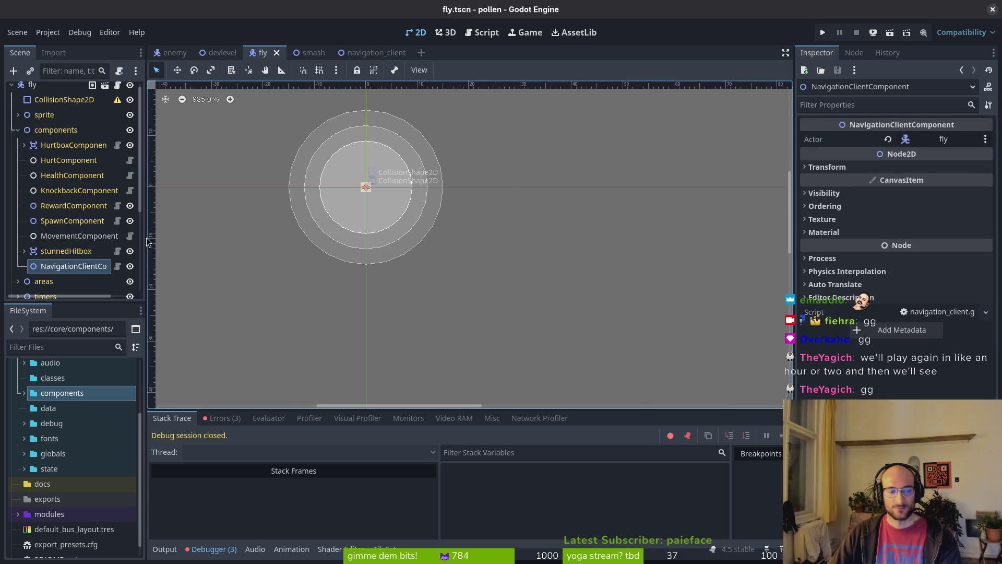
pyautogui.click(18, 130)
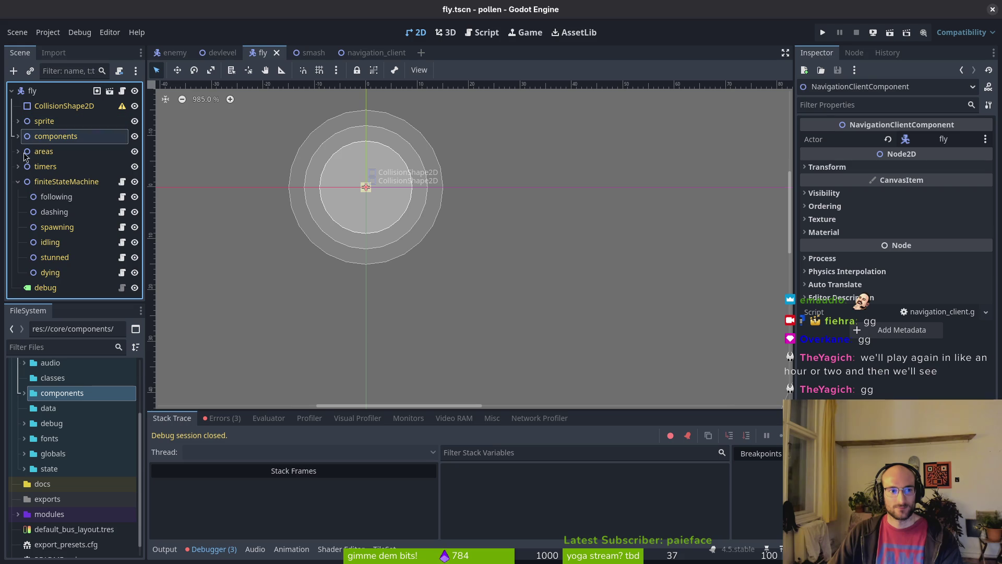
pyautogui.click(19, 181)
pyautogui.doubleClick(31, 92)
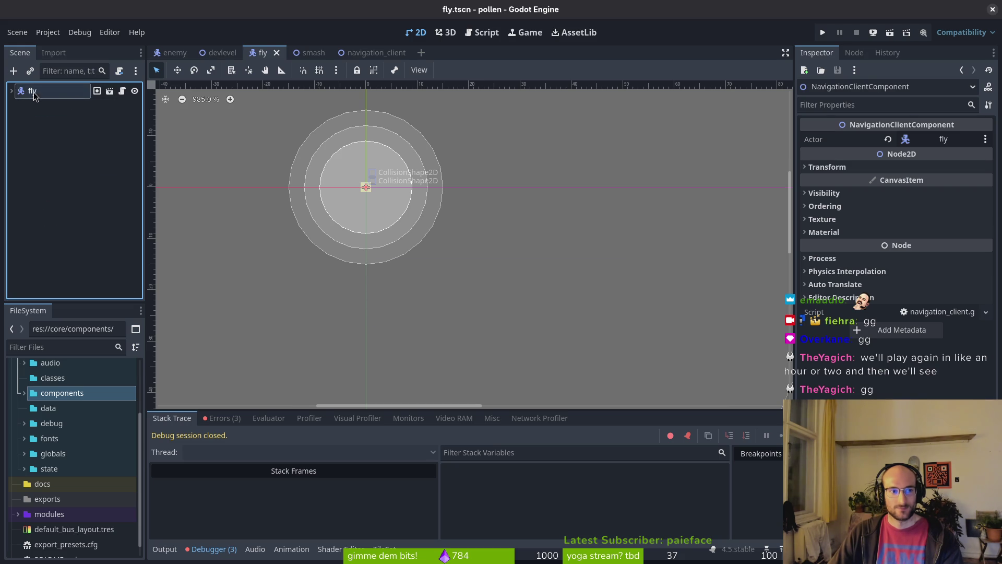
pyautogui.press('Return')
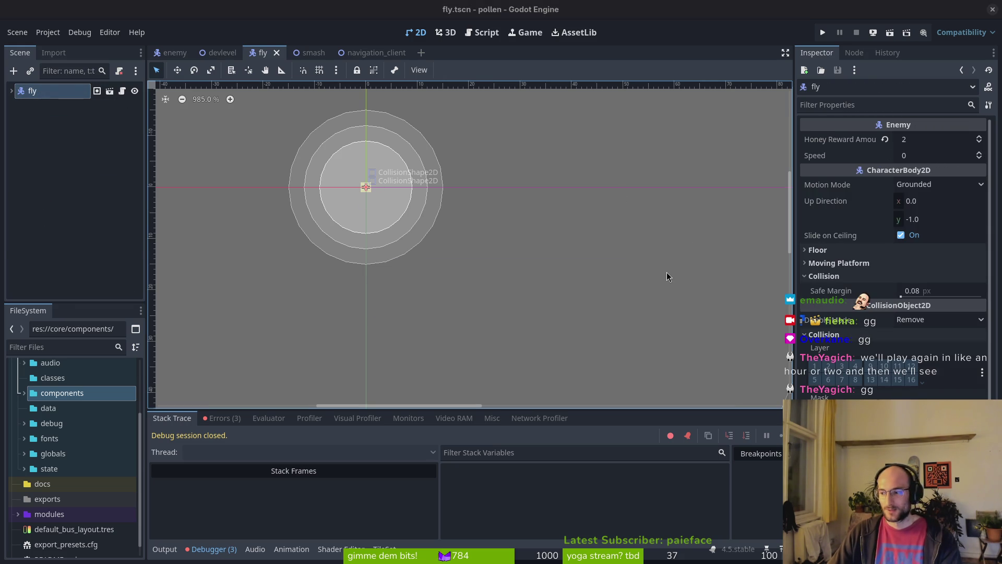
pyautogui.hotkey('alt', 'Tab')
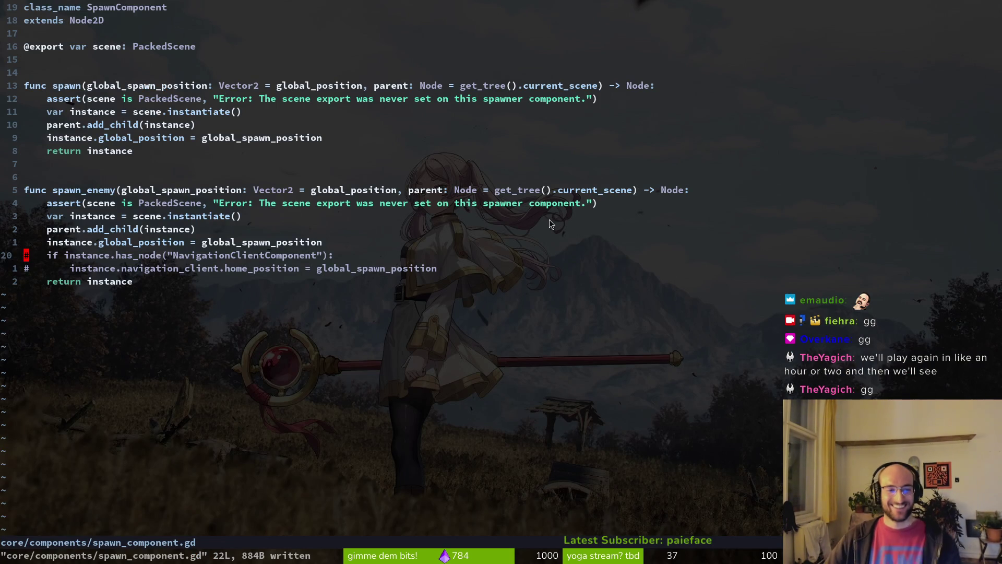
# Step: Grep the project for navigation_client and open the spawn_component.gd match at line 21
pyautogui.press('k')
pyautogui.press('k')
pyautogui.press('k')
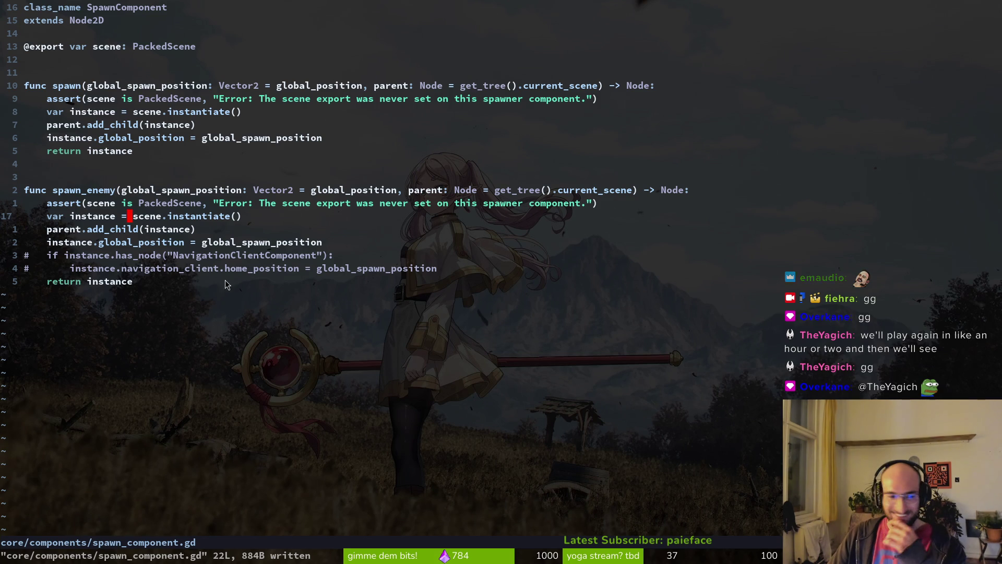
pyautogui.click(107, 255)
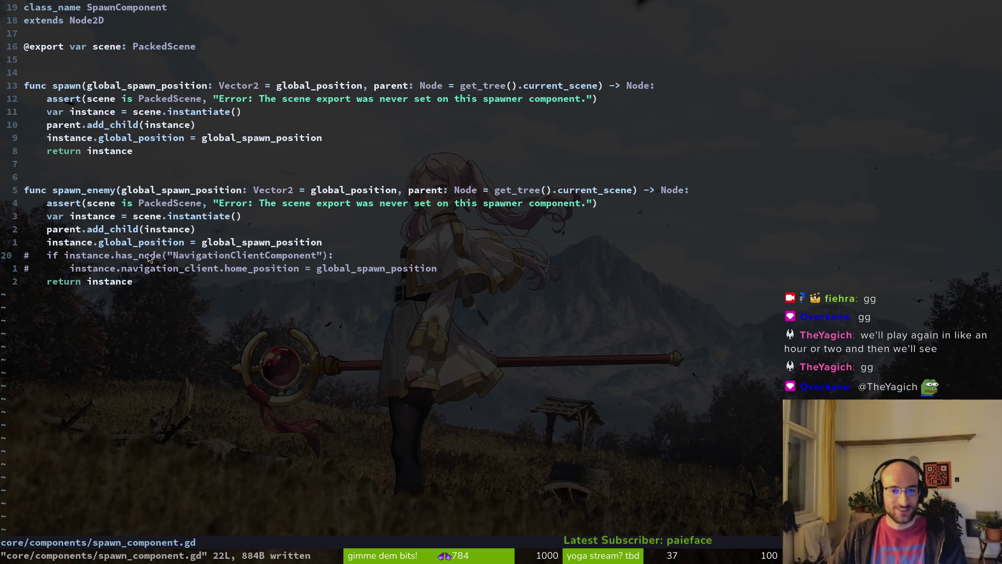
pyautogui.press('space')
pyautogui.write('gnavig')
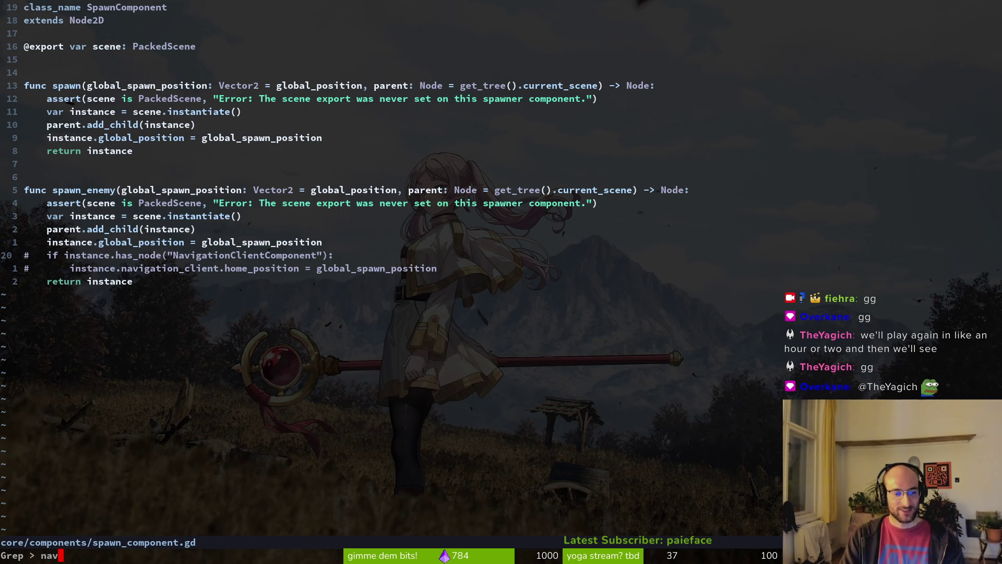
pyautogui.write('ation_client')
pyautogui.press('Return')
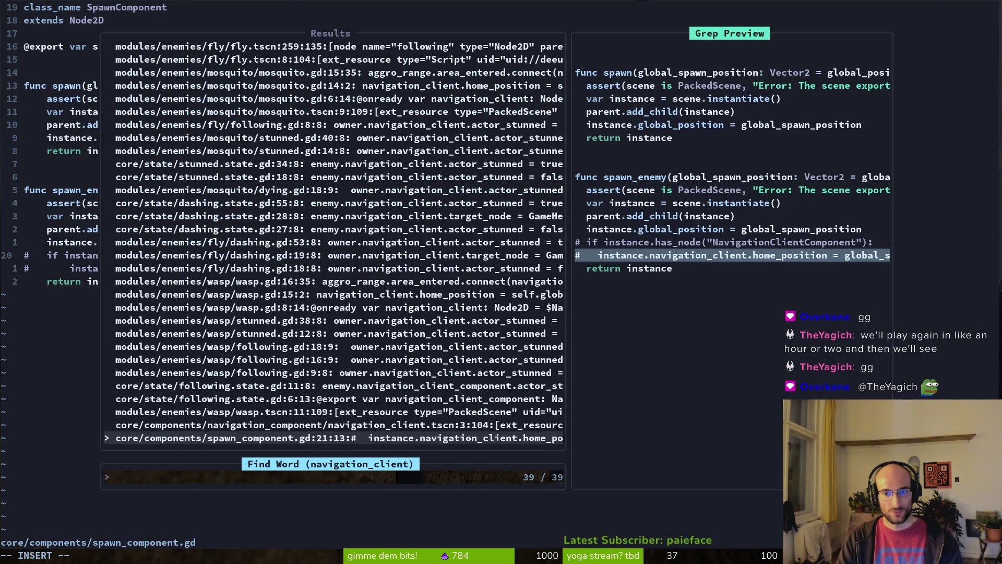
pyautogui.press('Return')
# Step: Rename it to navigation_client_component, save, and list project files matching 'fly'
pyautogui.write('ea_cop')
pyautogui.write('ponent')
pyautogui.press('Escape')
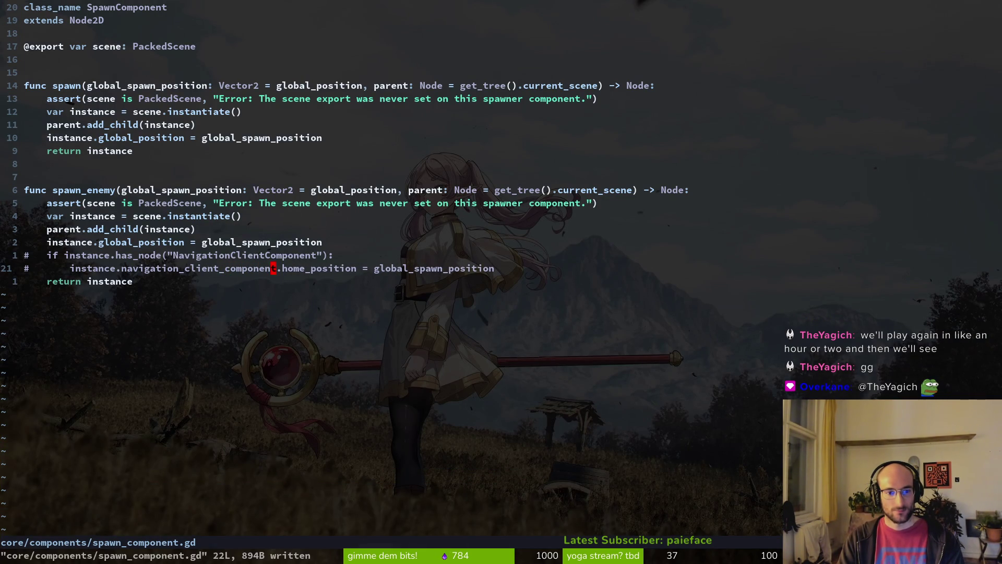
pyautogui.hotkey('ctrl', 'p')
pyautogui.write('fly')
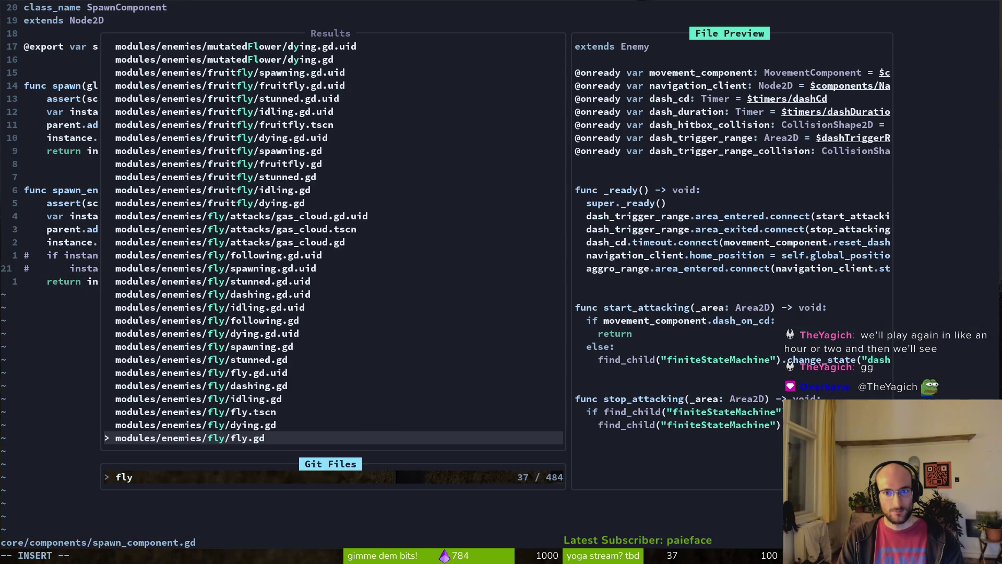
# Step: Open fly.gd and rename the line-4 declaration to navigation_client_component, then save
pyautogui.press('Return')
pyautogui.press('j')
pyautogui.press('j')
pyautogui.press('j')
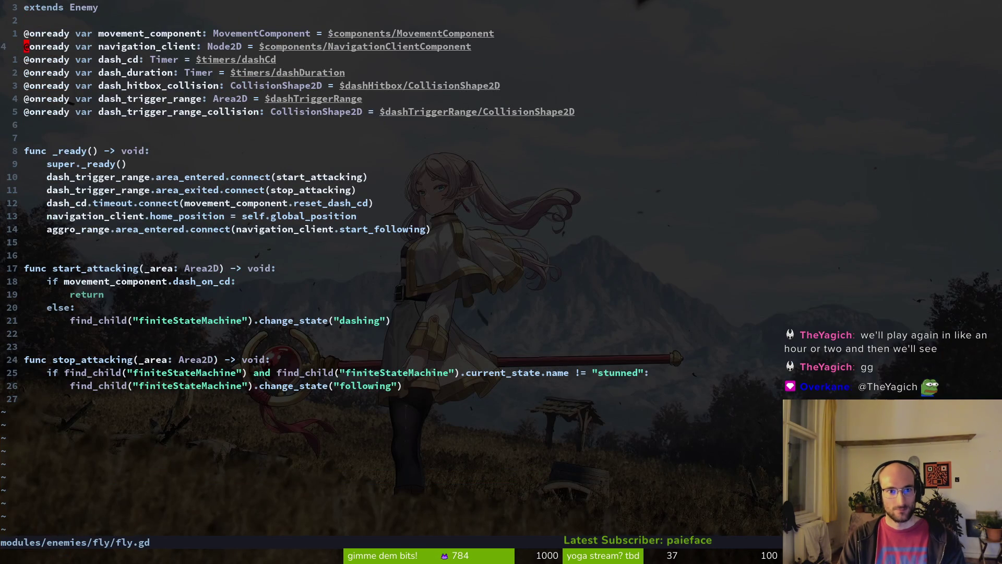
pyautogui.write('kwwEi_component')
pyautogui.press('Escape')
pyautogui.write(':w')
pyautogui.press('Return')
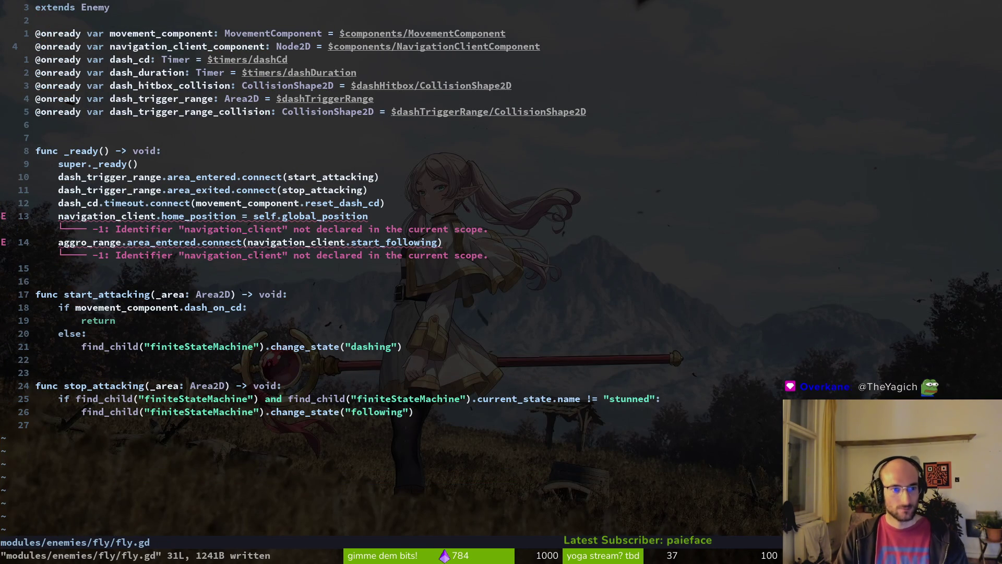
# Step: Change the line-17 reference to navigation_client_component, removing the extra t, and save
pyautogui.press('1')
pyautogui.press('3')
pyautogui.press('j')
pyautogui.press('b')
pyautogui.press('b')
pyautogui.press('b')
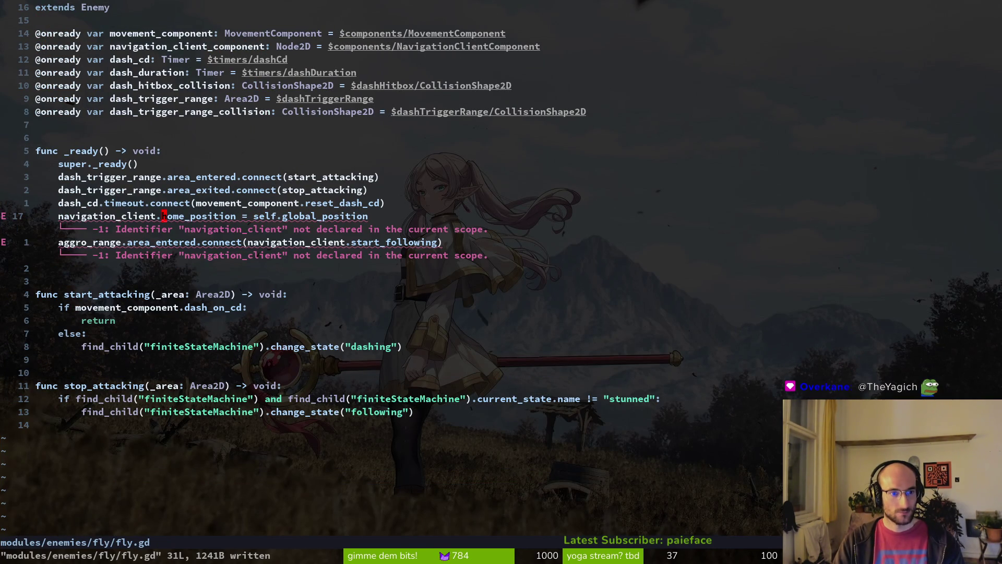
pyautogui.write('ient_componentt')
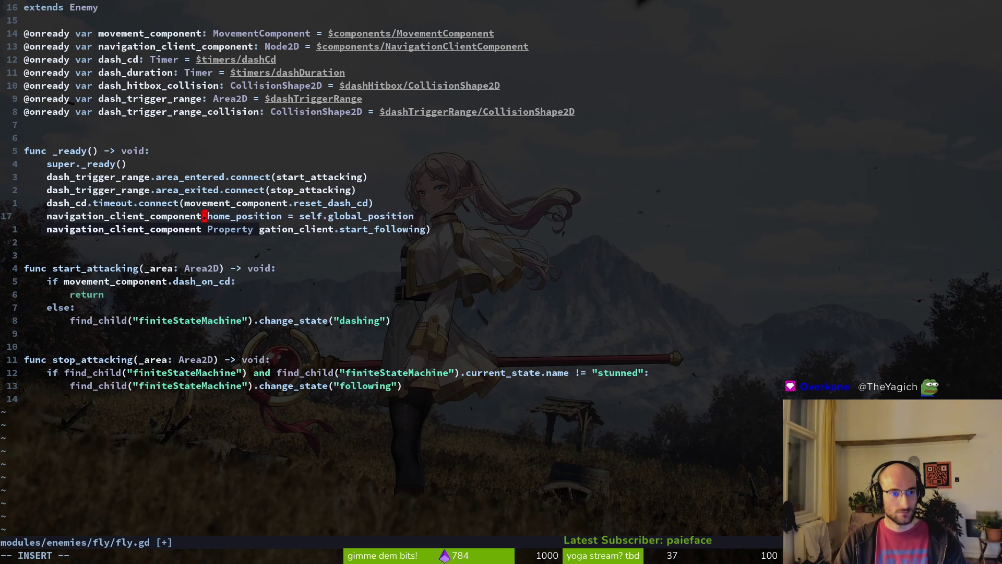
pyautogui.press('Escape')
pyautogui.write(':w')
pyautogui.press('Return')
pyautogui.write('x:w')
pyautogui.press('Return')
# Step: Rename the line-18 reference to navigation_client_component, save, and search for remaining navigation_client uses
pyautogui.press('j')
pyautogui.press('h')
pyautogui.press('i')
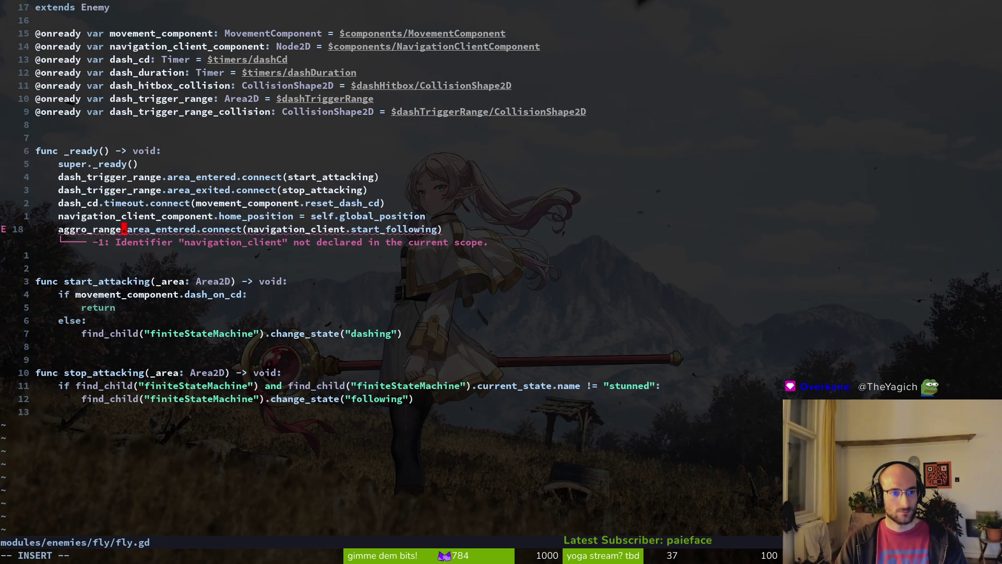
pyautogui.press('Escape')
pyautogui.press('f')
pyautogui.press('.')
pyautogui.press('$')
pyautogui.press('F')
pyautogui.press('.')
pyautogui.write('ient_c')
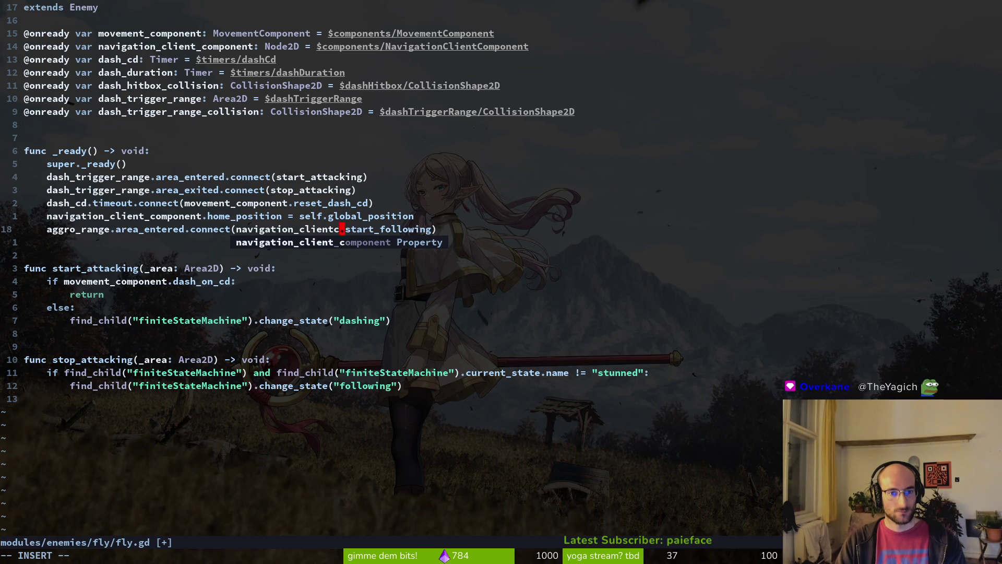
pyautogui.write('omponent')
pyautogui.press('Escape')
pyautogui.write(':w')
pyautogui.press('Return')
pyautogui.press('space')
pyautogui.write('psnavigation_client')
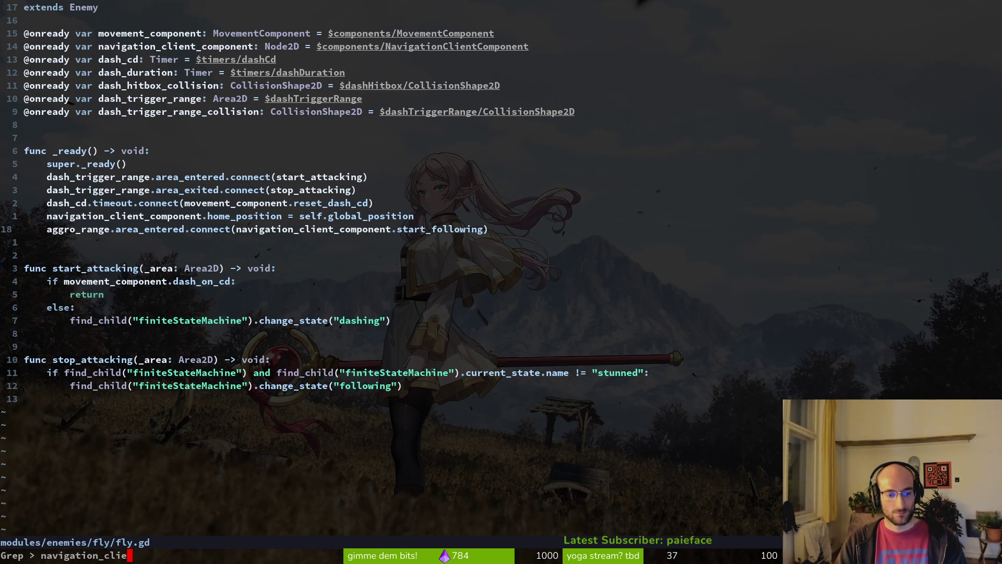
pyautogui.press('Return')
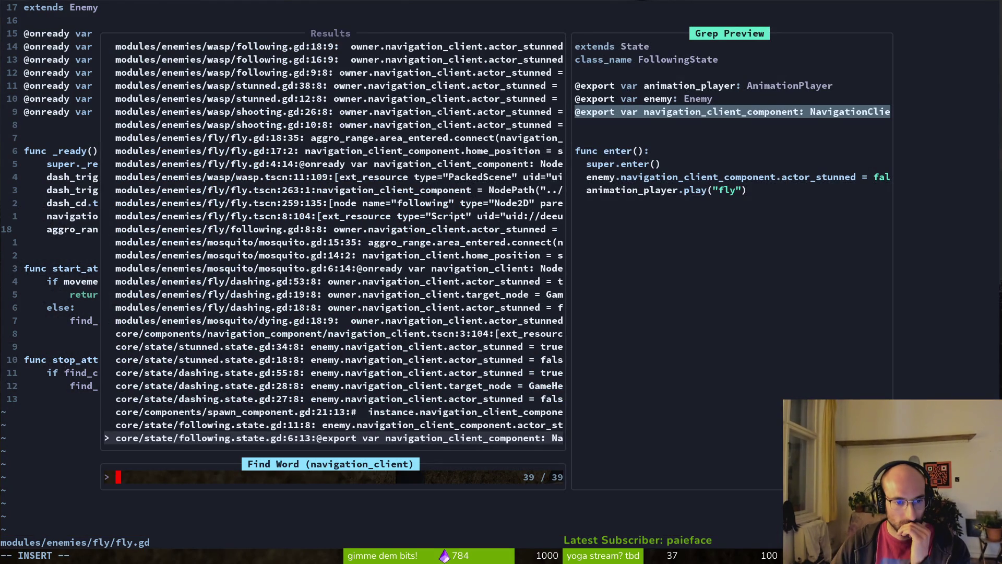
# Step: Open dashing.state.gd at its navigation_client search match
pyautogui.press('Up')
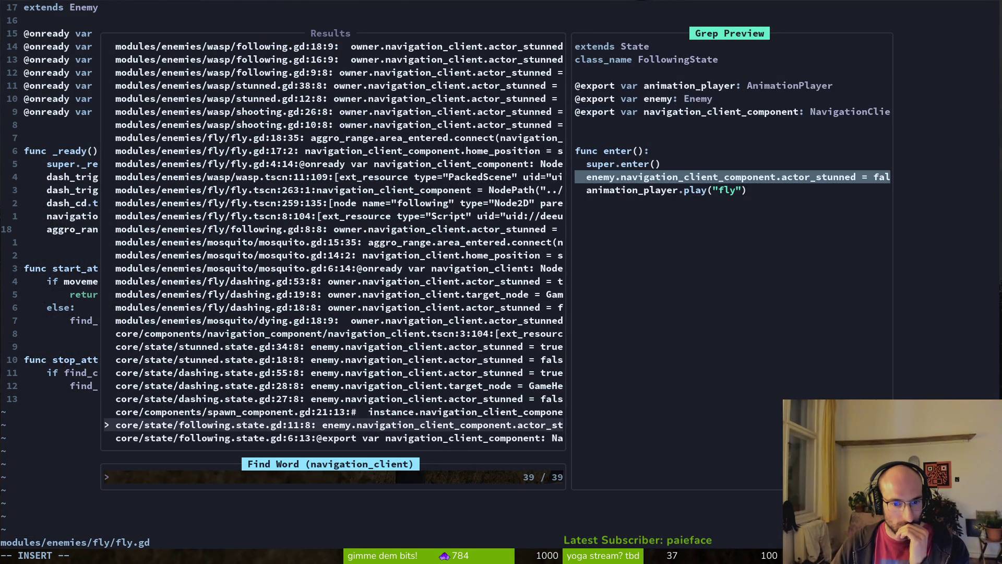
pyautogui.press('Up')
pyautogui.press('Up')
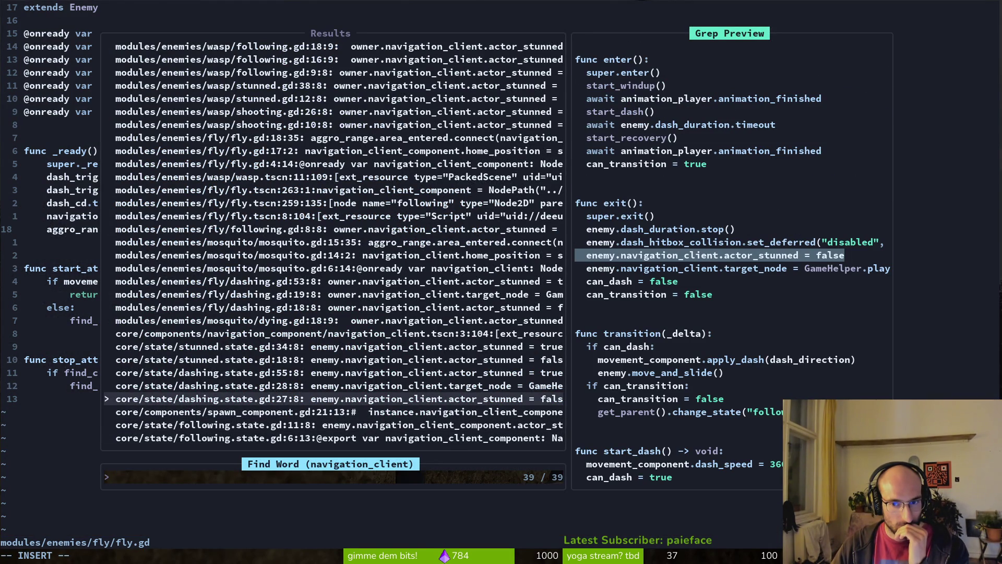
pyautogui.press('Up')
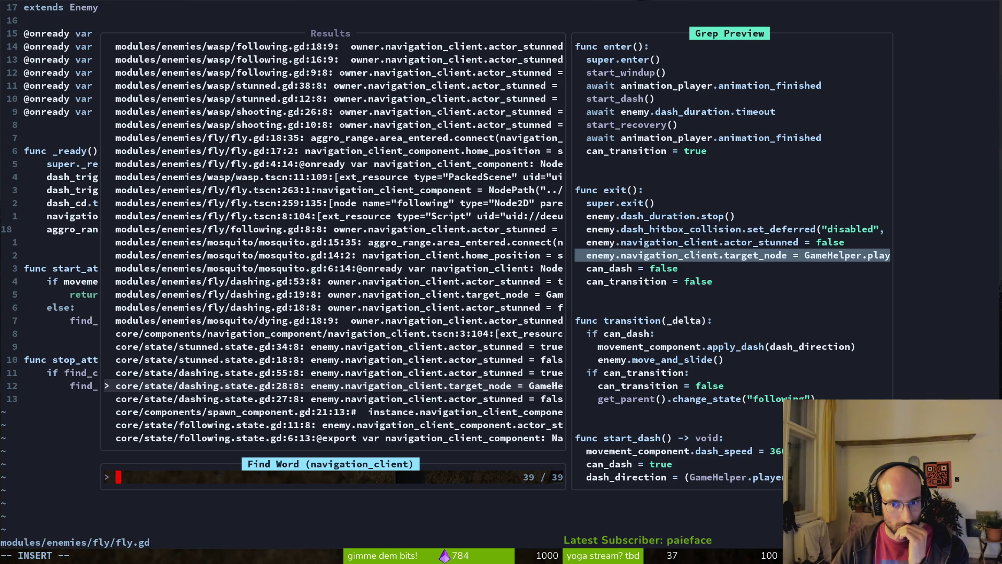
pyautogui.press('Return')
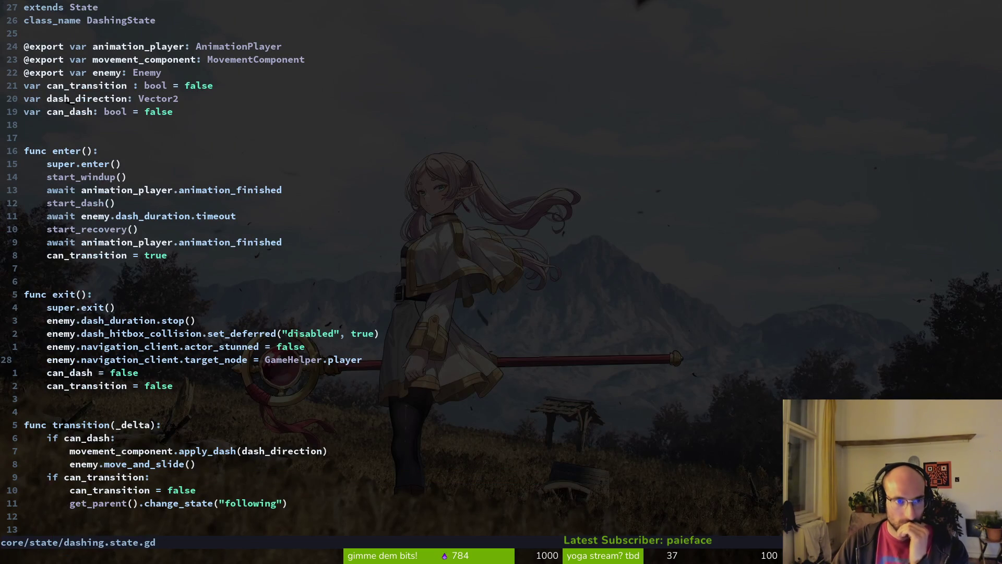
# Step: Duplicate the enemy export line as a new navigation_client_component export
pyautogui.press('k')
pyautogui.press('k')
pyautogui.press('k')
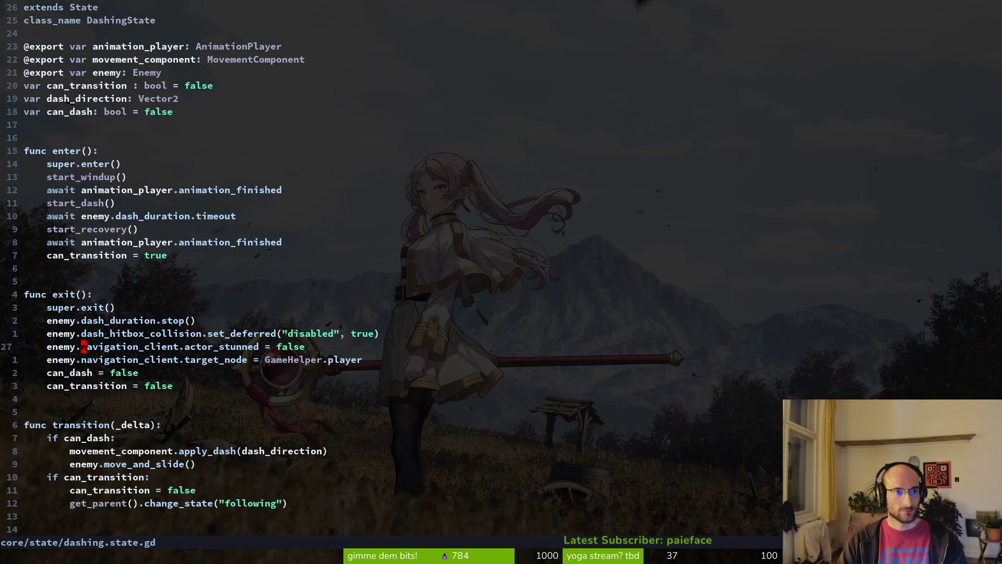
pyautogui.press('k')
pyautogui.press('k')
pyautogui.hotkey('shift', 'v')
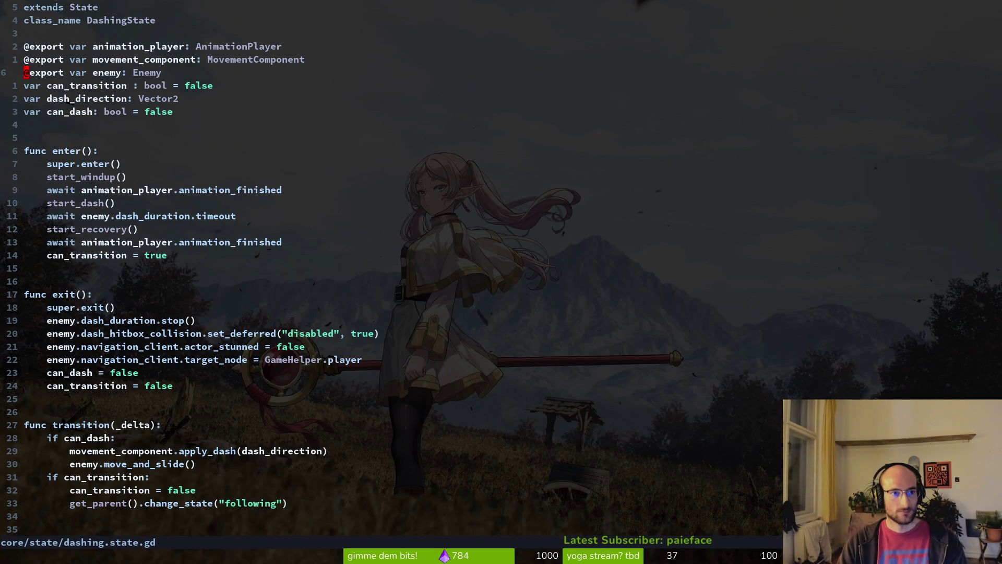
pyautogui.press('y')
pyautogui.hotkey('shift', 'p')
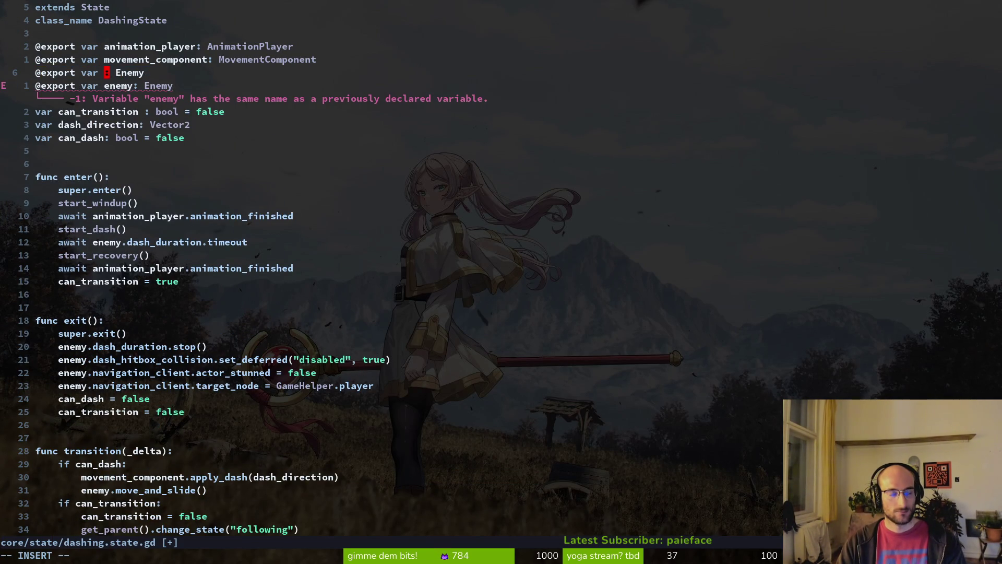
pyautogui.write('cenavigation-clie')
pyautogui.press('BackSpace')
pyautogui.press('BackSpace')
pyautogui.press('BackSpace')
pyautogui.write('_client_compnent')
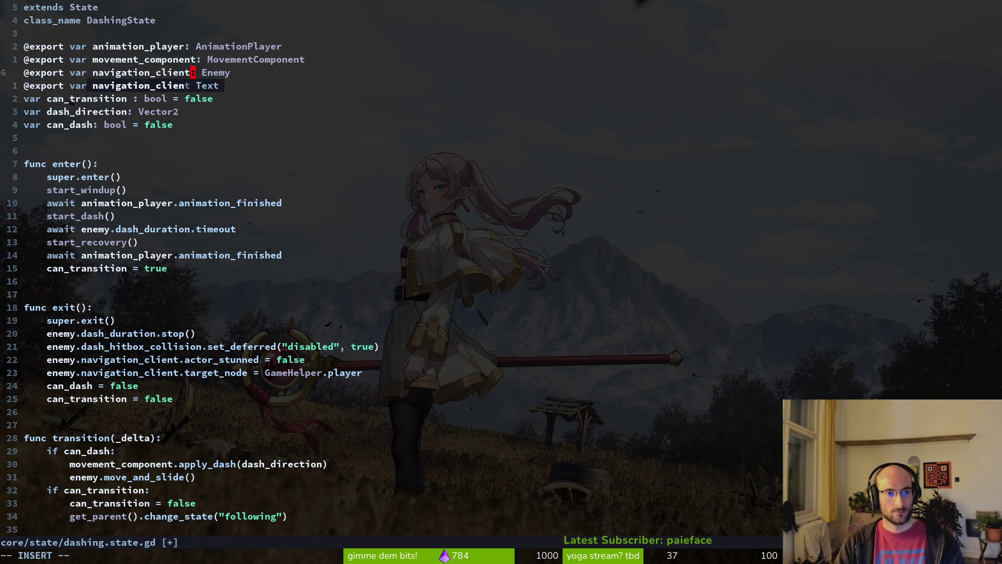
pyautogui.press('BackSpace')
pyautogui.press('BackSpace')
pyautogui.press('BackSpace')
pyautogui.write('onent')
pyautogui.press('Escape')
pyautogui.write(':w')
pyautogui.press('Return')
# Step: Give the new export the type NavigationClientComponent and save
pyautogui.write('w')
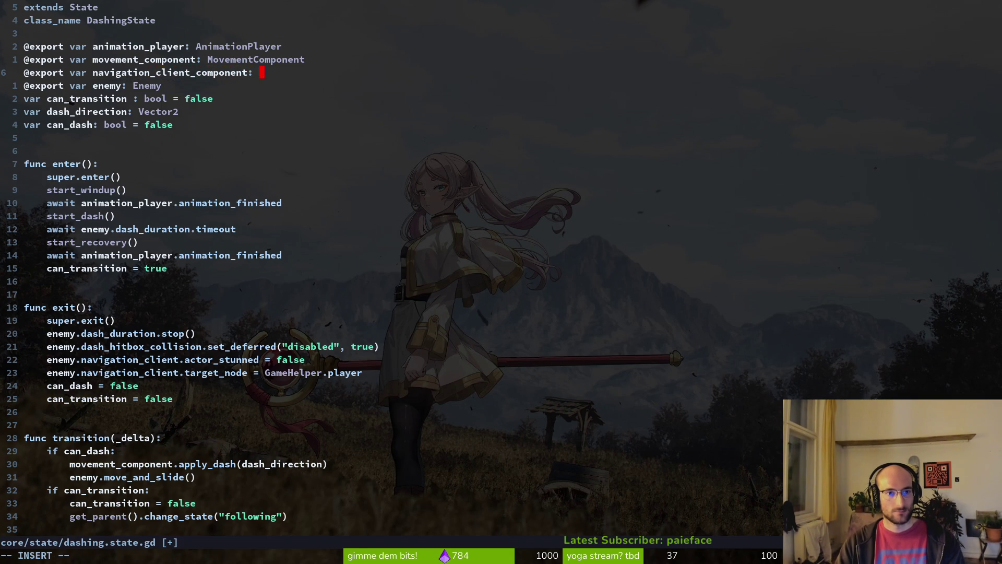
pyautogui.write('cwNavcli')
pyautogui.press('Tab')
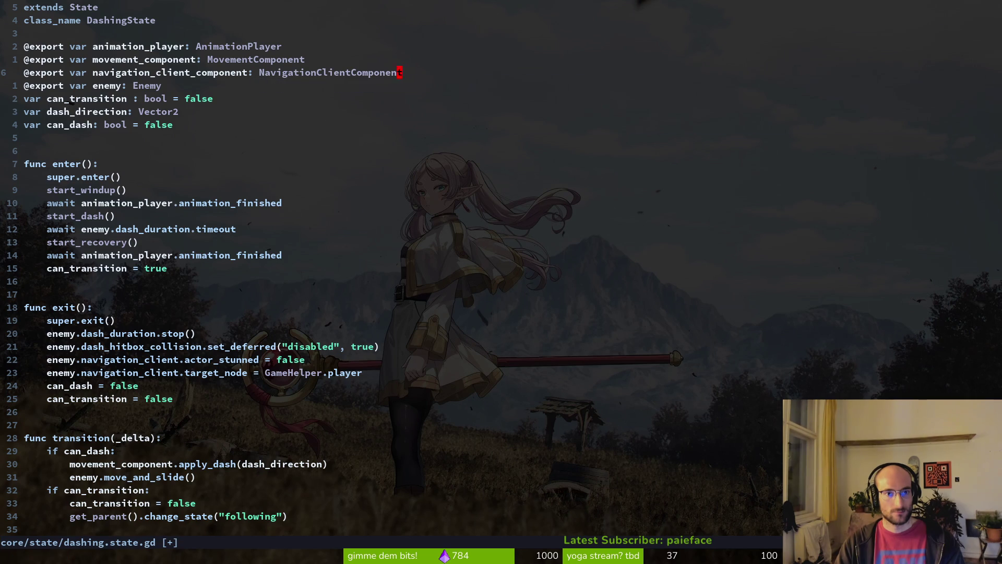
pyautogui.press('Escape')
pyautogui.write(':w')
pyautogui.press('Return')
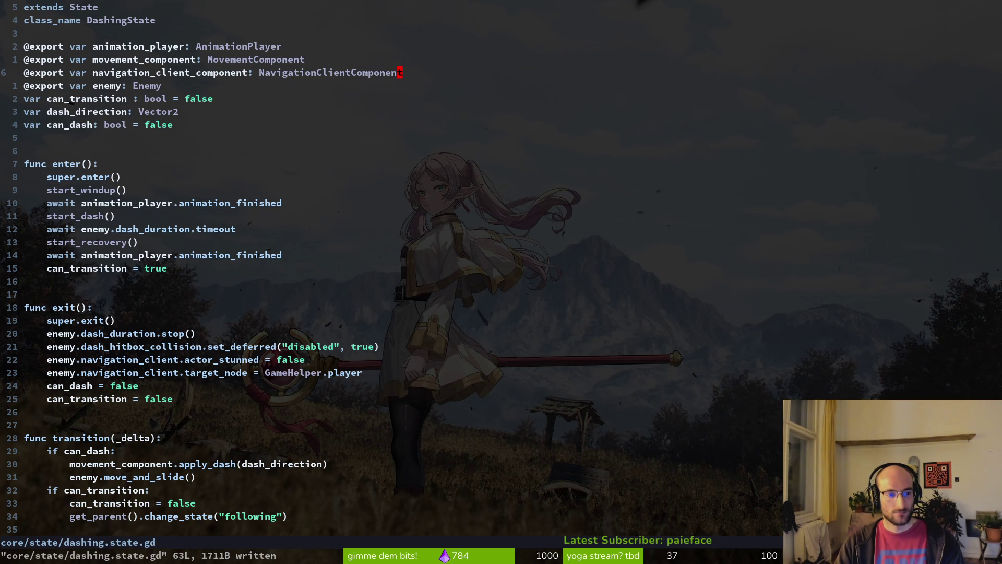
# Step: Replace enemy.navigation_client with navigation_client_component on exit()'s actor_stunned line
pyautogui.press('2')
pyautogui.press('1')
pyautogui.press('j')
pyautogui.press('j')
pyautogui.press('^')
pyautogui.press('c')
pyautogui.press('f')
pyautogui.press('.')
pyautogui.write('c')
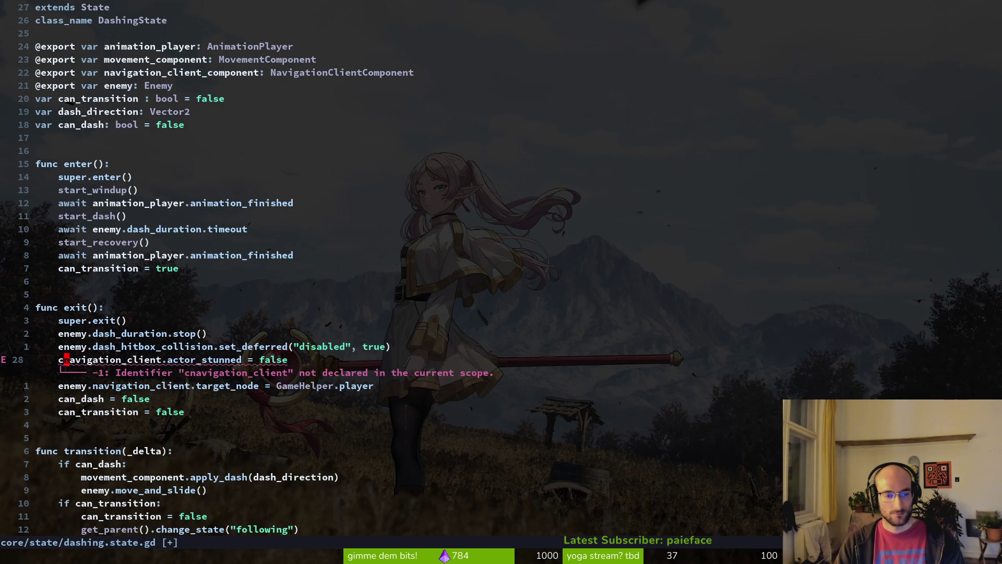
pyautogui.press('Escape')
pyautogui.write('cwin')
pyautogui.press('BackSpace')
pyautogui.press('BackSpace')
pyautogui.write('nav_c')
pyautogui.press('Return')
pyautogui.press('Escape')
# Step: Use navigation_client_component on the target_node line too, then quit Vim
pyautogui.press('v')
pyautogui.press('b')
pyautogui.press('y')
pyautogui.press('j')
pyautogui.press('w')
pyautogui.press('w')
pyautogui.press('v')
pyautogui.press('e')
pyautogui.press('p')
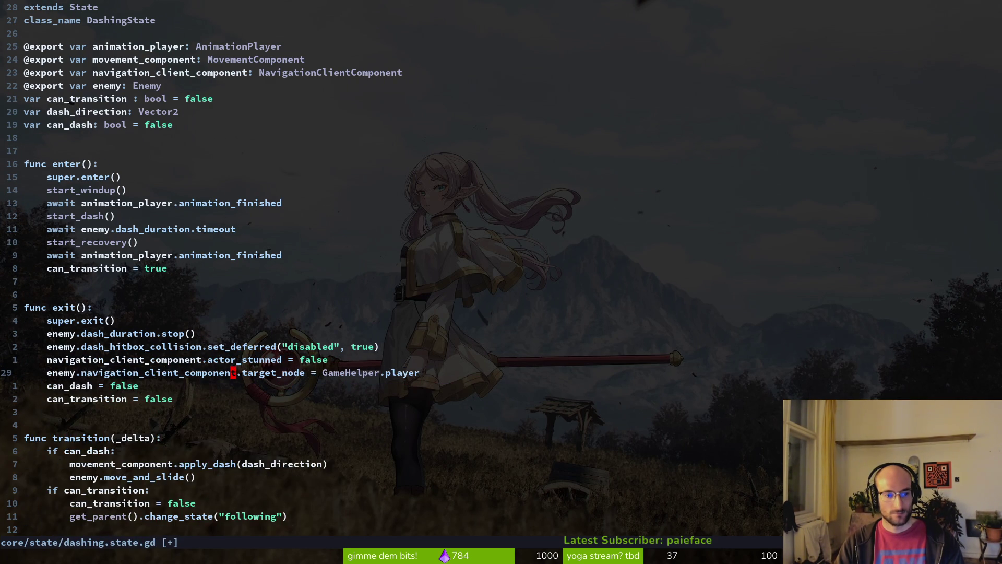
pyautogui.press('F')
pyautogui.press('.')
pyautogui.press('b')
pyautogui.press('c')
pyautogui.press('f')
pyautogui.press('.')
pyautogui.press('Escape')
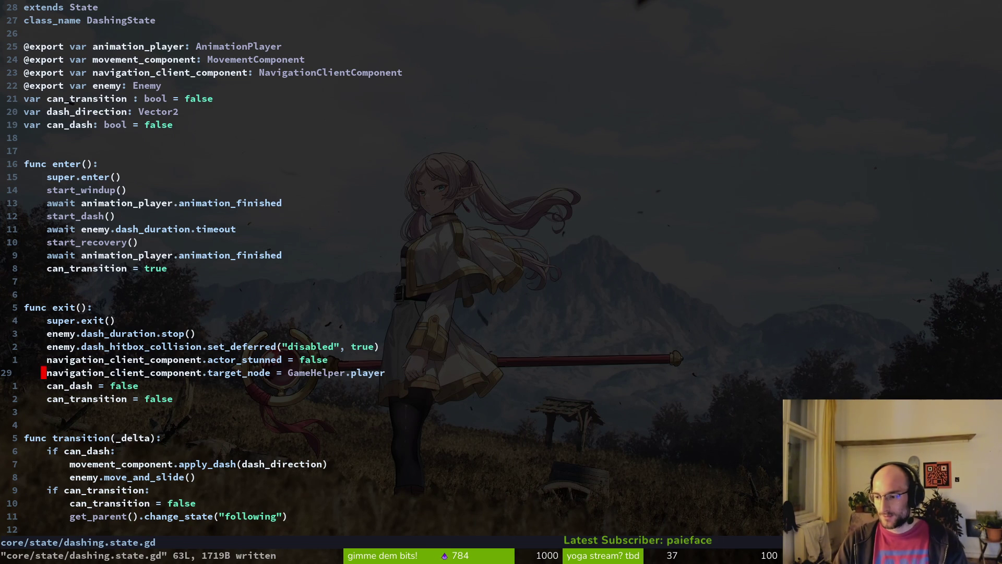
pyautogui.write(':q')
pyautogui.press('Return')
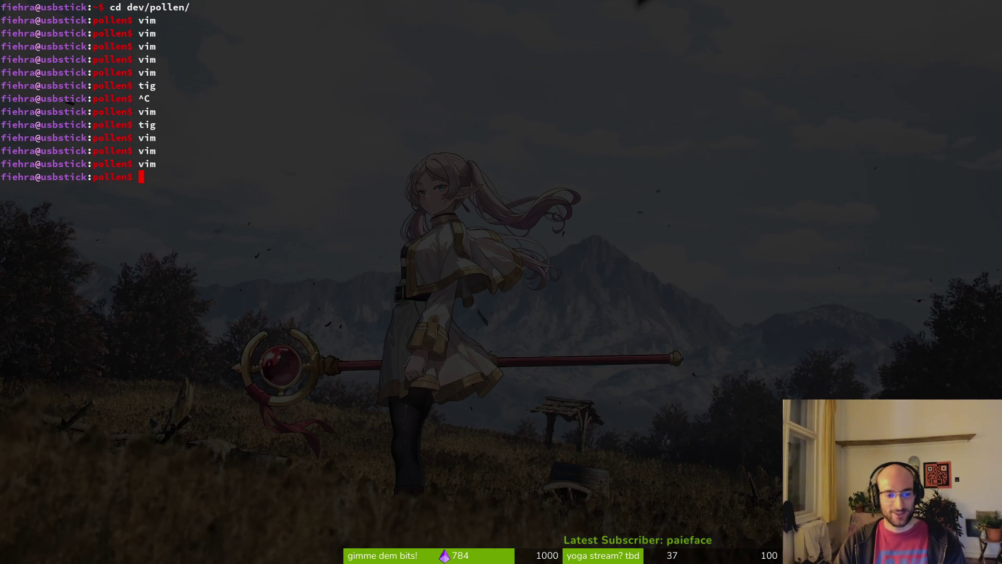
# Step: Set the Terminator profile's background image to frierenvsfrieren.jpeg
pyautogui.rightClick(324, 189)
pyautogui.click(379, 383)
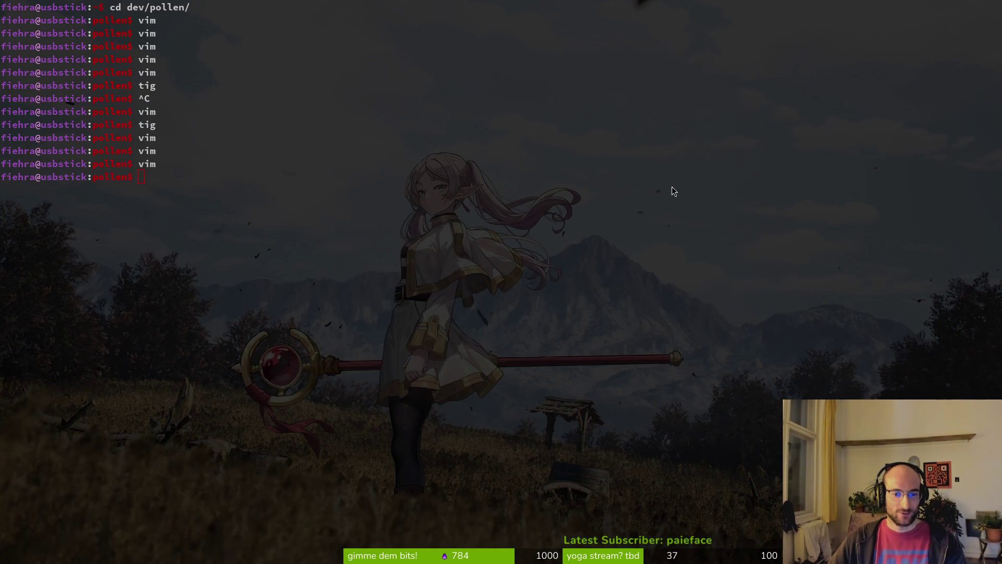
pyautogui.click(314, 112)
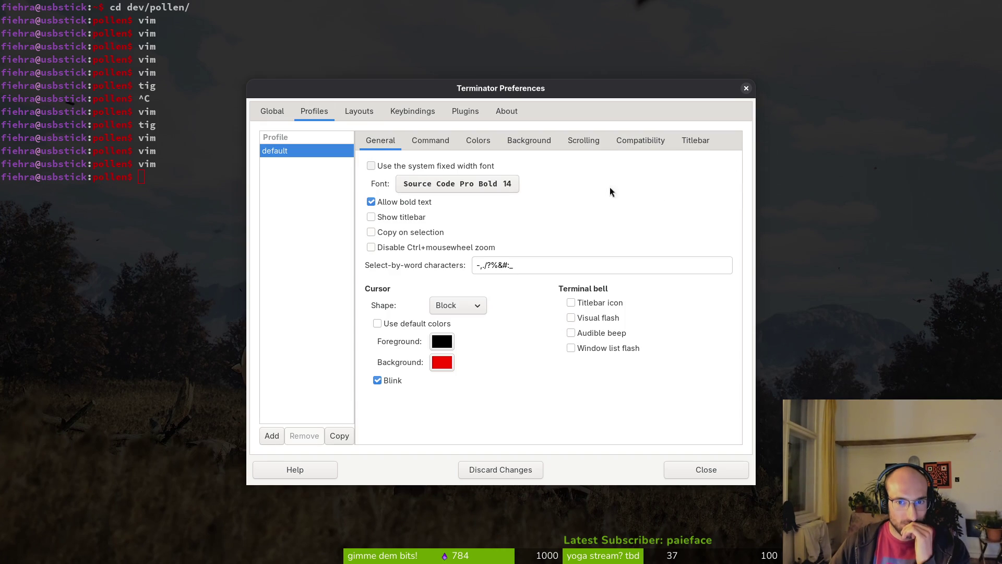
pyautogui.click(529, 140)
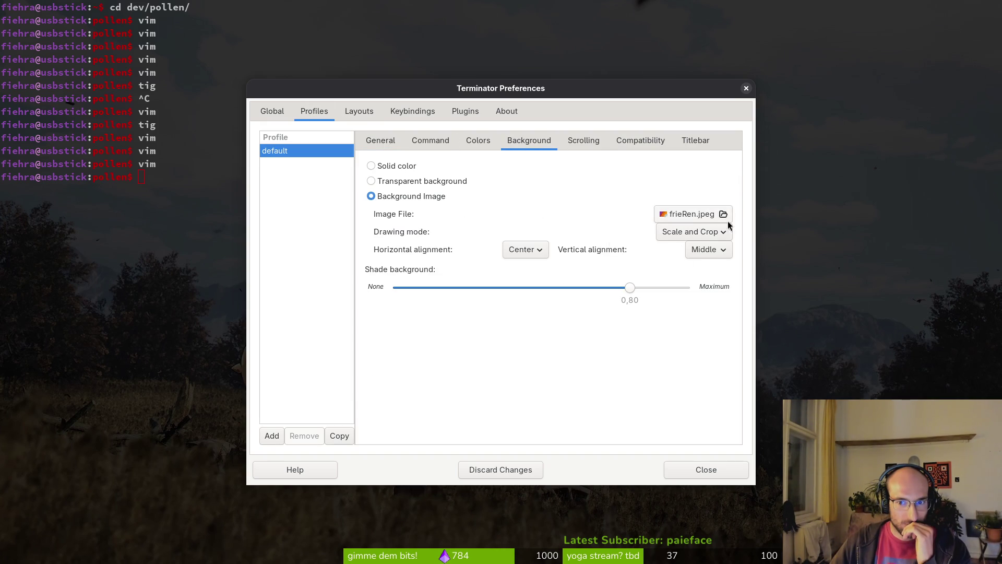
pyautogui.click(689, 214)
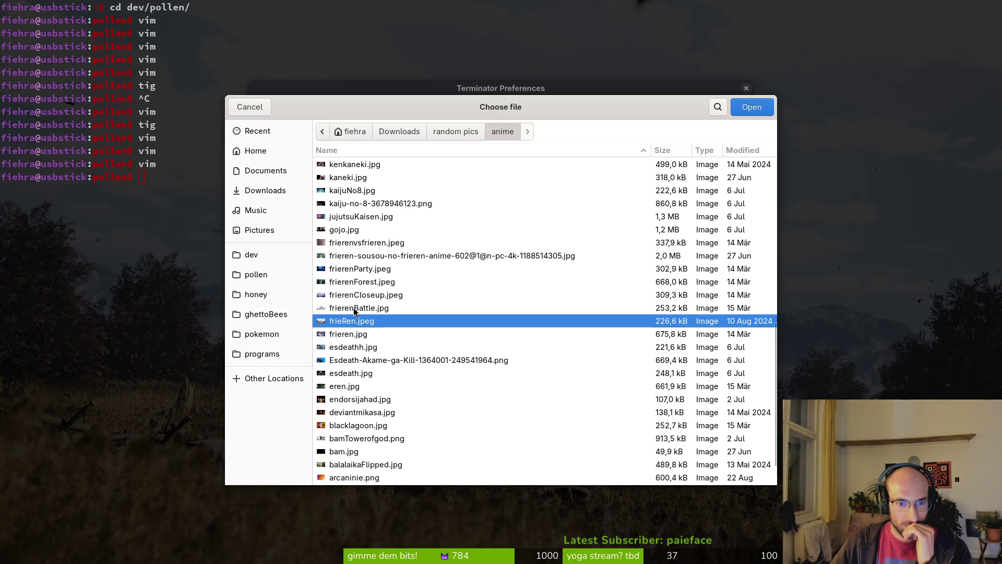
pyautogui.click(353, 309)
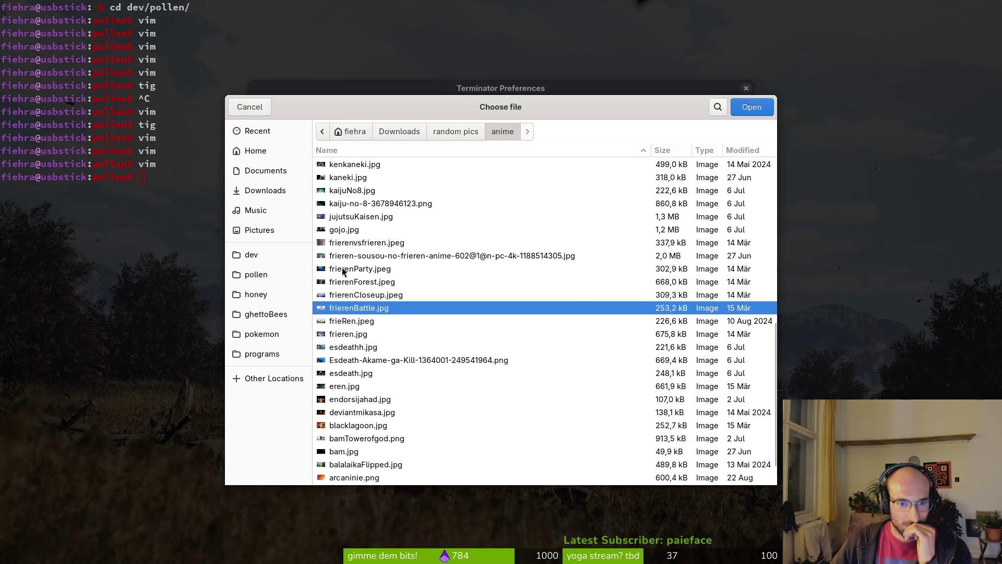
pyautogui.click(354, 256)
pyautogui.click(356, 245)
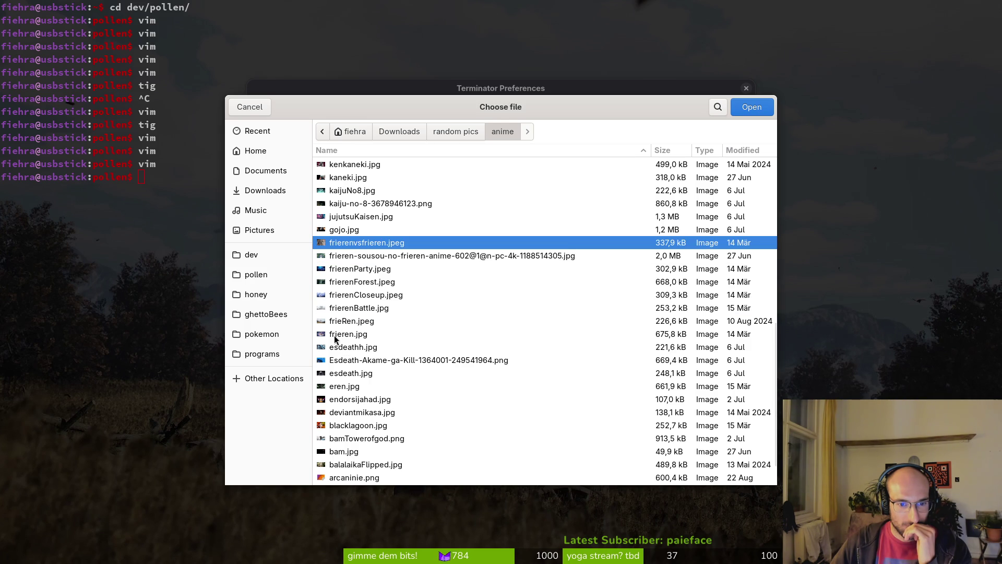
pyautogui.click(751, 108)
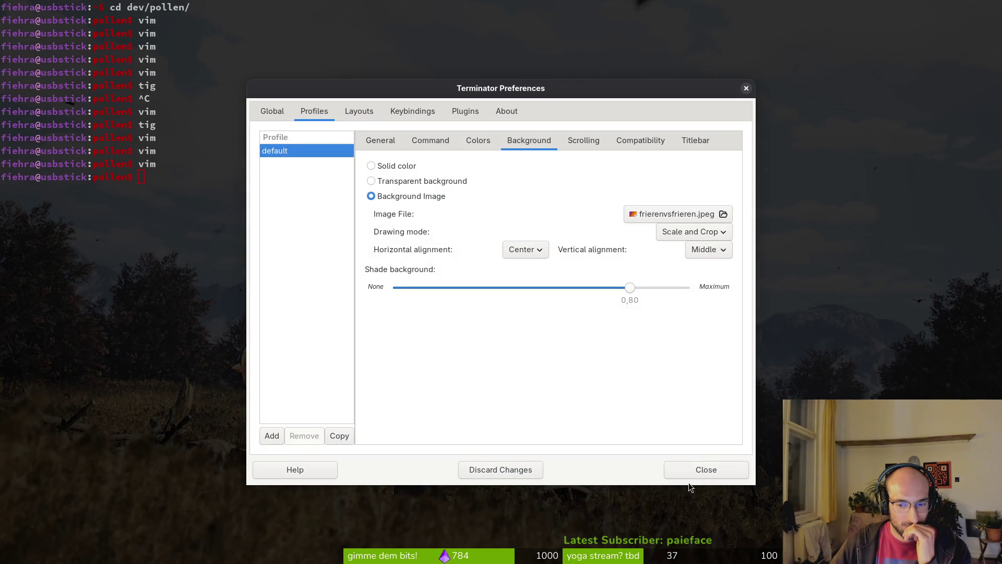
# Step: Close the preferences, clear the terminal and relaunch vim
pyautogui.click(689, 470)
pyautogui.hotkey('ctrl', 'l')
pyautogui.write('vim')
pyautogui.press('Return')
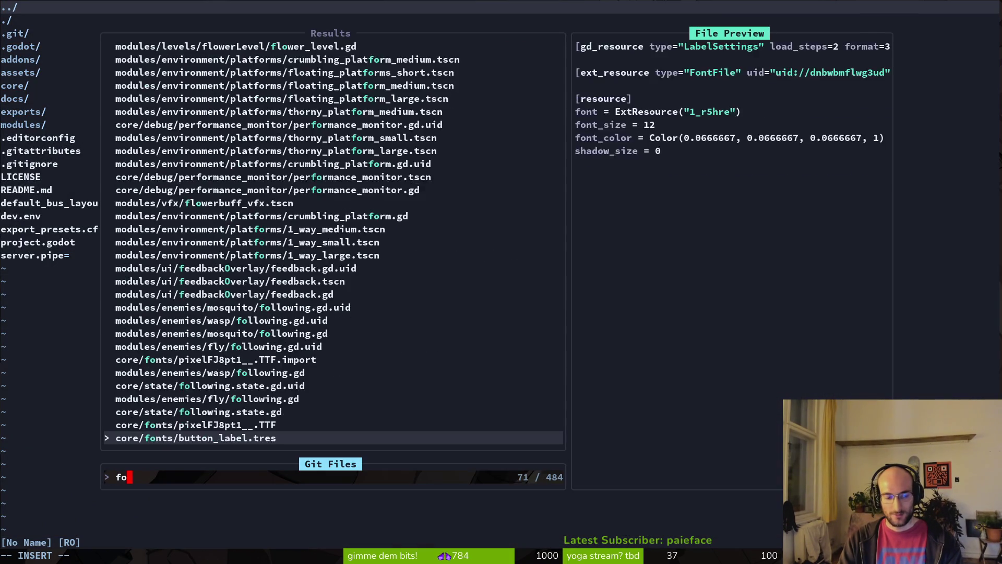
# Step: Open modules/player/dashing.gd from the Git Files finder
pyautogui.write('enem')
pyautogui.press('BackSpace')
pyautogui.press('BackSpace')
pyautogui.press('BackSpace')
pyautogui.write('dashing')
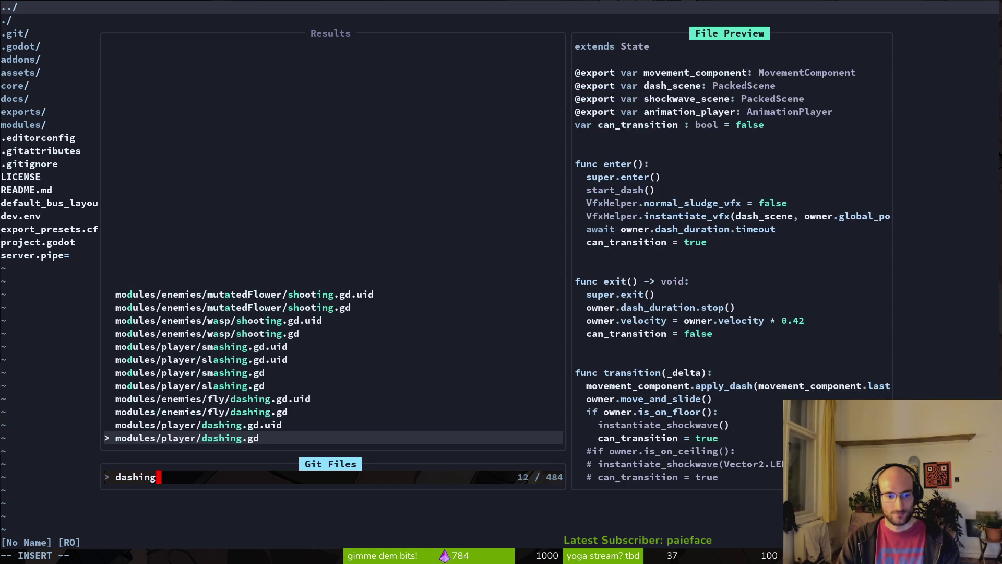
pyautogui.press('Return')
pyautogui.press('space')
pyautogui.press('p')
pyautogui.press('f')
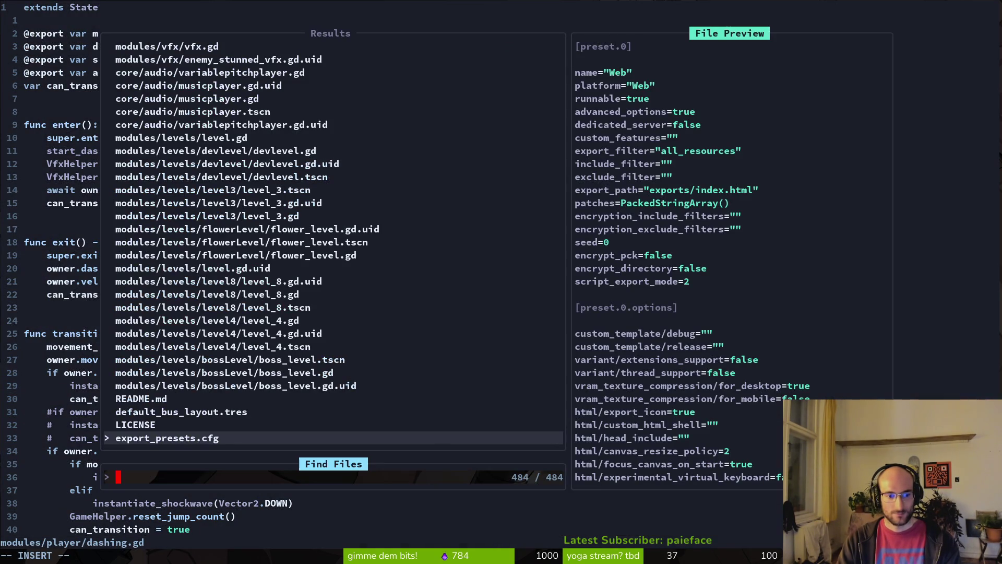
pyautogui.press('Escape')
pyautogui.press('Escape')
pyautogui.press('j')
pyautogui.press('j')
pyautogui.press('j')
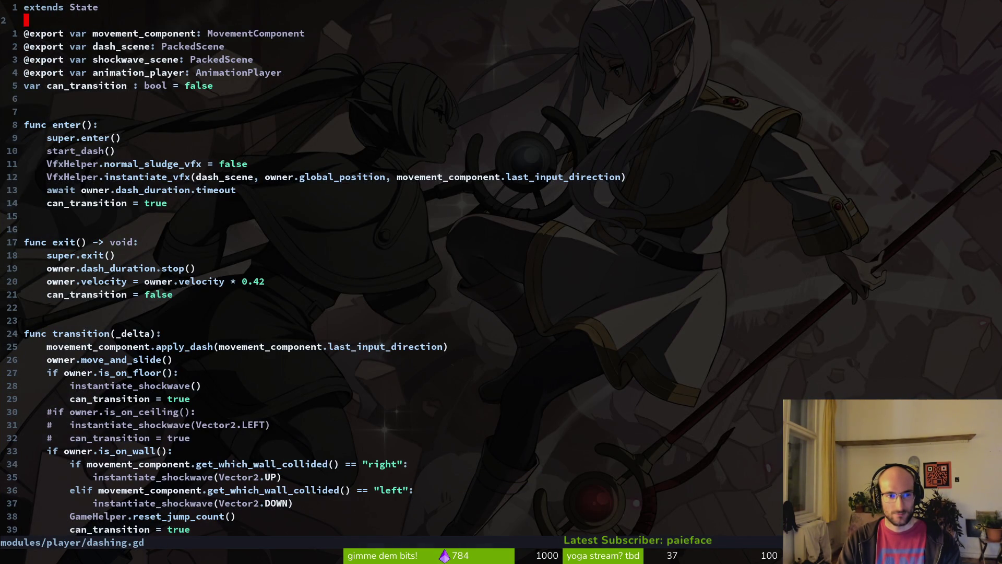
# Step: Look up 'navi' files in the tracked files finder without opening any
pyautogui.hotkey('ctrl', 'p')
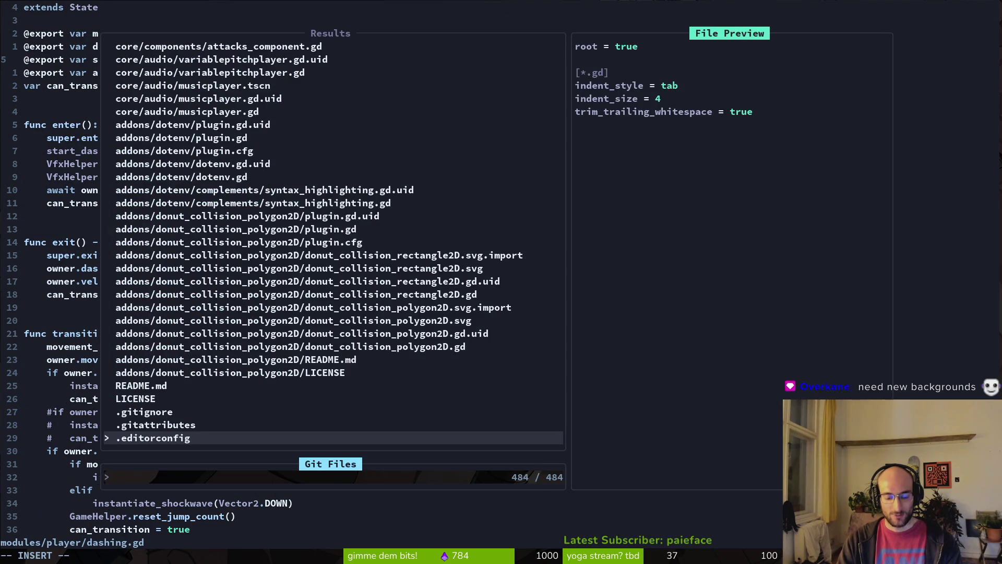
pyautogui.write('navi')
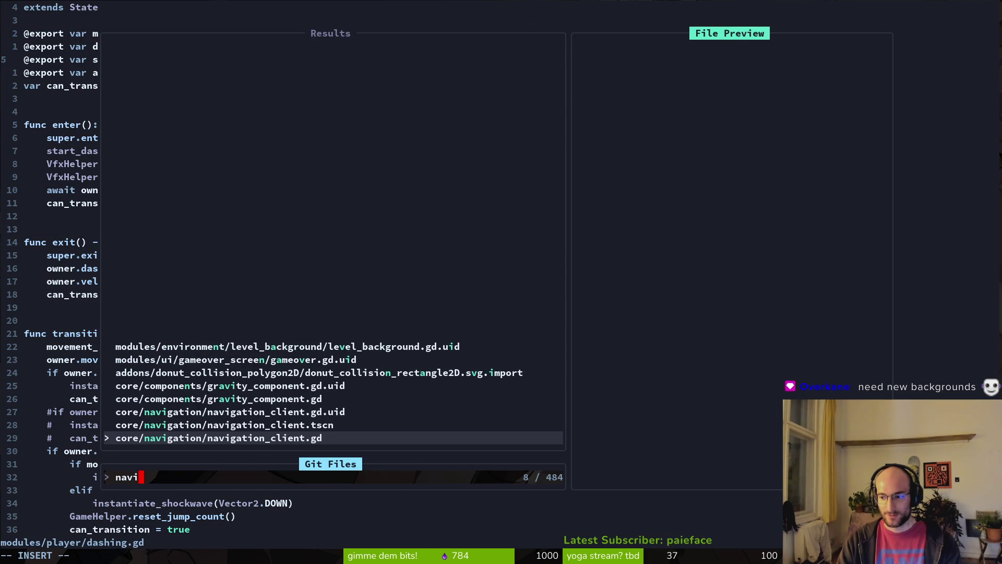
pyautogui.press('Escape')
pyautogui.press('Escape')
pyautogui.hotkey('ctrl', 'p')
pyautogui.write('navi')
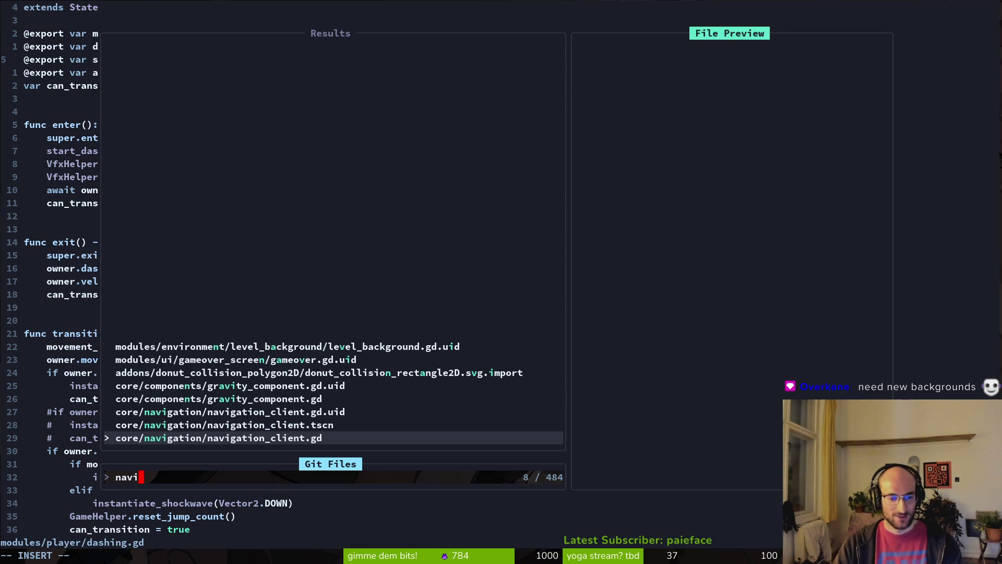
pyautogui.press('Escape')
pyautogui.press('Escape')
# Step: Grep the whole project for navigation_client, finding 40 matches
pyautogui.press('space')
pyautogui.write('psnavigation_client')
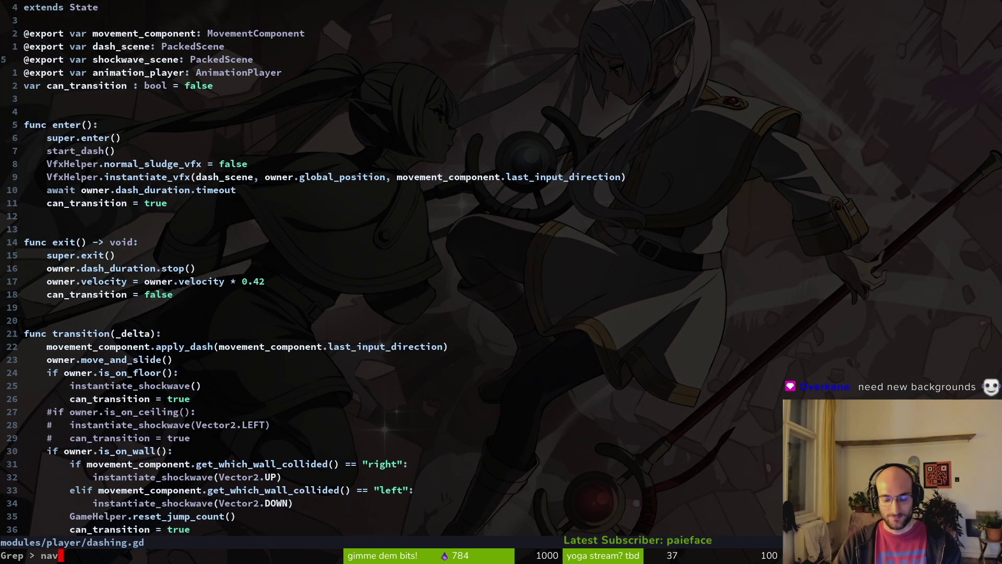
pyautogui.press('Return')
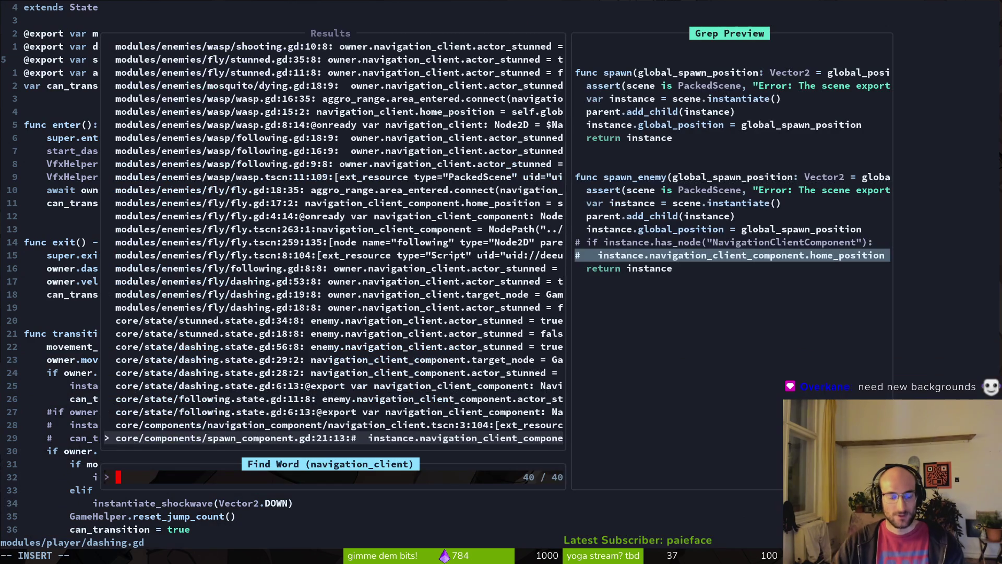
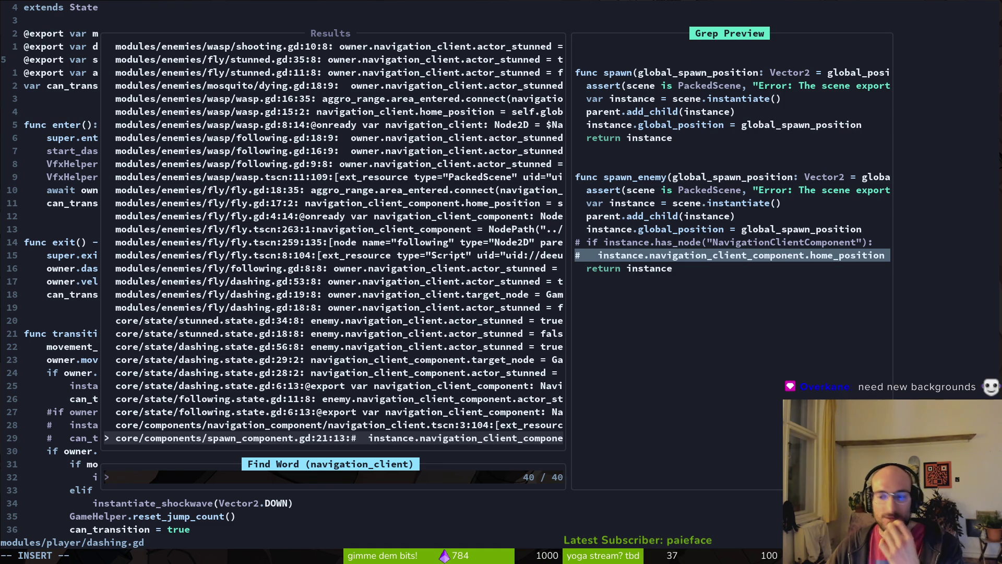
# Step: Dismiss the navigation_client grep results and bring up the navigation_client scene in Godot
pyautogui.press('Escape')
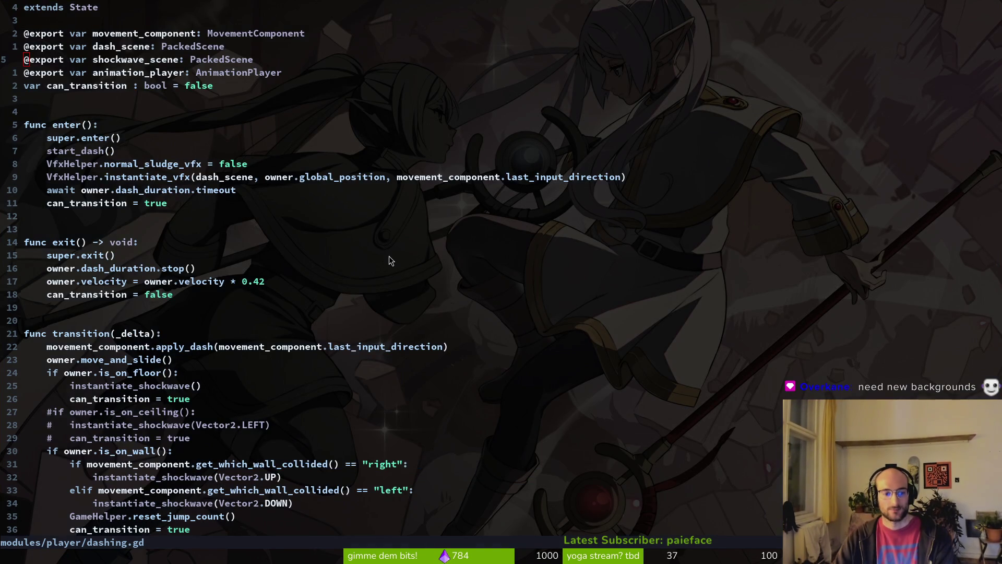
pyautogui.hotkey('alt', 'Tab')
pyautogui.click(368, 53)
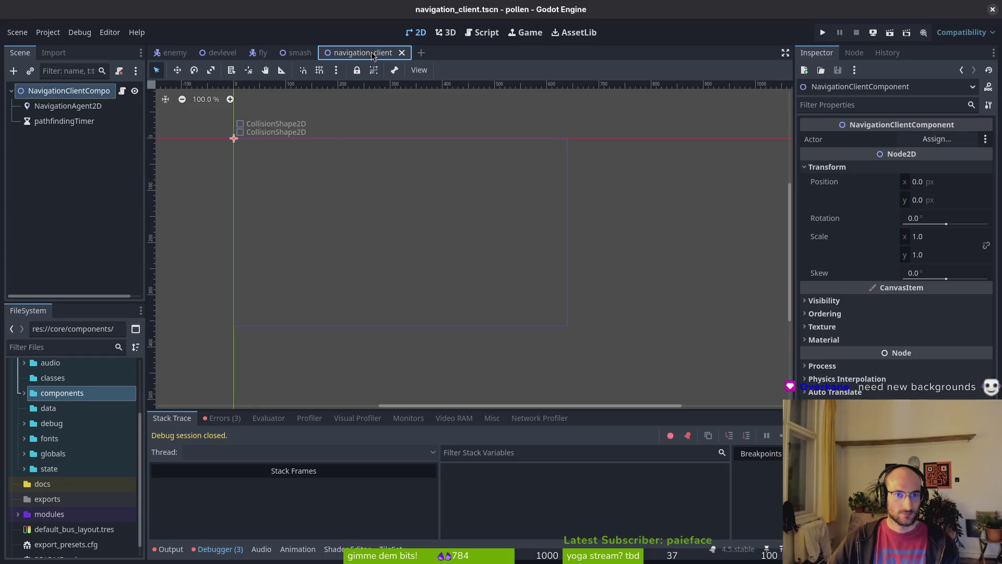
# Step: Rename the navigation_component folder to pathfinding_component
pyautogui.click(24, 397)
pyautogui.scroll(-5, 58, 412)
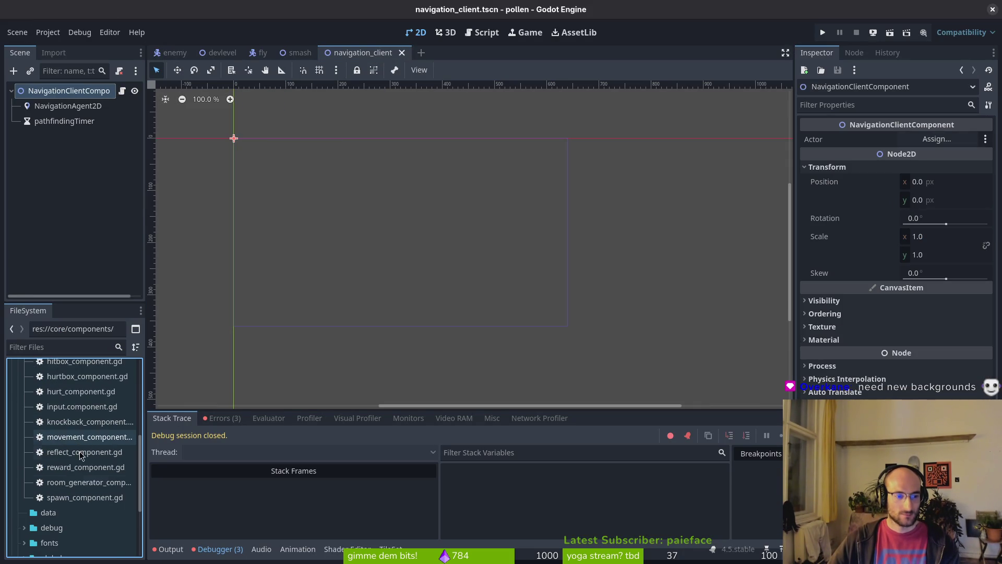
pyautogui.scroll(5, 60, 402)
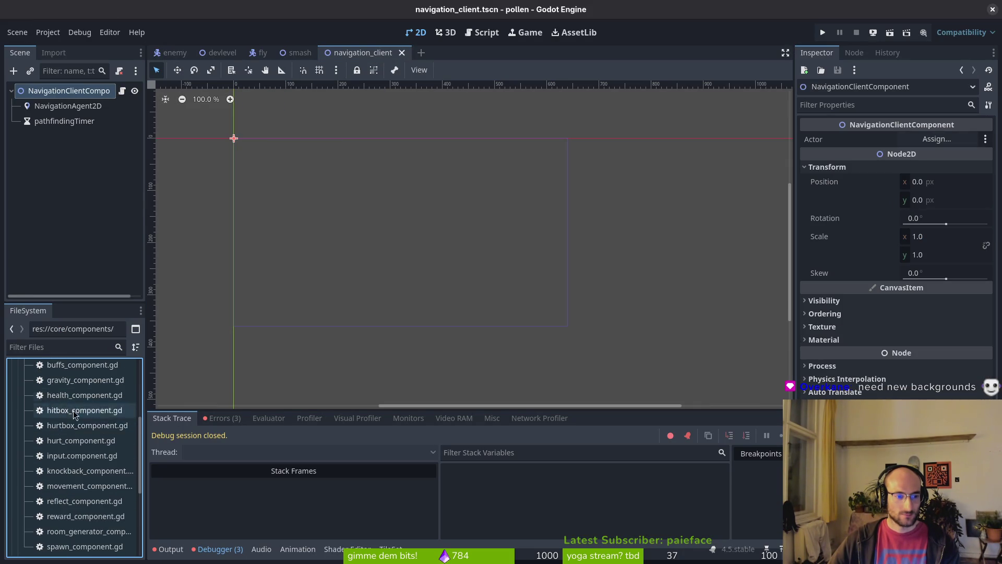
pyautogui.click(64, 411)
pyautogui.press('F2')
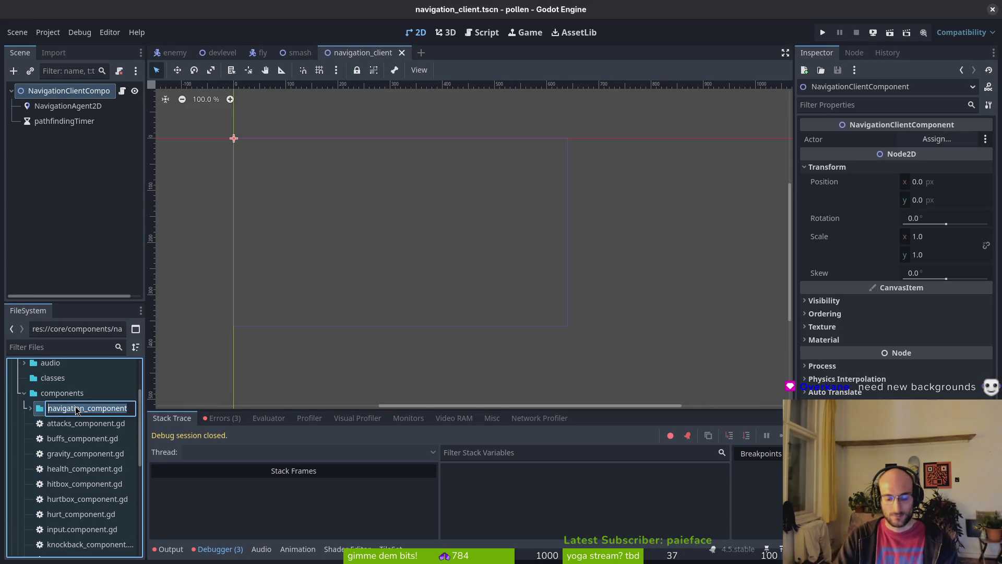
pyautogui.write('pathfinding')
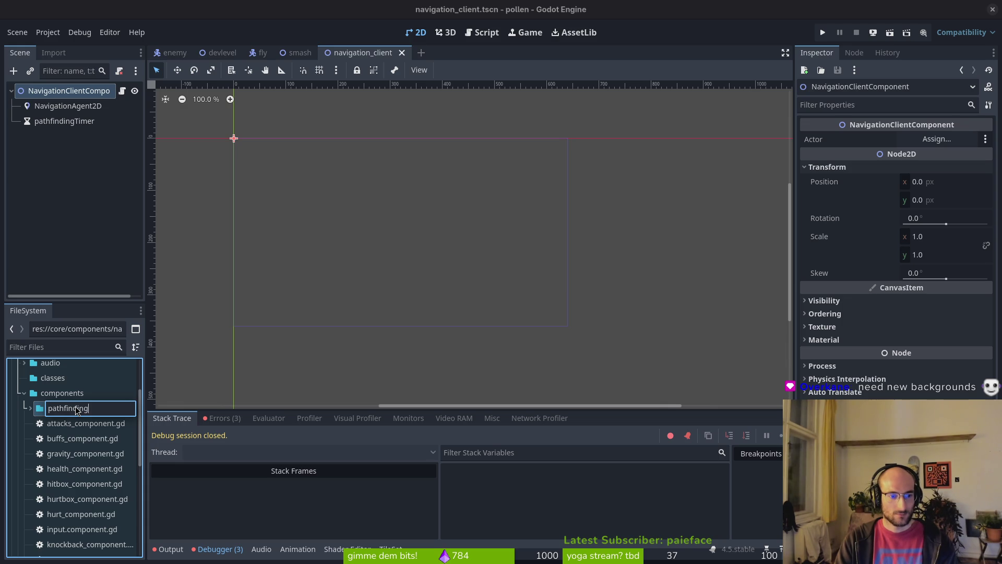
pyautogui.press('BackSpace')
pyautogui.press('BackSpace')
pyautogui.press('BackSpace')
pyautogui.write('ent')
pyautogui.press('Return')
# Step: Rename the folder's script to pathfinding_component.gd
pyautogui.click(33, 411)
pyautogui.click(77, 427)
pyautogui.press('F2')
pyautogui.write('pathf')
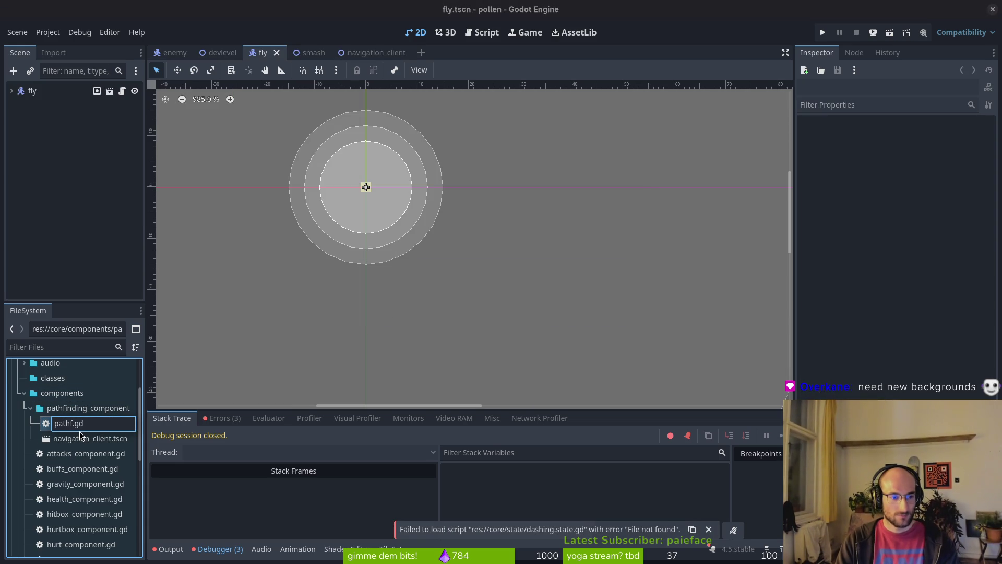
pyautogui.write('nt')
pyautogui.press('Return')
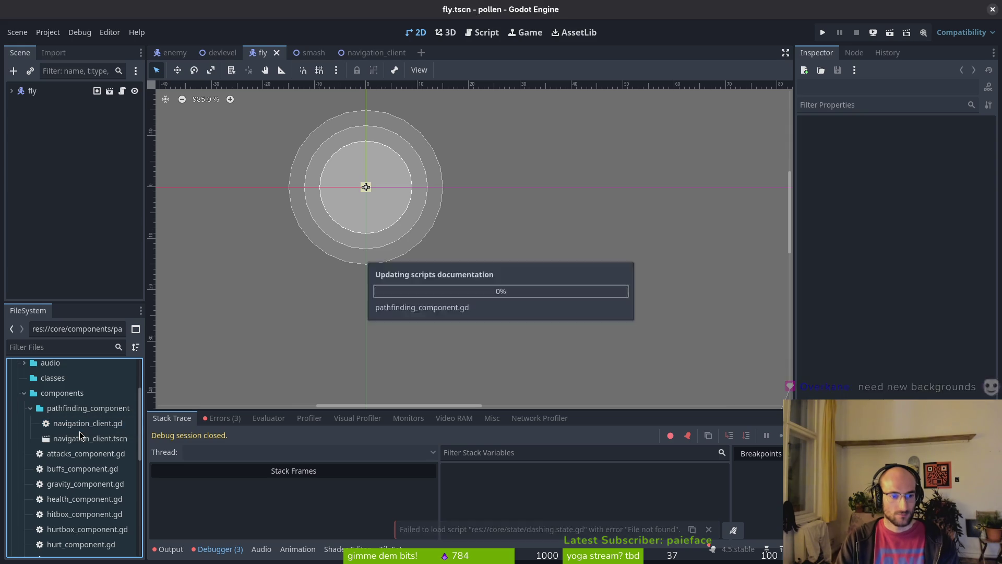
# Step: Rename the navigation_client.tscn scene to pathfinding_component.tscn
pyautogui.click(78, 423)
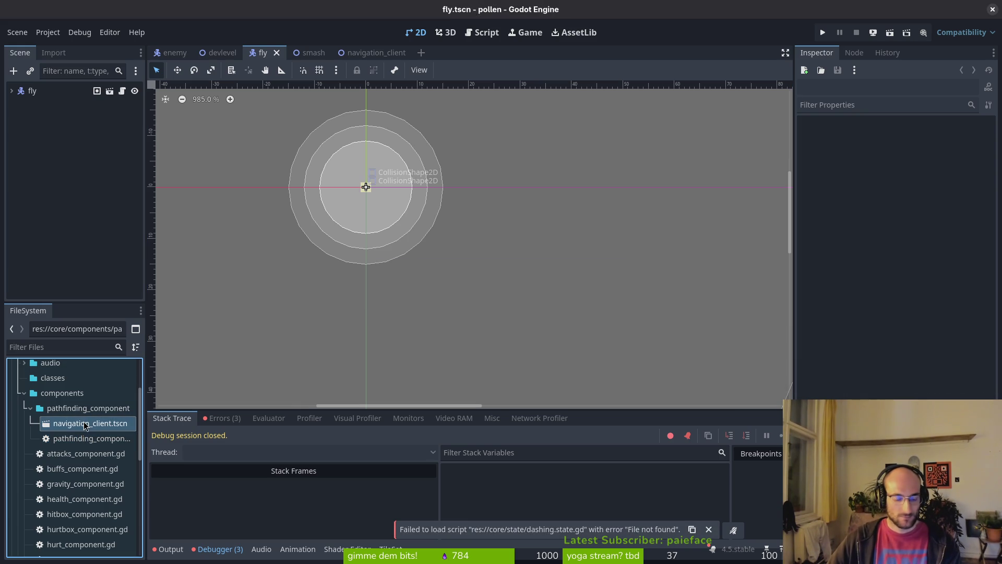
pyautogui.press('F2')
pyautogui.write('pathfinding_com.tscn')
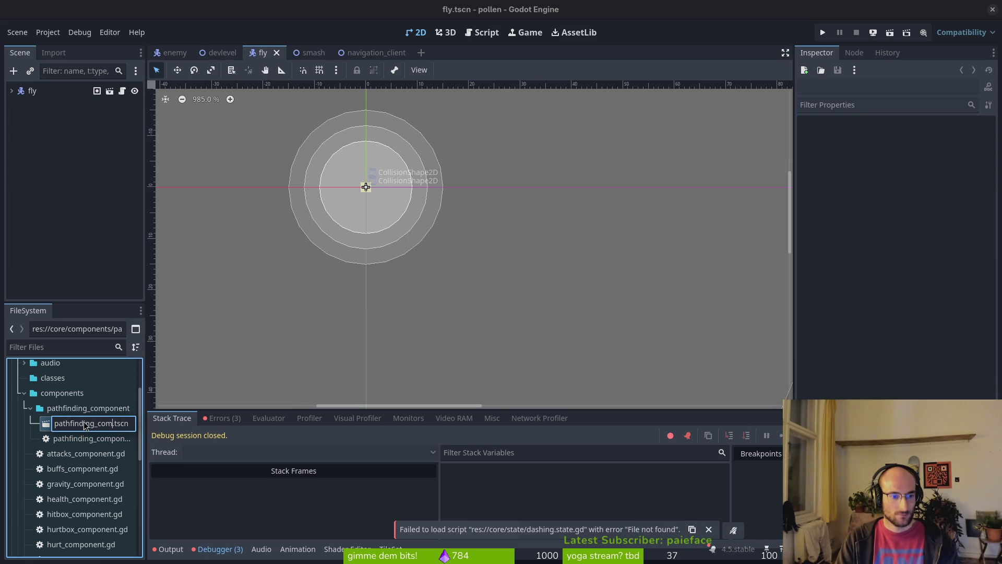
pyautogui.write('ent')
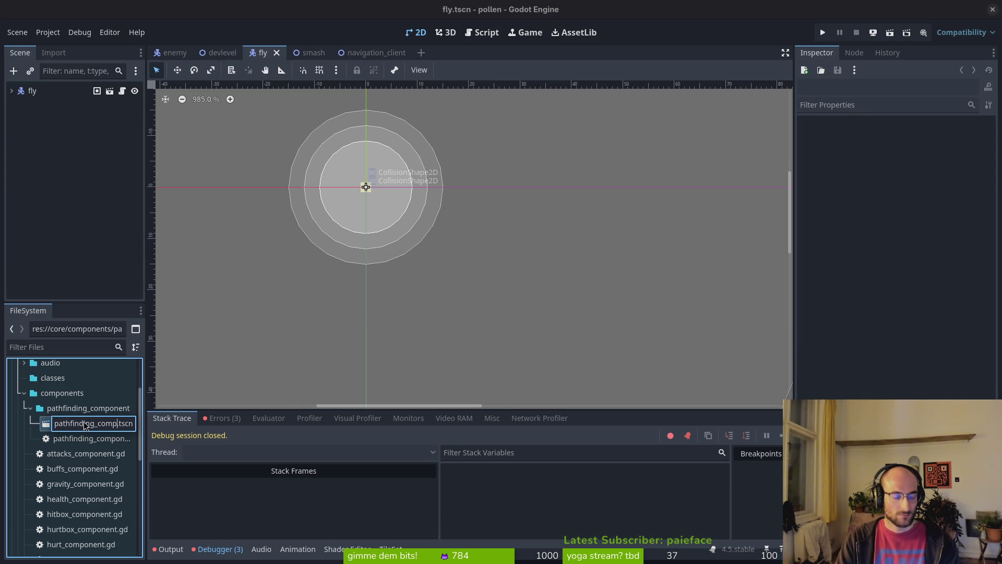
pyautogui.write('nent')
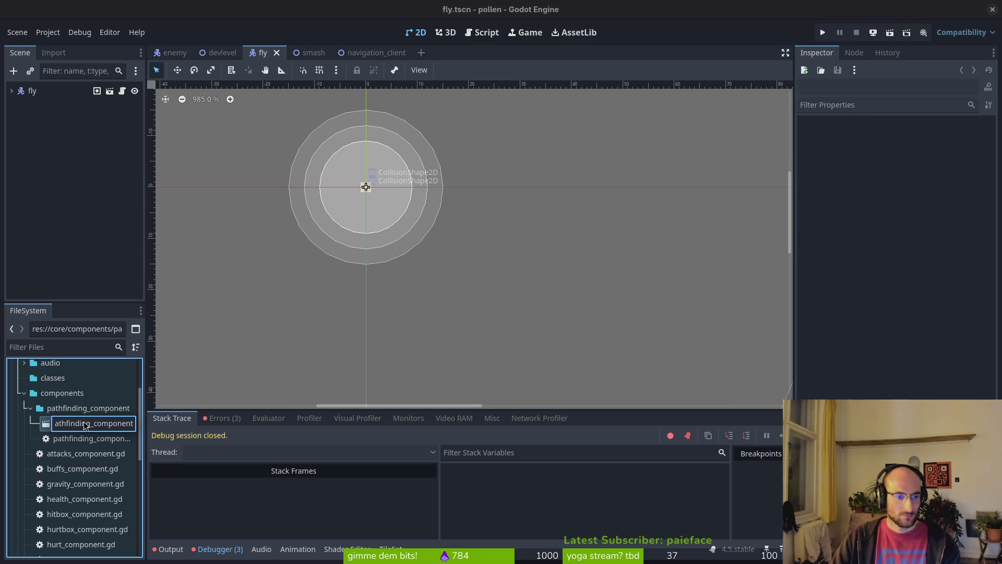
pyautogui.press('Return')
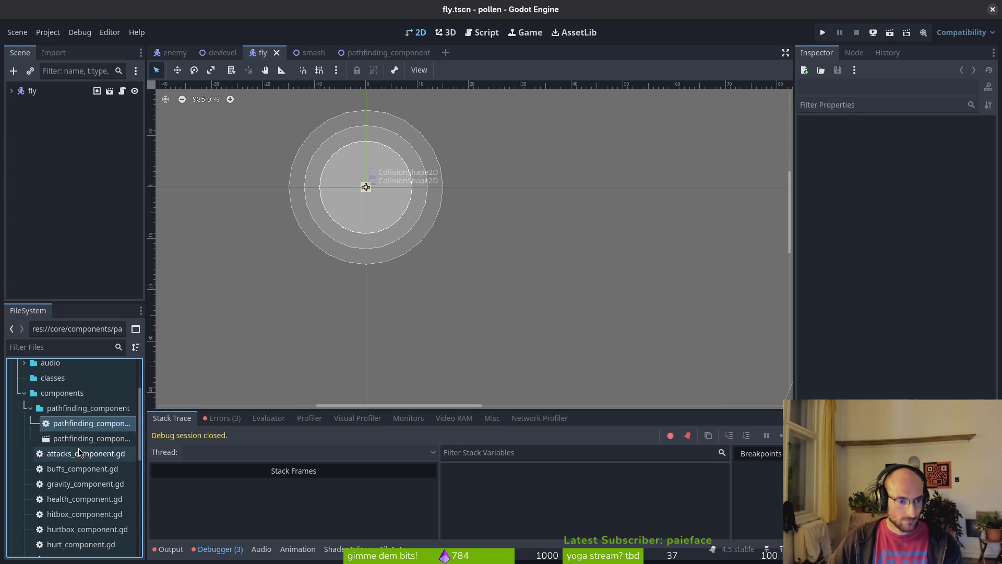
pyautogui.hotkey('alt', 'Tab')
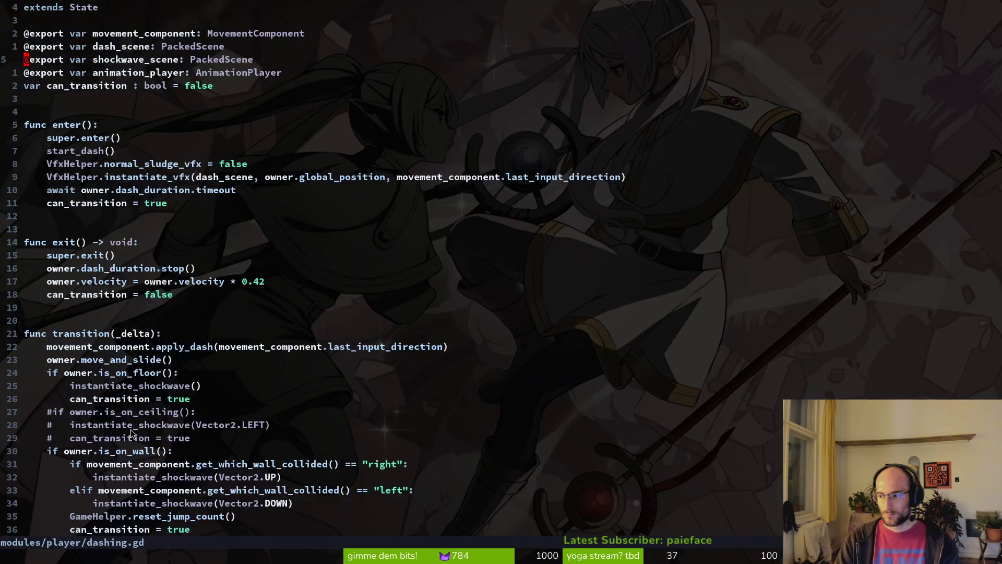
# Step: Open pathfinding_component.gd in Neovim through the file finder
pyautogui.hotkey('ctrl', 'p')
pyautogui.write('navclient')
pyautogui.press('Return')
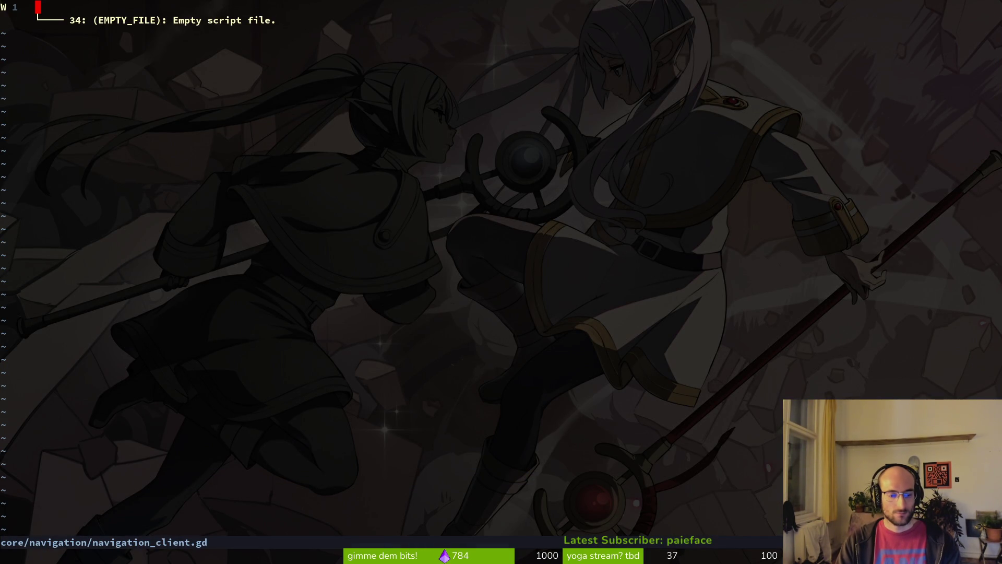
pyautogui.press('space')
pyautogui.write('pfpathfind')
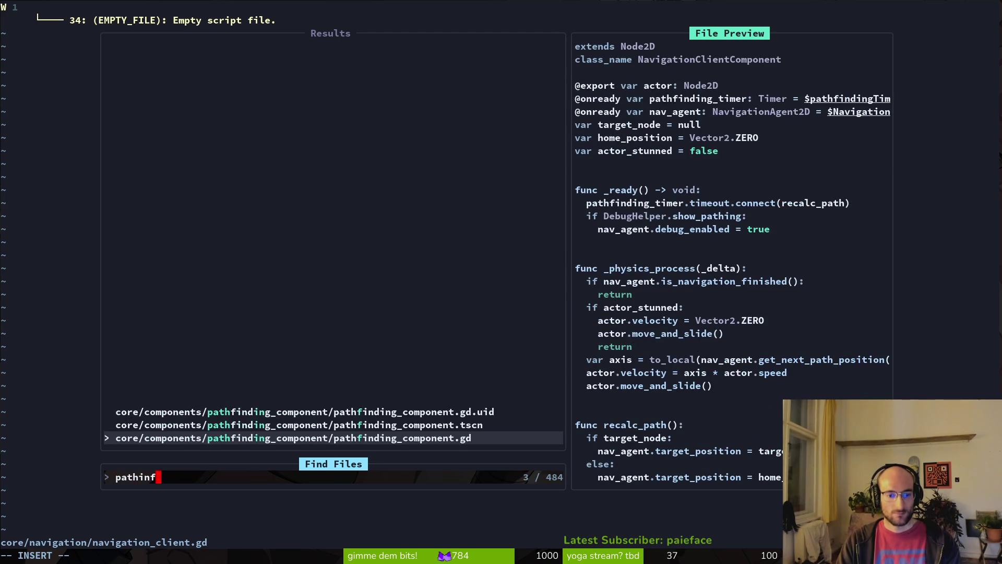
pyautogui.press('Return')
# Step: Change the script's class_name to PathfindingComponent and save it
pyautogui.press('j')
pyautogui.press('j')
pyautogui.write('kwcwPathfinding')
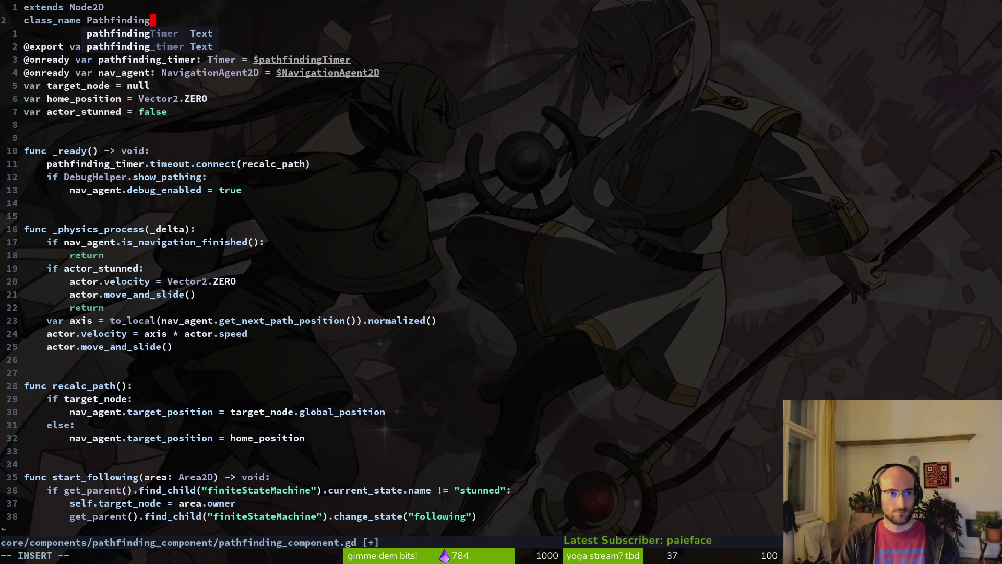
pyautogui.write('_co')
pyautogui.write('Cop')
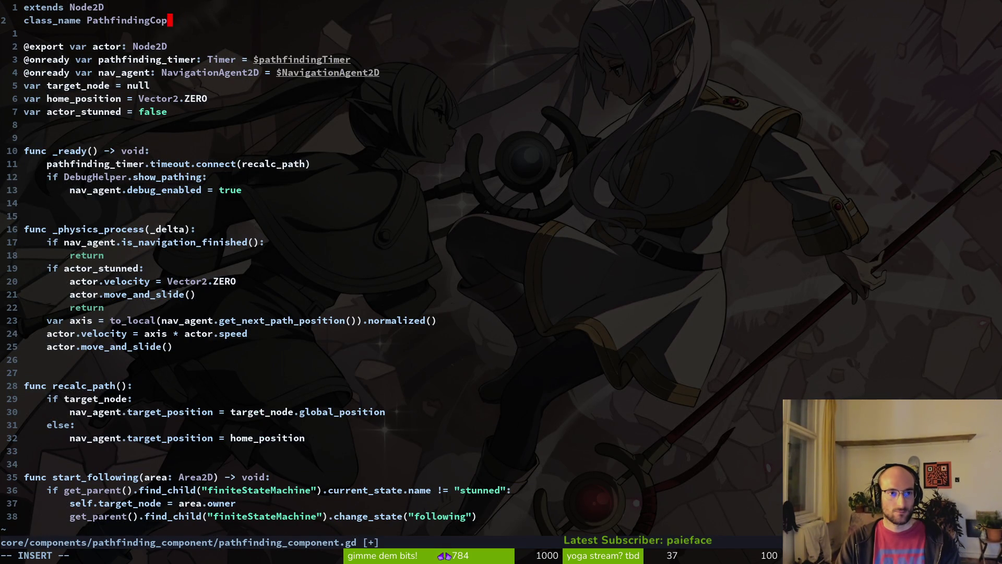
pyautogui.press('Escape')
pyautogui.write(':w')
pyautogui.press('Return')
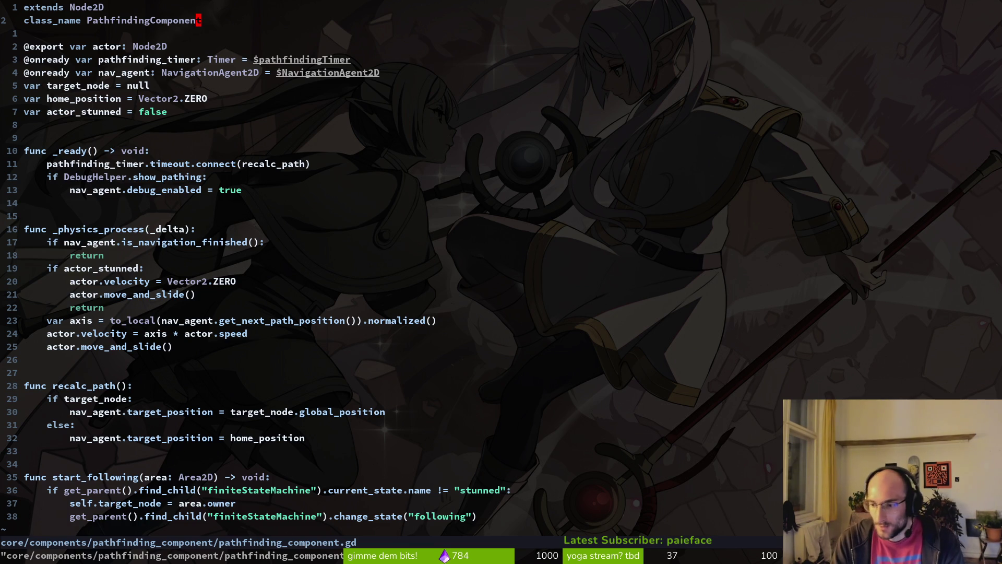
# Step: Search the project for remaining navigation_client references, then expand the fly node in Godot
pyautogui.press('j')
pyautogui.press('j')
pyautogui.press('j')
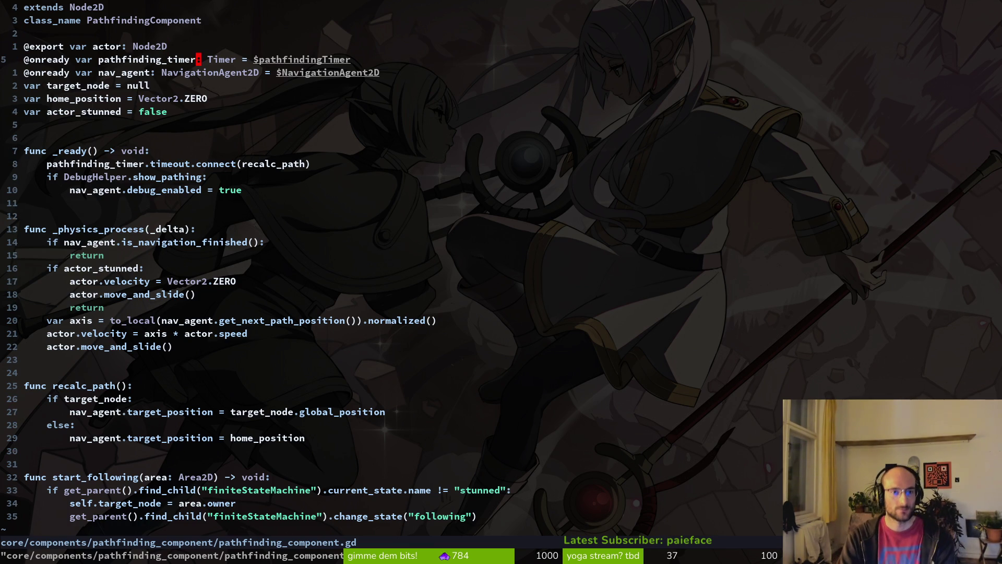
pyautogui.press('j')
pyautogui.press('j')
pyautogui.press('j')
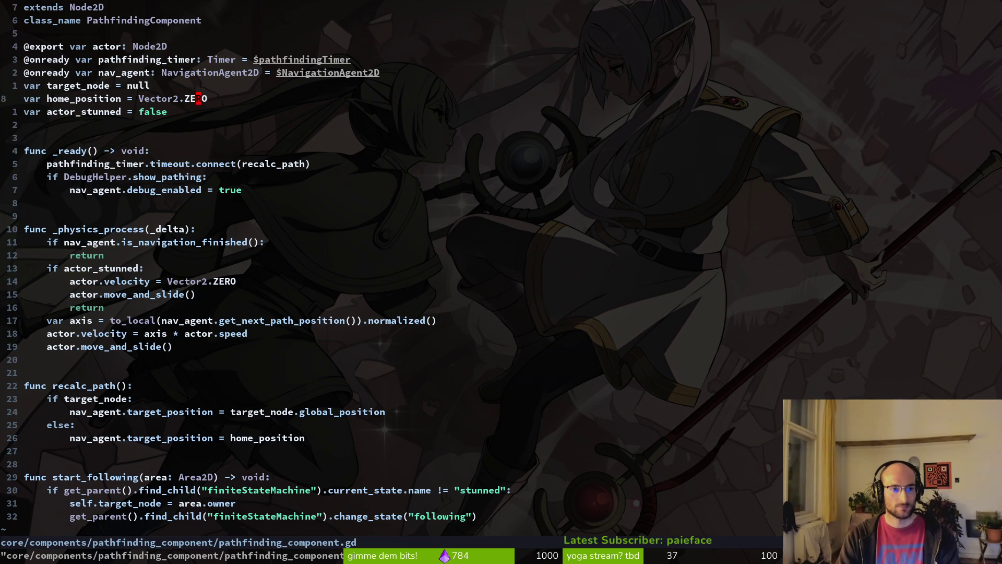
pyautogui.press('j')
pyautogui.press('j')
pyautogui.press('j')
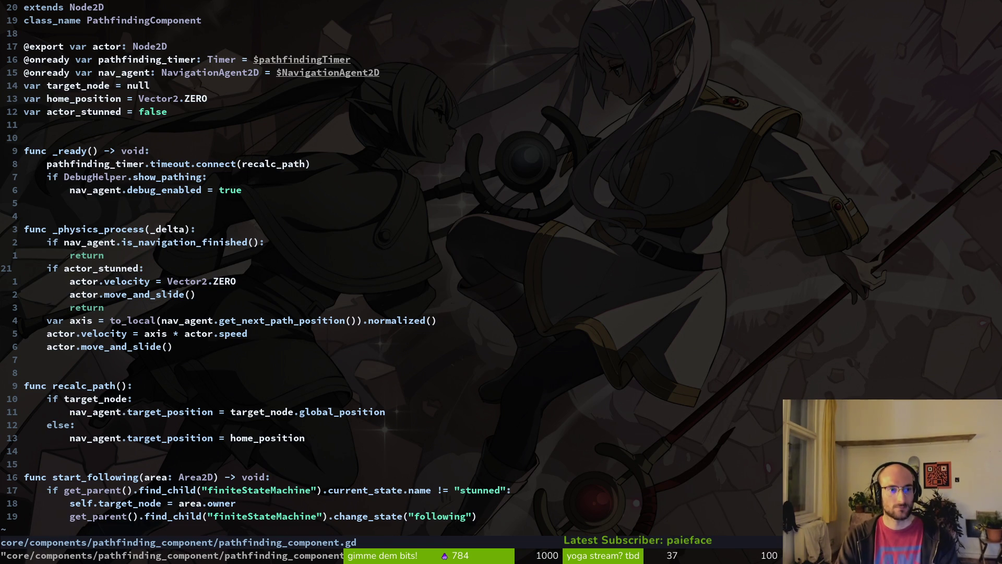
pyautogui.press('space')
pyautogui.write('ps')
pyautogui.write('gationi')
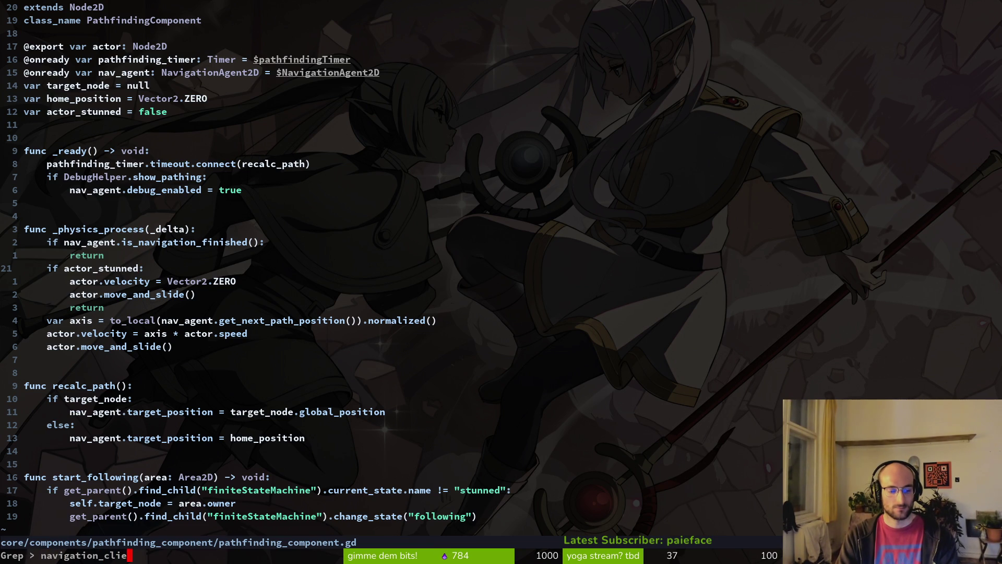
pyautogui.write('nt')
pyautogui.press('Return')
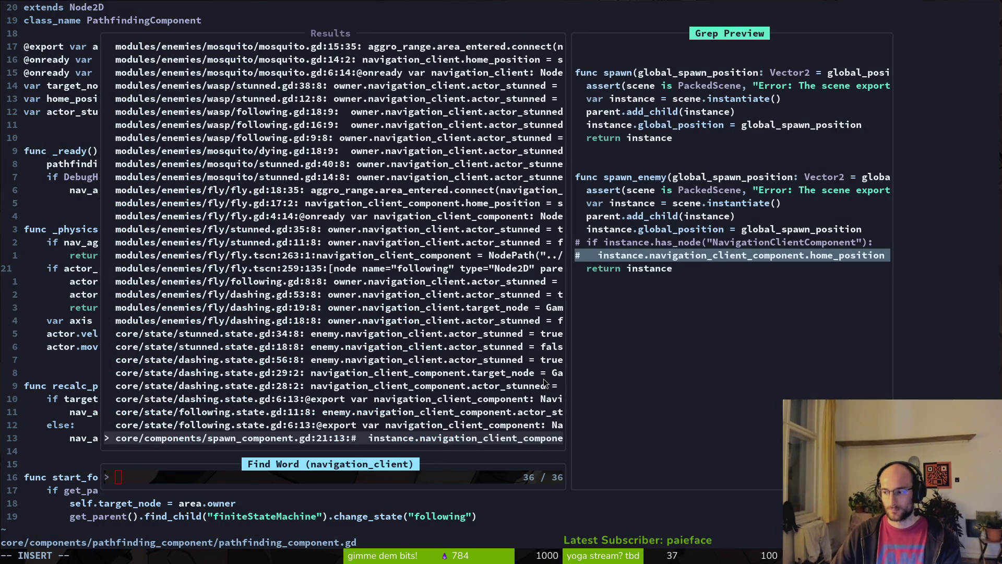
pyautogui.hotkey('alt', 'Tab')
pyautogui.click(11, 90)
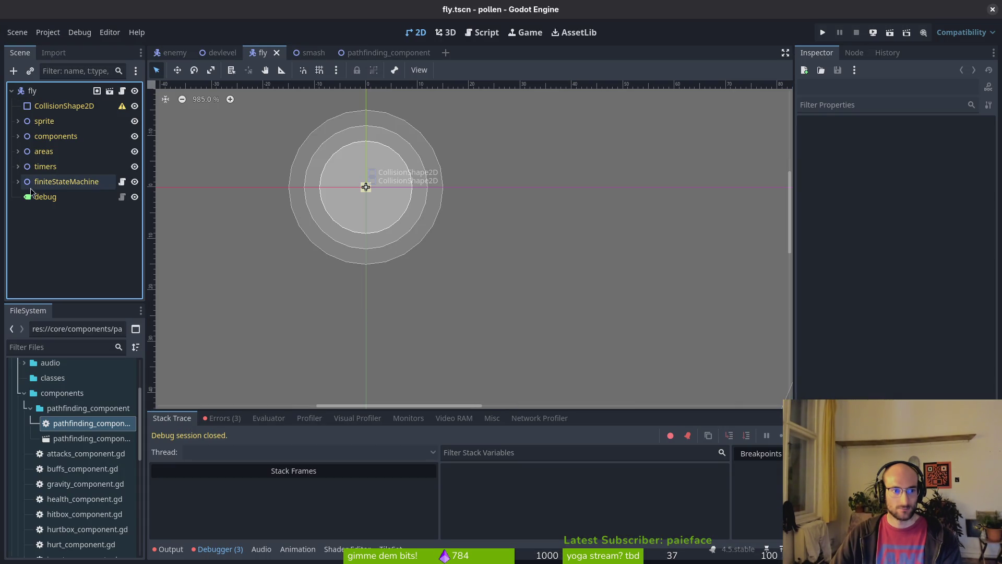
# Step: Delete the fly's NavigationClientComponent node and drag in the pathfinding_component scene
pyautogui.click(19, 136)
pyautogui.click(105, 273)
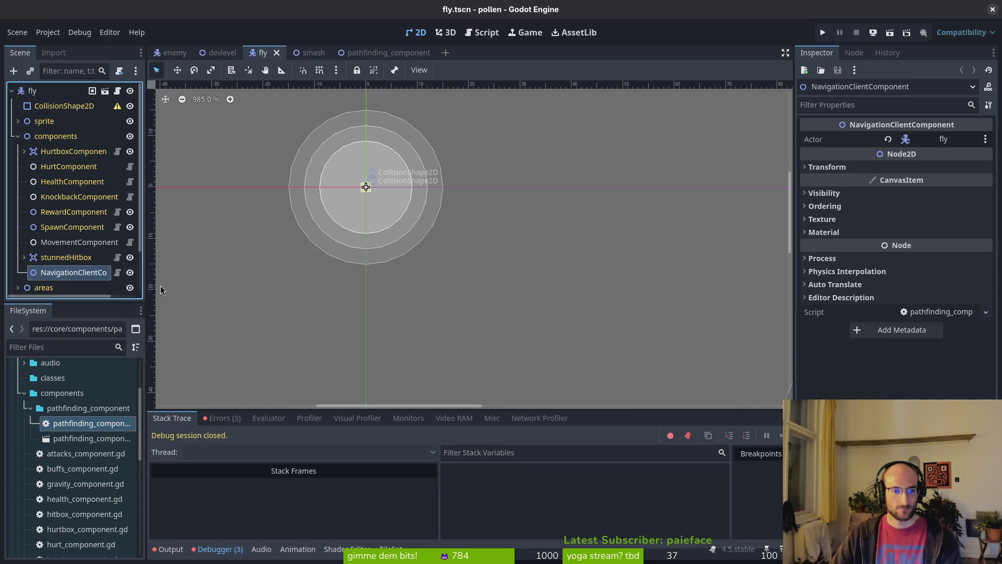
pyautogui.click(108, 274)
pyautogui.press('Escape')
pyautogui.press('Delete')
pyautogui.press('Return')
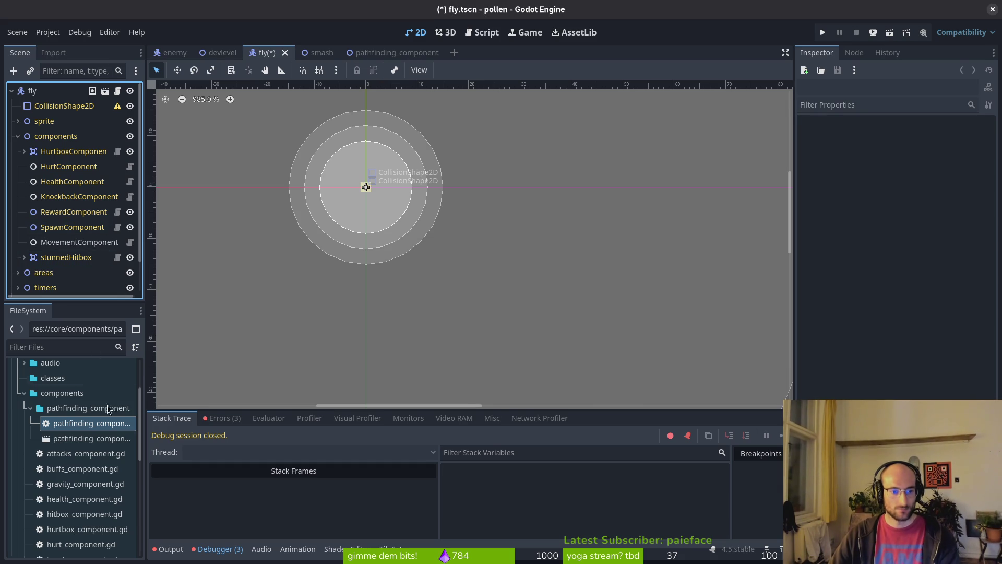
pyautogui.moveTo(75, 435)
pyautogui.mouseDown()
pyautogui.moveTo(70, 298)
pyautogui.moveTo(68, 460)
pyautogui.mouseUp()
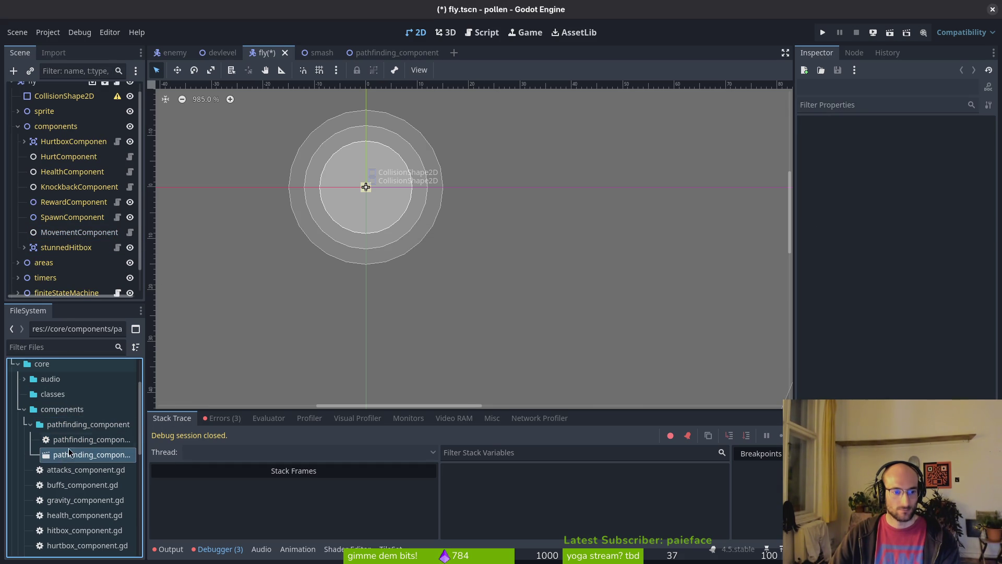
# Step: Look up a pathfinding component in the Add Node dialog under components, then cancel
pyautogui.click(79, 126)
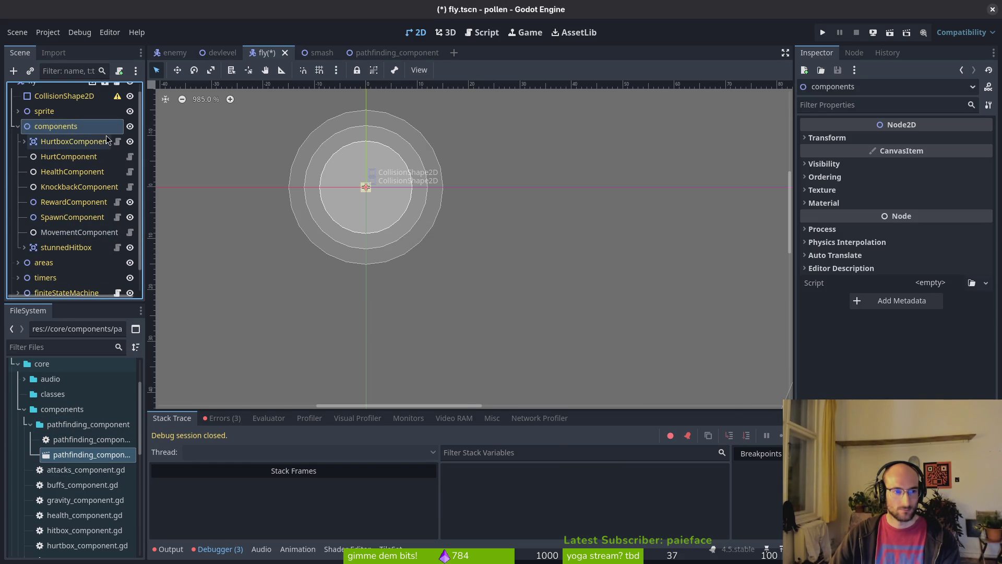
pyautogui.hotkey('ctrl', 'a')
pyautogui.write('path')
pyautogui.write('coomp')
pyautogui.press('BackSpace')
pyautogui.press('BackSpace')
pyautogui.press('BackSpace')
pyautogui.write('ompo')
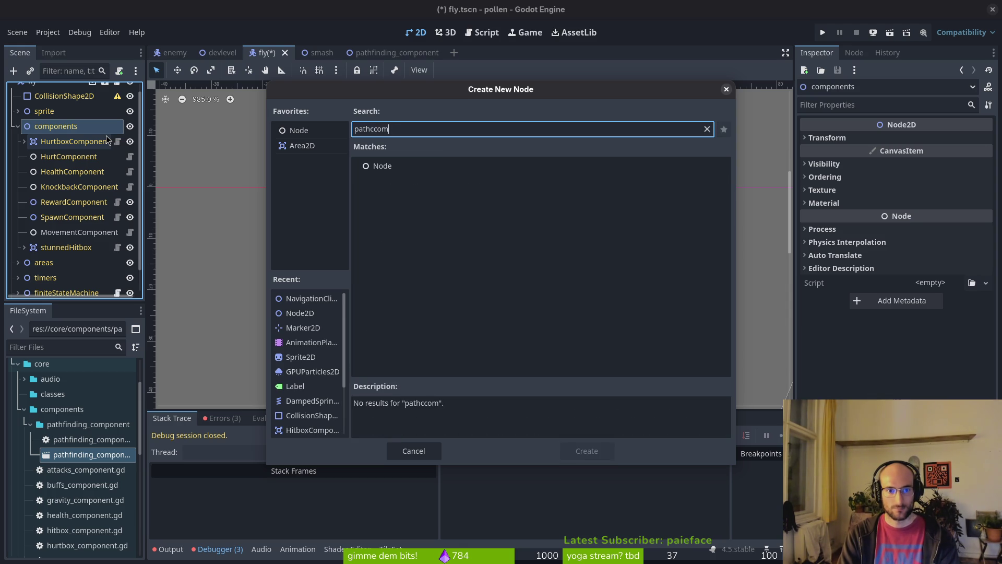
pyautogui.press('Escape')
# Step: Quick-open pathfinding_component.tscn, close it again, and return to the fly scene
pyautogui.hotkey('shift', 'alt', 'o')
pyautogui.write('pathcom')
pyautogui.press('Down')
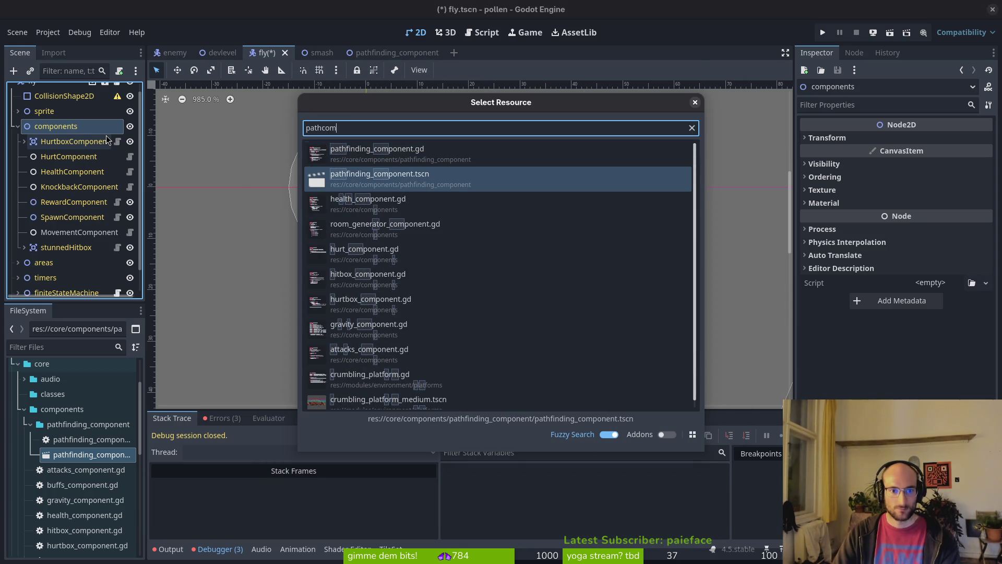
pyautogui.press('Return')
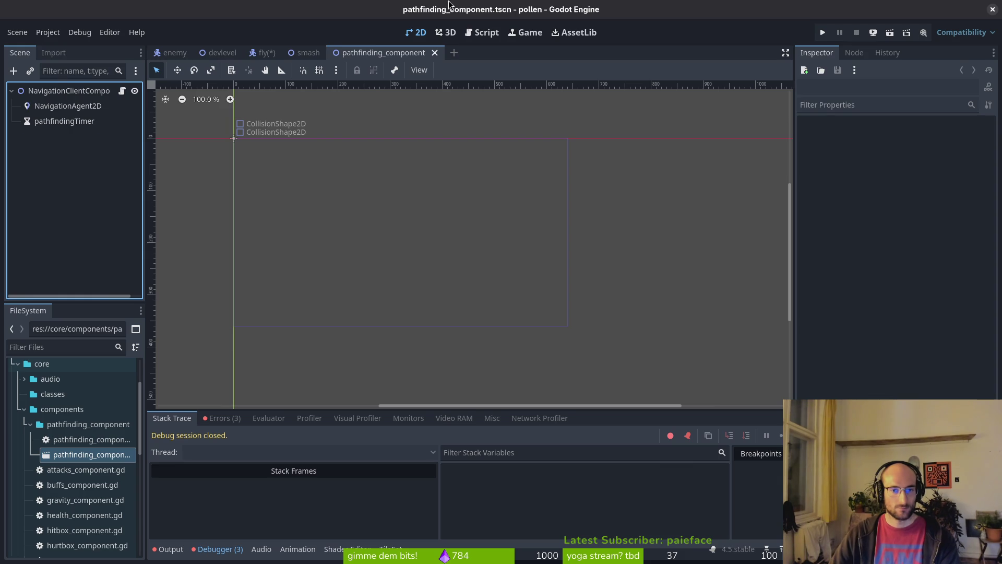
pyautogui.middleClick(405, 54)
pyautogui.click(268, 54)
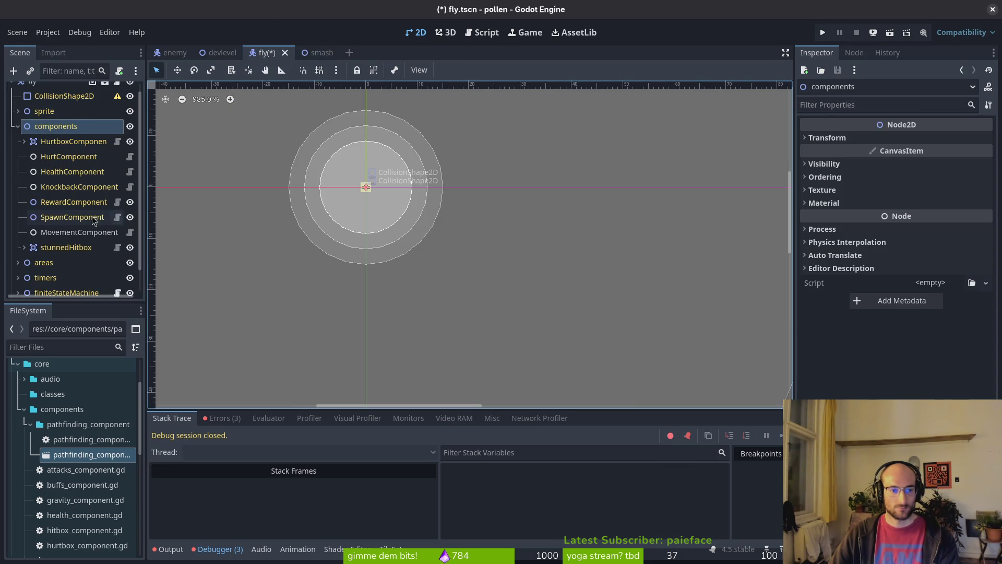
# Step: Search the Add Node dialog again for 'pathfinding comp' and close it without adding
pyautogui.hotkey('ctrl', 'a')
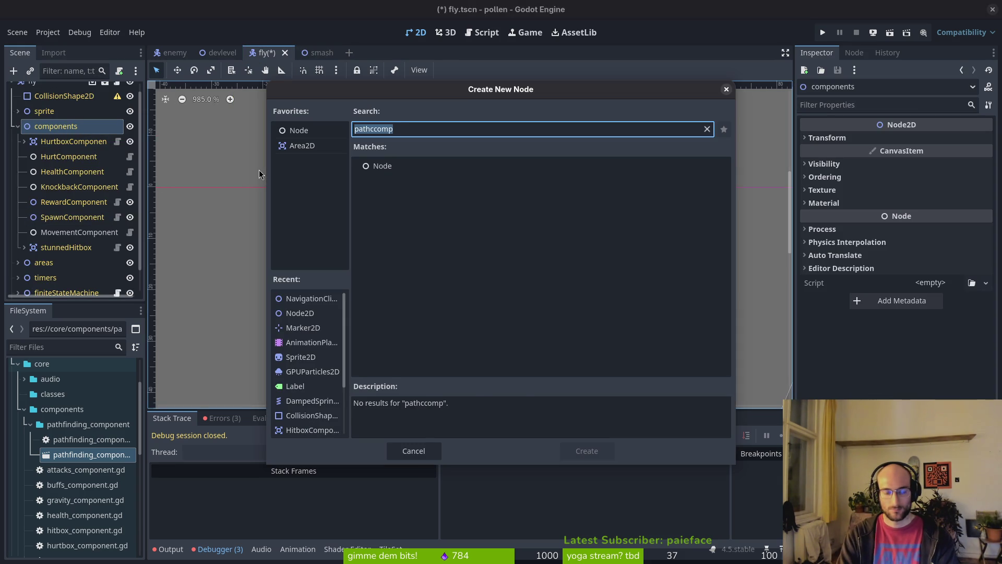
pyautogui.write('pathfin')
pyautogui.press('BackSpace')
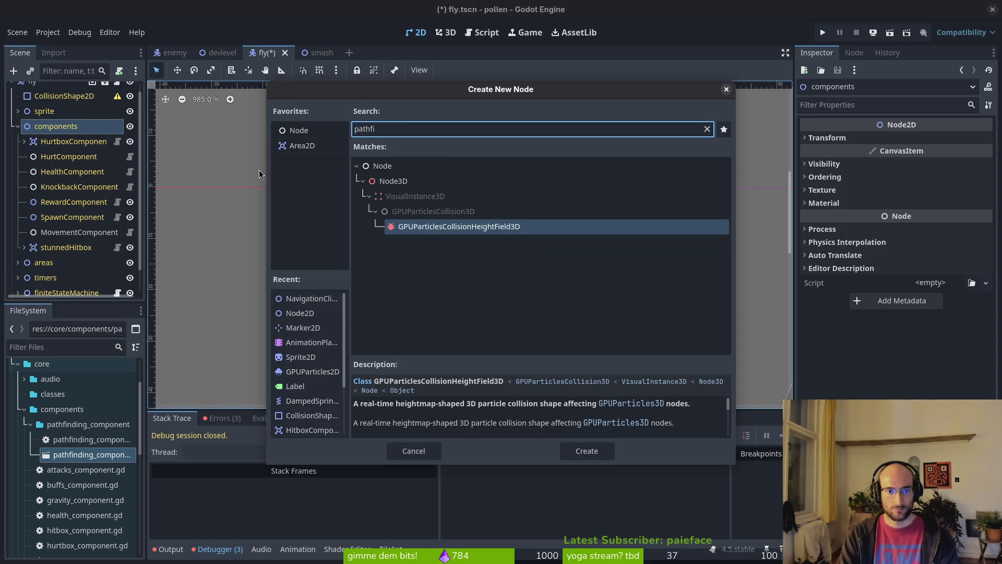
pyautogui.press('BackSpace')
pyautogui.press('BackSpace')
pyautogui.write('comp')
pyautogui.press('Escape')
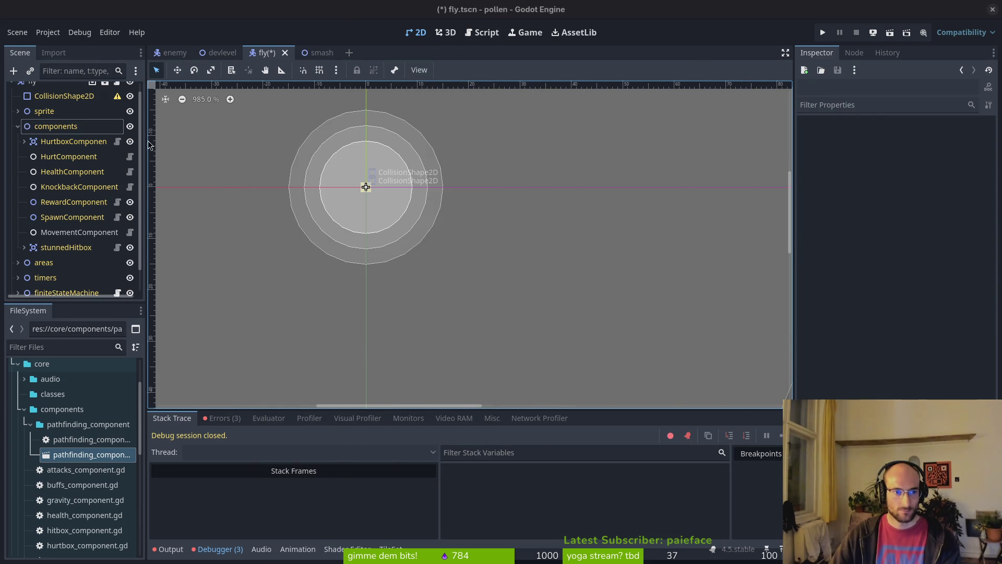
# Step: Save and quit pathfinding_component.gd in Neovim with :wq
pyautogui.hotkey('alt', 'Tab')
pyautogui.press('Escape')
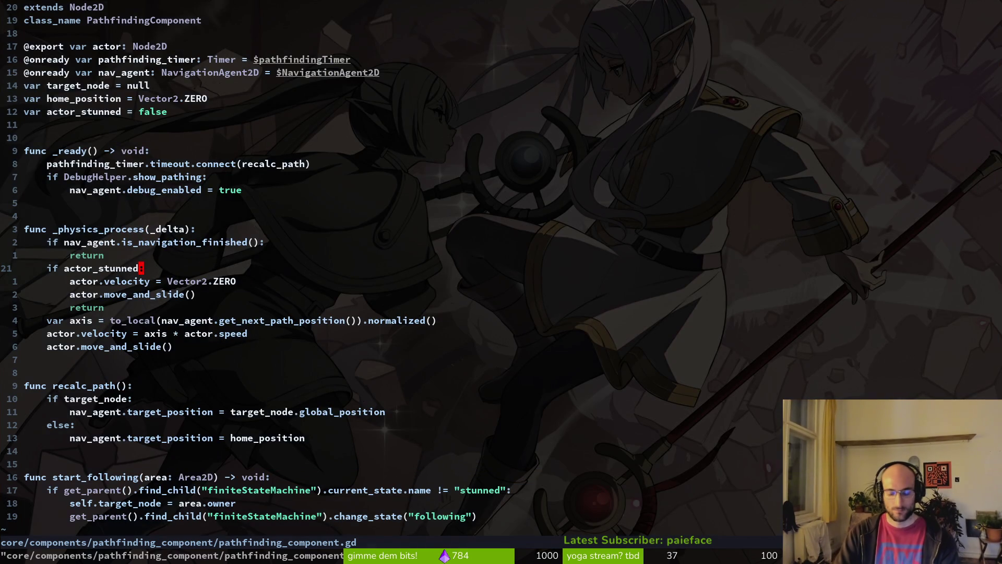
pyautogui.write(':wq')
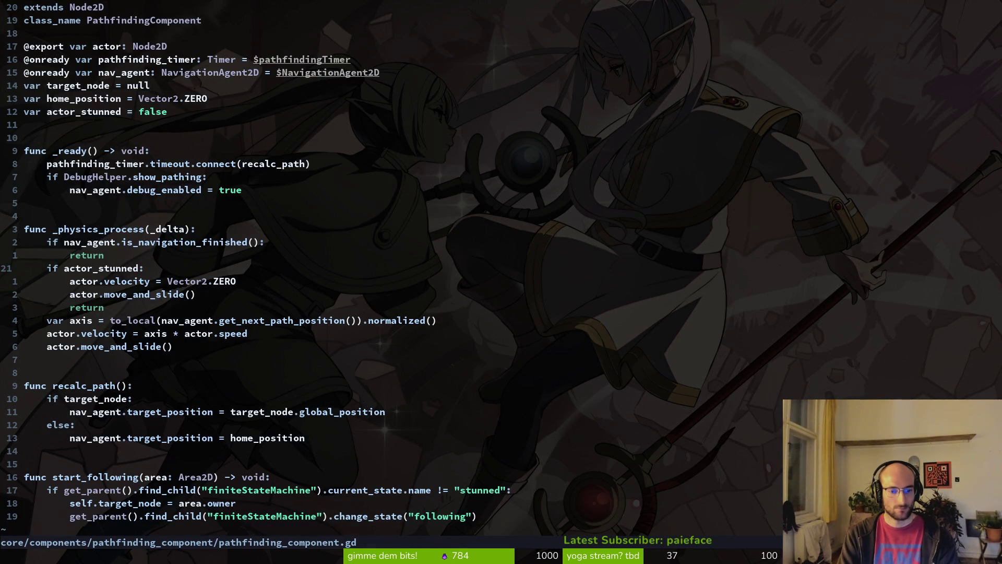
pyautogui.press('Return')
pyautogui.write(':wq')
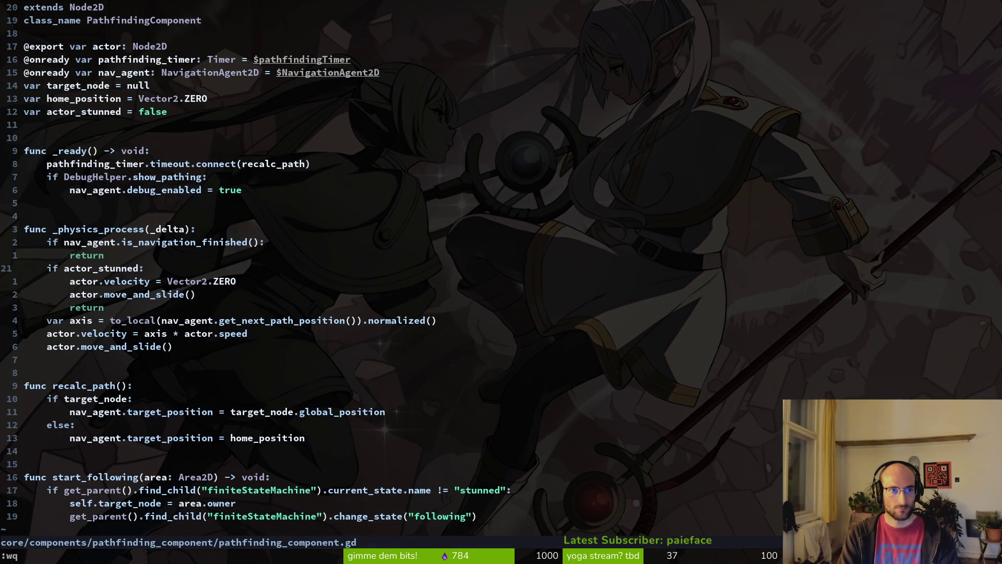
pyautogui.press('Return')
# Step: Run tig to browse the repository's changed files
pyautogui.write('tig')
pyautogui.press('Return')
pyautogui.press('s')
pyautogui.press('Down')
pyautogui.press('Down')
pyautogui.press('Down')
pyautogui.press('Down')
pyautogui.press('Down')
pyautogui.press('Down')
pyautogui.press('Down')
pyautogui.press('Down')
pyautogui.press('Down')
pyautogui.press('Down')
# Step: Stage the new pathfinding_component files and commit them as 'renamed navigationclient to pathfinding component'
pyautogui.press('u')
pyautogui.press('u')
pyautogui.press('u')
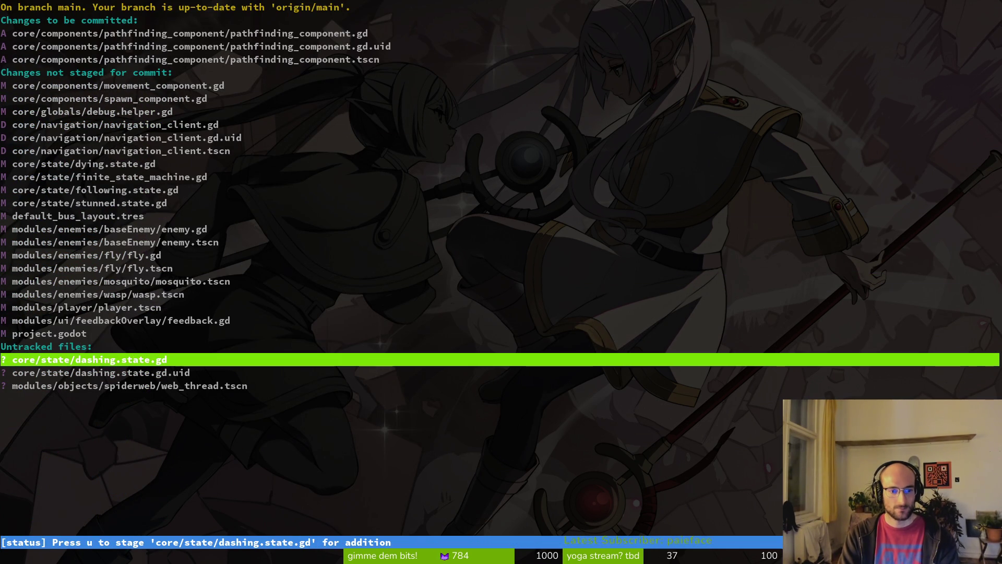
pyautogui.press('Up')
pyautogui.press('Up')
pyautogui.press('Up')
pyautogui.write('q')
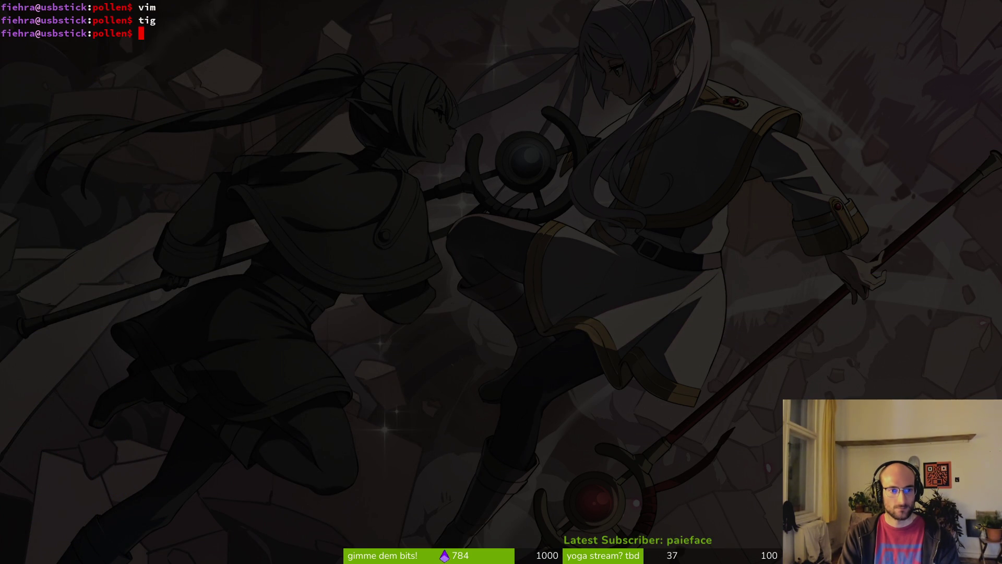
pyautogui.write(' commit -m "adde')
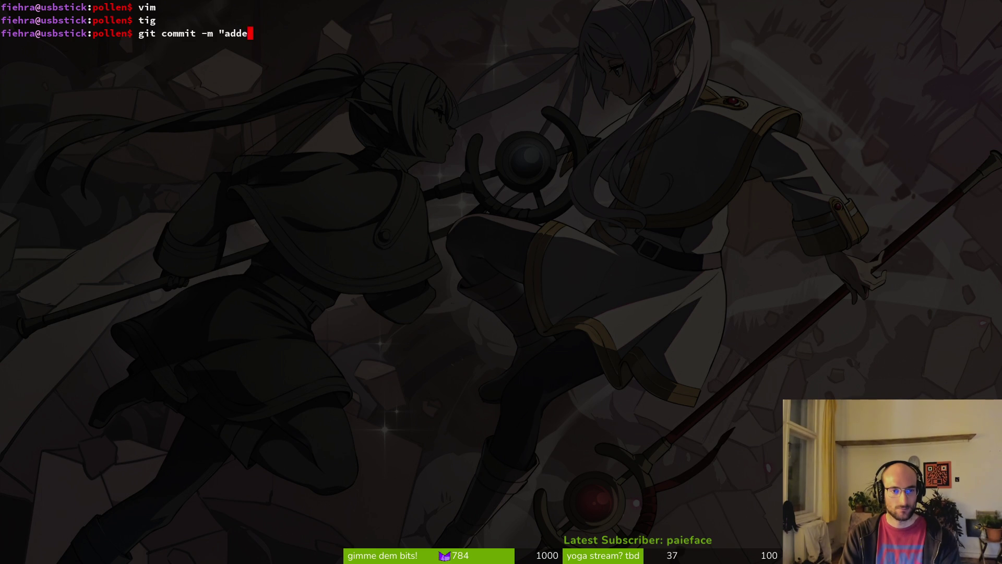
pyautogui.write('name')
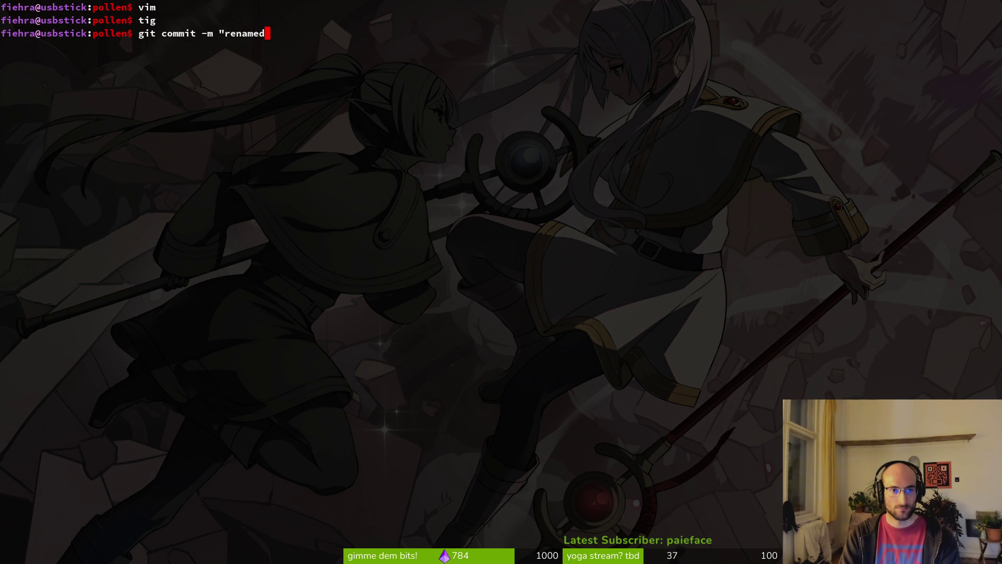
pyautogui.write('gationclient to pathfin')
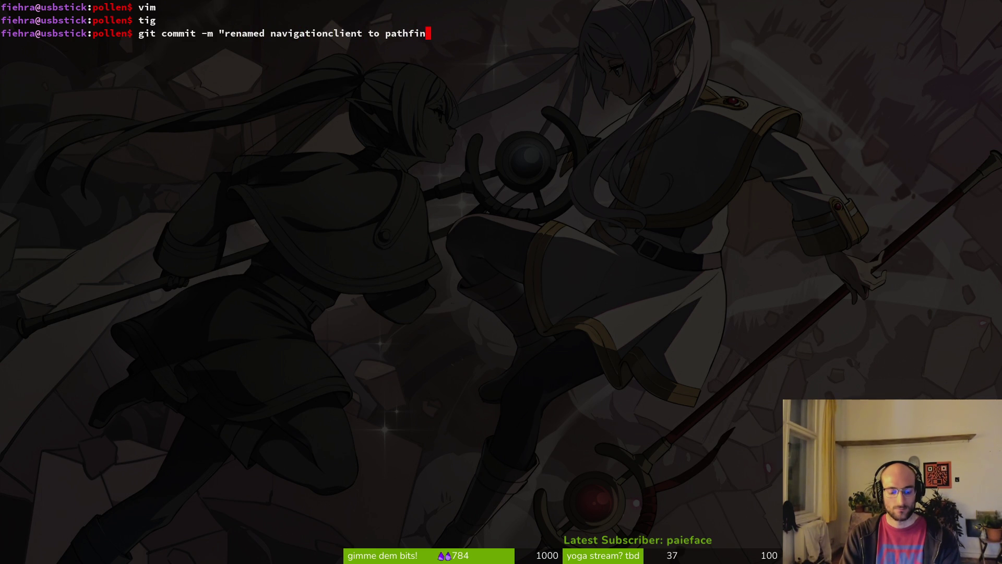
pyautogui.write('"')
pyautogui.press('Return')
# Step: Push the commit with git push and clear the terminal
pyautogui.write('git push')
pyautogui.press('Return')
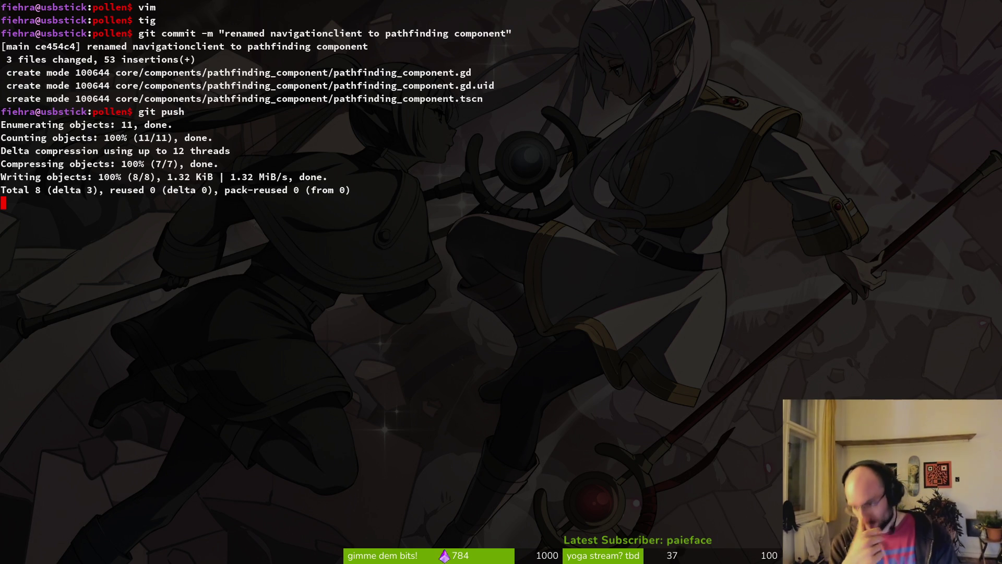
pyautogui.hotkey('ctrl', 'l')
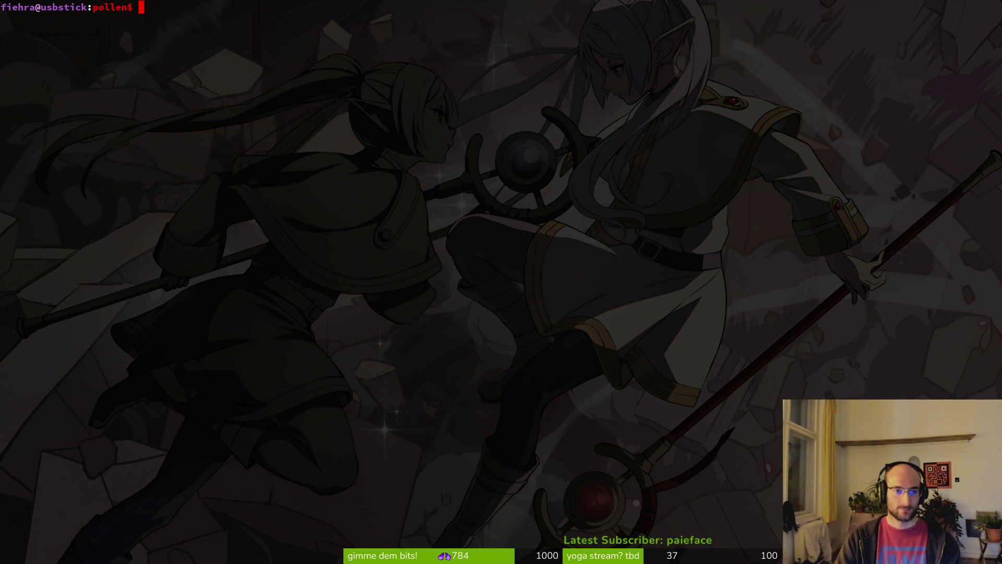
pyautogui.hotkey('alt', 'Tab')
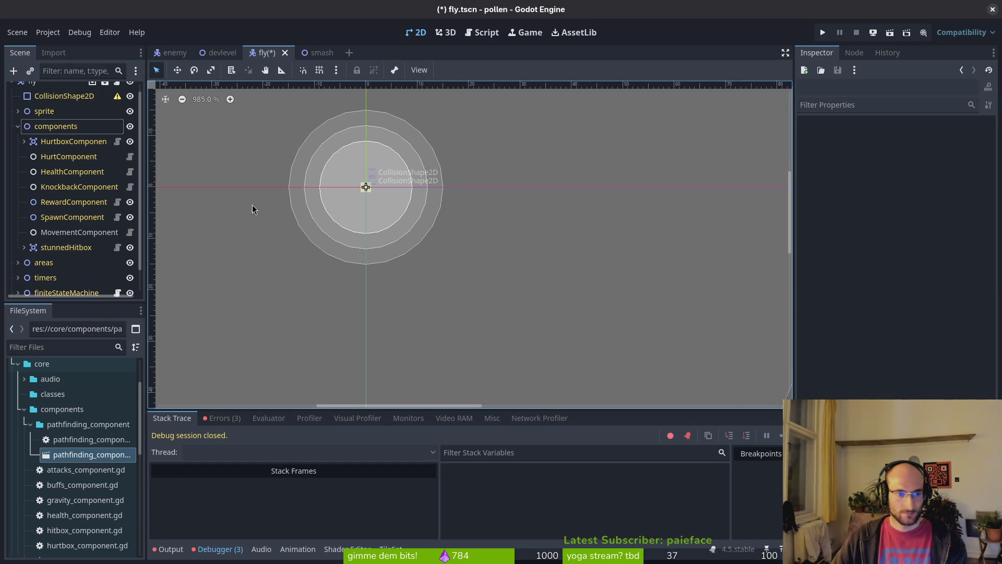
# Step: Add a PathfindingComponent under components, save the fly scene, and set its Actor to fly
pyautogui.click(61, 128)
pyautogui.hotkey('ctrl', 'a')
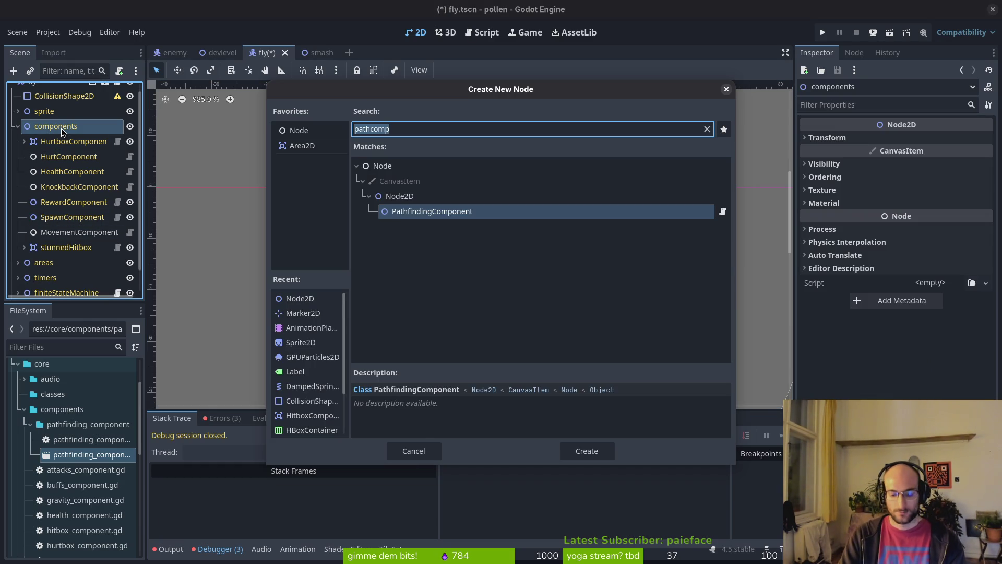
pyautogui.write('pathcom')
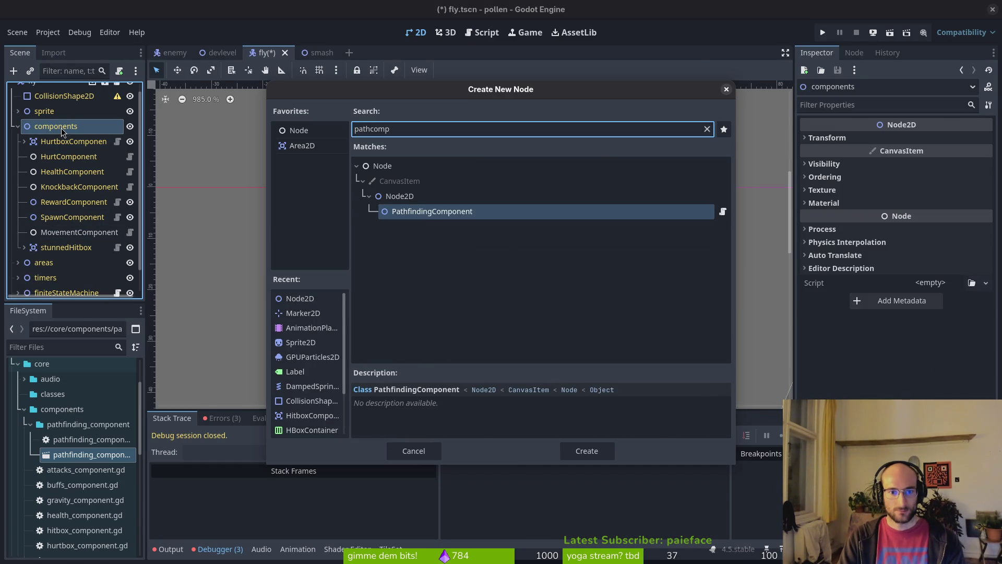
pyautogui.press('Return')
pyautogui.hotkey('ctrl', 's')
pyautogui.click(937, 138)
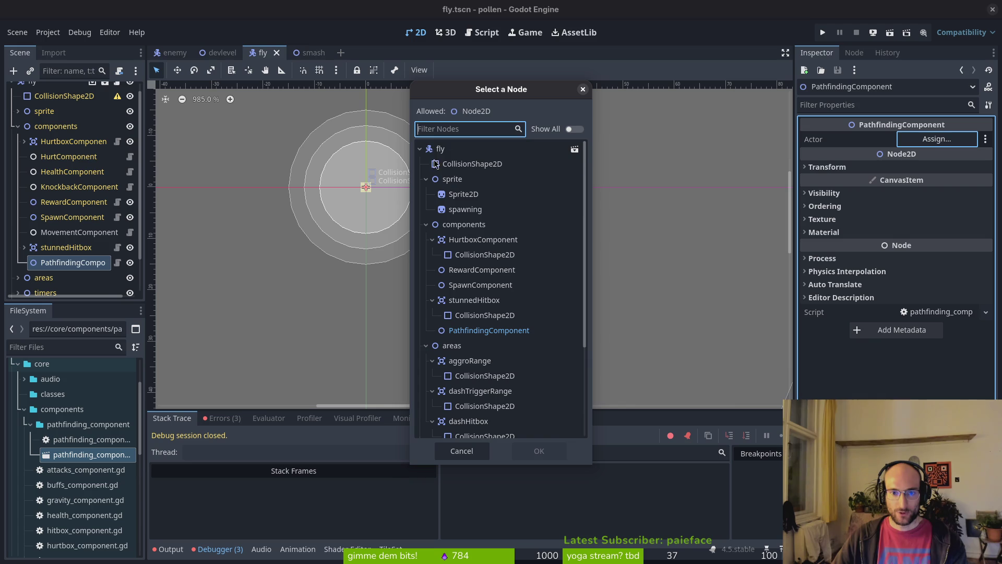
pyautogui.click(539, 451)
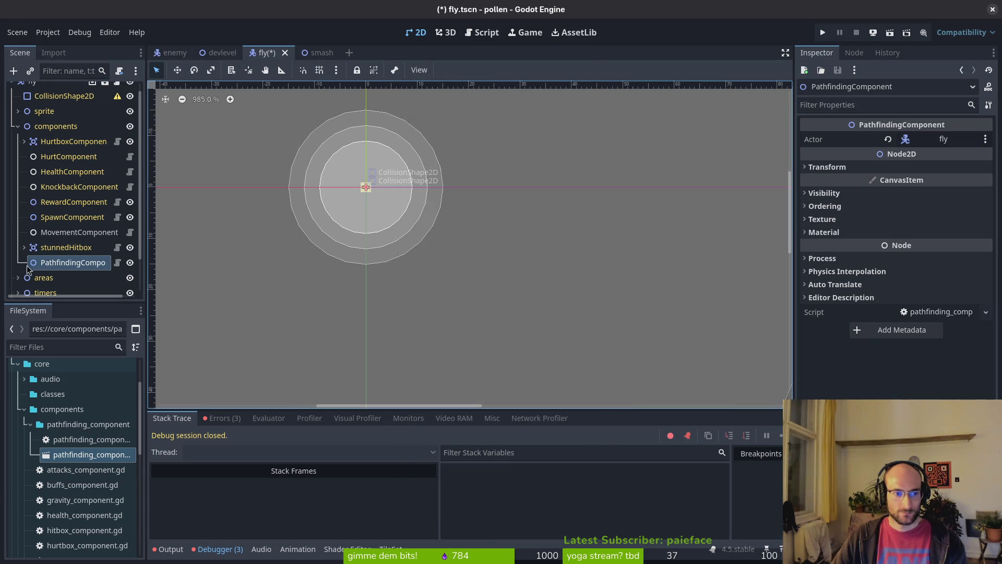
pyautogui.click(34, 264)
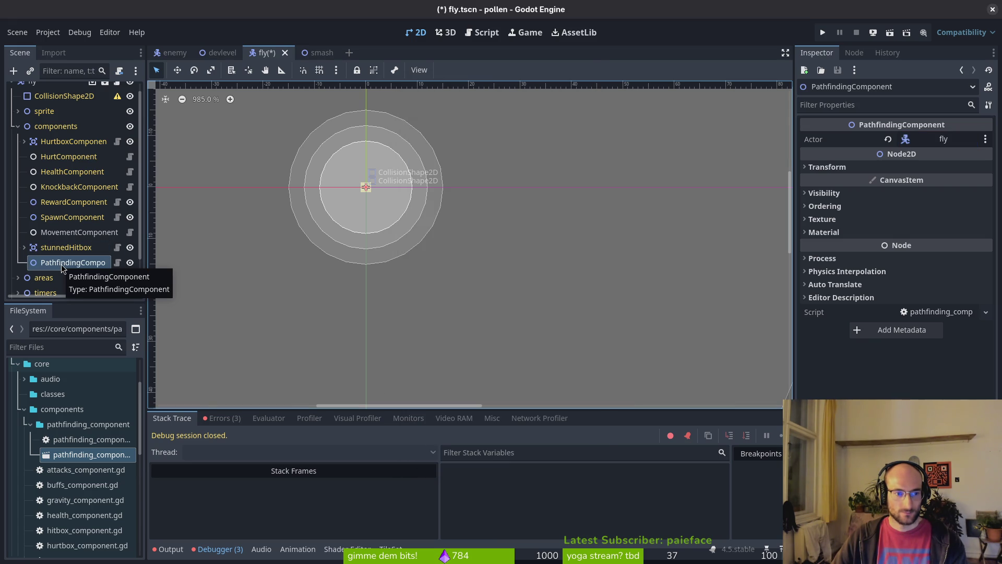
# Step: Check the following state's Navigation Client Component slot without assigning anything
pyautogui.scroll(1, 68, 144)
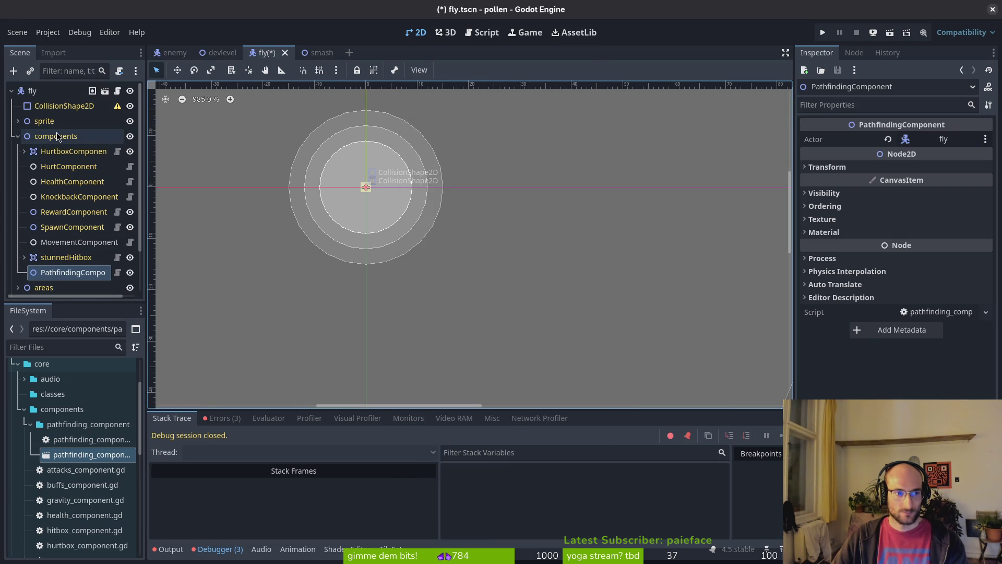
pyautogui.click(33, 91)
pyautogui.click(18, 136)
pyautogui.click(18, 181)
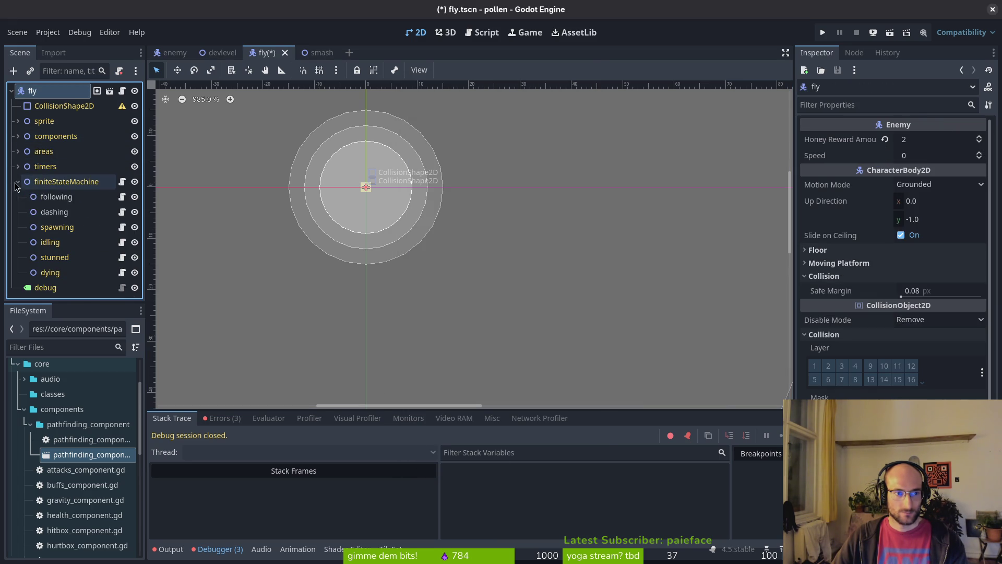
pyautogui.click(56, 197)
pyautogui.click(937, 171)
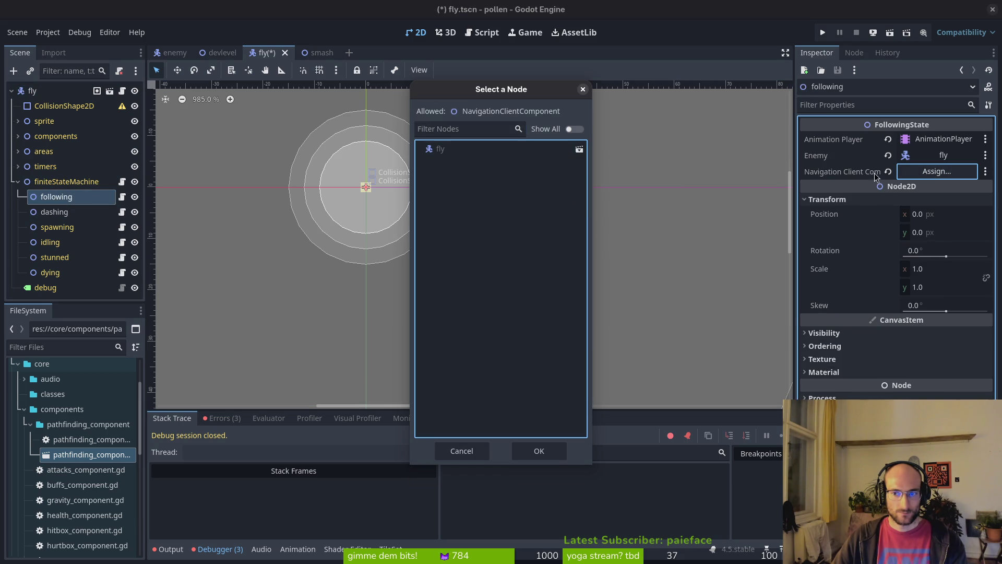
pyautogui.press('Escape')
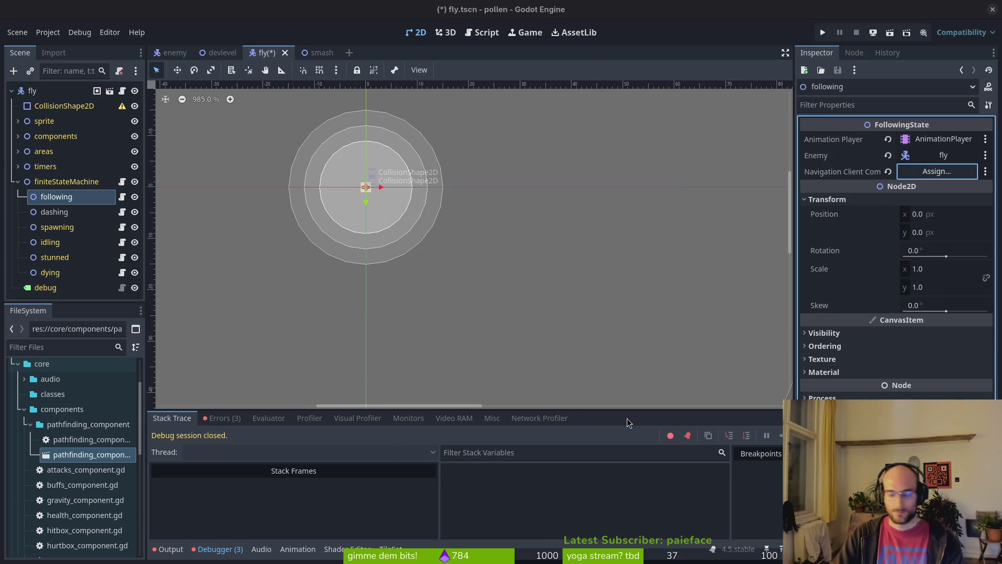
pyautogui.press('super+2')
# Step: Relaunch Vim after mistyped commands, open the fly's following.gd, then quit without changes
pyautogui.write('git pushfo')
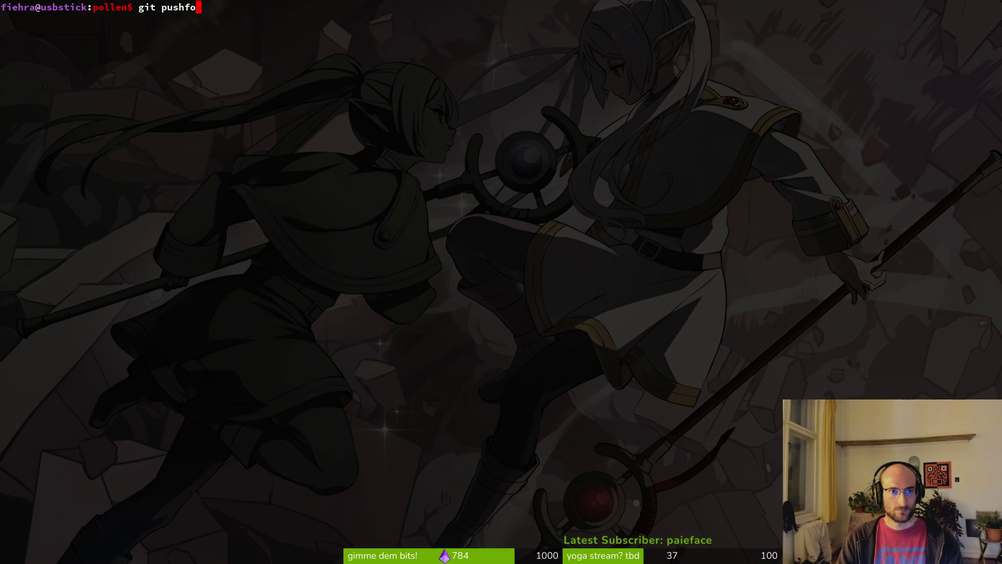
pyautogui.press('BackSpace')
pyautogui.press('BackSpace')
pyautogui.press('BackSpace')
pyautogui.write('vimi')
pyautogui.press('Return')
pyautogui.press('Up')
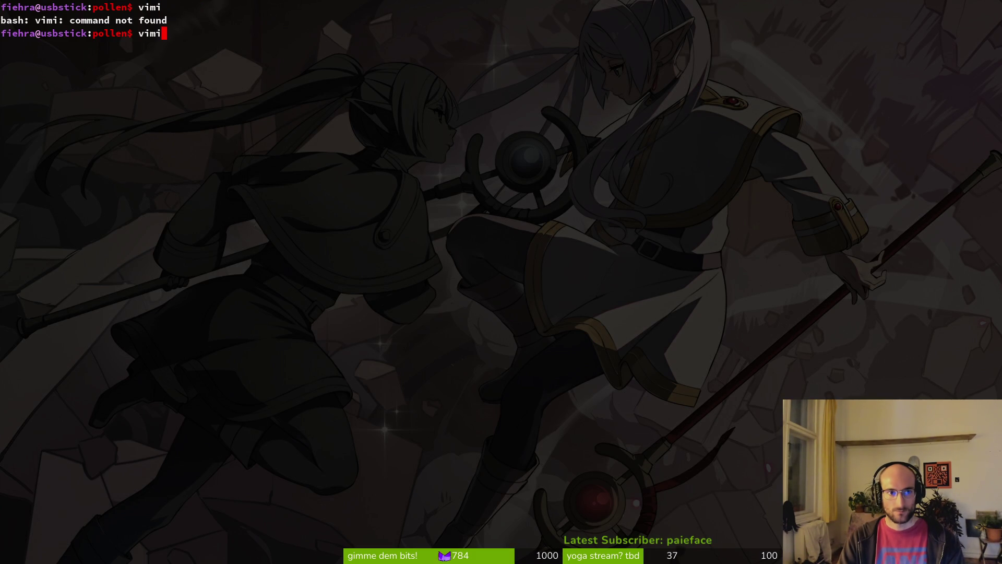
pyautogui.press('Return')
pyautogui.hotkey('ctrl', 'p')
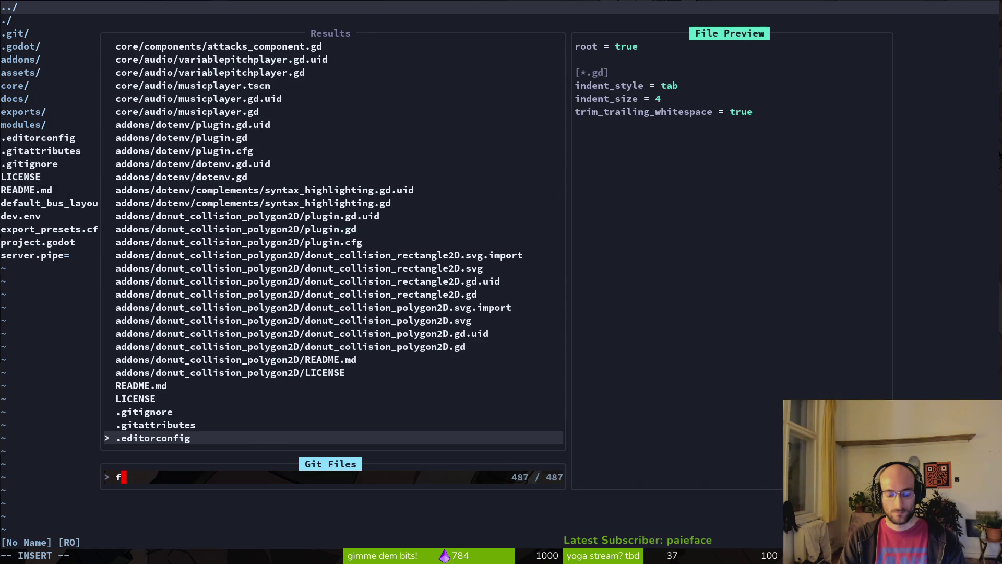
pyautogui.write('following')
pyautogui.press('Up')
pyautogui.press('Return')
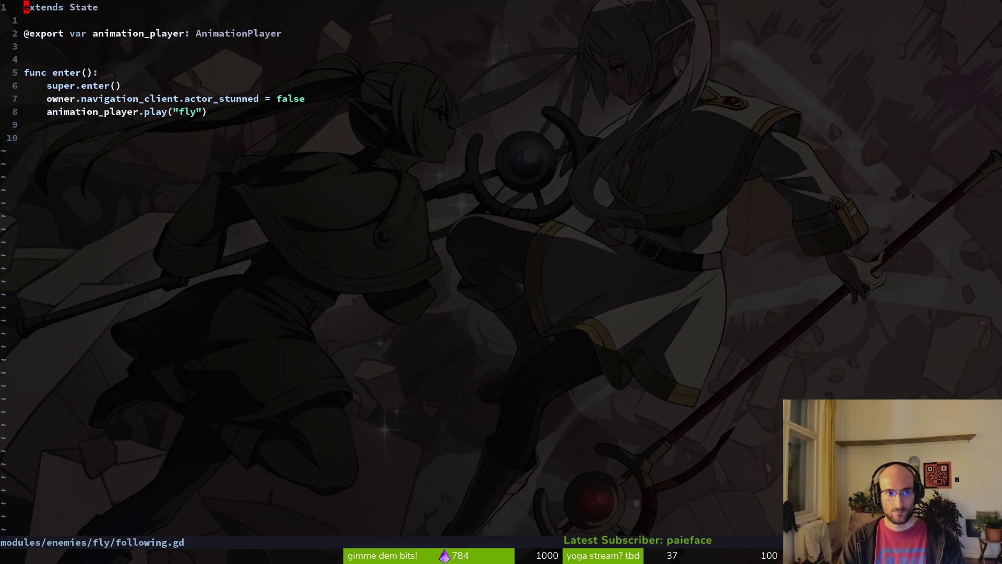
pyautogui.press('j')
pyautogui.press('j')
pyautogui.press('j')
pyautogui.press('Return')
# Step: Relaunch Vim and open core/state/following.state.gd with the file finder
pyautogui.write('vimi')
pyautogui.press('Return')
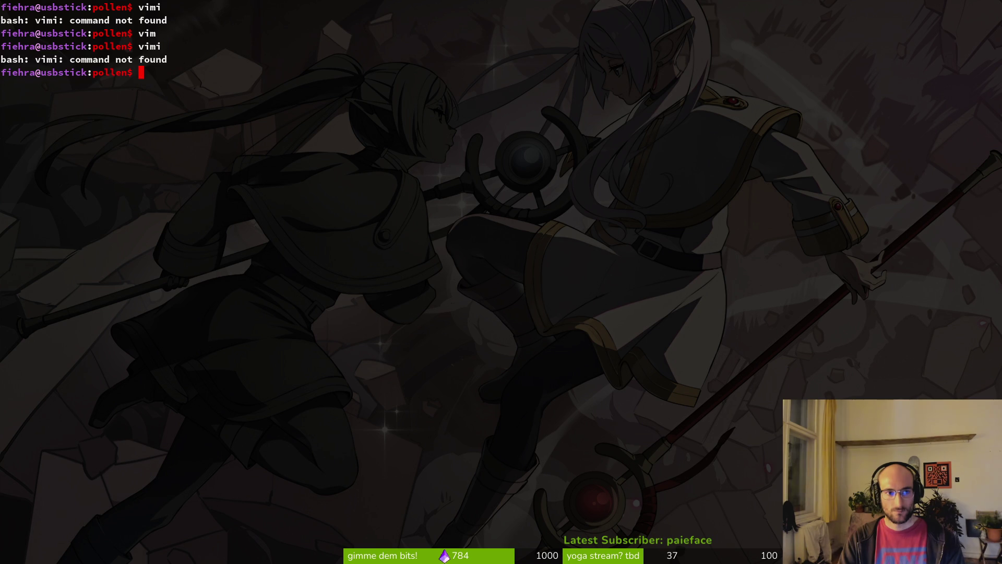
pyautogui.write('im')
pyautogui.press('Return')
pyautogui.hotkey('ctrl', 'p')
pyautogui.write('foollo')
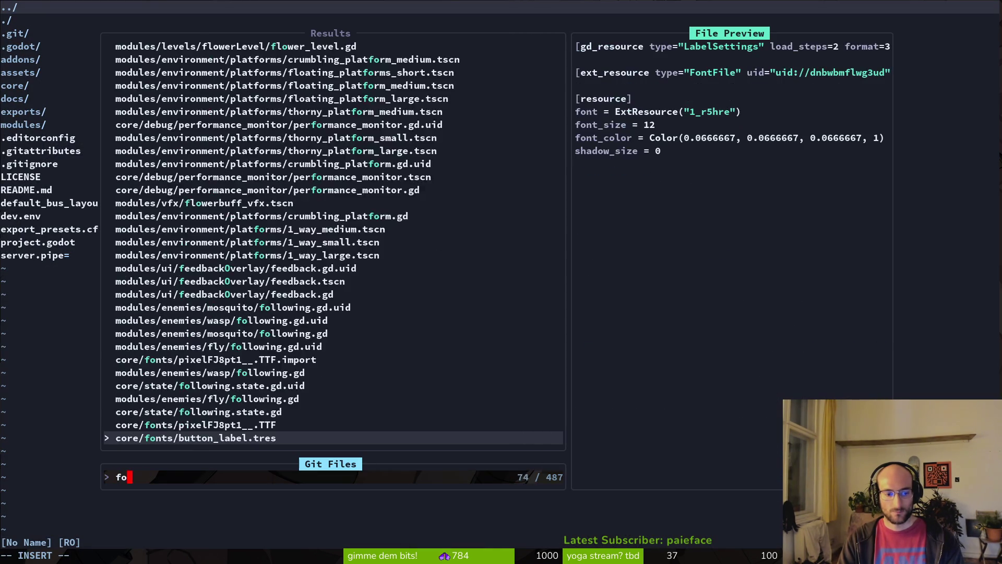
pyautogui.write('wing')
pyautogui.press('BackSpace')
pyautogui.press('BackSpace')
pyautogui.press('BackSpace')
pyautogui.write('follo')
pyautogui.press('Return')
# Step: Rename the navigation_client_component export variable to pathfinding_component and save
pyautogui.press('j')
pyautogui.press('j')
pyautogui.press('j')
pyautogui.write('l')
pyautogui.write('ciwpathfinding_com')
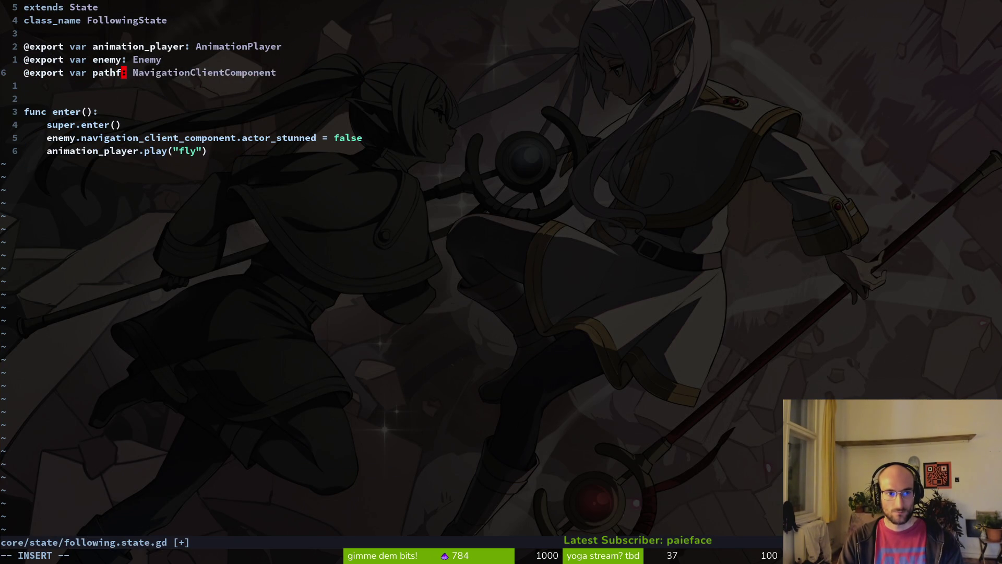
pyautogui.write('ponent')
pyautogui.press('Escape')
pyautogui.write(':w')
pyautogui.press('Return')
pyautogui.press('a')
pyautogui.press('Escape')
pyautogui.write('l:w')
pyautogui.press('Return')
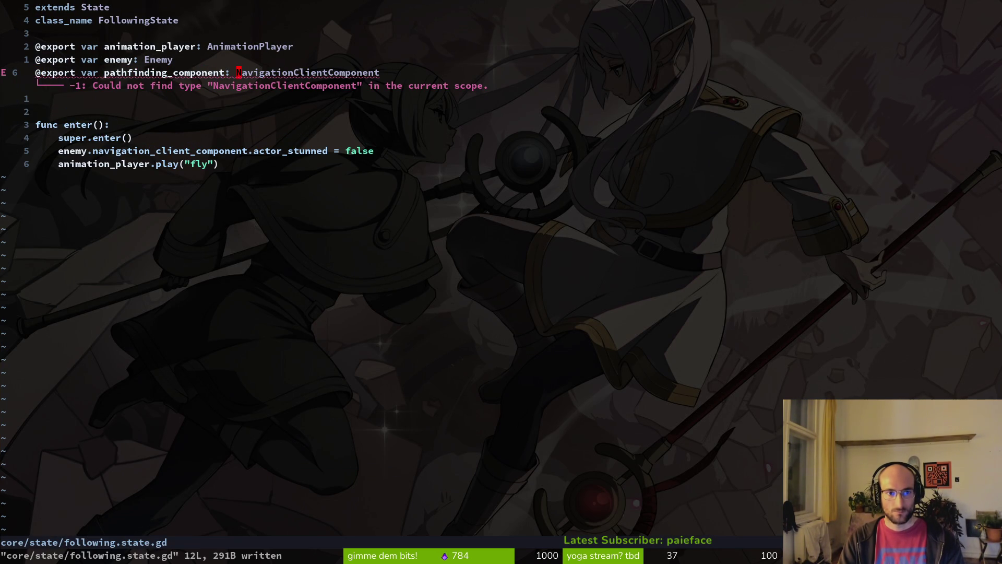
# Step: Change the export's type to PathfindingComponent and save
pyautogui.write('ciwPathfi')
pyautogui.press('Tab')
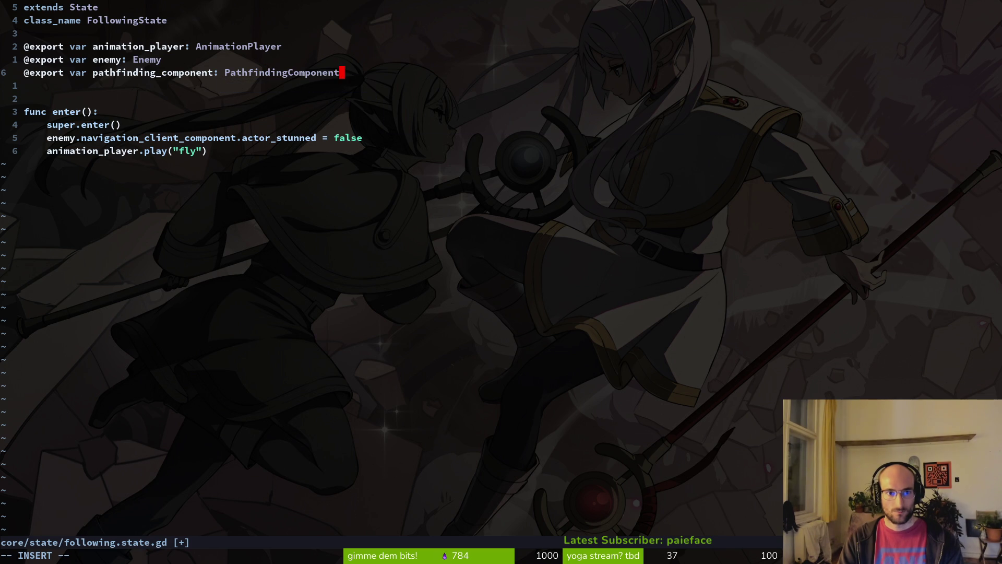
pyautogui.press('Escape')
pyautogui.write(':w')
pyautogui.press('Return')
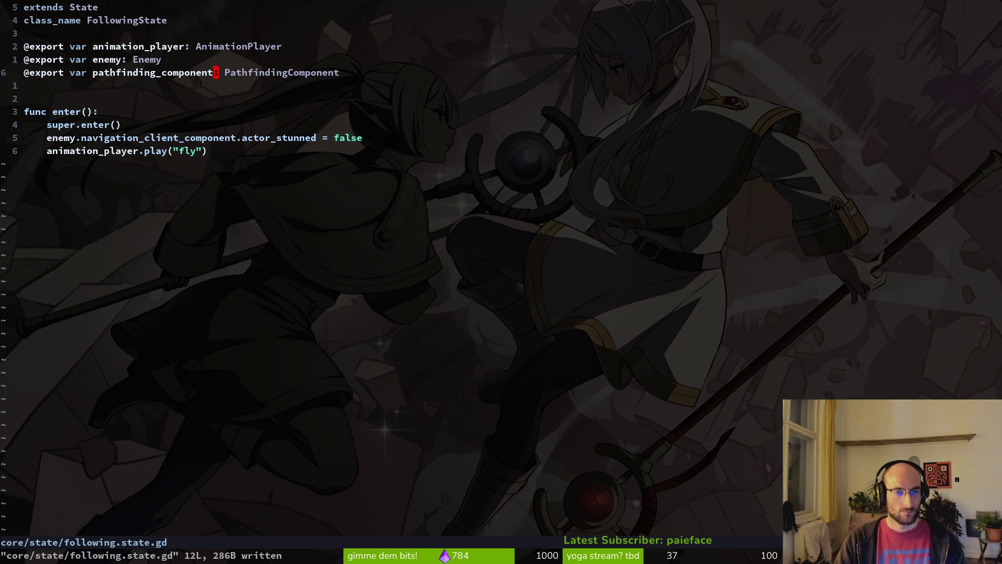
# Step: Paste pathfinding_component into the actor_stunned line in enter() and save
pyautogui.press('w')
pyautogui.press('v')
pyautogui.press('e')
pyautogui.press('y')
pyautogui.press('j')
pyautogui.press('j')
pyautogui.press('j')
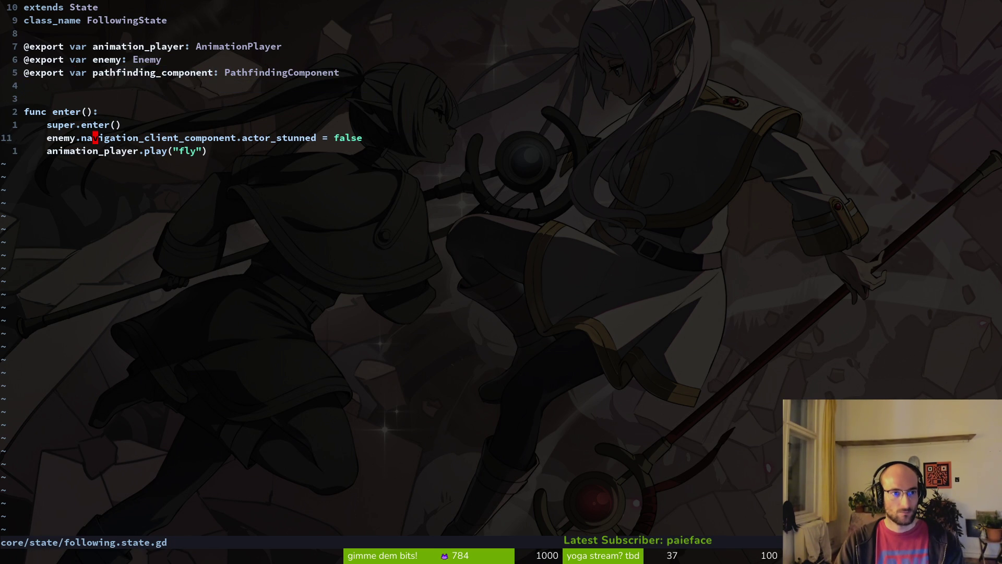
pyautogui.write('ep:w')
pyautogui.press('Return')
pyautogui.write('s.')
pyautogui.press('Escape')
pyautogui.write(':write')
pyautogui.press('Return')
# Step: Remove the leftover enemy prefix from the actor_stunned line, save, and quit Vim
pyautogui.press('c')
pyautogui.press('t')
pyautogui.press('p')
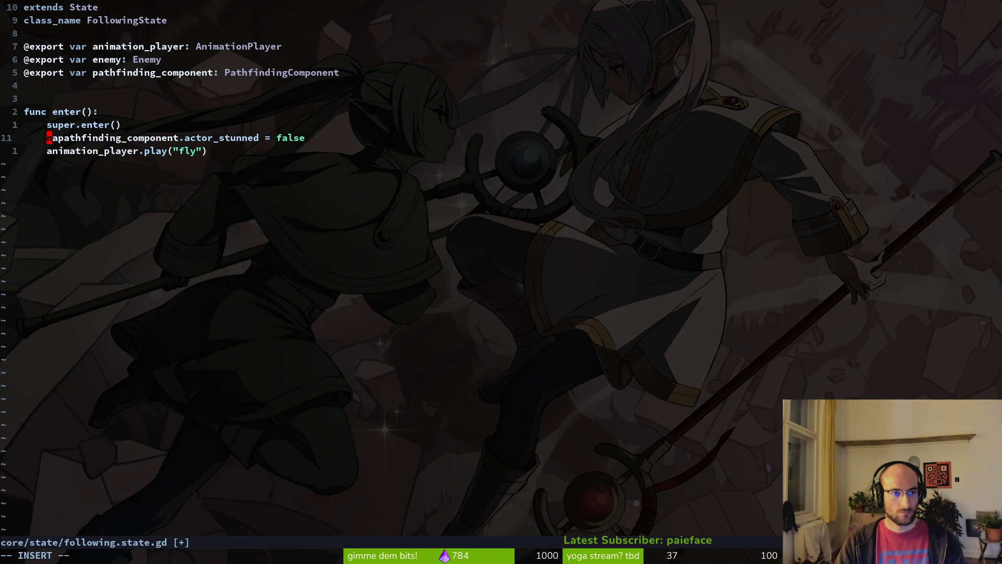
pyautogui.press('Escape')
pyautogui.write(':w')
pyautogui.press('Return')
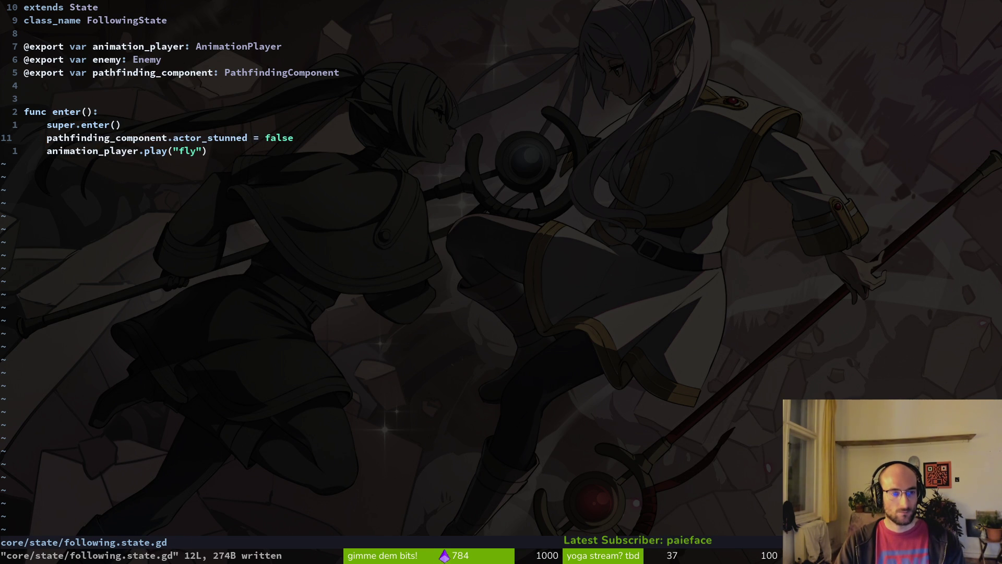
pyautogui.write(':q')
pyautogui.press('Return')
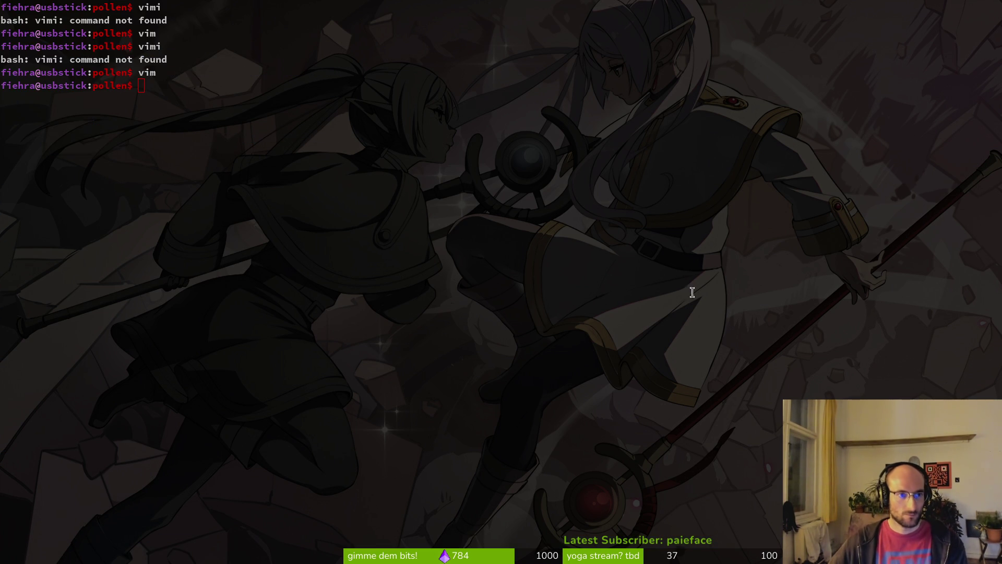
# Step: Assign the PathfindingComponent node to the following state's Pathfinding Component
pyautogui.press('F12')
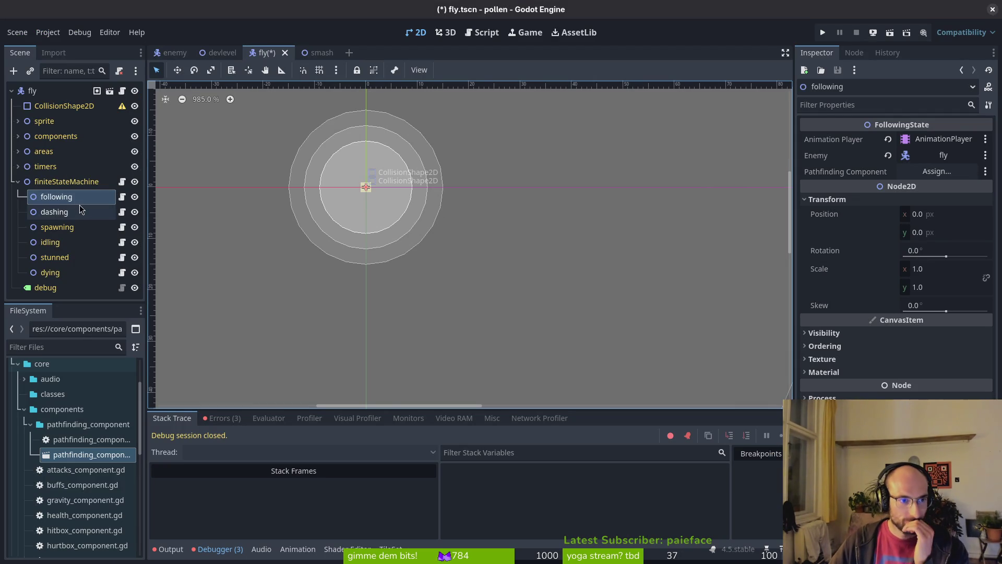
pyautogui.click(937, 171)
pyautogui.click(515, 179)
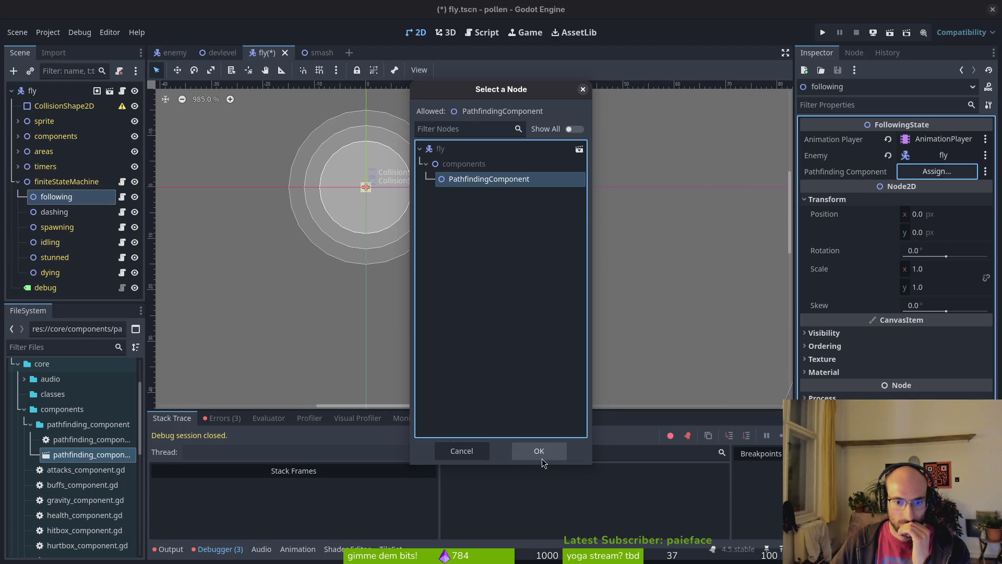
pyautogui.click(540, 450)
# Step: Check the dashing state's Navigation Client Component picker, cancel it, and return to the terminal
pyautogui.click(57, 212)
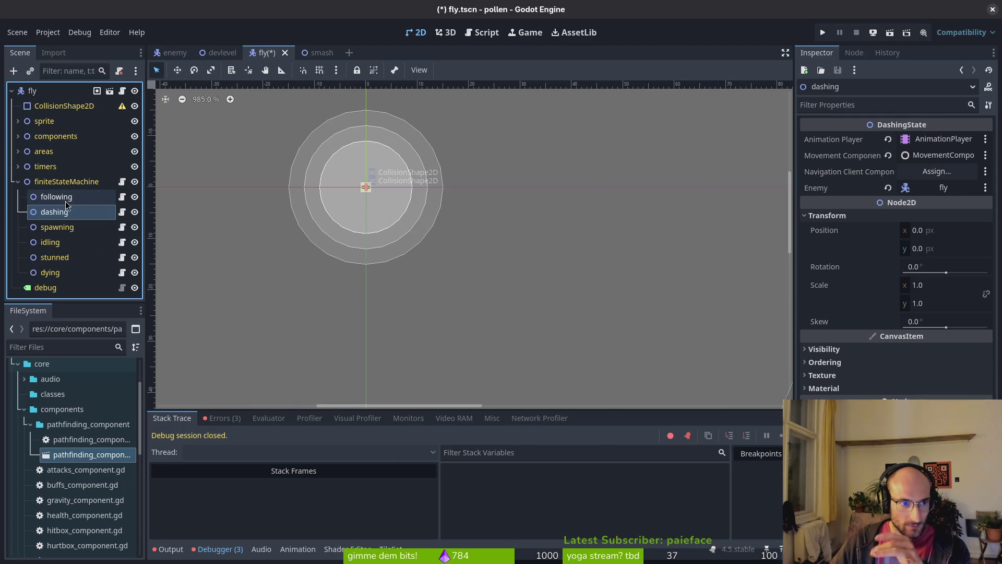
pyautogui.click(954, 176)
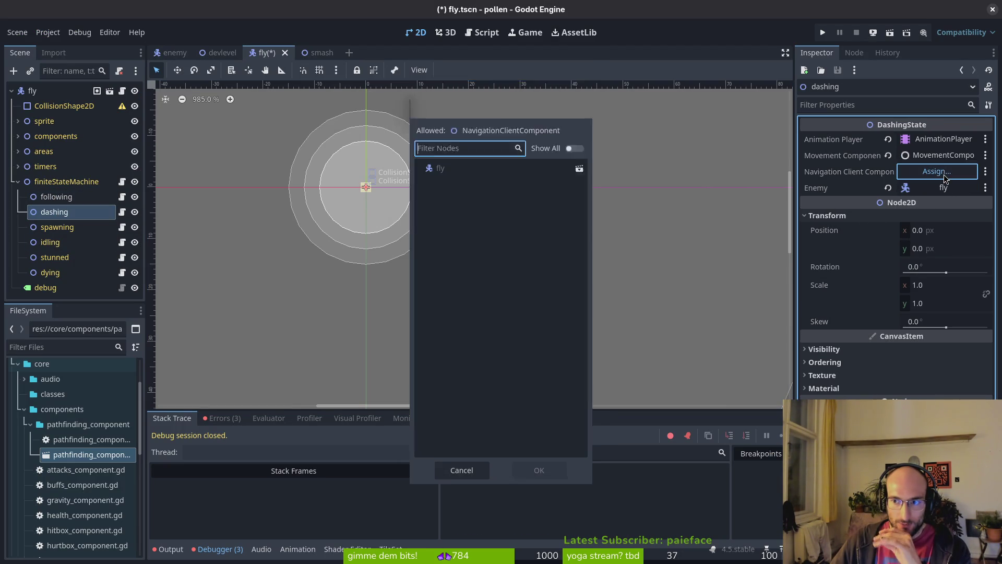
pyautogui.press('Escape')
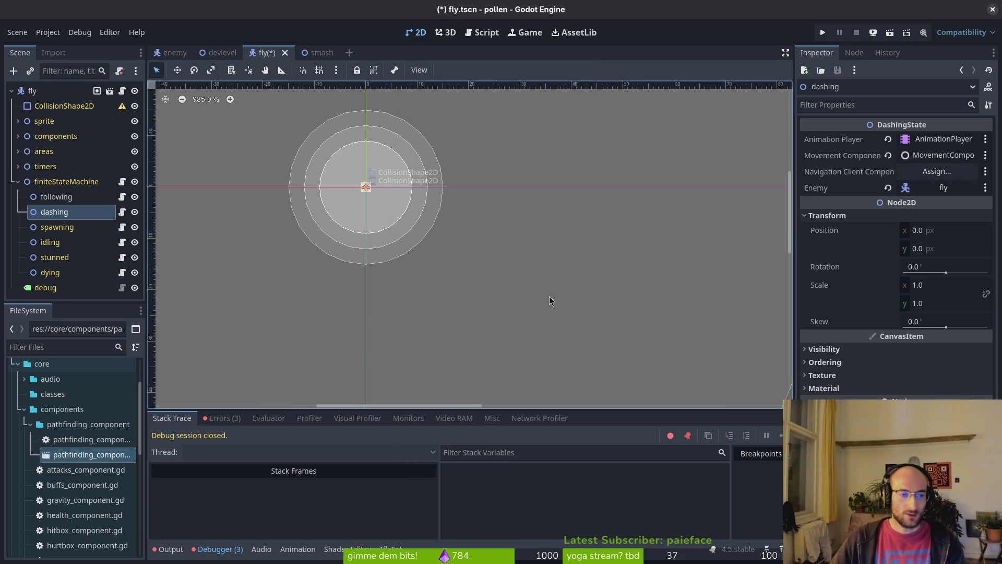
pyautogui.hotkey('alt', 'Tab')
# Step: Launch Vim and open the fly's dashing.gd script
pyautogui.write('vim')
pyautogui.press('Return')
pyautogui.hotkey('ctrl', 'p')
pyautogui.write('dash')
pyautogui.press('Return')
pyautogui.hotkey('ctrl', 'p')
pyautogui.write('flydashing')
pyautogui.press('Return')
# Step: Duplicate the movement_component export line and start renaming the copy to a path variable
pyautogui.press('j')
pyautogui.press('j')
pyautogui.press('j')
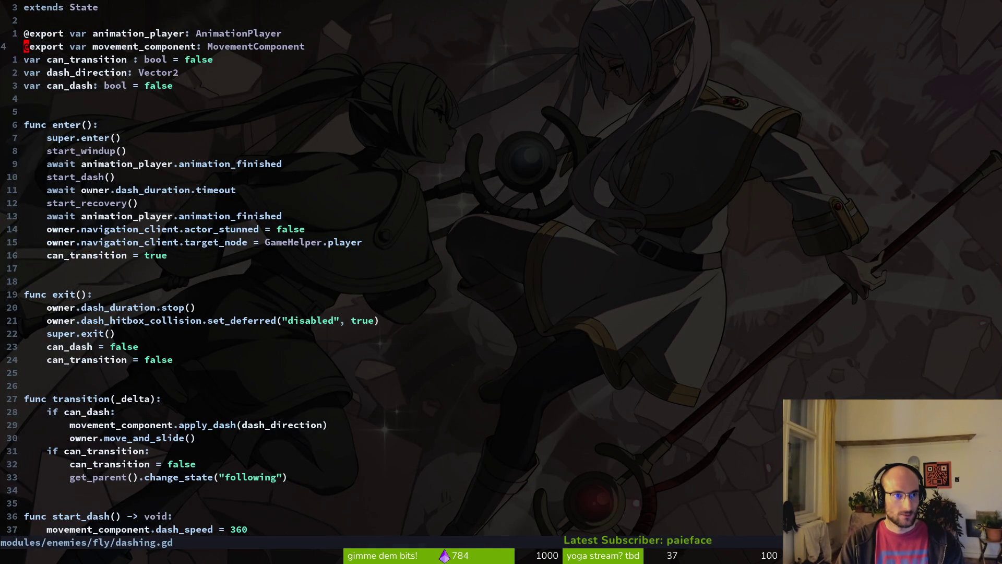
pyautogui.press('k')
pyautogui.press('k')
pyautogui.press('k')
pyautogui.press('k')
pyautogui.press('k')
pyautogui.press('k')
pyautogui.press('k')
pyautogui.press('j')
pyautogui.press('y')
pyautogui.press('y')
pyautogui.press('p')
pyautogui.press('w')
pyautogui.press('w')
pyautogui.press('w')
pyautogui.write('cwn')
pyautogui.press('BackSpace')
pyautogui.write('path')
pyautogui.press('Escape')
# Step: Copy the pathfinding_component export from following.state.gd and paste it into dashing.gd
pyautogui.hotkey('ctrl', 'p')
pyautogui.write('followi')
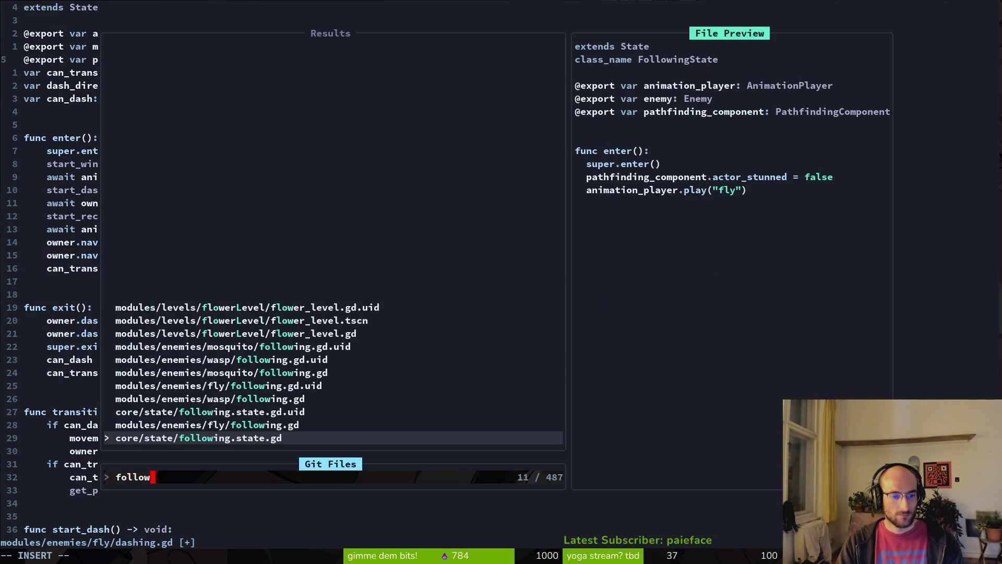
pyautogui.press('Return')
pyautogui.press('j')
pyautogui.press('j')
pyautogui.press('j')
pyautogui.press('V')
pyautogui.press('y')
pyautogui.hotkey('ctrl', '^')
pyautogui.write('Vp:w')
pyautogui.press('Return')
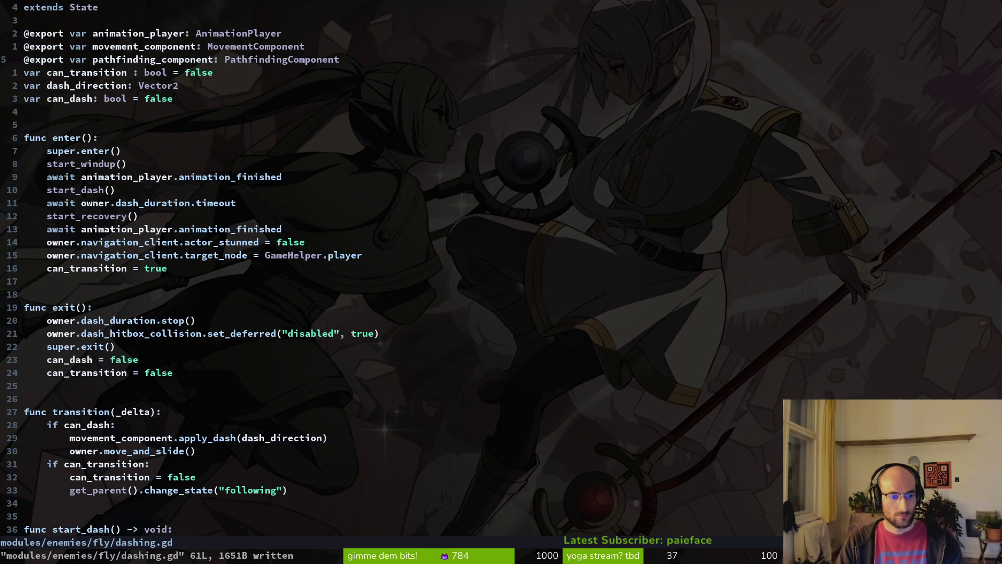
# Step: Undo the pasted export, delete the duplicated line, and save dashing.gd
pyautogui.press('u')
pyautogui.press('u')
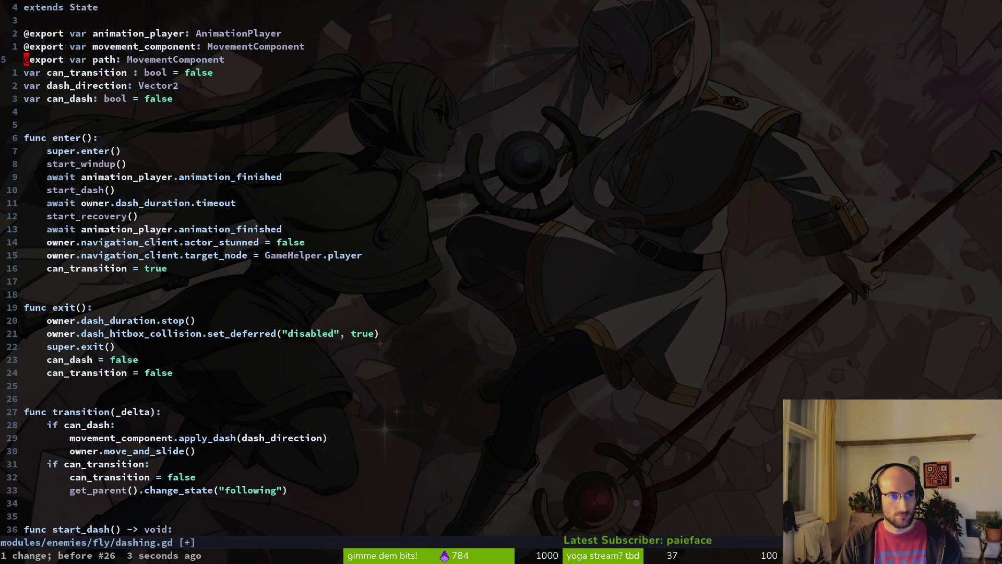
pyautogui.press('d')
pyautogui.press('d')
pyautogui.write(':w')
pyautogui.press('Return')
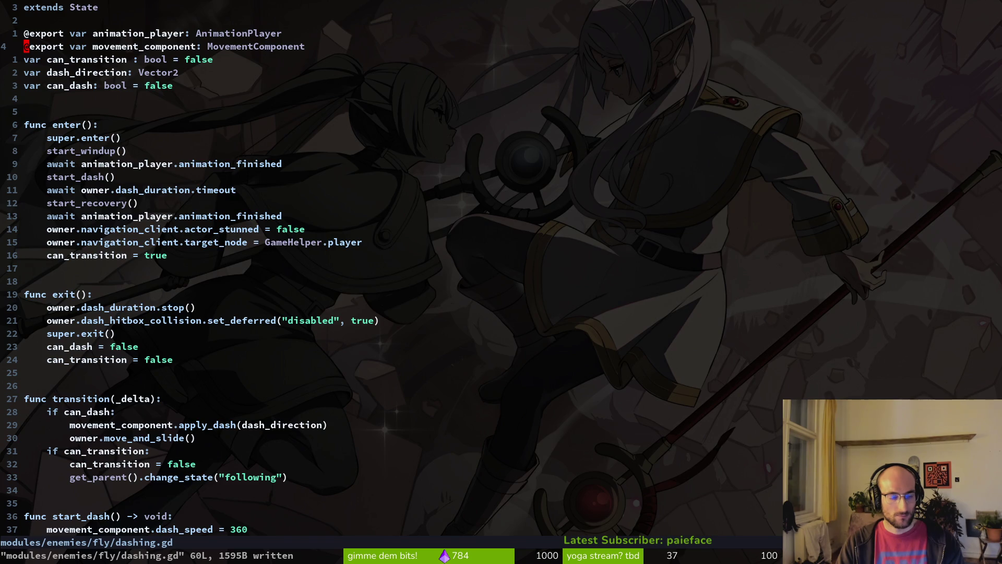
# Step: Open core/state/dashing.state.gd with the file finder
pyautogui.hotkey('ctrl', 'p')
pyautogui.write('dashing')
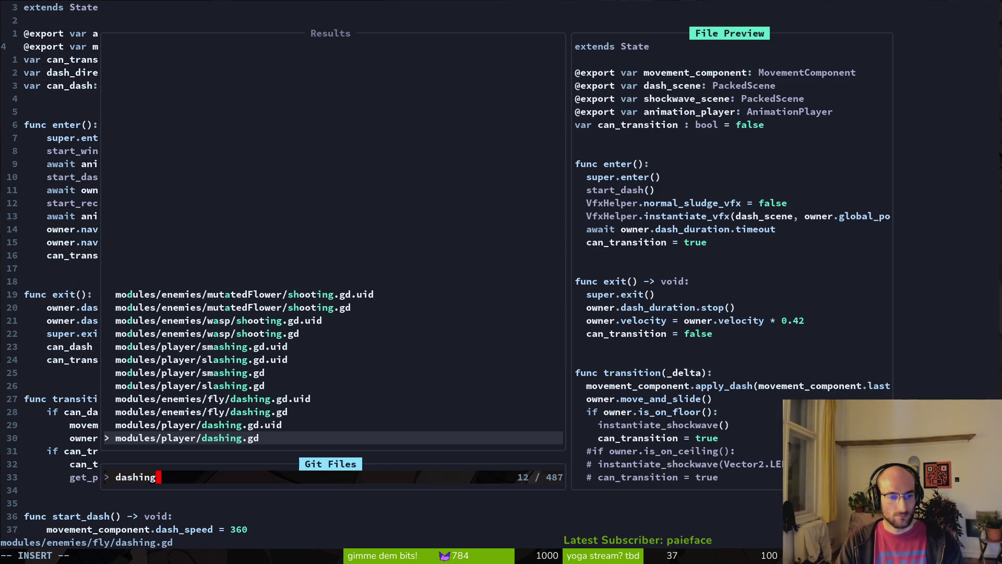
pyautogui.press('Escape')
pyautogui.press('Escape')
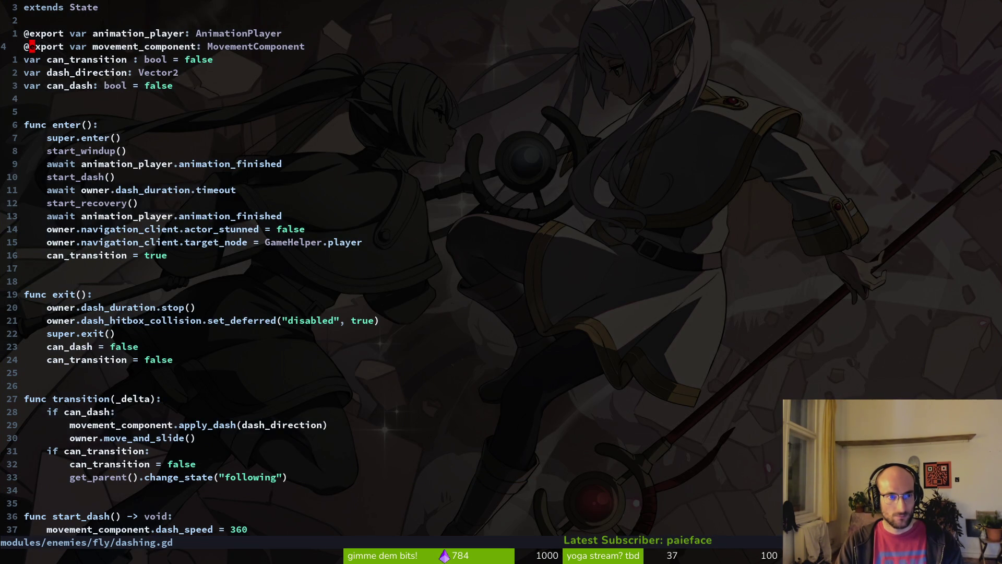
pyautogui.press('space')
pyautogui.press('f')
pyautogui.press('f')
pyautogui.write('statedash')
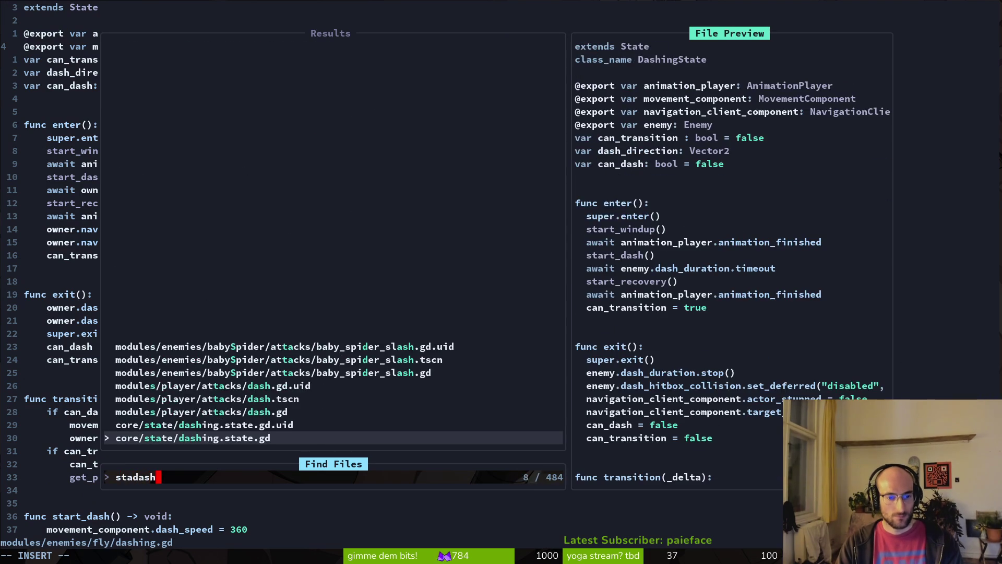
pyautogui.press('Return')
# Step: Replace the navigation_client_component export with the pathfinding_component export and rename its first use
pyautogui.press('j')
pyautogui.press('j')
pyautogui.press('j')
pyautogui.hotkey('shift', 'v')
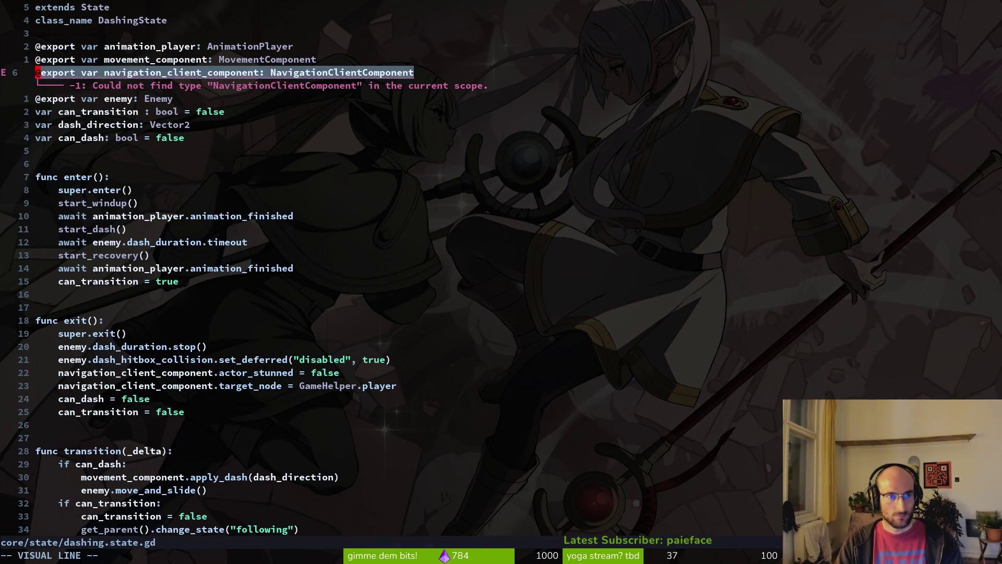
pyautogui.press('p')
pyautogui.press('l')
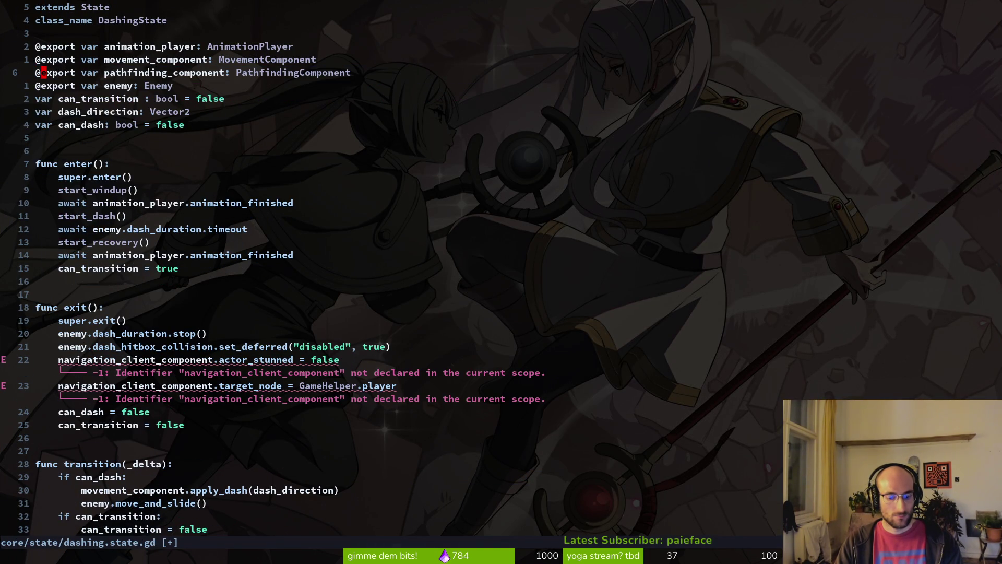
pyautogui.press('2')
pyautogui.press('2')
pyautogui.write('jcwpath')
pyautogui.press('Return')
pyautogui.press('Escape')
pyautogui.write('j:w')
pyautogui.press('Return')
# Step: Rename the remaining use in exit() to pathfinding_component, save, and quit Vim
pyautogui.write('ciwpath')
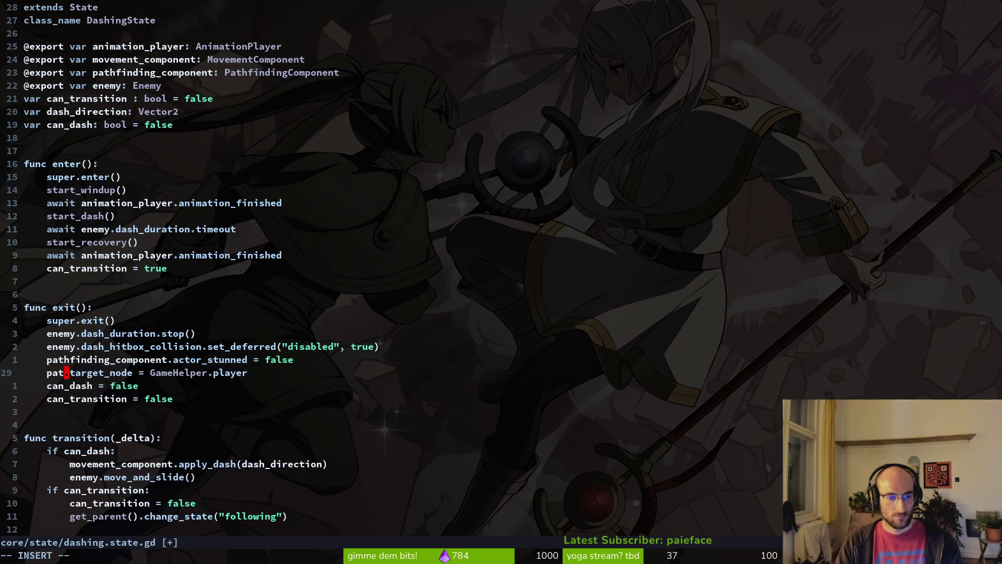
pyautogui.press('Return')
pyautogui.press('Escape')
pyautogui.write(':w')
pyautogui.press('Return')
pyautogui.hotkey('ctrl', 'd')
pyautogui.press('g')
pyautogui.press('g')
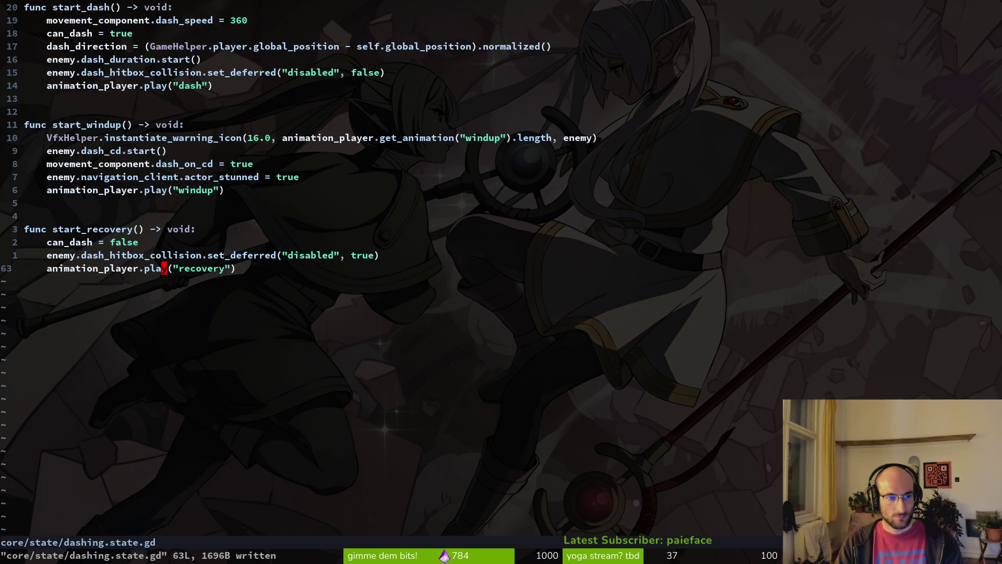
pyautogui.press('Return')
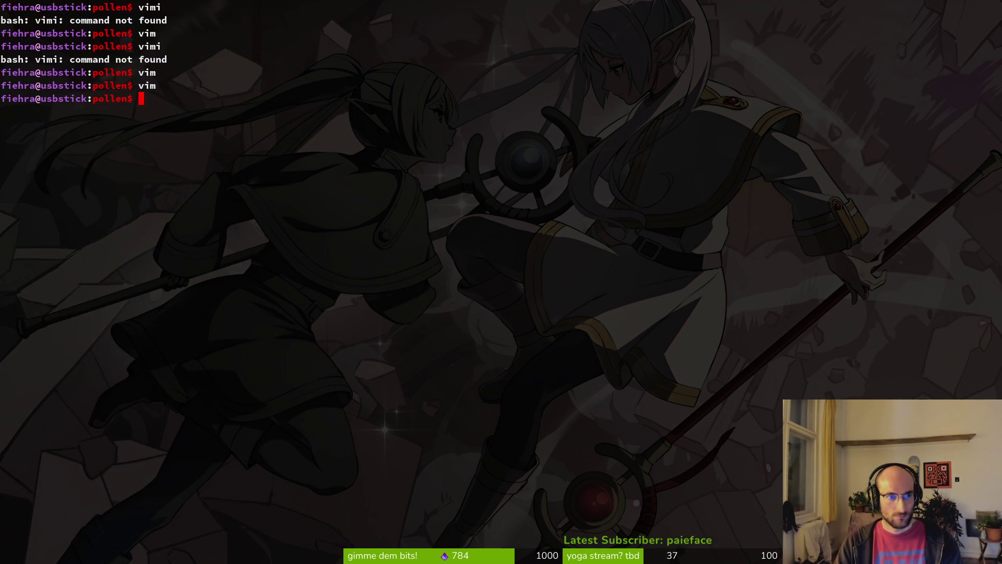
pyautogui.hotkey('alt', 'Tab')
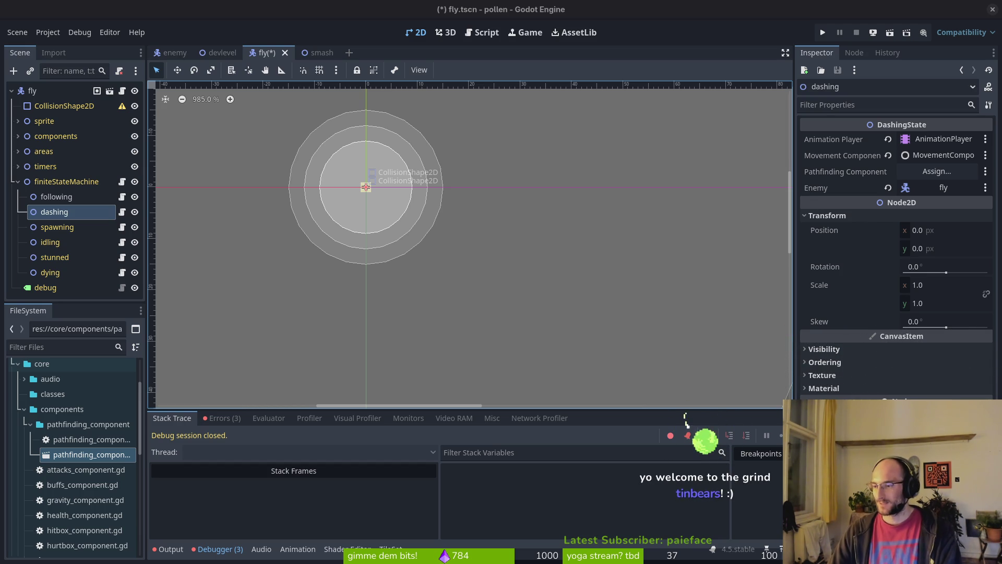
# Step: Switch away from the terminal to the browser's 'frieren' image results
pyautogui.hotkey('alt', 'Tab')
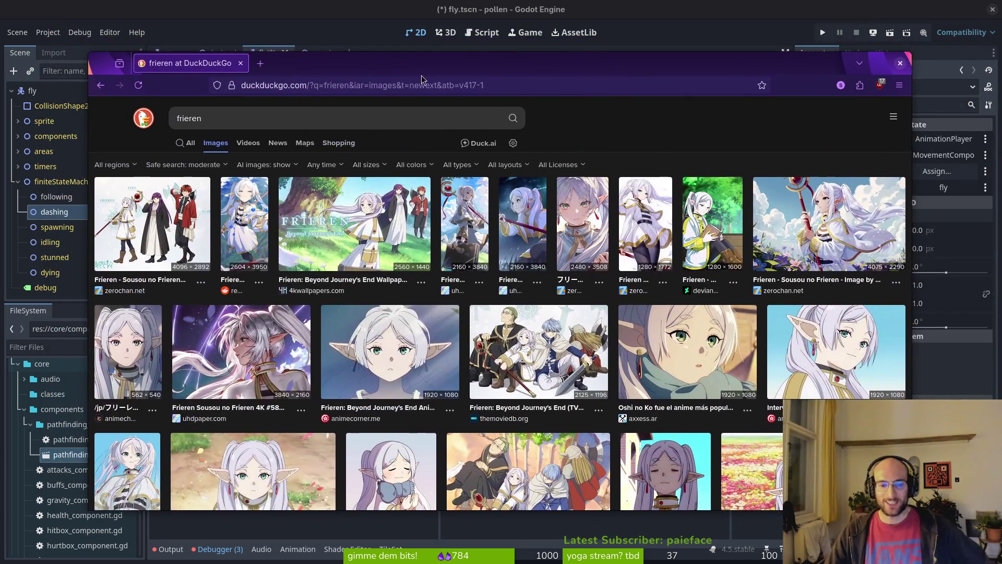
# Step: Refine the image search to 'frieren beyond journey's end' and scroll through the results
pyautogui.click(213, 127)
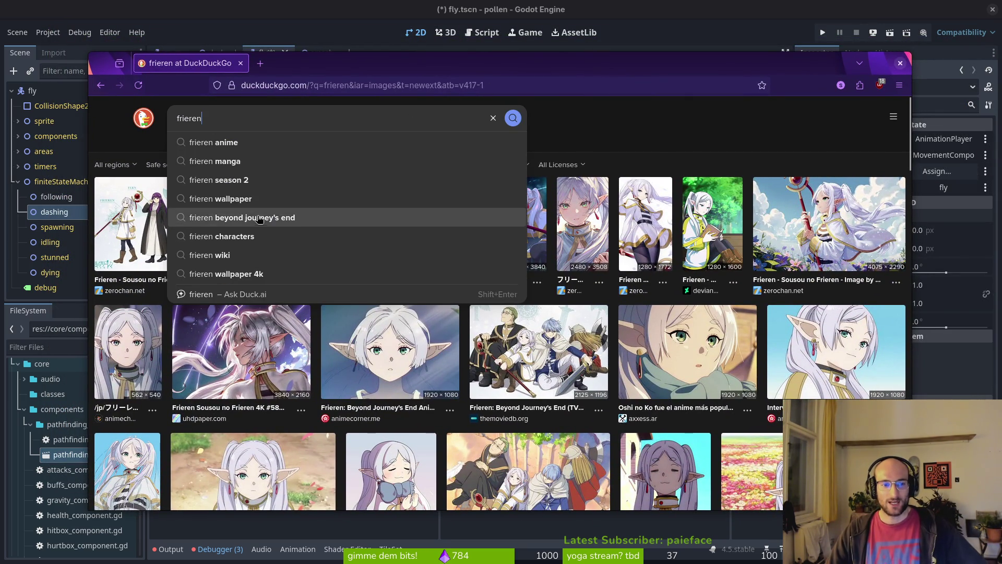
pyautogui.click(237, 217)
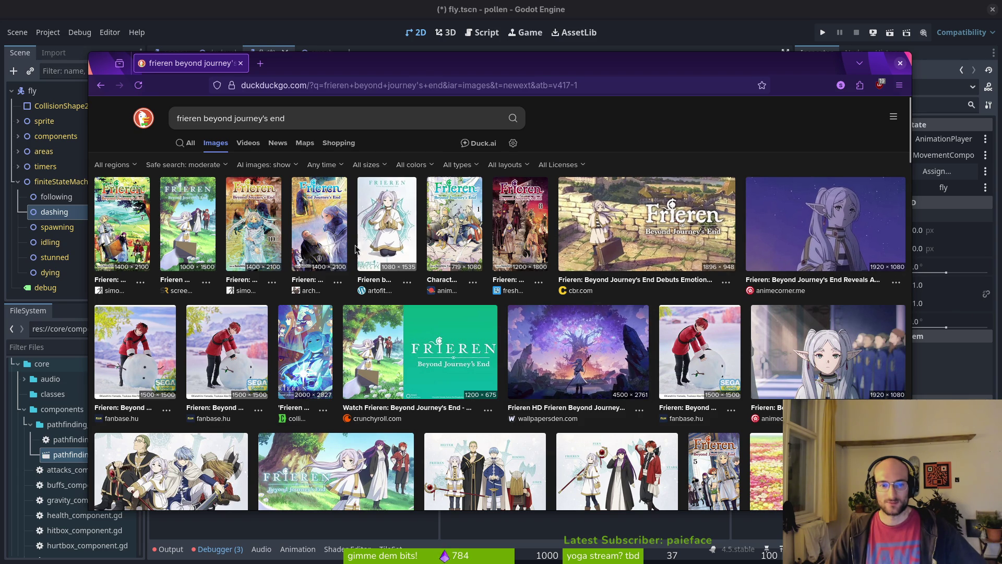
pyautogui.scroll(-10, 427, 341)
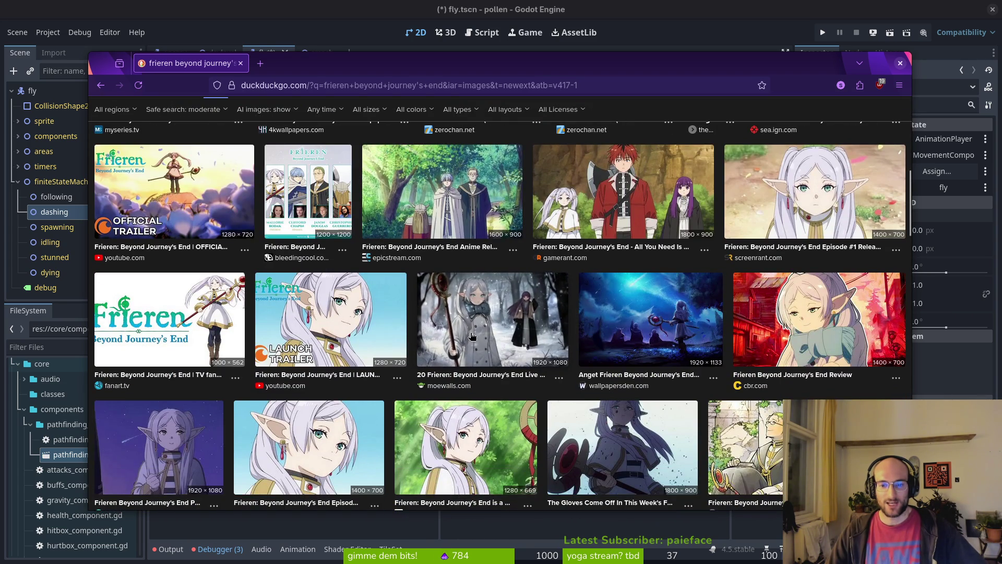
pyautogui.scroll(-4, 496, 327)
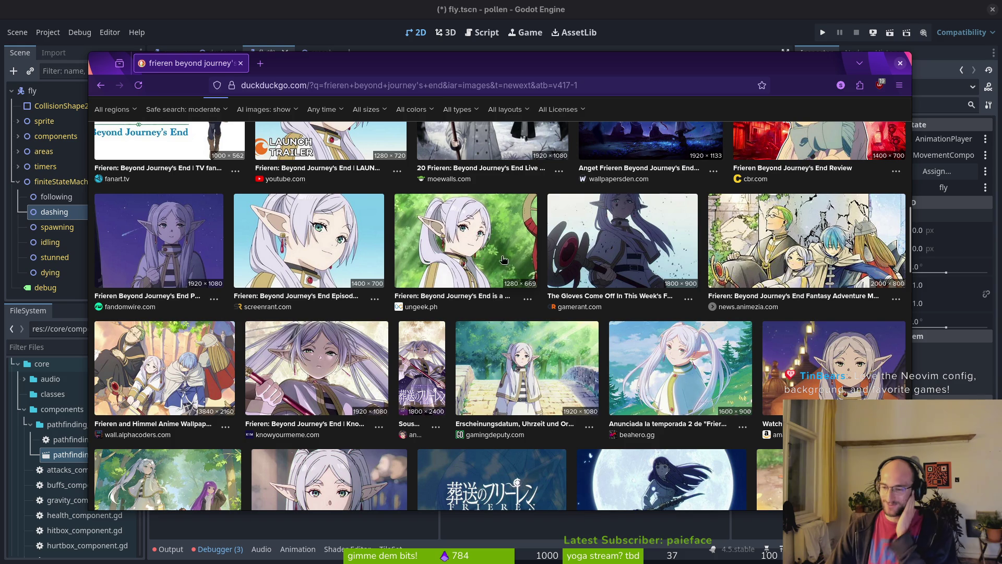
pyautogui.click(259, 63)
# Step: Open the streamer's Twitch channel, scroll to its About and Schedule panels, then close the tab
pyautogui.write('fiehra')
pyautogui.press('Down')
pyautogui.press('Down')
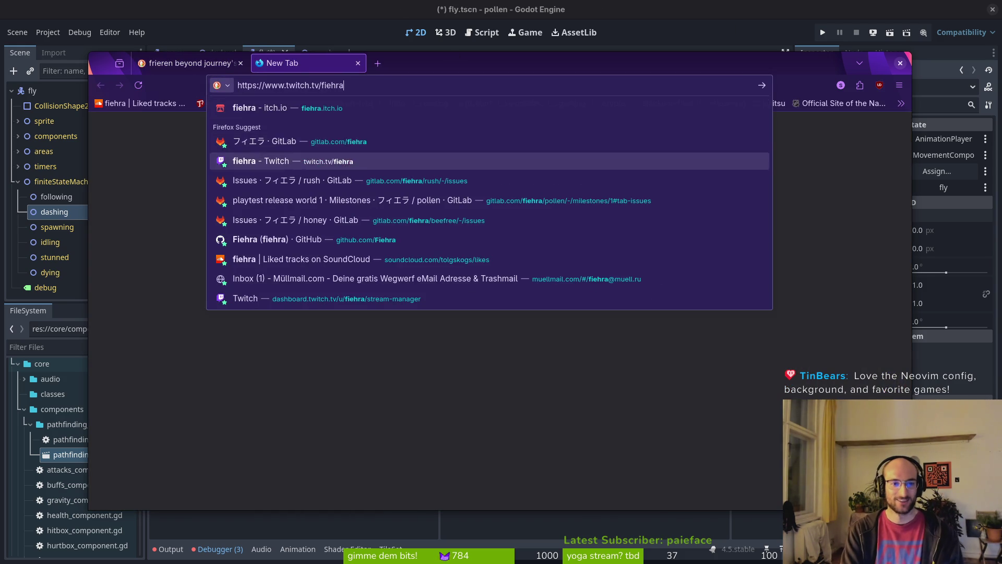
pyautogui.press('Return')
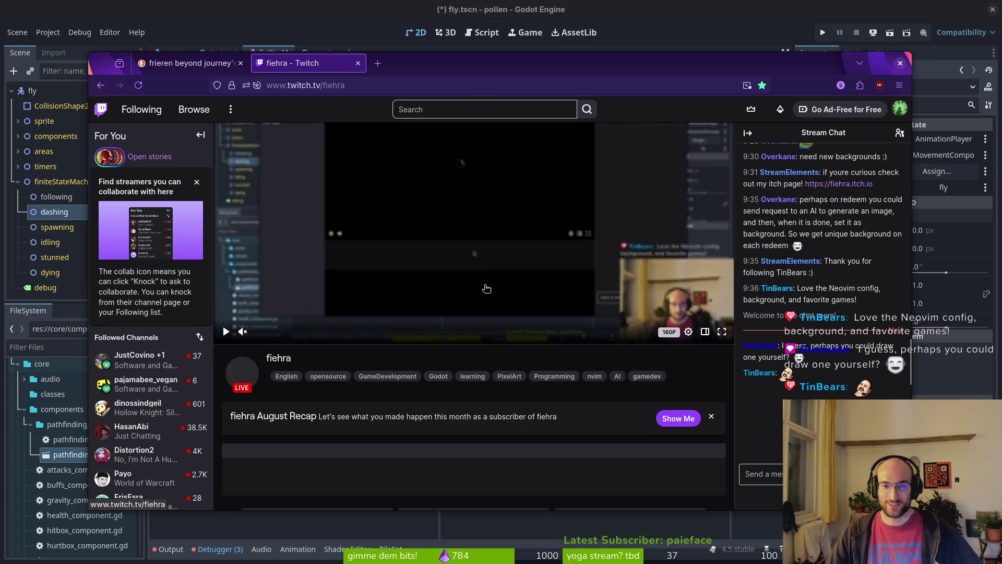
pyautogui.scroll(-3, 527, 402)
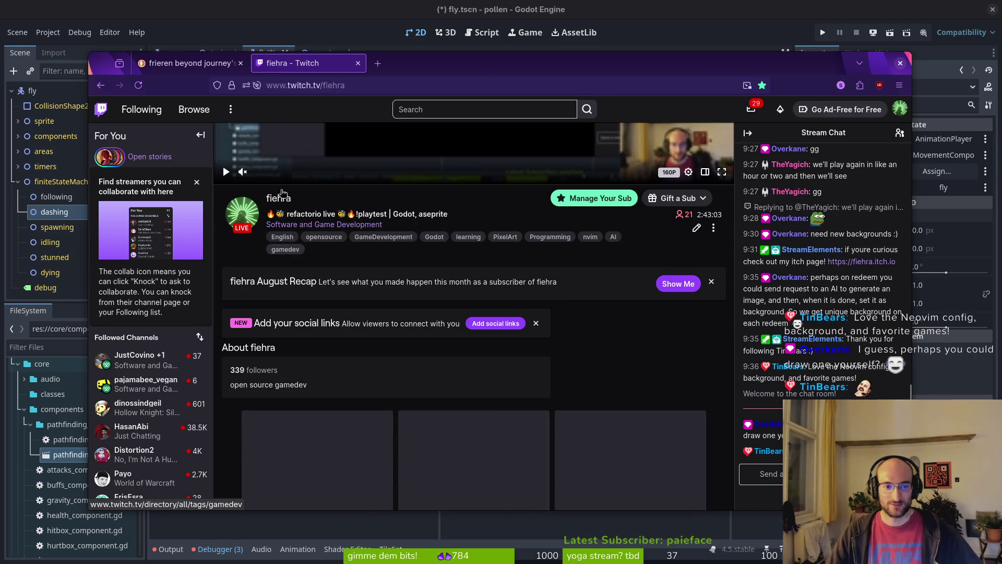
pyautogui.scroll(-7, 522, 396)
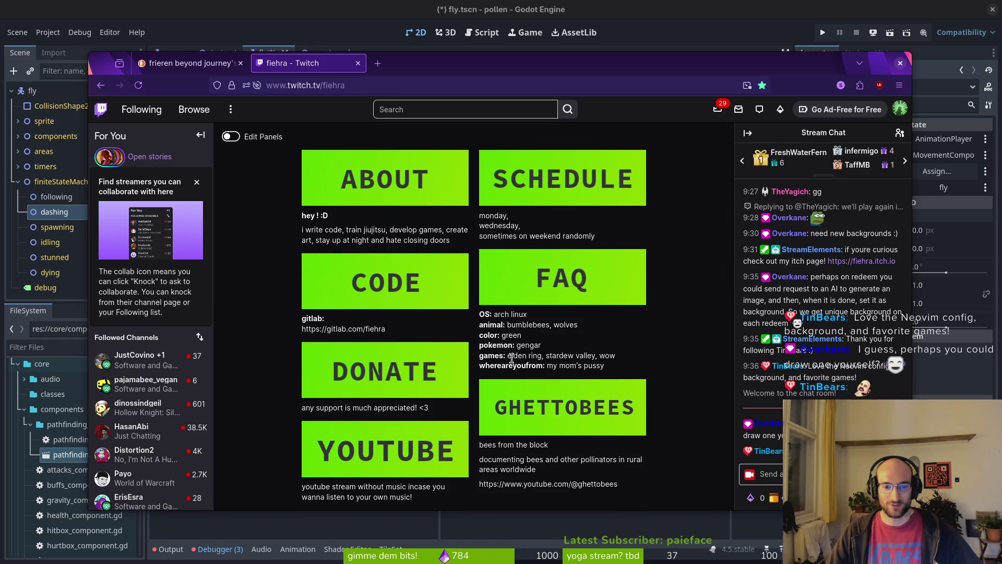
pyautogui.click(358, 63)
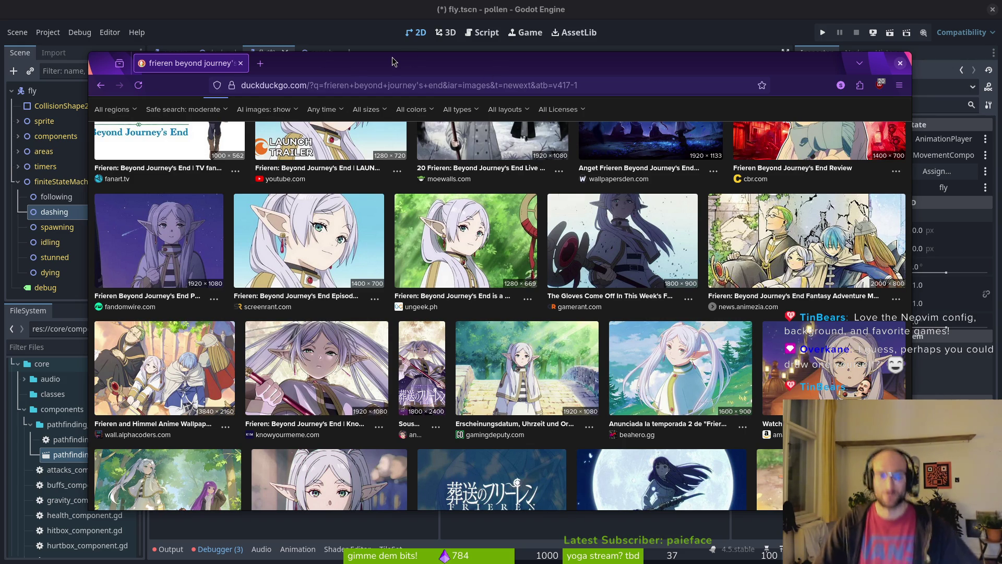
# Step: Refine the image search to "frieren beyond journey's end combat"
pyautogui.scroll(-3, 463, 211)
pyautogui.scroll(-3, 470, 214)
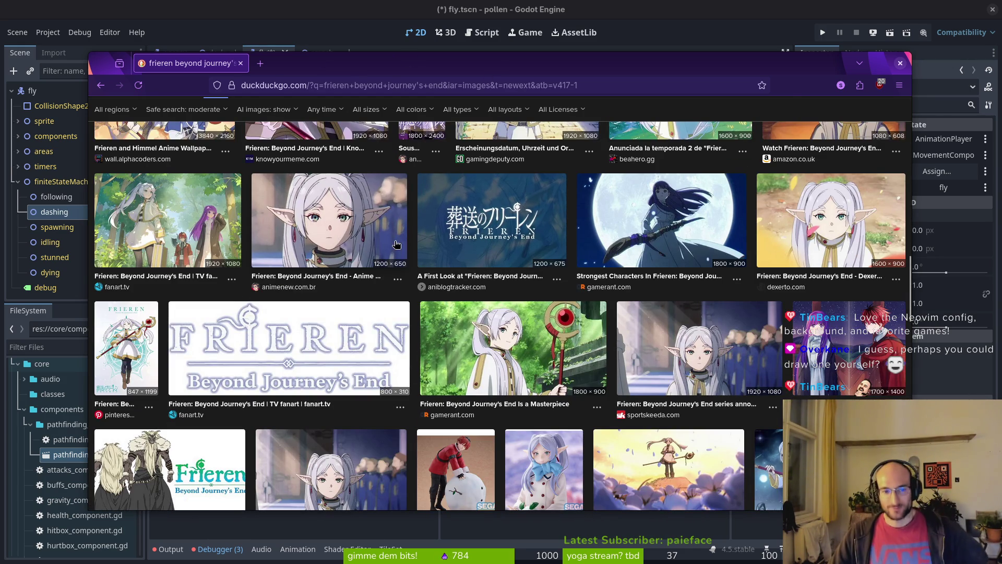
pyautogui.scroll(-4, 493, 242)
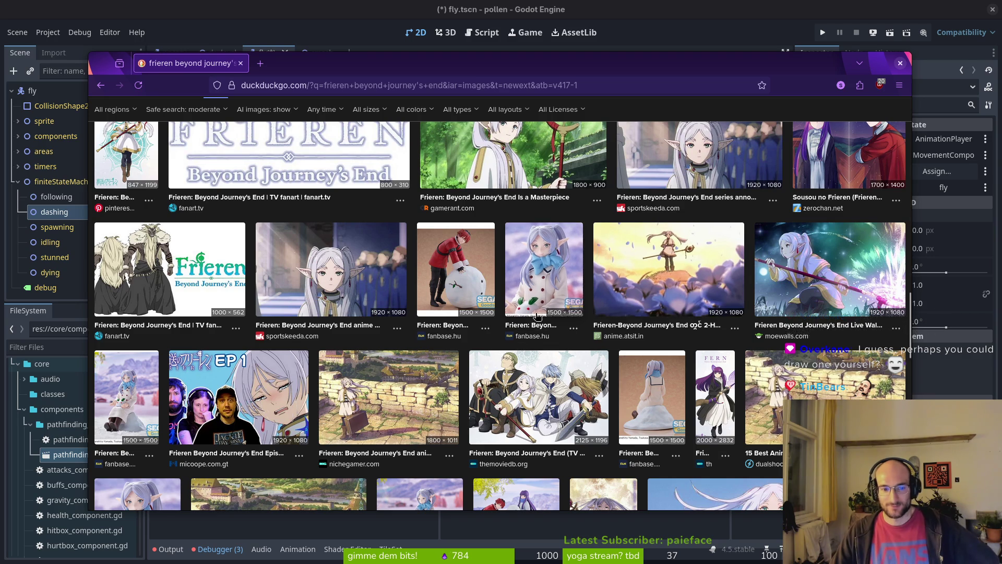
pyautogui.scroll(-5, 543, 317)
pyautogui.scroll(15, 548, 316)
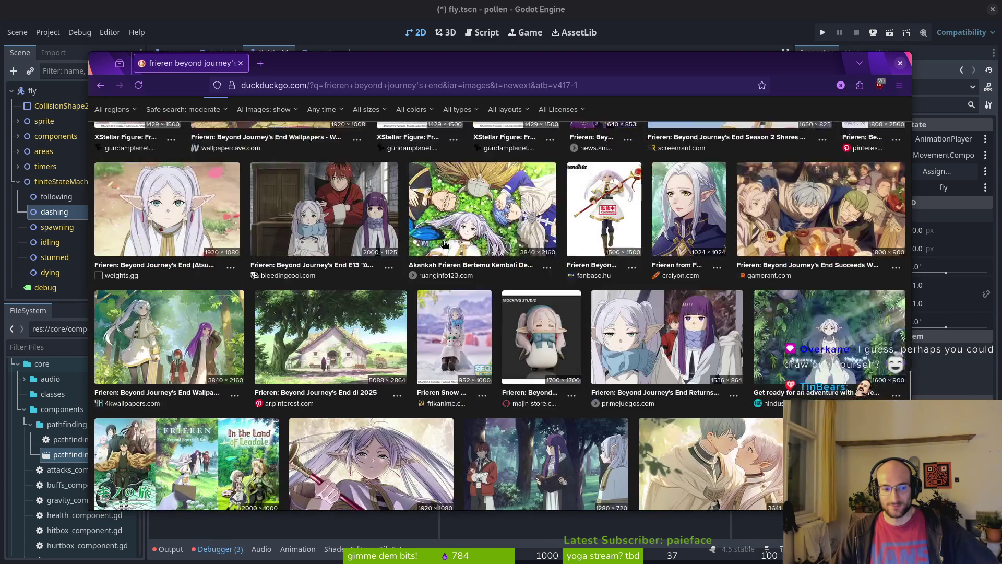
pyautogui.write('combat')
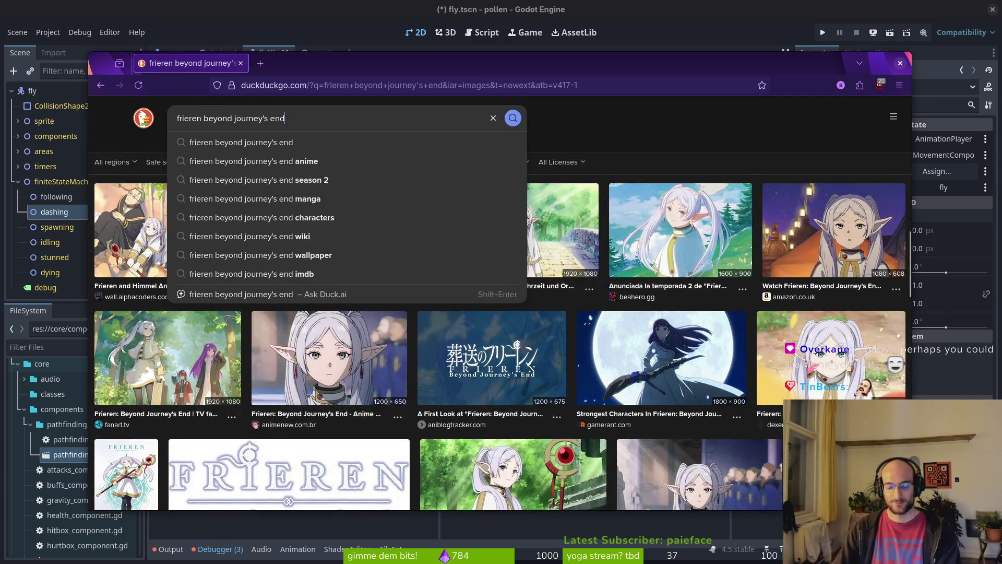
pyautogui.press('Return')
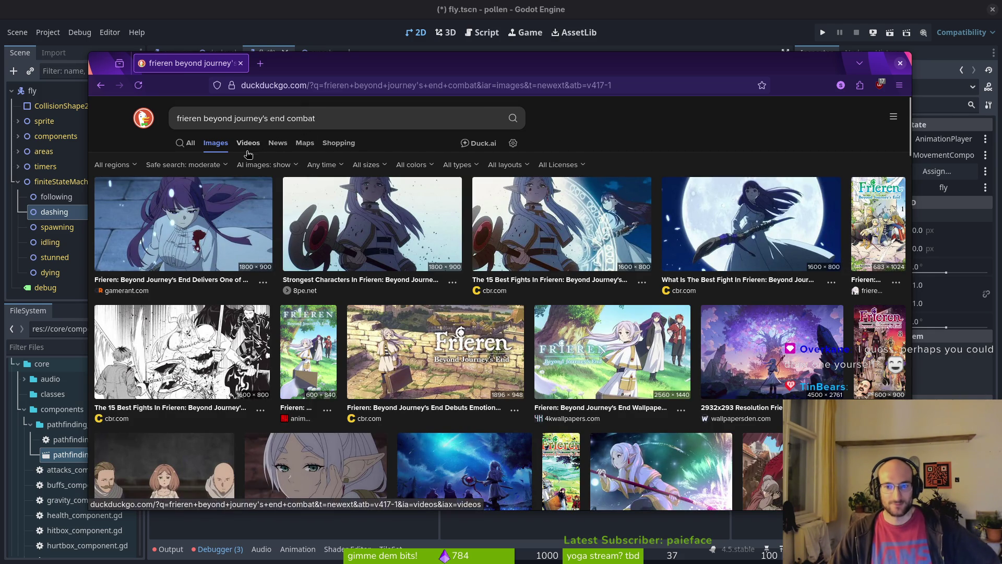
# Step: Browse the combat results and open the dark KEO Frieren HD wallpaper (1920 × 1080) preview
pyautogui.scroll(-3, 476, 297)
pyautogui.scroll(-9, 477, 297)
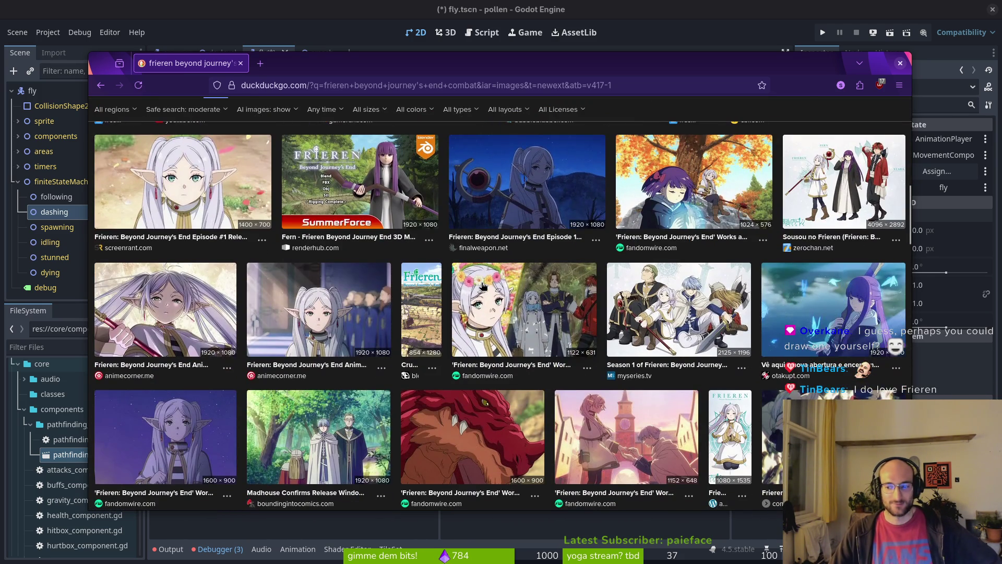
pyautogui.scroll(-3, 478, 295)
pyautogui.scroll(-3, 467, 282)
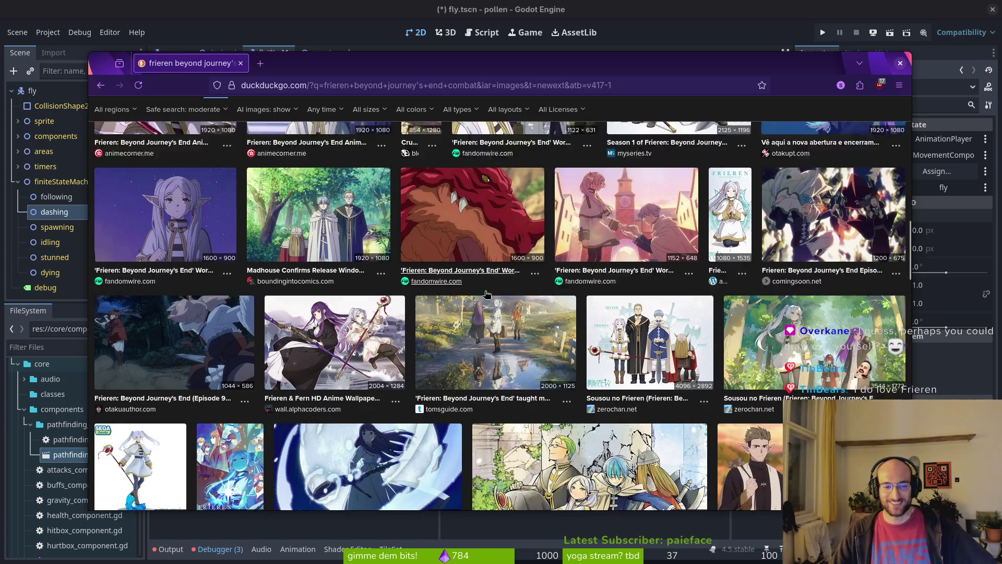
pyautogui.scroll(-3, 480, 306)
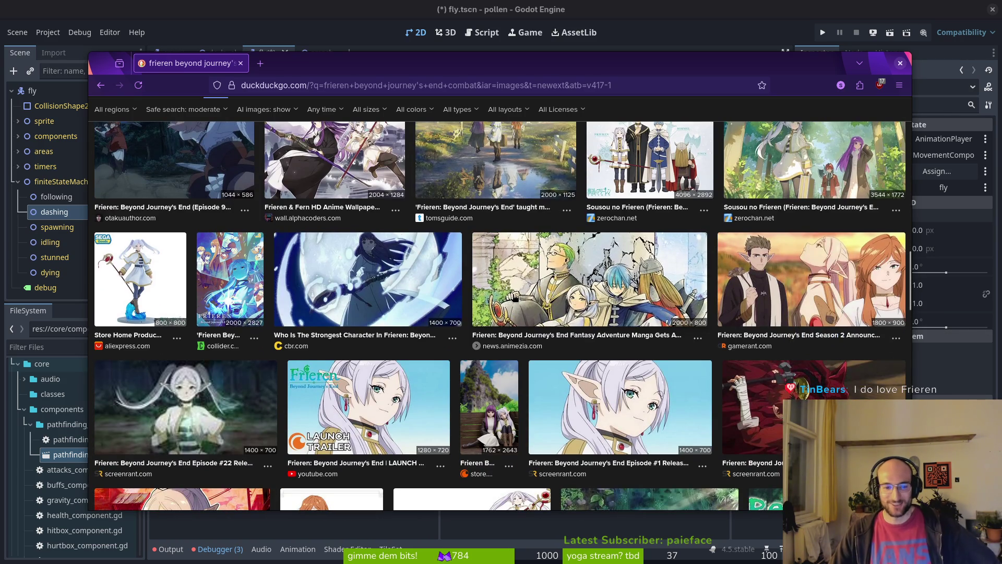
pyautogui.scroll(-5, 514, 297)
pyautogui.scroll(-4, 522, 296)
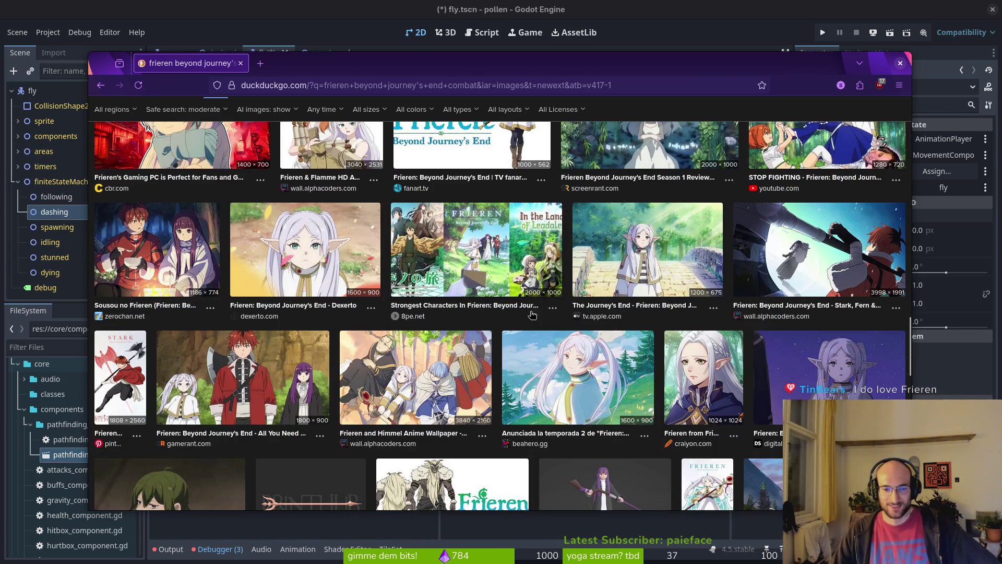
pyautogui.scroll(-4, 524, 296)
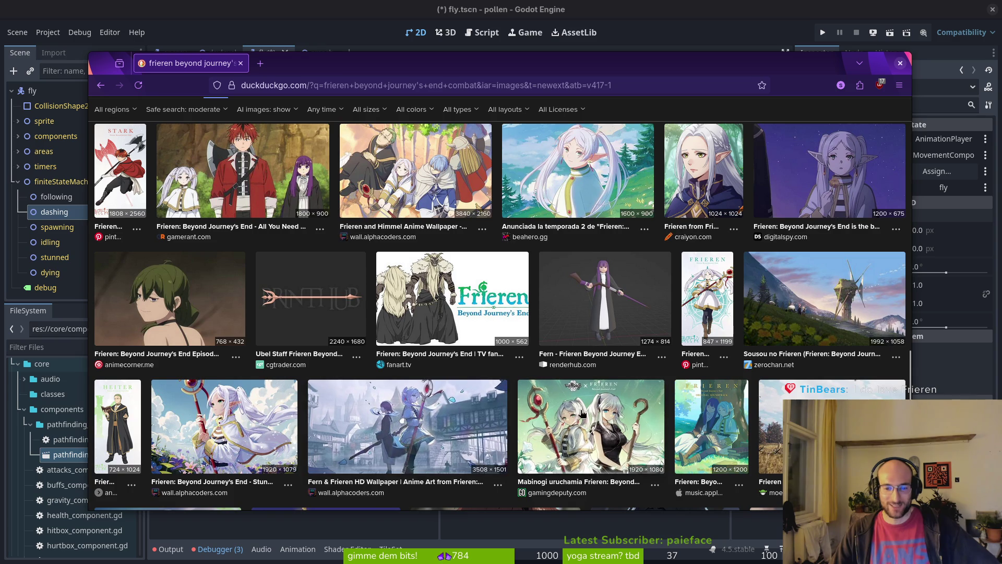
pyautogui.scroll(-3, 626, 441)
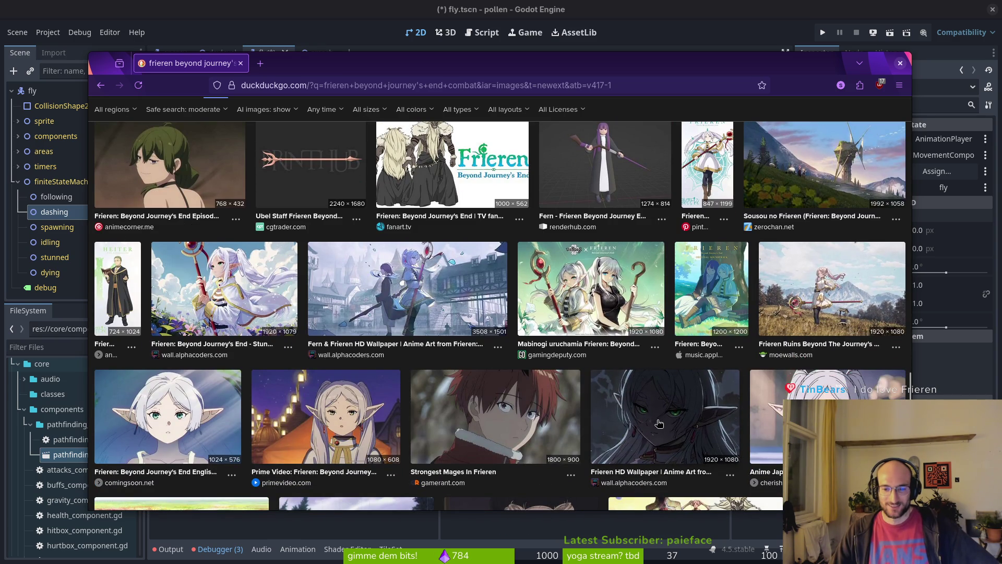
pyautogui.click(682, 433)
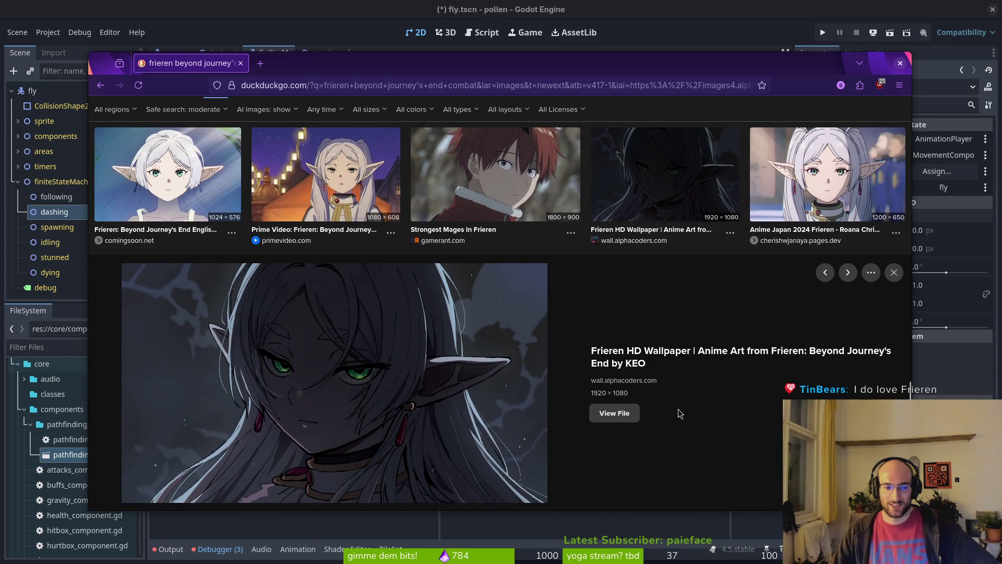
# Step: Save the dark Frieren wallpaper as frierennn.png in random pics/anime, then close the preview
pyautogui.rightClick(285, 340)
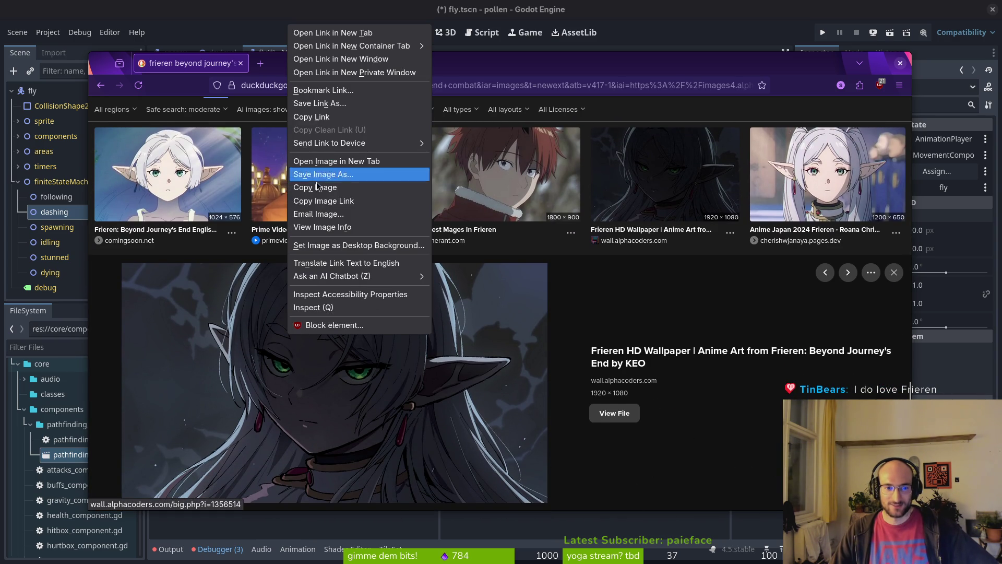
pyautogui.click(334, 182)
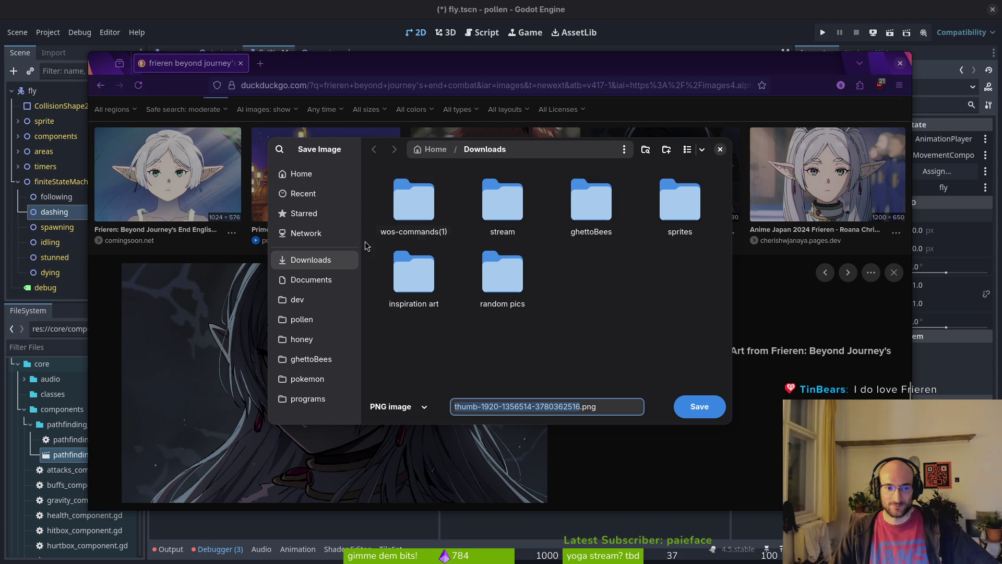
pyautogui.doubleClick(503, 277)
pyautogui.doubleClick(480, 200)
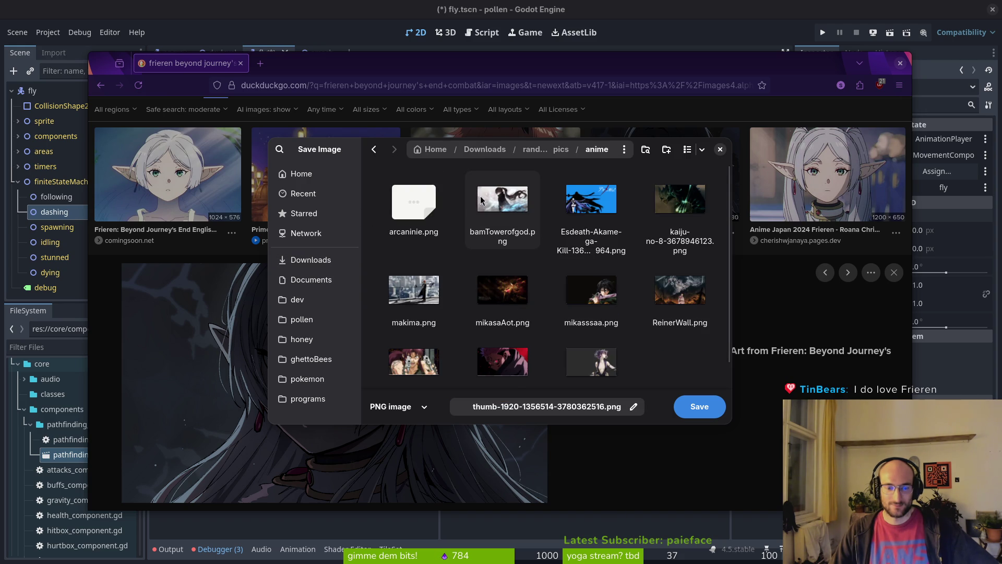
pyautogui.click(590, 406)
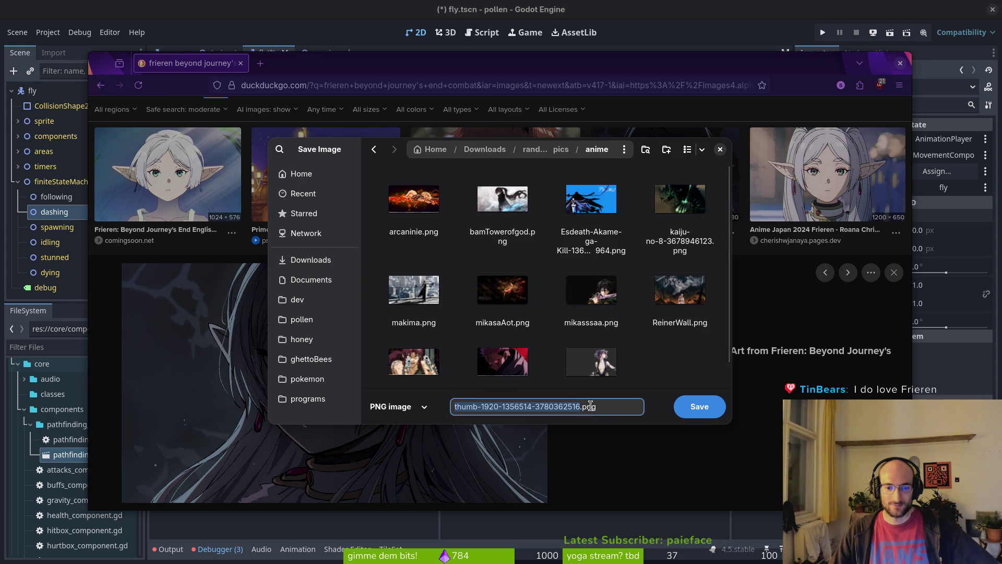
pyautogui.write('frierennn')
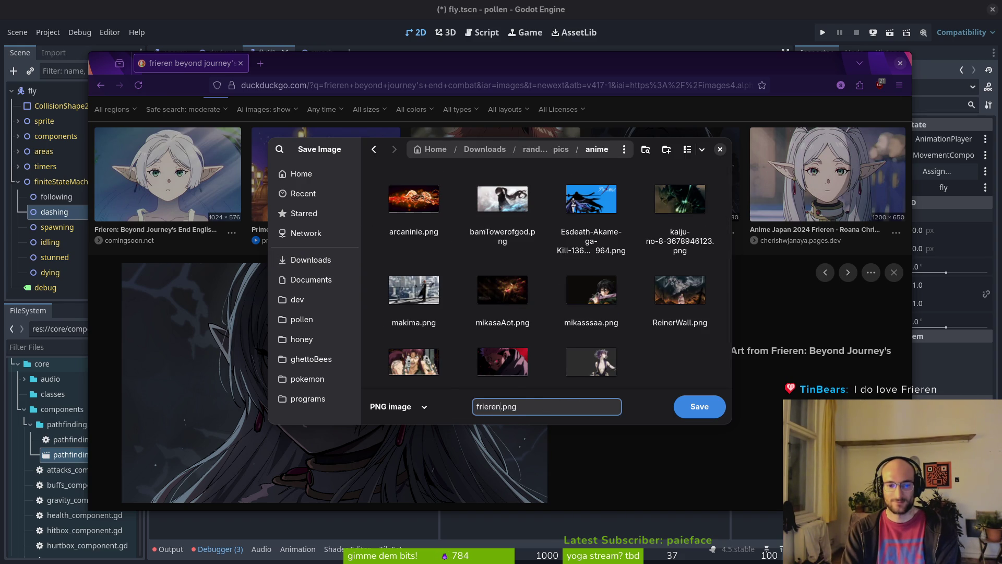
pyautogui.click(701, 411)
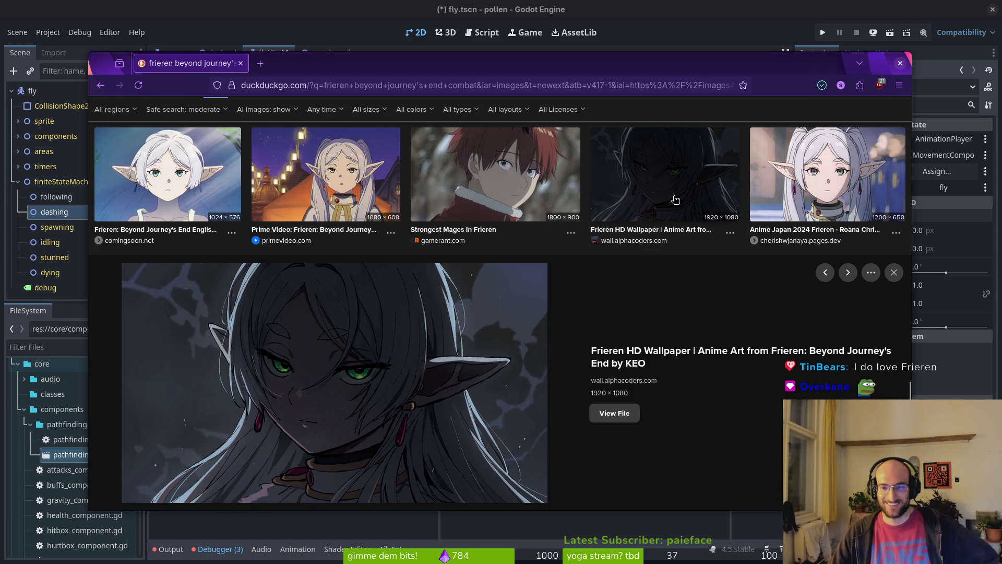
pyautogui.click(675, 203)
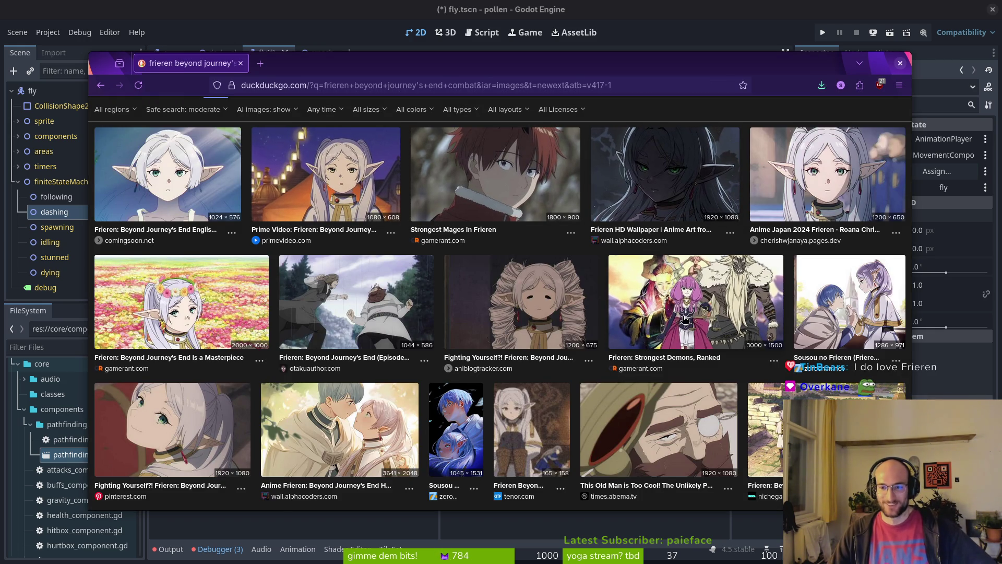
# Step: Scroll further and briefly preview the green forest wallpaper before closing it
pyautogui.scroll(-2, 685, 322)
pyautogui.scroll(-2, 685, 323)
pyautogui.scroll(-10, 689, 326)
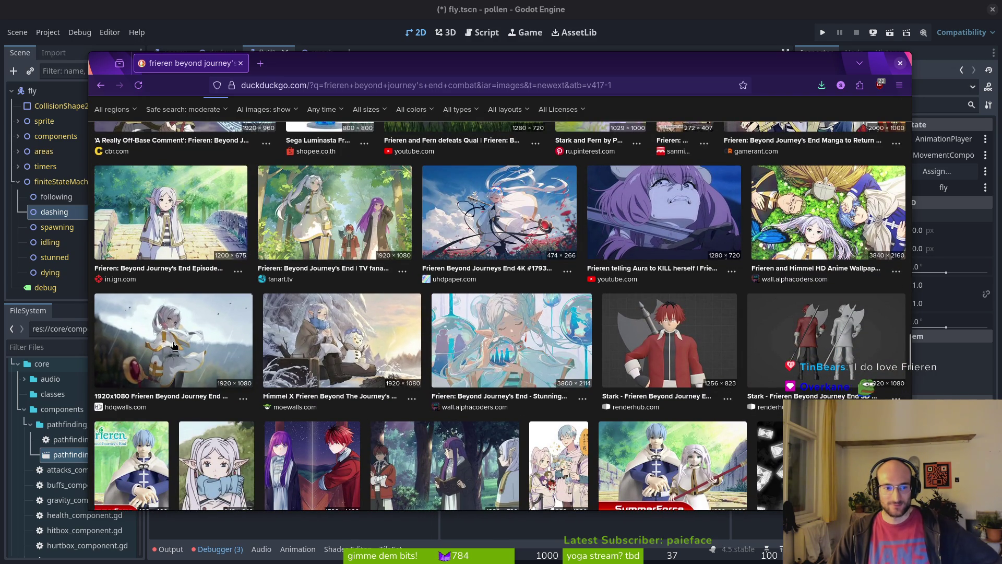
pyautogui.scroll(-4, 522, 355)
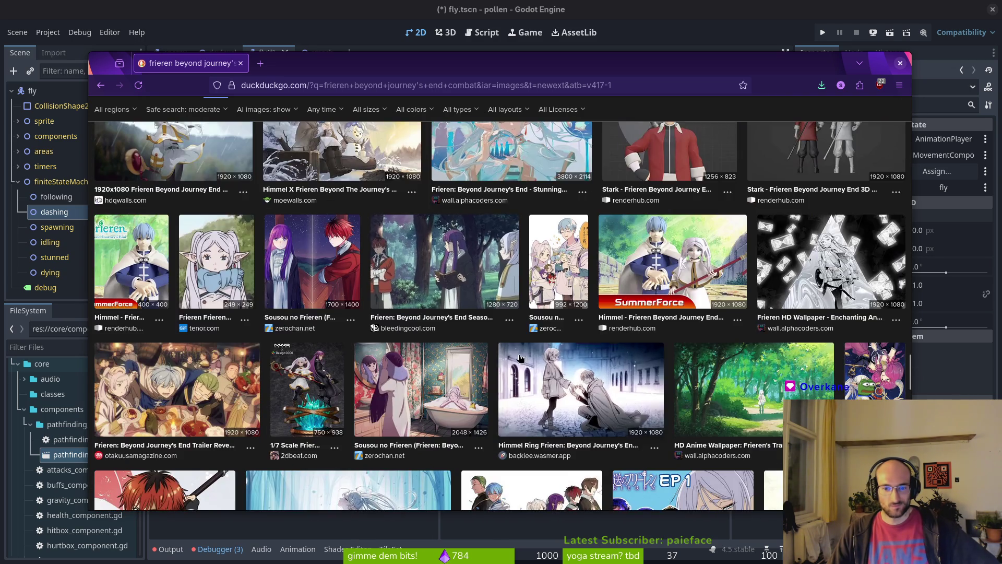
pyautogui.scroll(-3, 529, 352)
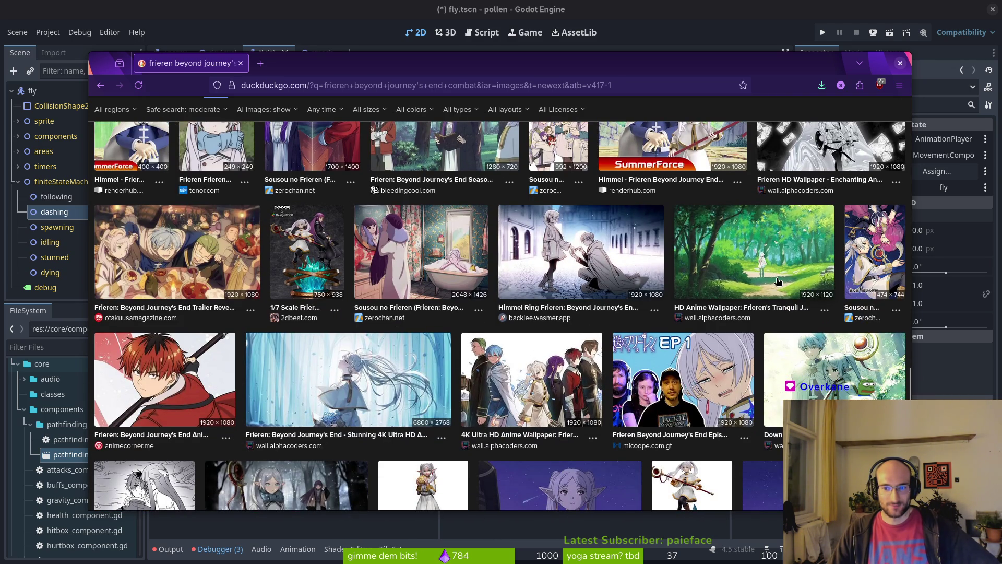
pyautogui.click(778, 282)
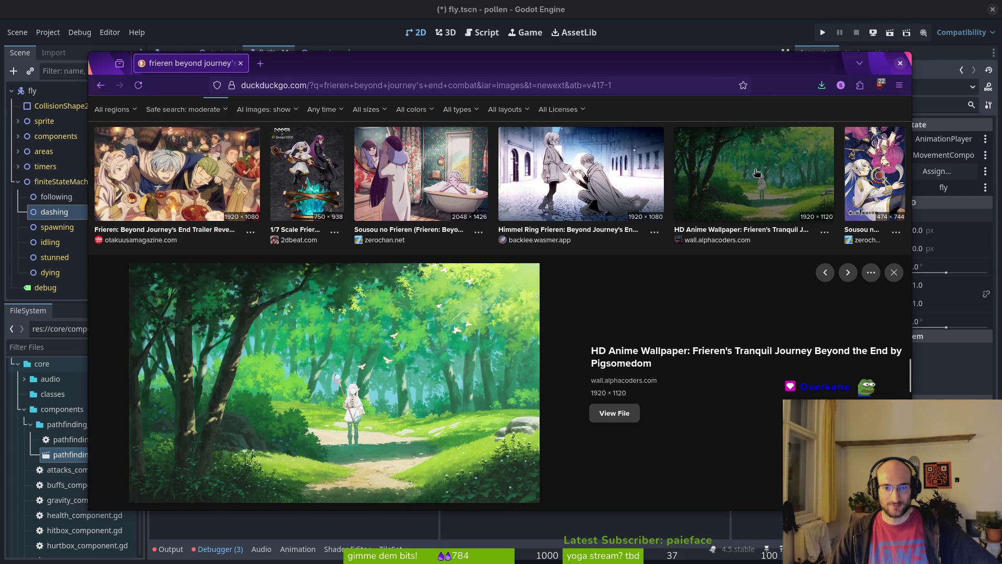
pyautogui.click(758, 162)
# Step: Save the Himmel First Encounter Frieren wallpaper as icefrieren.jpg and return to the results grid
pyautogui.scroll(-3, 657, 329)
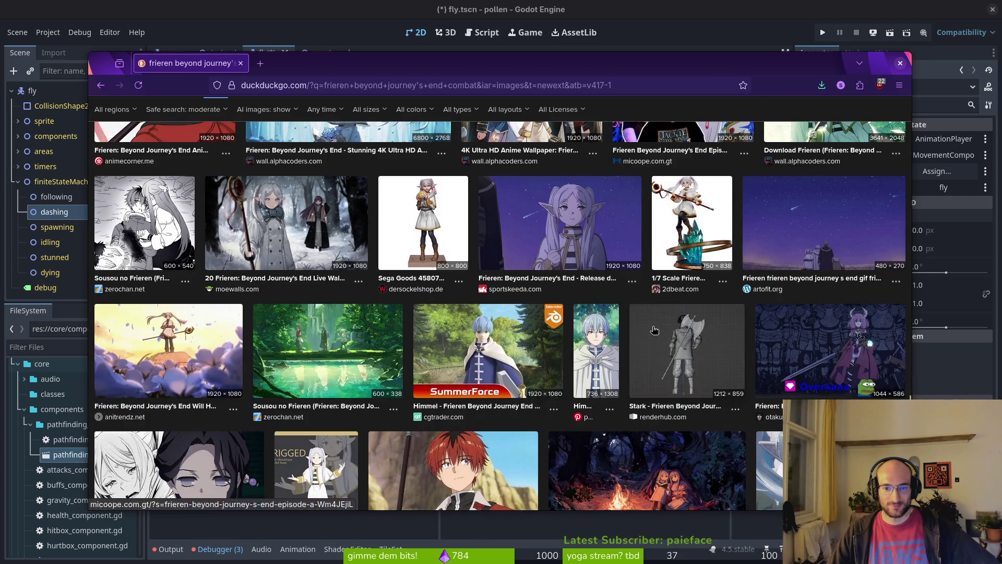
pyautogui.scroll(-3, 653, 330)
pyautogui.scroll(-3, 648, 332)
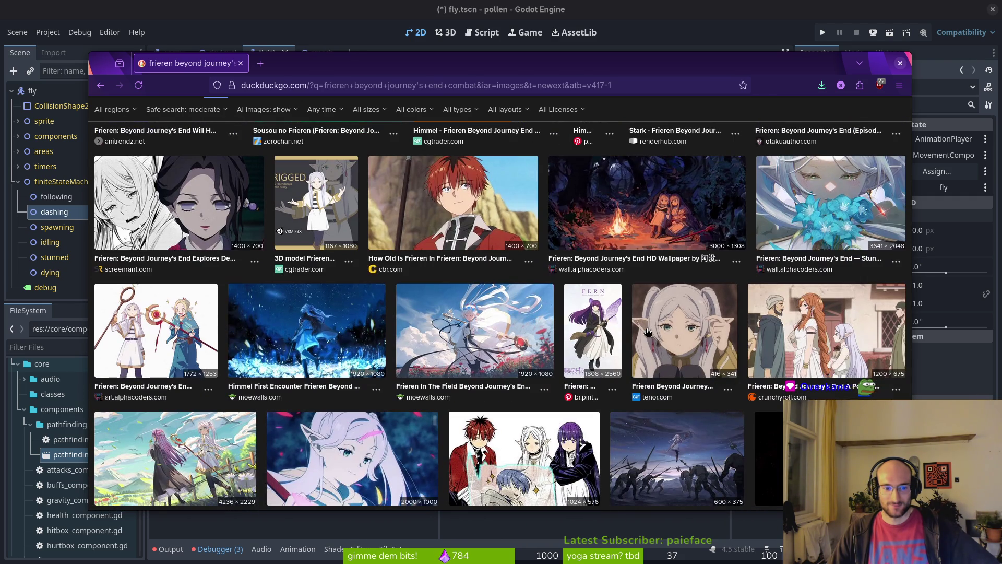
pyautogui.click(302, 349)
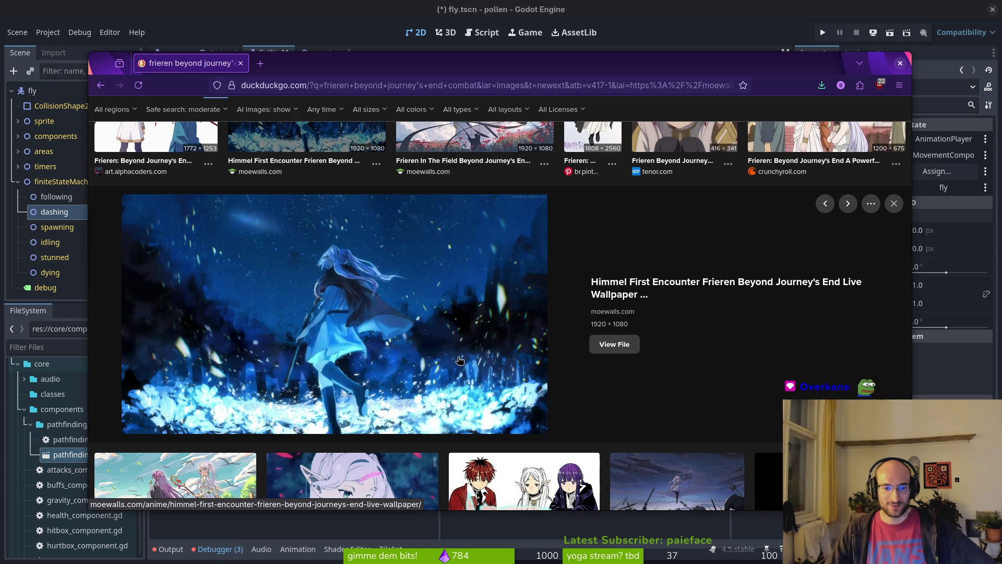
pyautogui.rightClick(188, 271)
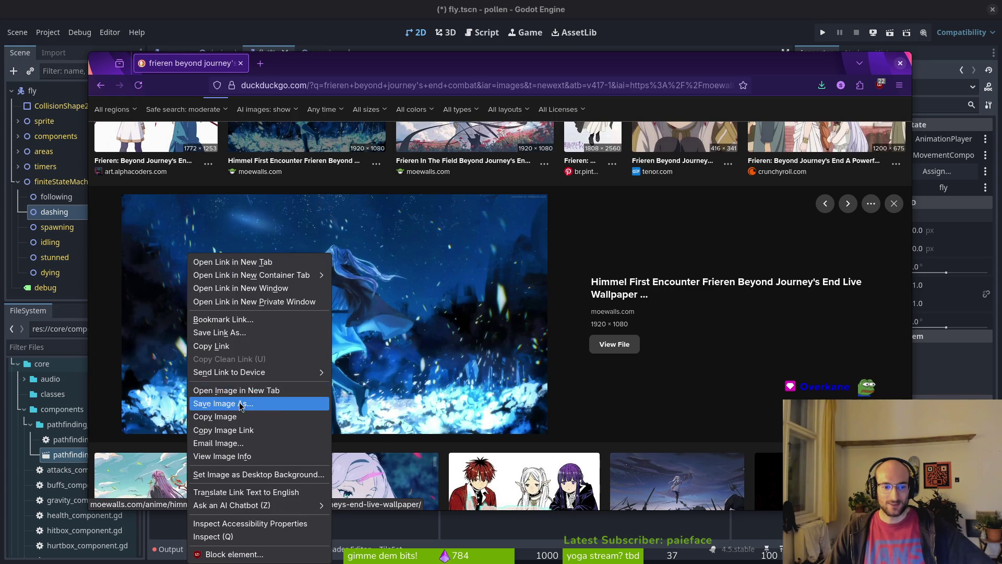
pyautogui.click(256, 403)
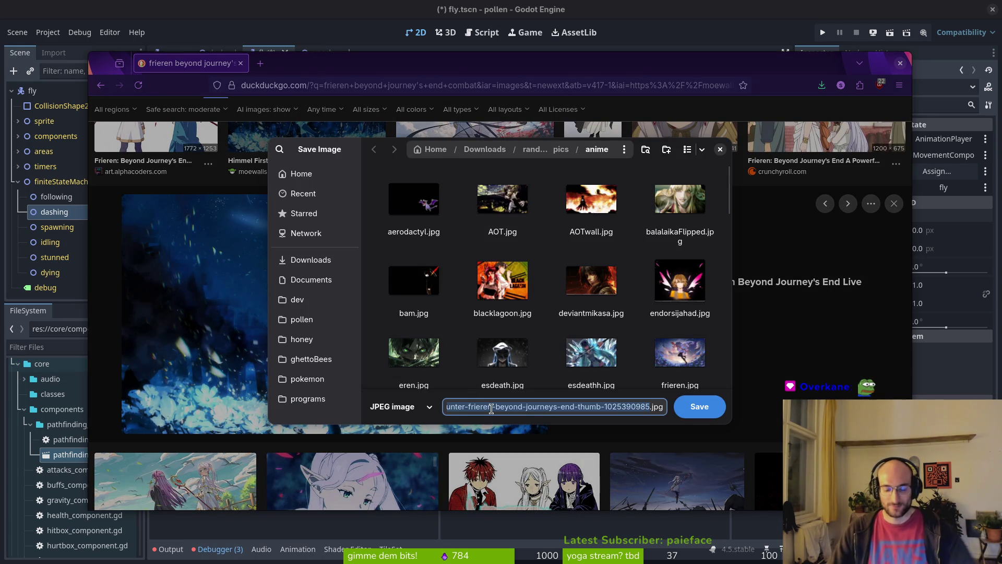
pyautogui.write('icefrieren')
pyautogui.click(700, 406)
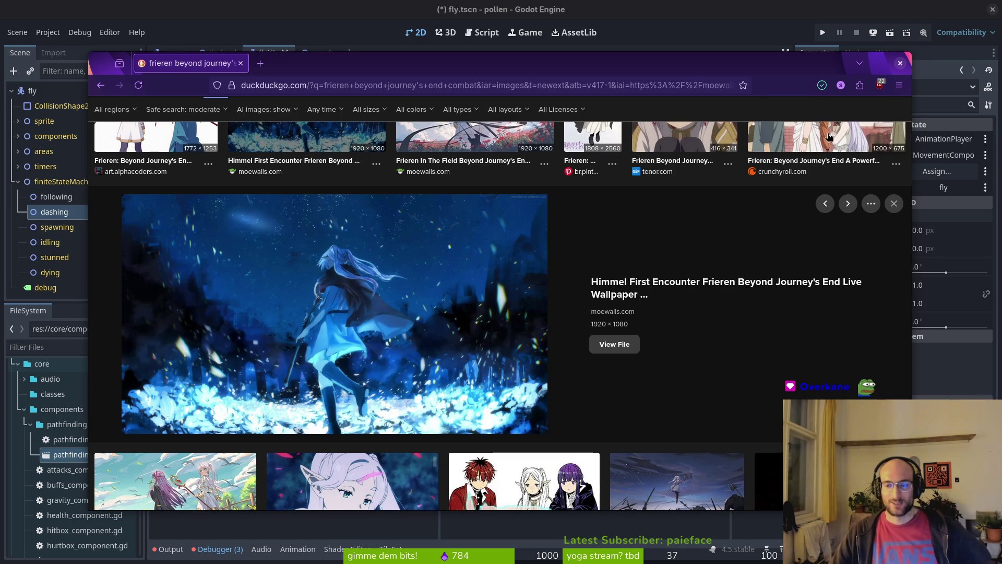
pyautogui.click(894, 203)
pyautogui.scroll(-5, 526, 385)
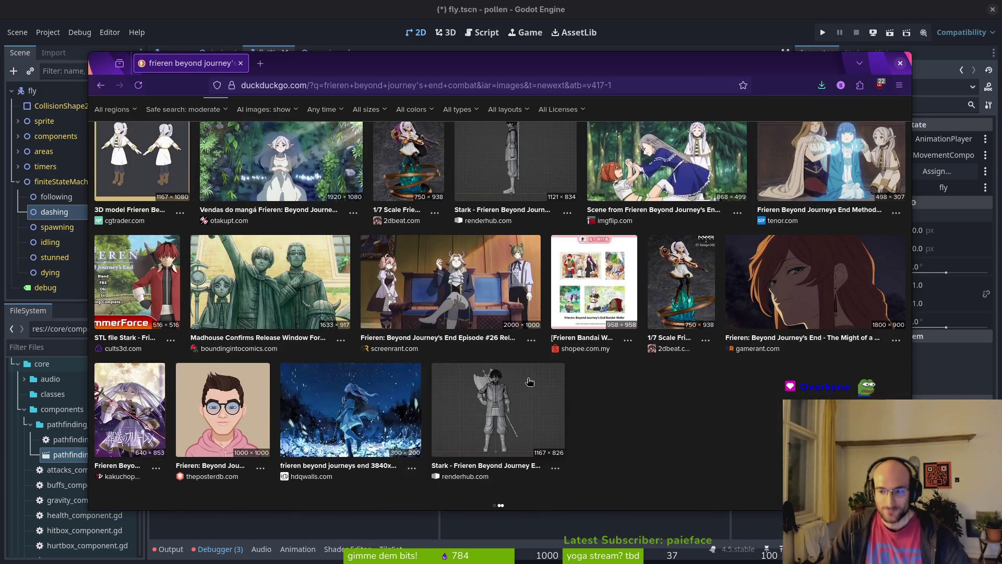
# Step: Save the moonlit Frieren wallpaper as floatingfrieren.jpg in the anime folder
pyautogui.scroll(-5, 482, 369)
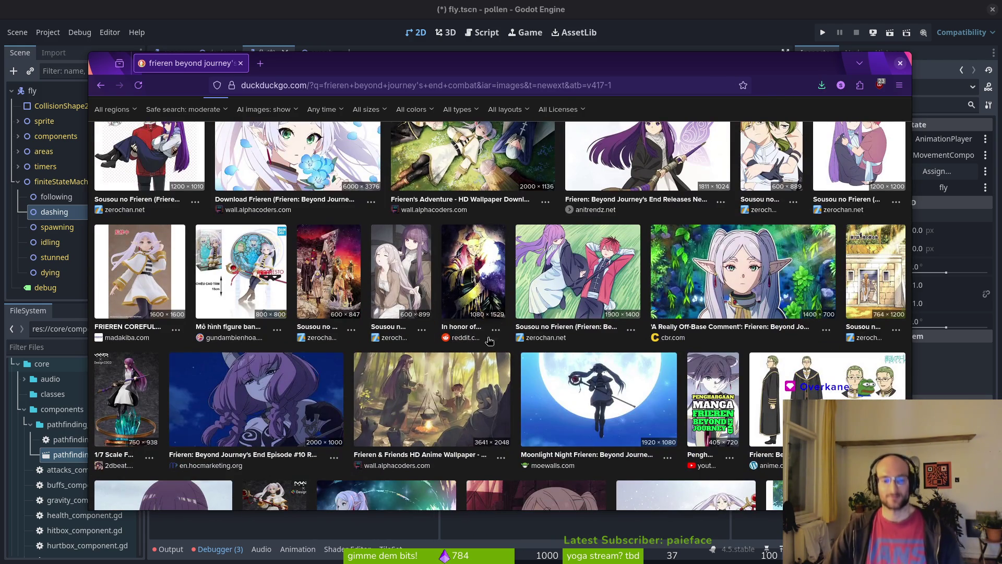
pyautogui.click(591, 407)
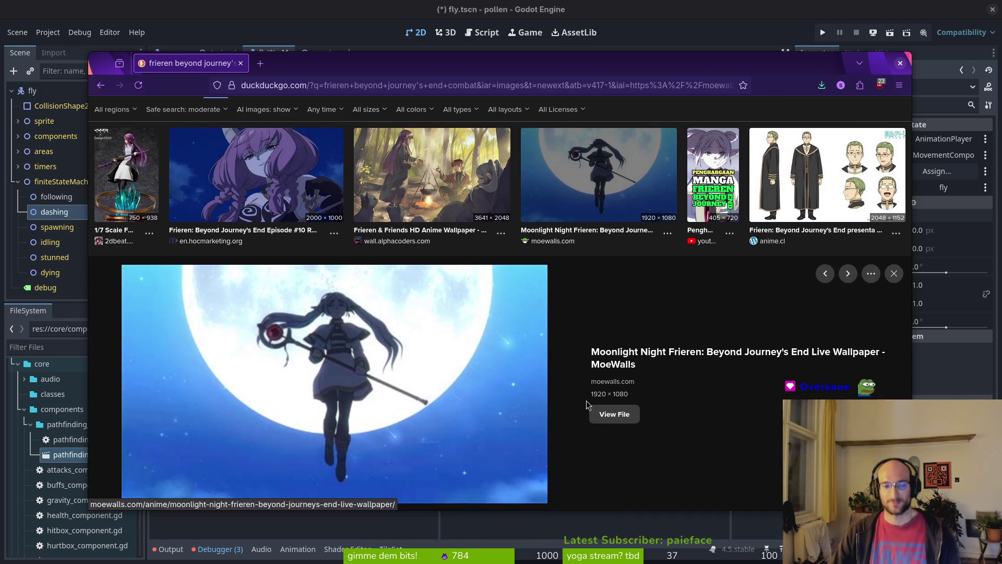
pyautogui.rightClick(363, 360)
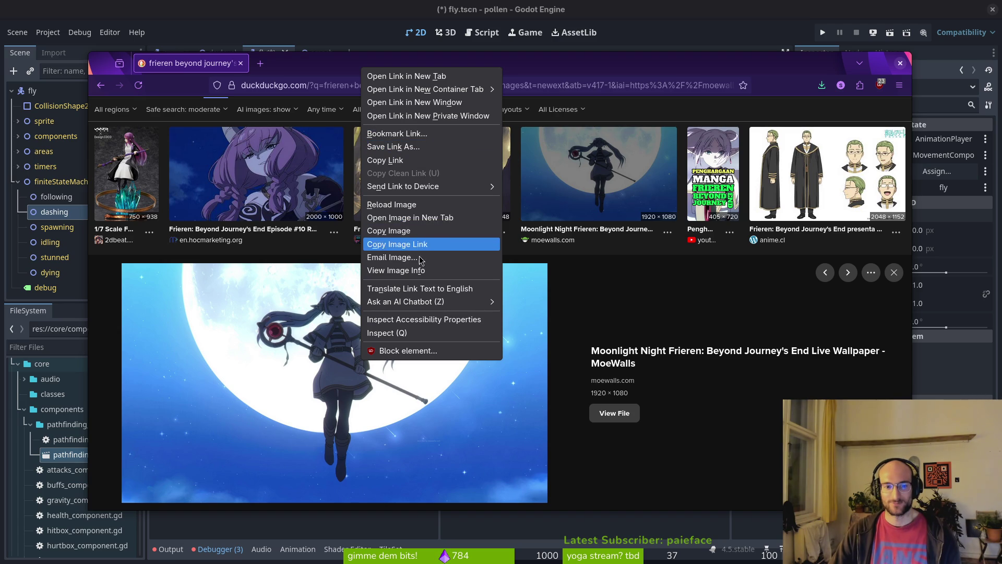
pyautogui.click(310, 324)
pyautogui.rightClick(310, 324)
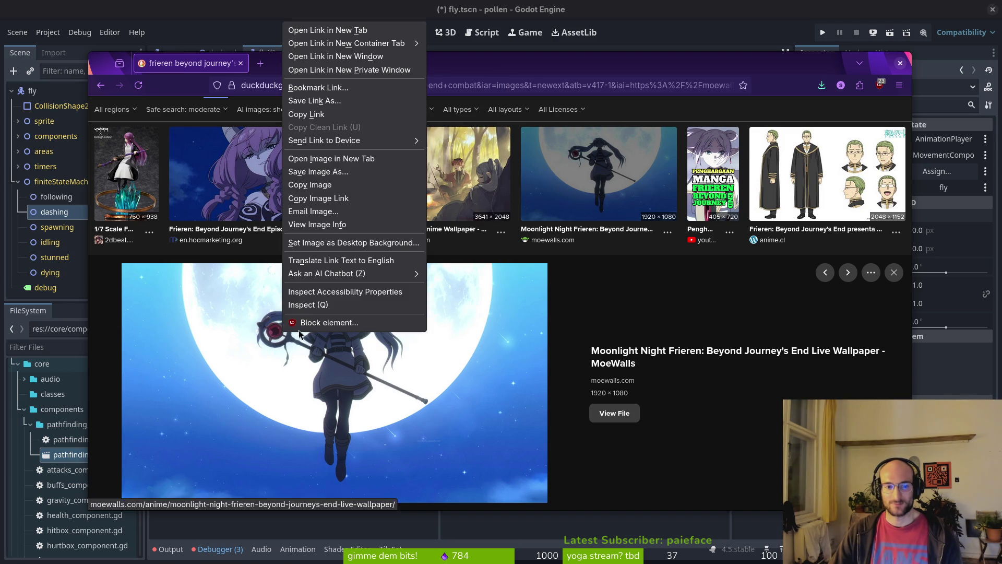
pyautogui.click(342, 172)
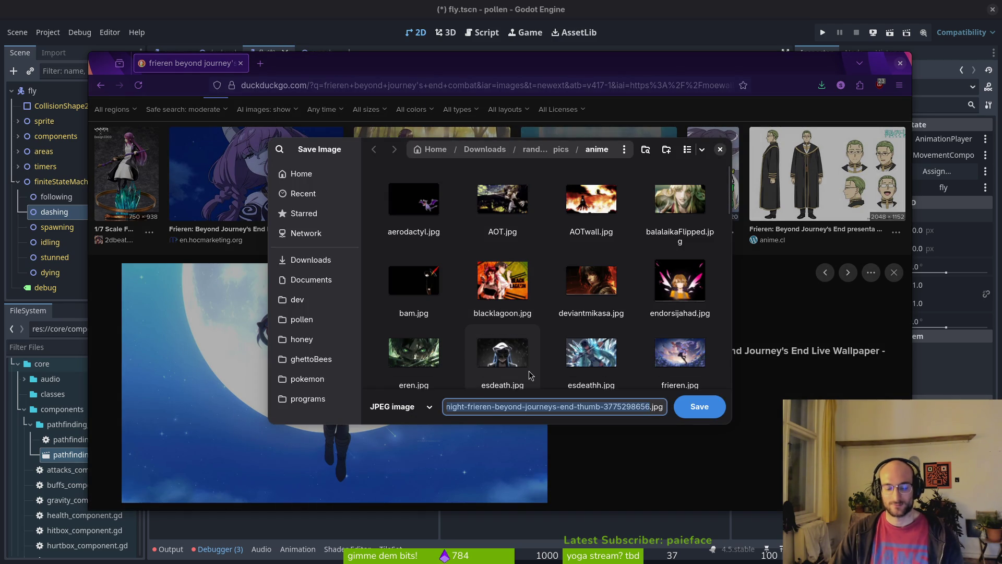
pyautogui.write('floatingfrieren')
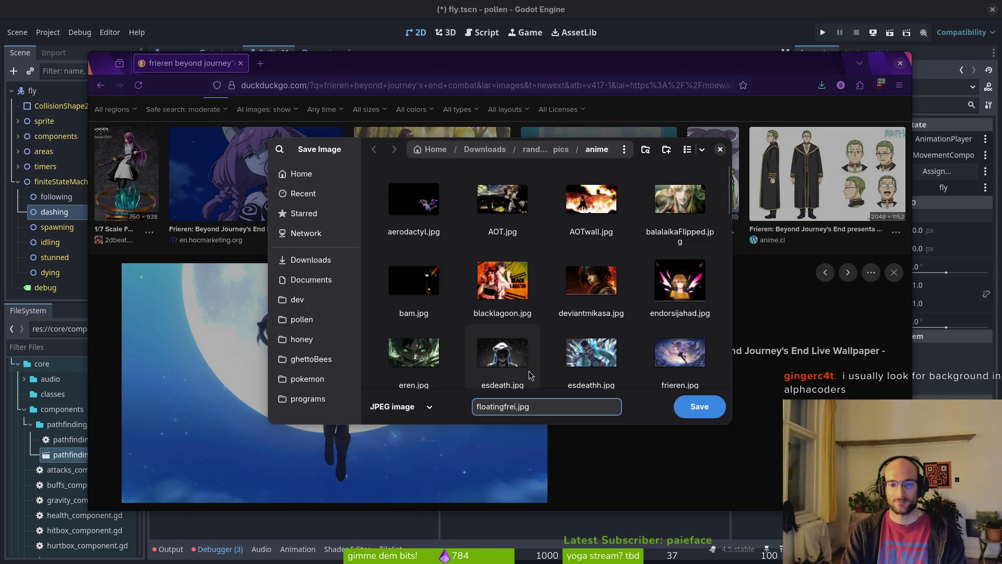
pyautogui.click(701, 410)
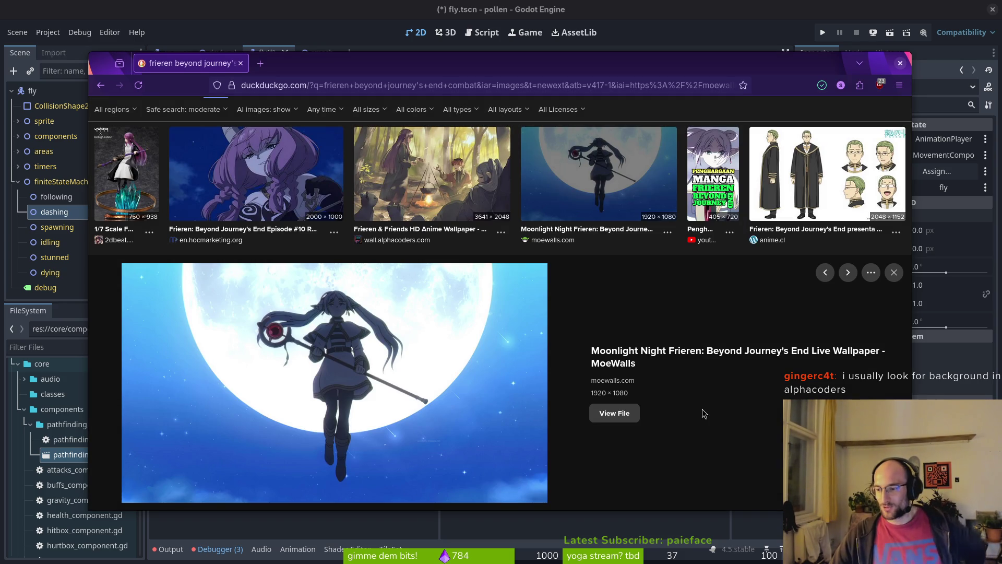
pyautogui.hotkey('ctrl', 't')
# Step: Find the Alpha Coders site via a web search and search it for frieren
pyautogui.write('alpha')
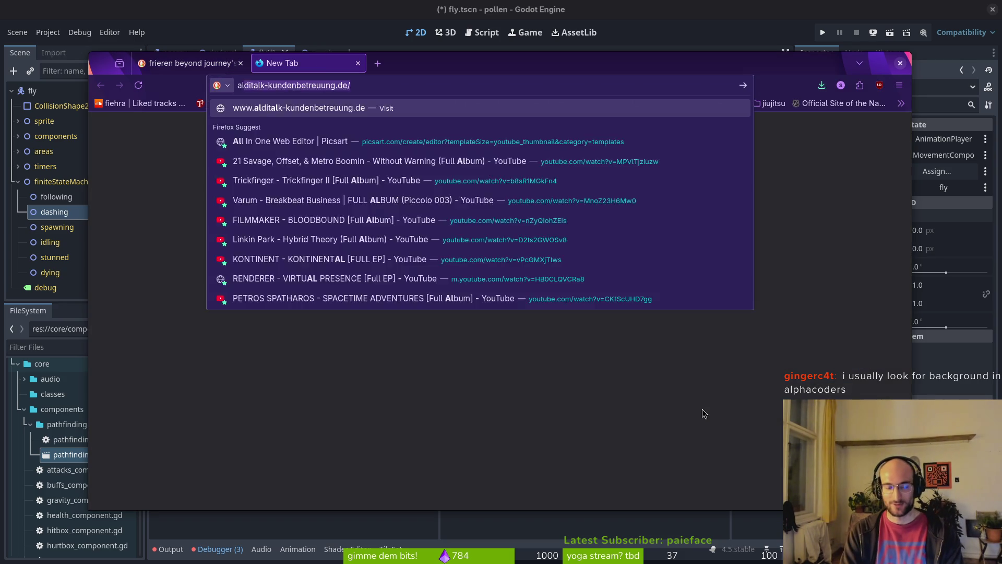
pyautogui.write('coders')
pyautogui.press('Return')
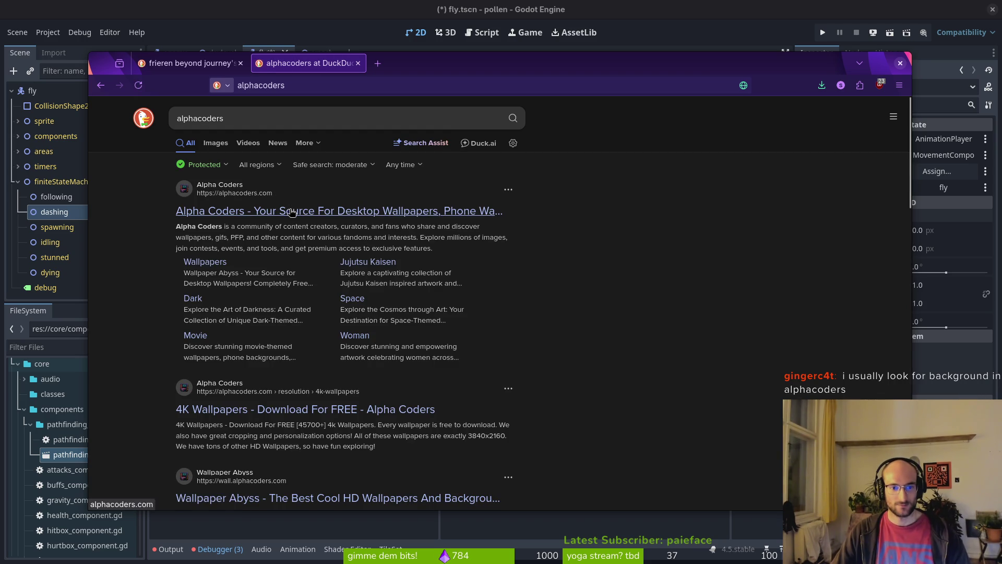
pyautogui.click(326, 214)
pyautogui.click(477, 279)
pyautogui.write('ren')
pyautogui.press('Return')
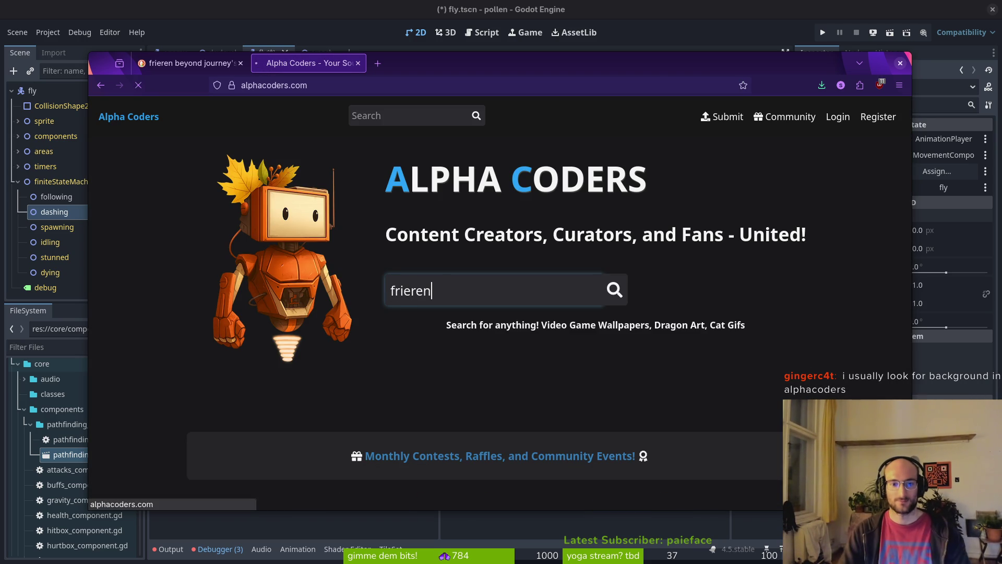
# Step: Scroll through the Frieren: Beyond Journey's End wallpapers down to page 2
pyautogui.scroll(-3, 633, 222)
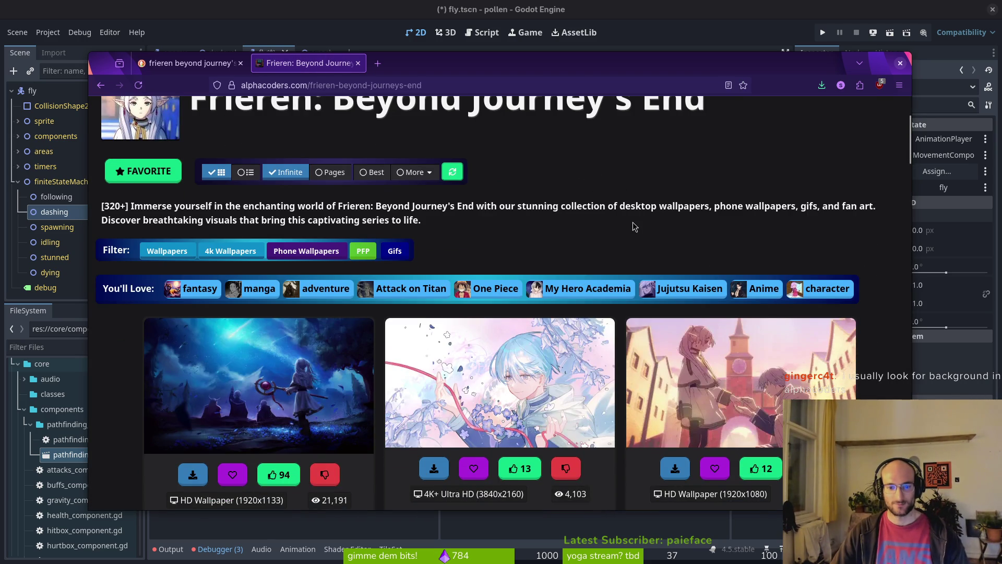
pyautogui.scroll(-8, 637, 209)
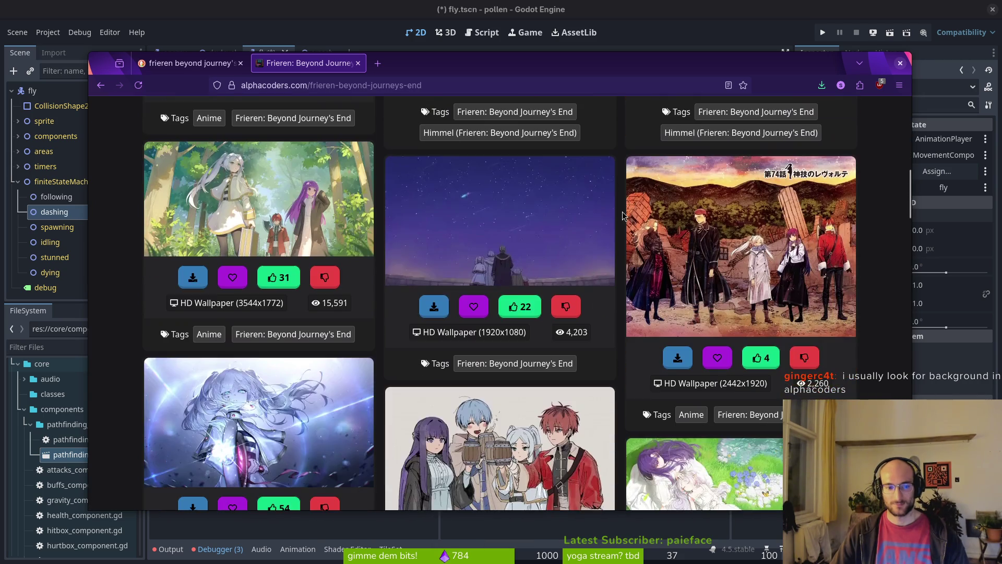
pyautogui.scroll(-5, 622, 221)
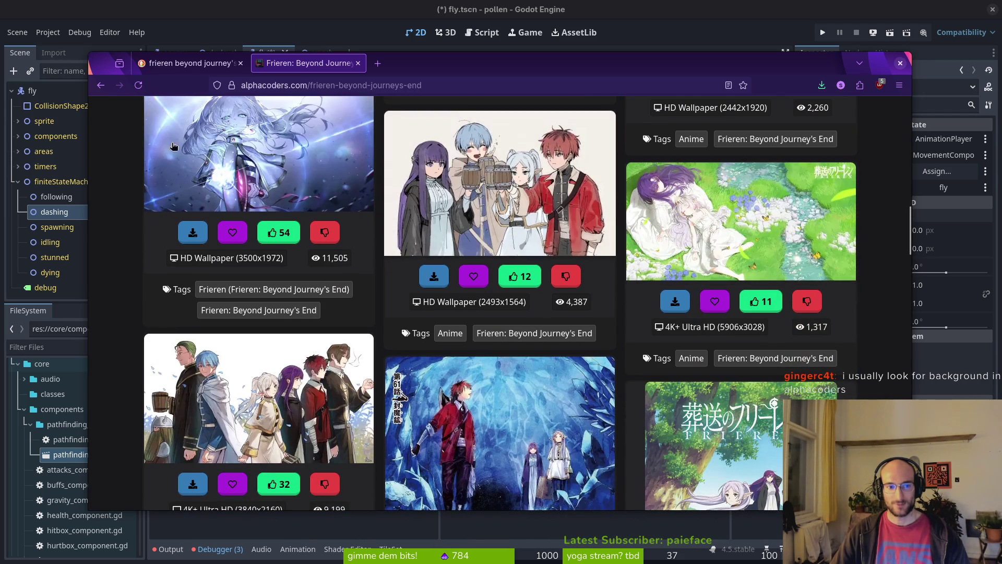
pyautogui.scroll(-10, 339, 211)
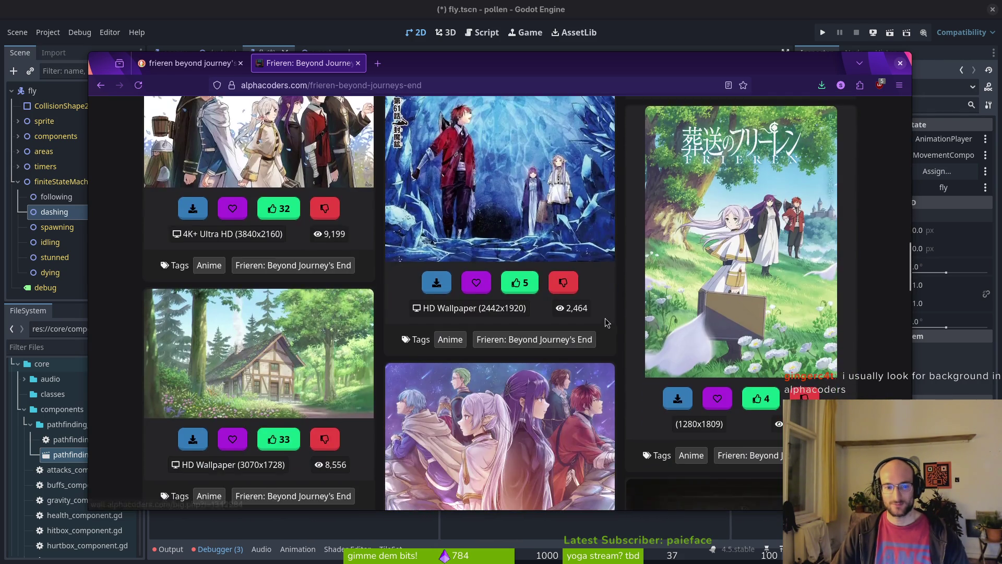
pyautogui.scroll(-1, 538, 245)
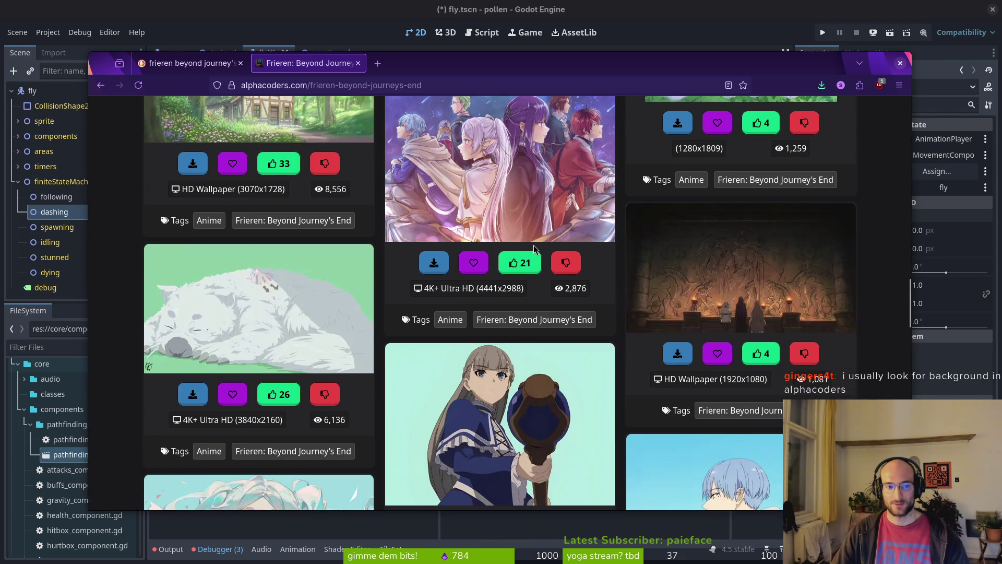
pyautogui.scroll(4, 543, 202)
pyautogui.scroll(-6, 568, 326)
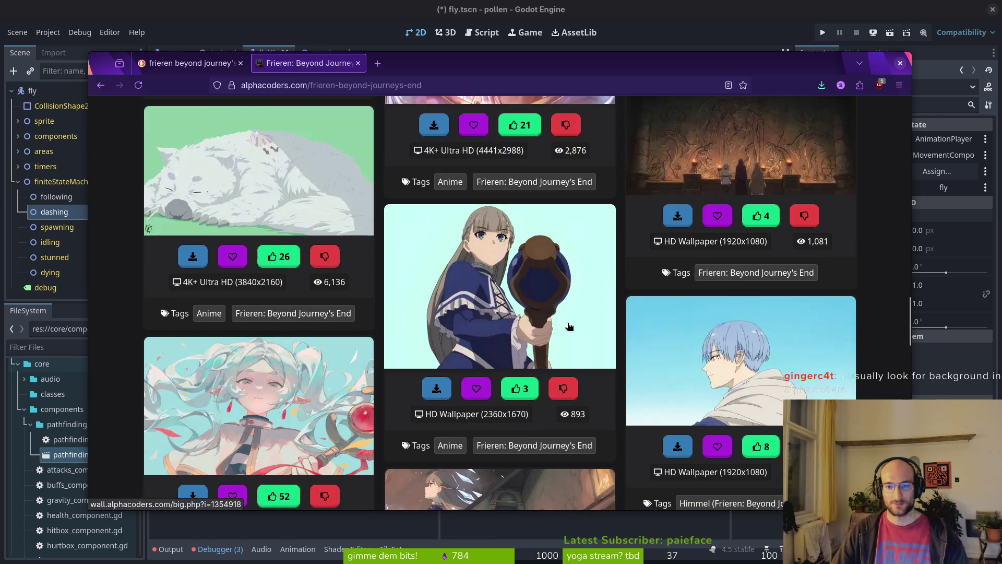
pyautogui.scroll(-3, 566, 322)
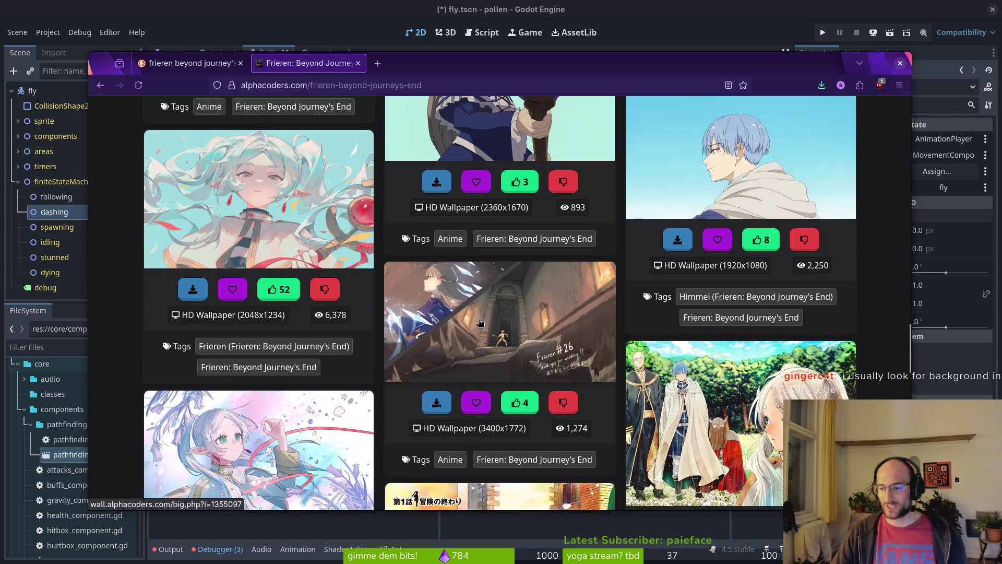
pyautogui.scroll(-3, 488, 308)
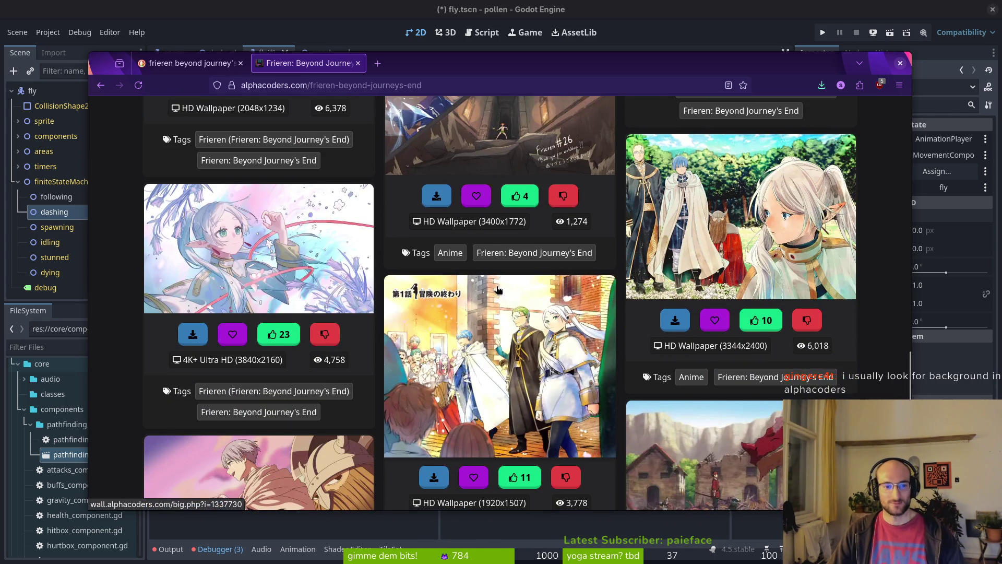
pyautogui.scroll(-5, 556, 349)
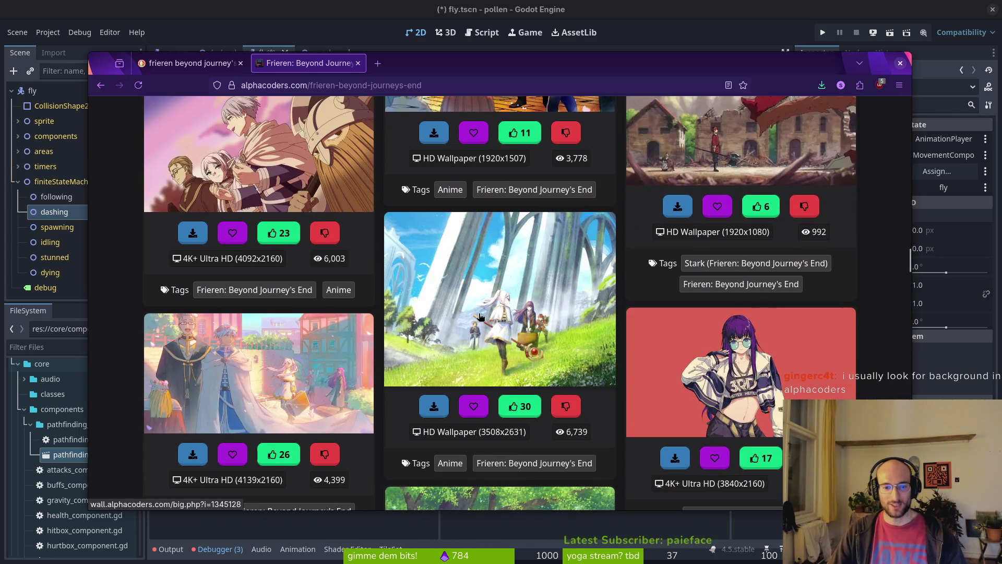
pyautogui.scroll(-2, 525, 314)
pyautogui.scroll(-2, 556, 367)
pyautogui.scroll(-7, 562, 359)
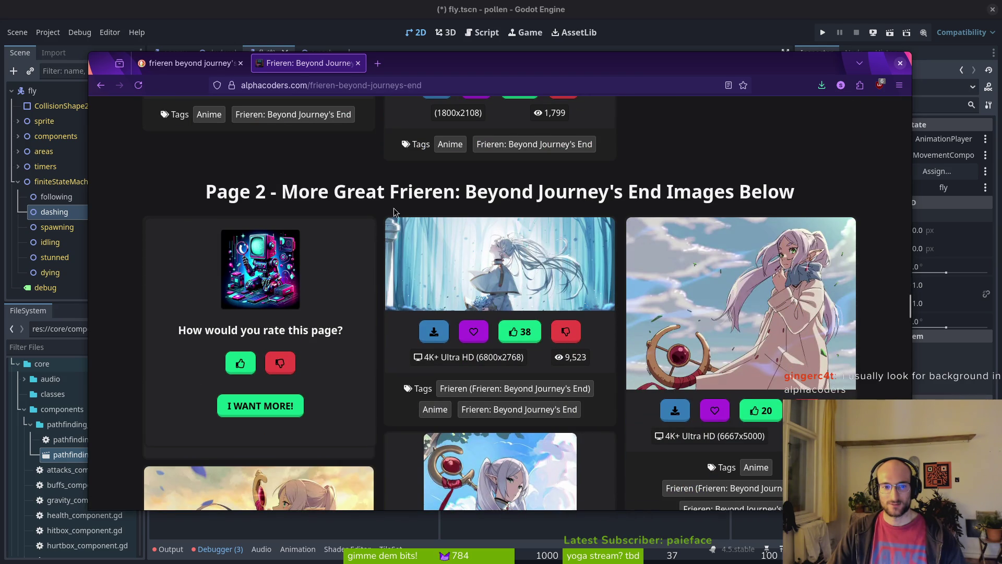
pyautogui.scroll(-3, 528, 309)
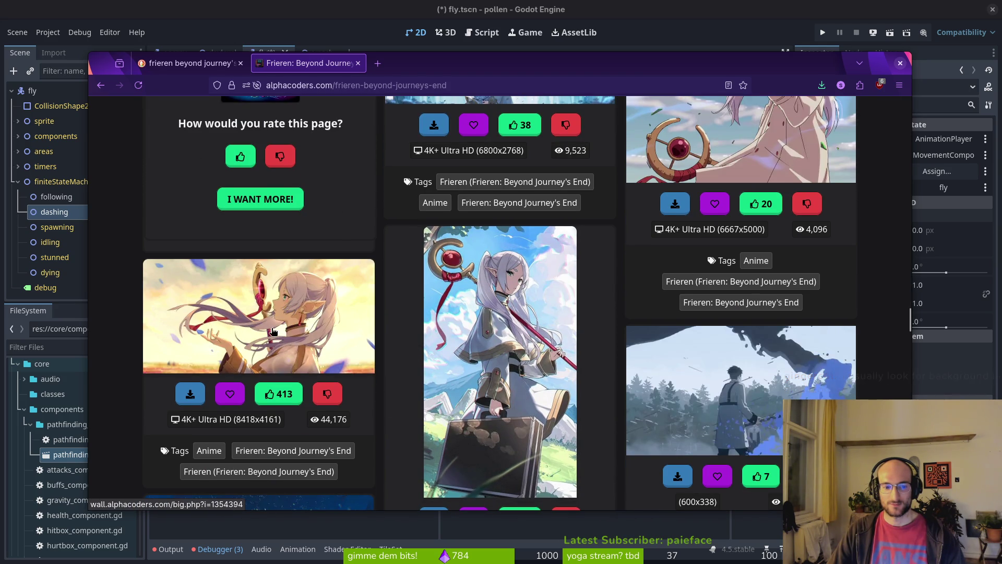
# Step: Abandon saving the small windswept Frieren thumbnail and check the image in a separate tab
pyautogui.rightClick(274, 320)
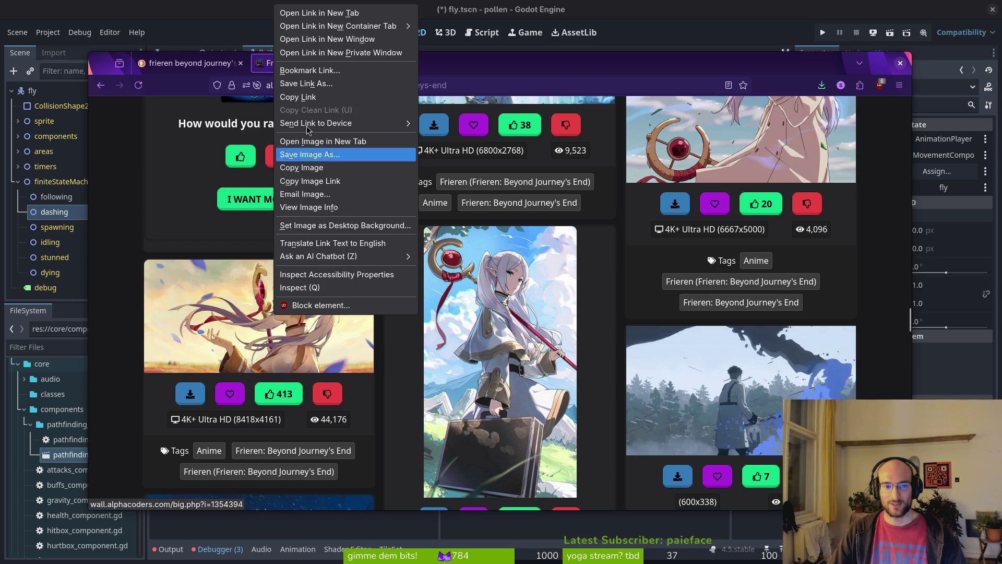
pyautogui.click(322, 155)
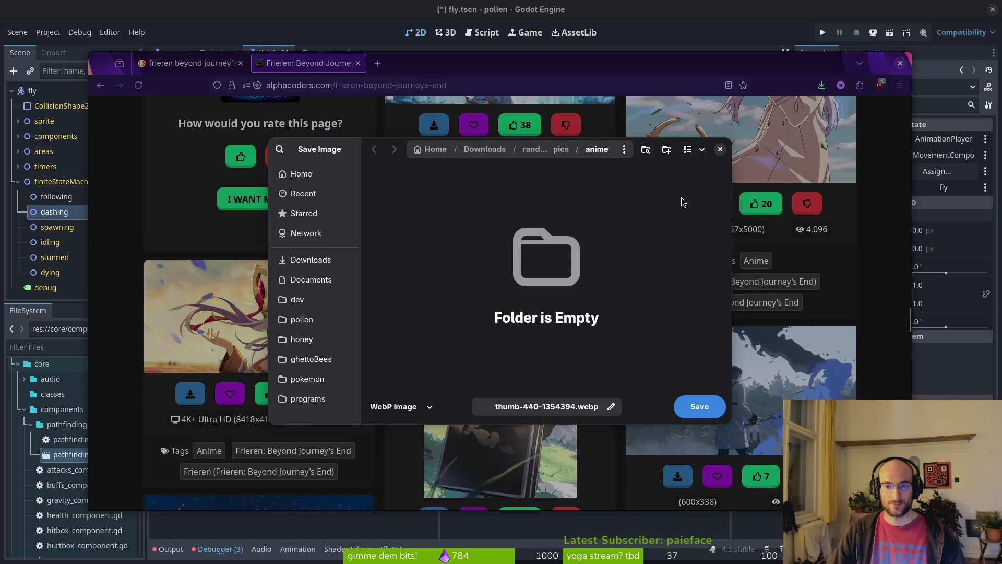
pyautogui.press('Escape')
pyautogui.rightClick(264, 308)
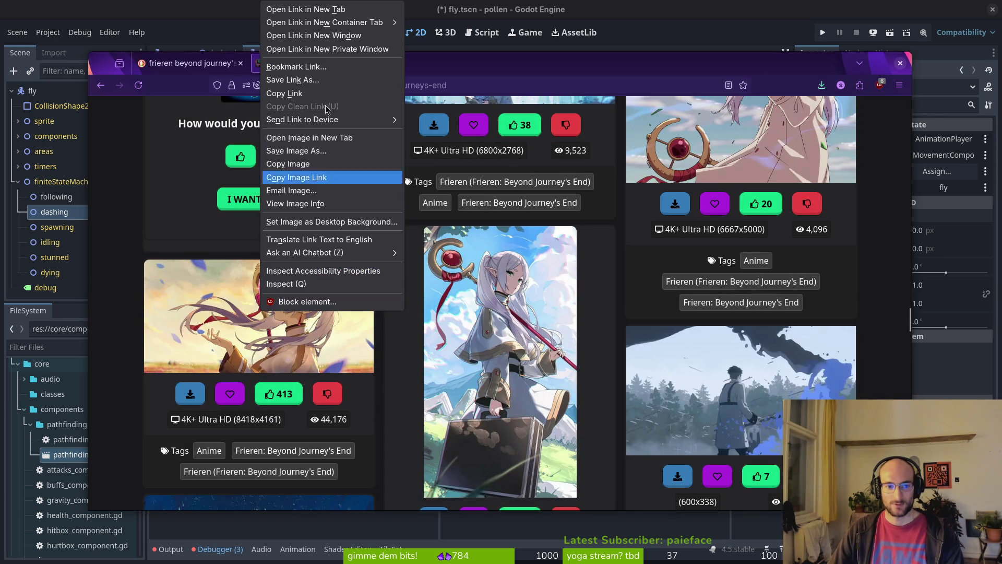
pyautogui.click(310, 138)
pyautogui.click(425, 63)
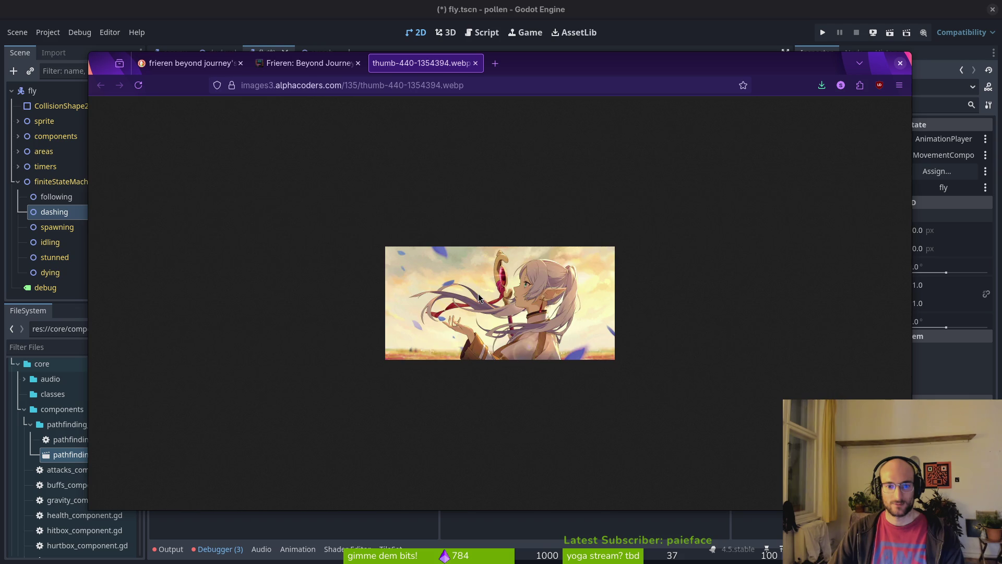
pyautogui.scroll(5, 484, 302)
pyautogui.hotkey('ctrl', 'w')
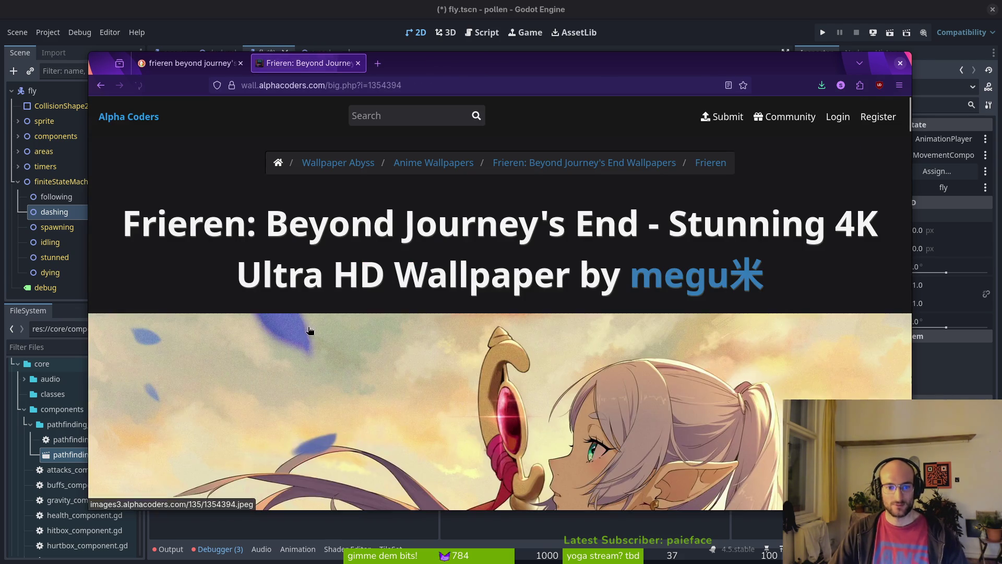
pyautogui.scroll(-5, 418, 329)
pyautogui.scroll(5, 415, 302)
# Step: Open the full-resolution Frieren wallpaper and save it as frierenassda.jpeg in the anime folder
pyautogui.rightClick(415, 303)
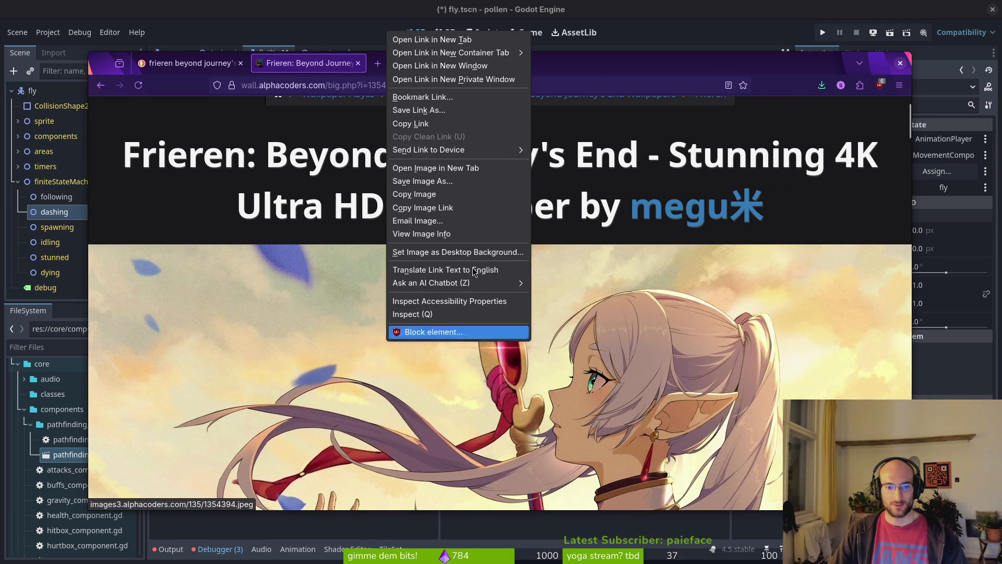
pyautogui.click(415, 166)
pyautogui.rightClick(466, 262)
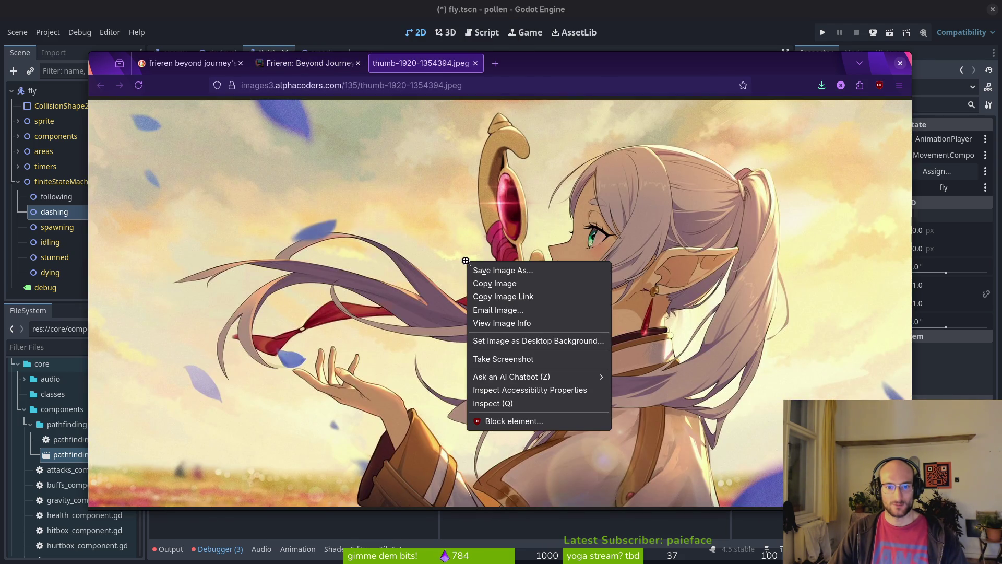
pyautogui.click(546, 268)
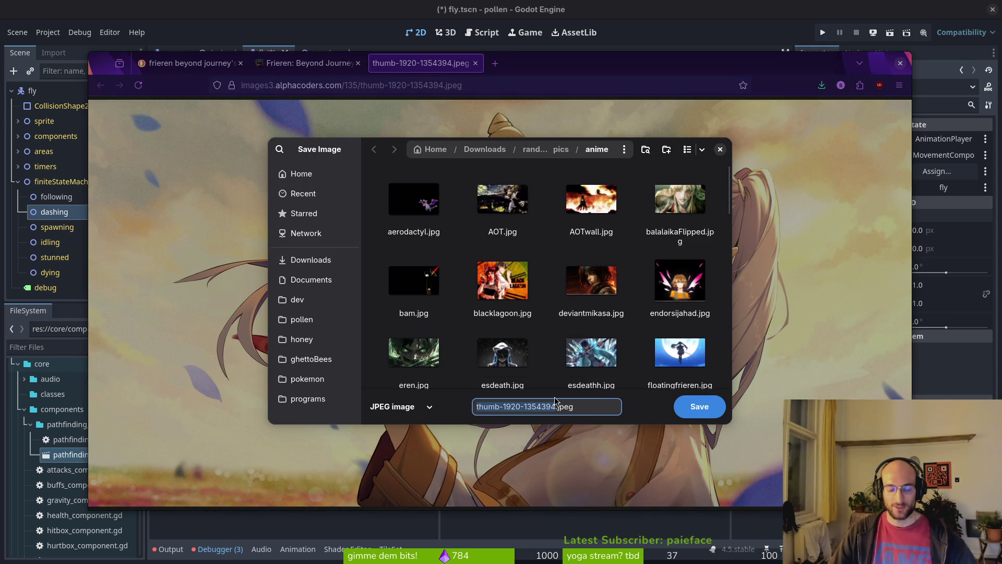
pyautogui.write('frieren')
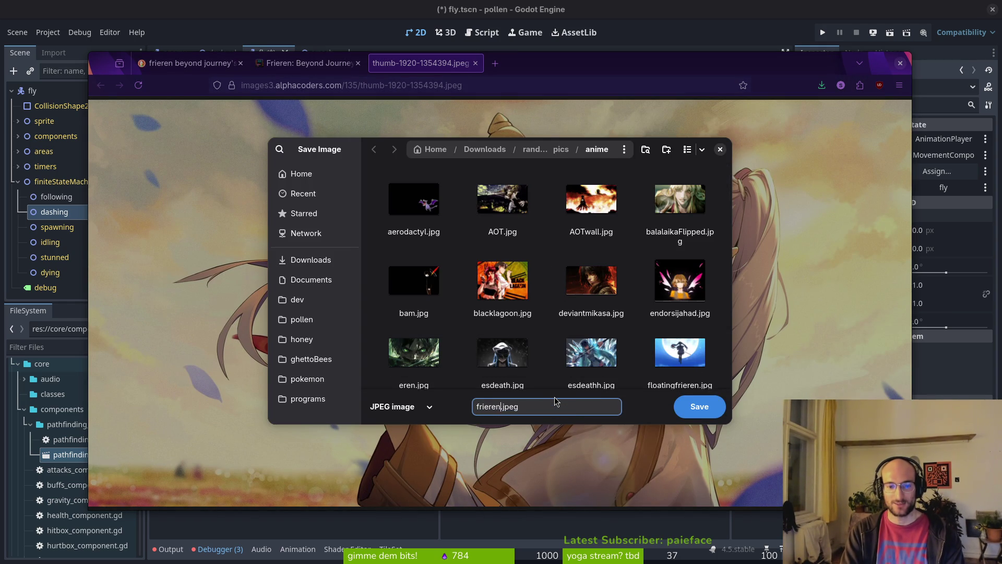
pyautogui.write('aaaa')
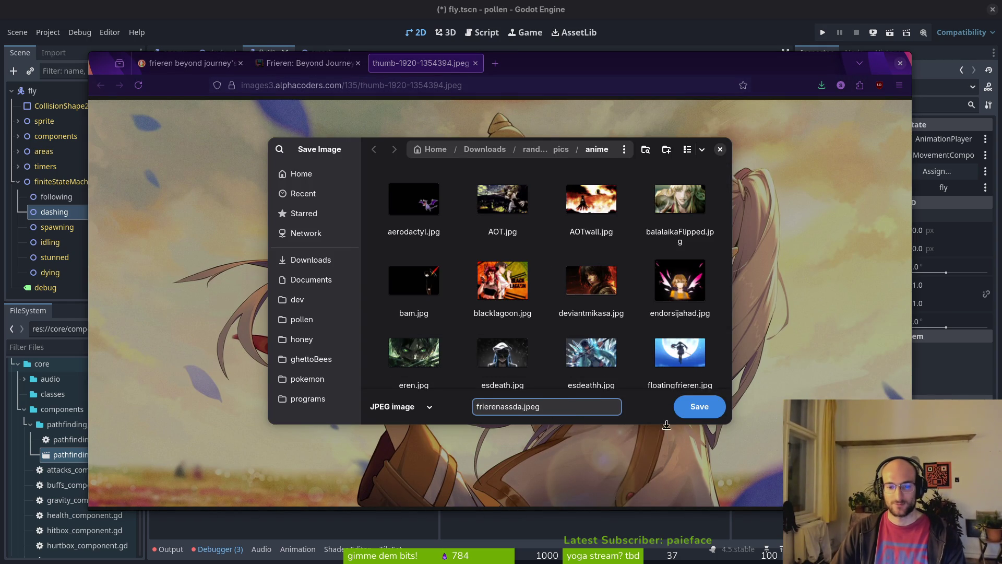
pyautogui.press('Return')
# Step: Close the image tab and go back to the Frieren wallpaper listing
pyautogui.hotkey('ctrl', 'w')
pyautogui.click(188, 63)
pyautogui.click(323, 63)
pyautogui.hotkey('alt', 'Left')
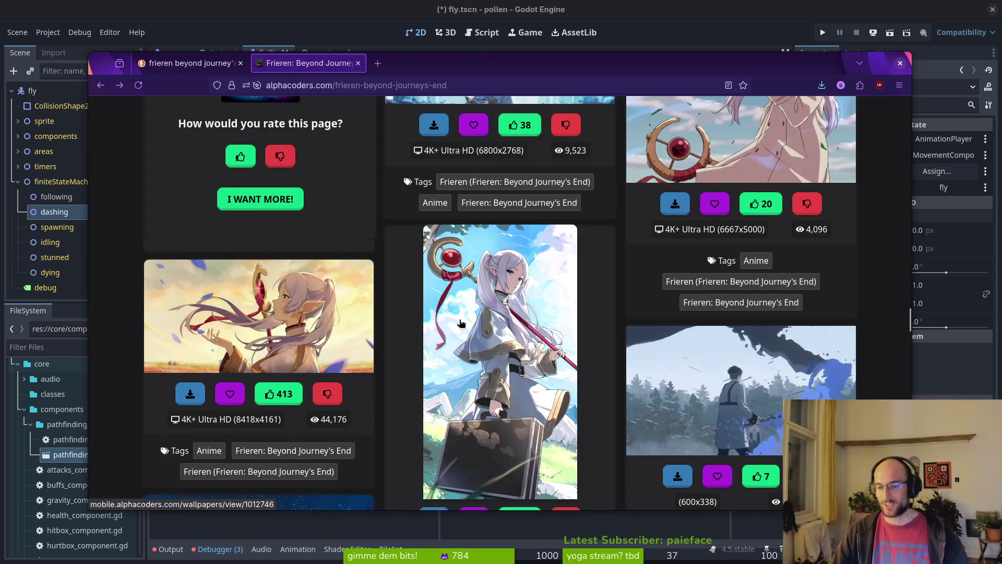
pyautogui.scroll(-10, 461, 323)
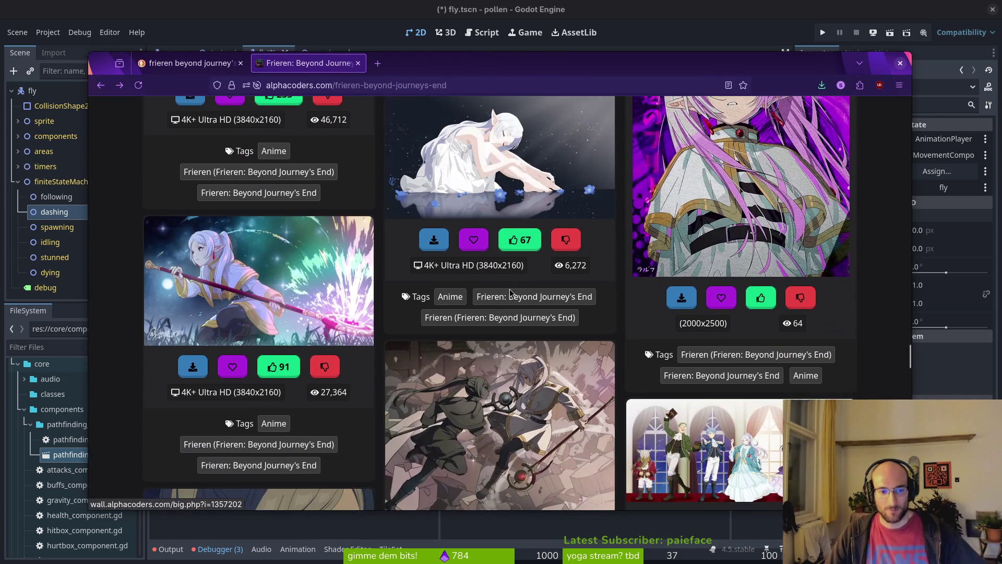
pyautogui.scroll(-3, 491, 342)
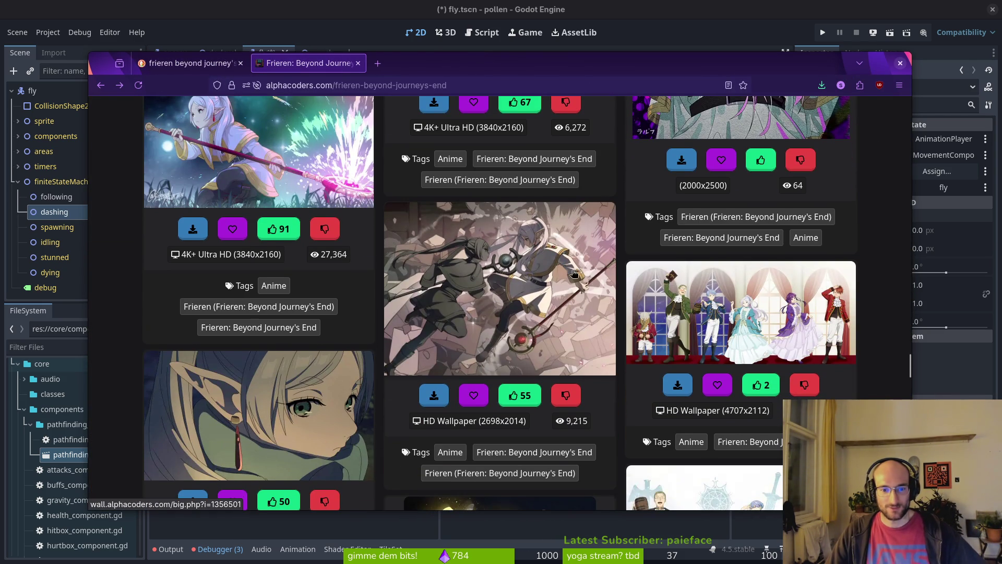
pyautogui.scroll(-6, 589, 279)
pyautogui.scroll(-10, 474, 308)
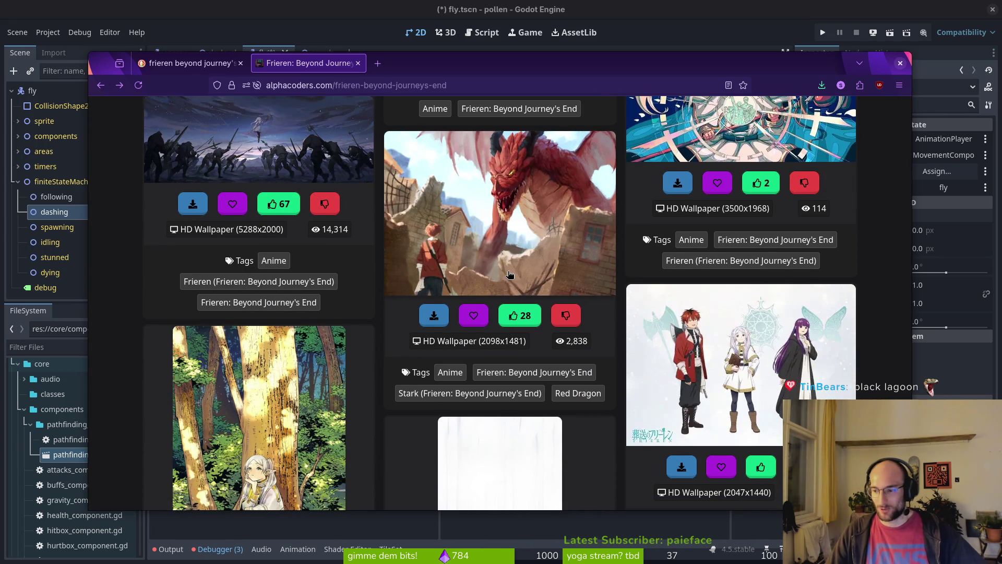
pyautogui.scroll(-5, 591, 213)
pyautogui.scroll(-15, 388, 157)
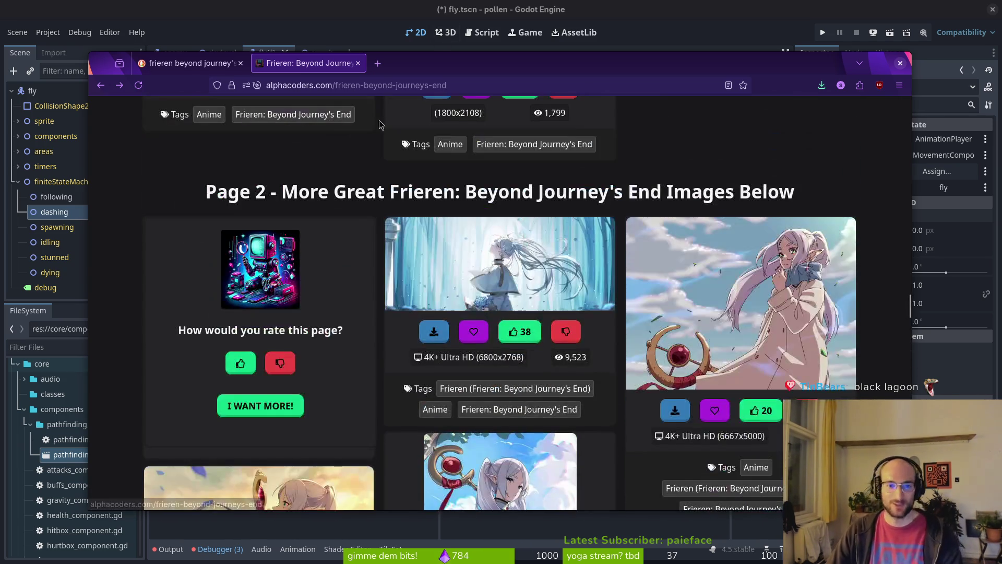
pyautogui.press('Home')
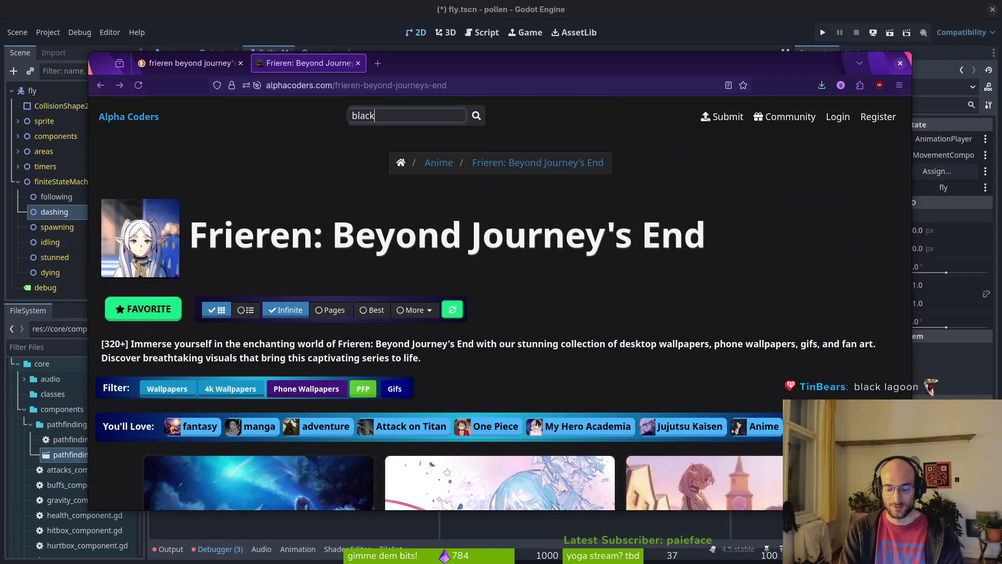
# Step: Search Alpha Coders for black lagoon and browse the first wallpapers
pyautogui.write('n')
pyautogui.press('Return')
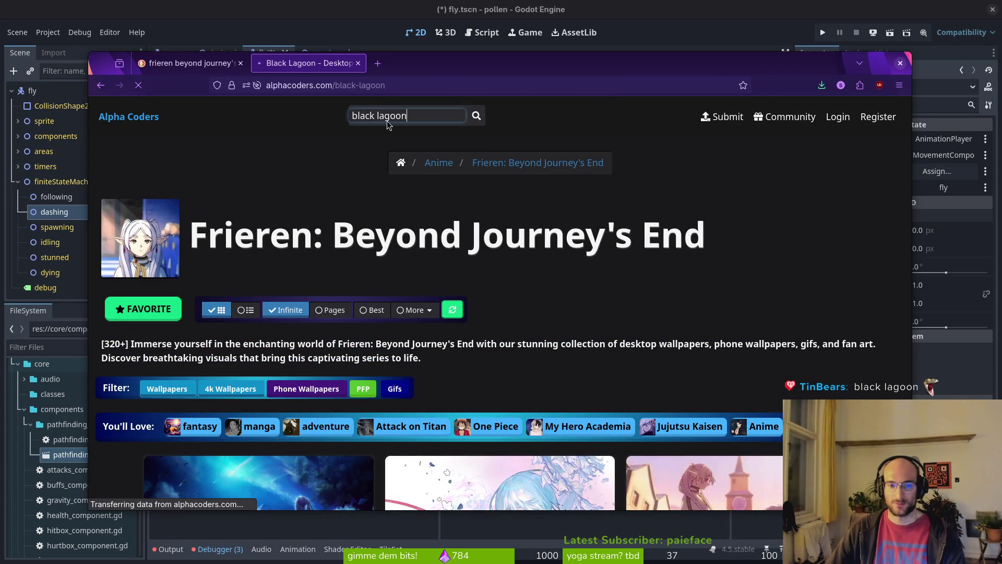
pyautogui.scroll(-4, 578, 199)
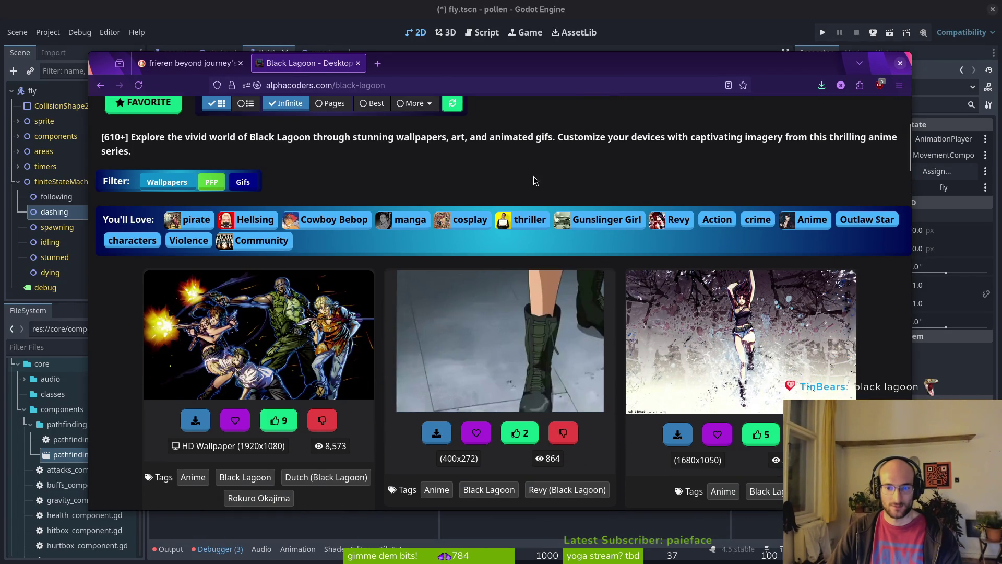
pyautogui.scroll(-1, 534, 178)
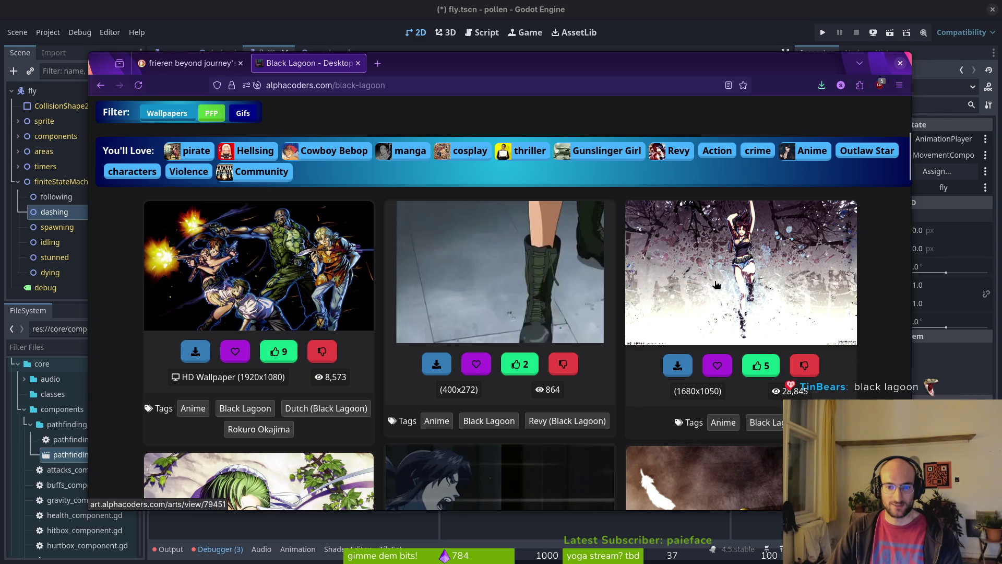
pyautogui.scroll(-9, 749, 267)
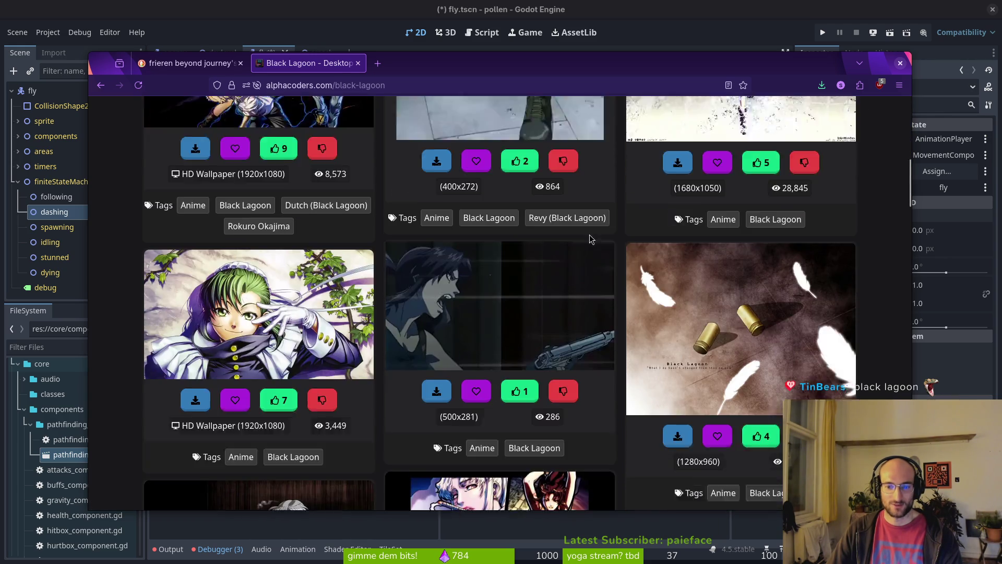
pyautogui.scroll(-4, 590, 238)
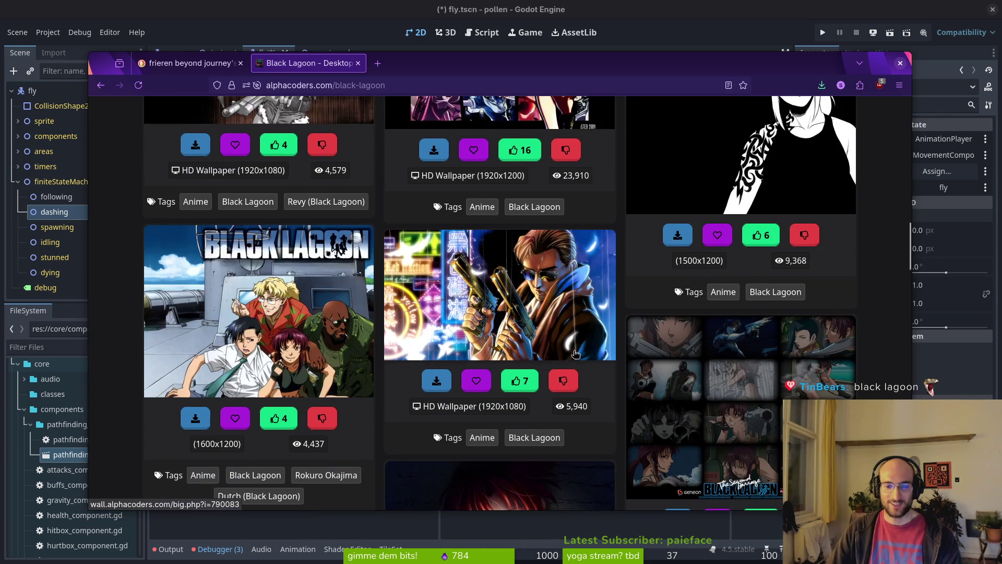
pyautogui.scroll(-11, 583, 348)
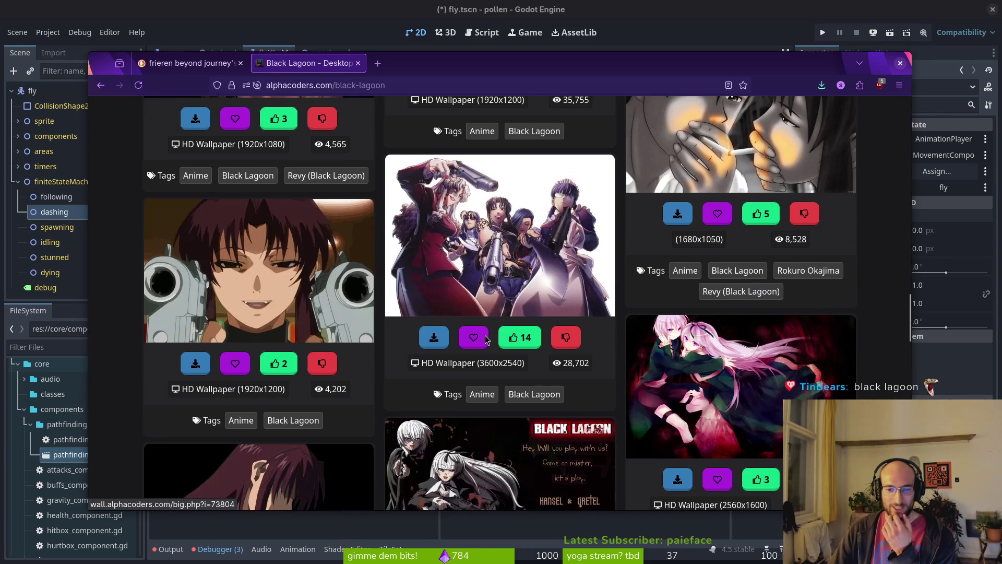
pyautogui.scroll(-7, 493, 329)
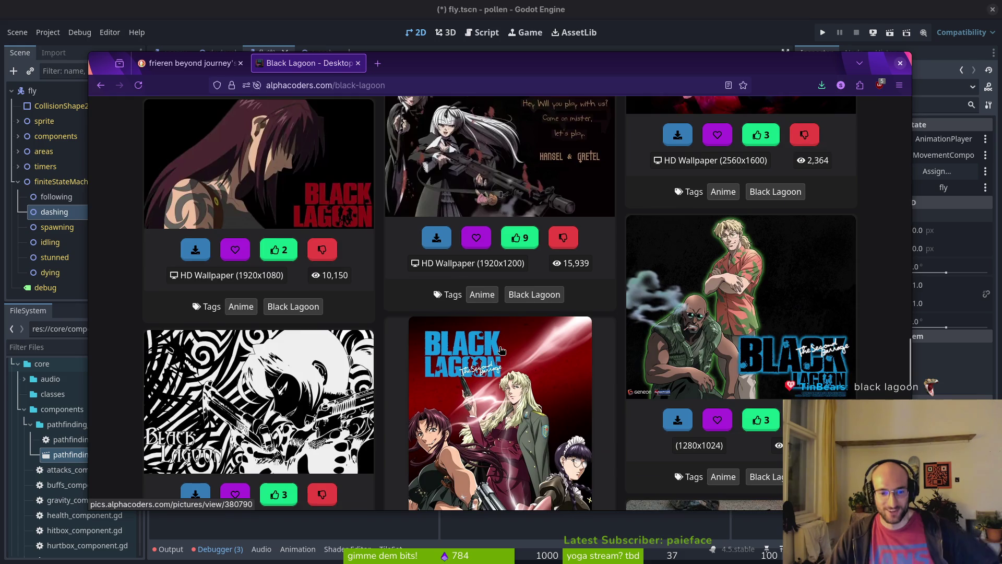
pyautogui.scroll(-8, 494, 339)
pyautogui.scroll(-7, 482, 326)
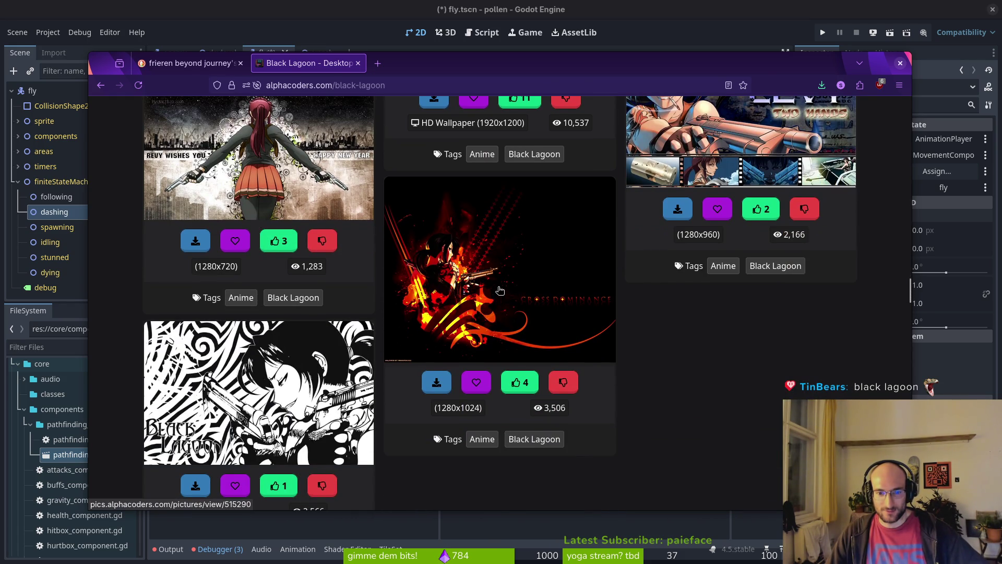
pyautogui.scroll(-12, 499, 292)
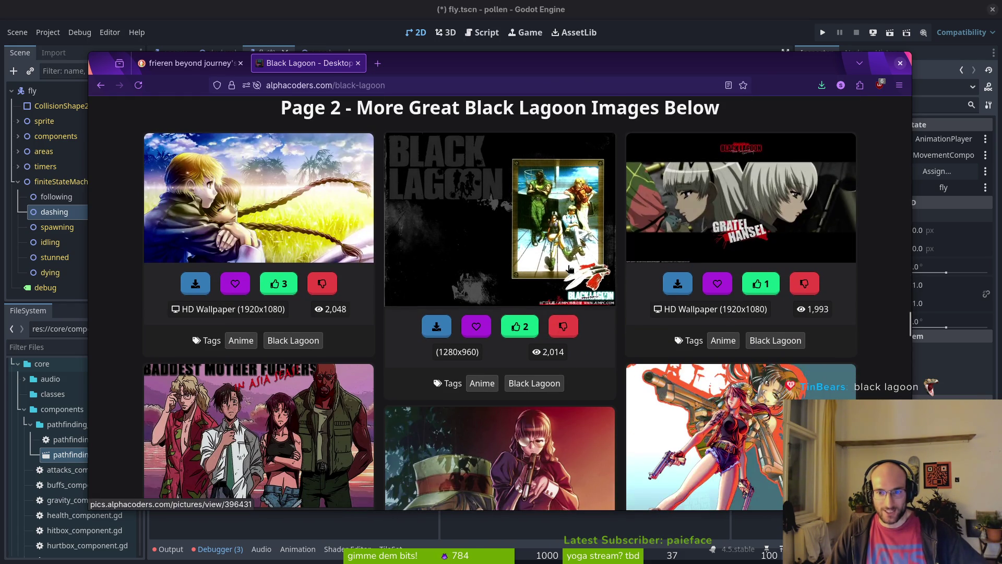
pyautogui.scroll(-4, 587, 268)
# Step: Keep scrolling the Black Lagoon gallery beyond page 3
pyautogui.scroll(-1, 515, 273)
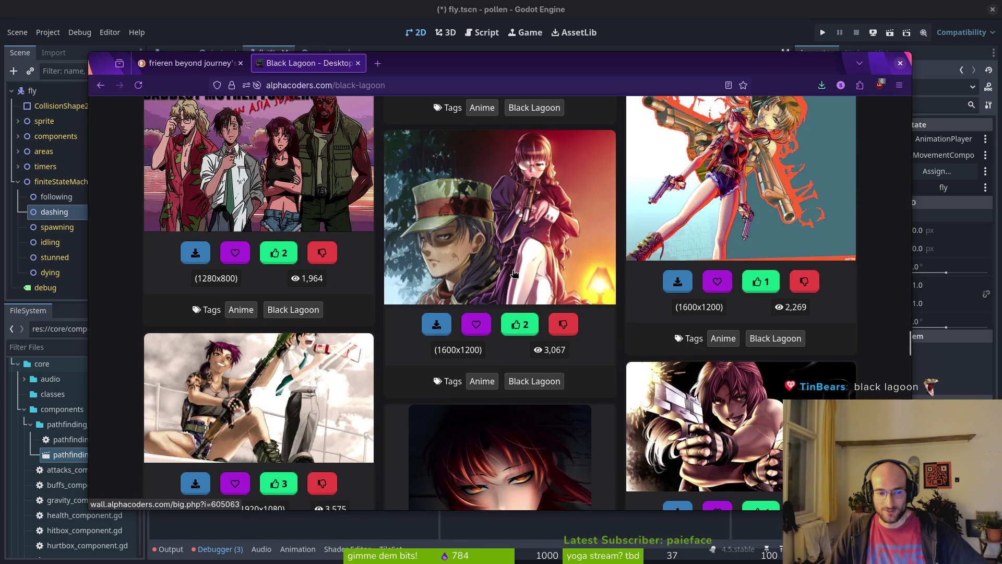
pyautogui.scroll(-8, 517, 282)
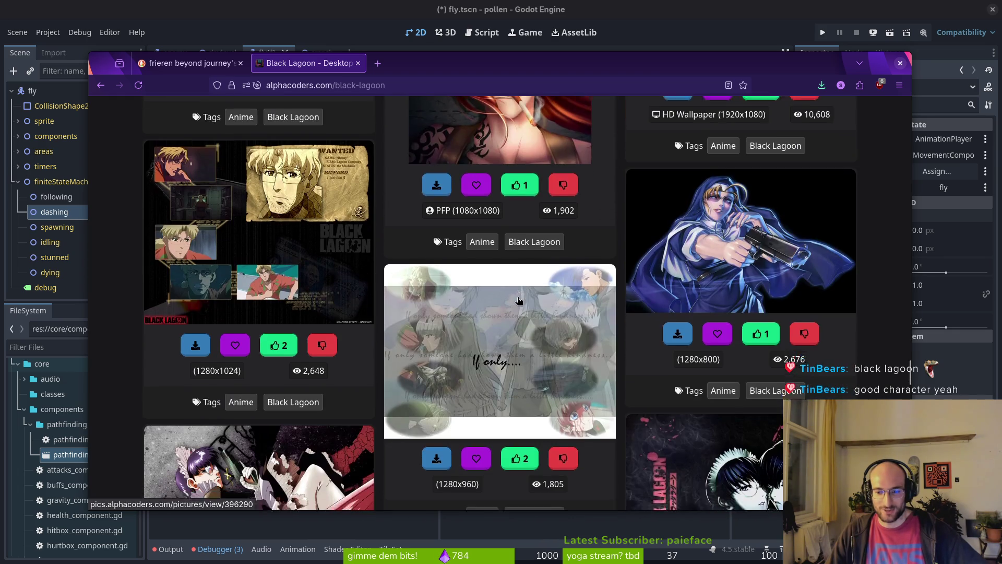
pyautogui.scroll(-5, 519, 297)
pyautogui.scroll(-4, 518, 296)
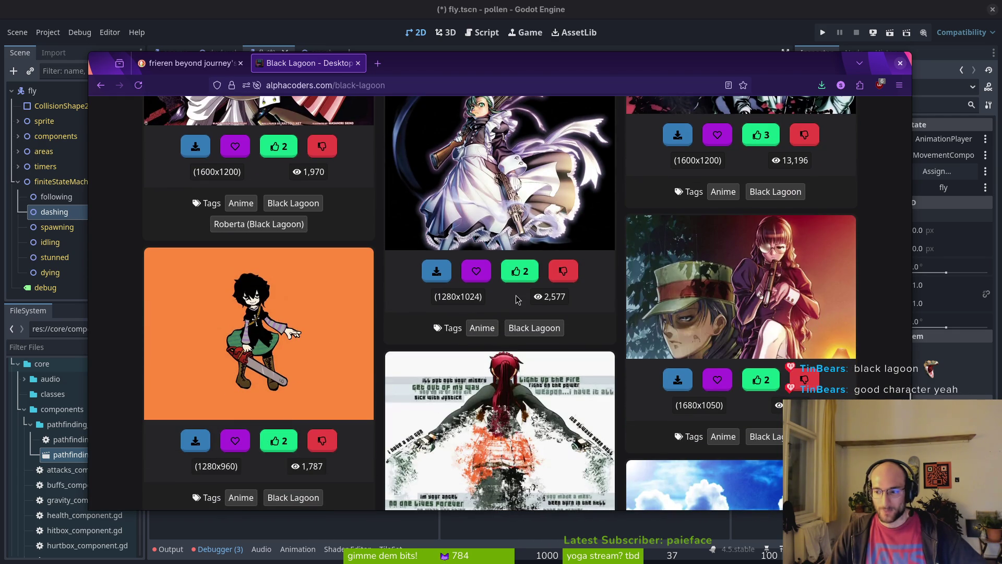
pyautogui.scroll(-8, 518, 296)
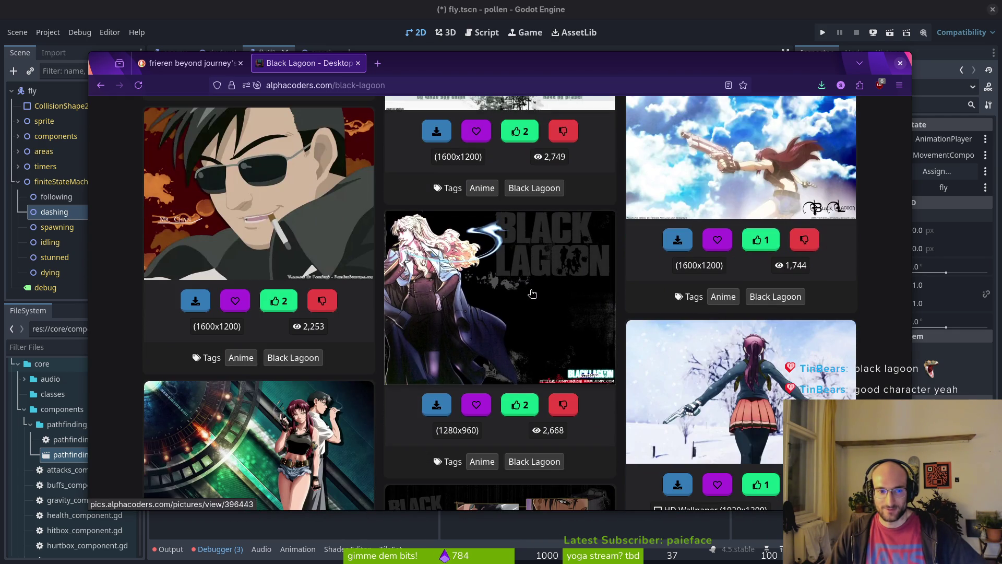
pyautogui.scroll(-6, 532, 292)
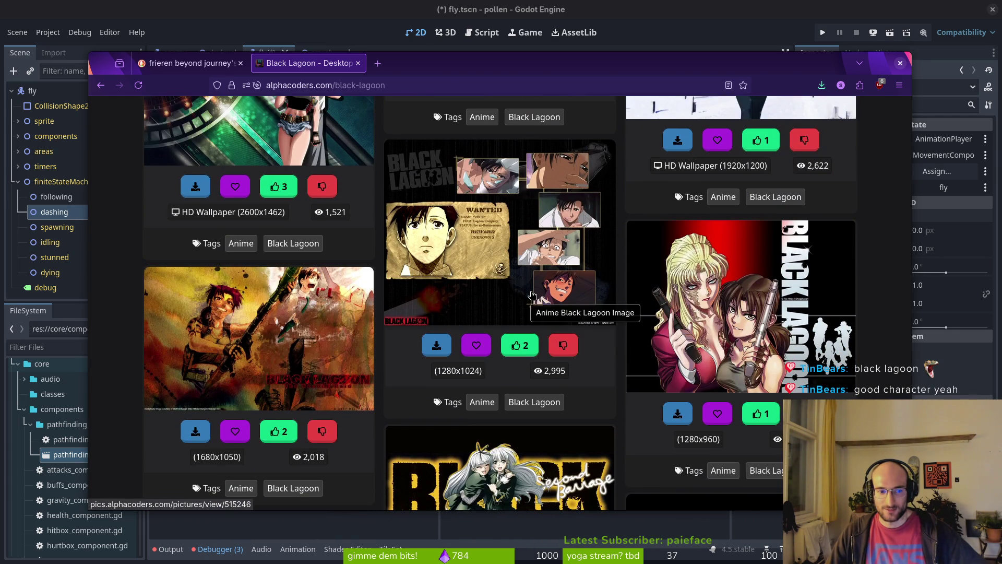
pyautogui.scroll(-4, 532, 296)
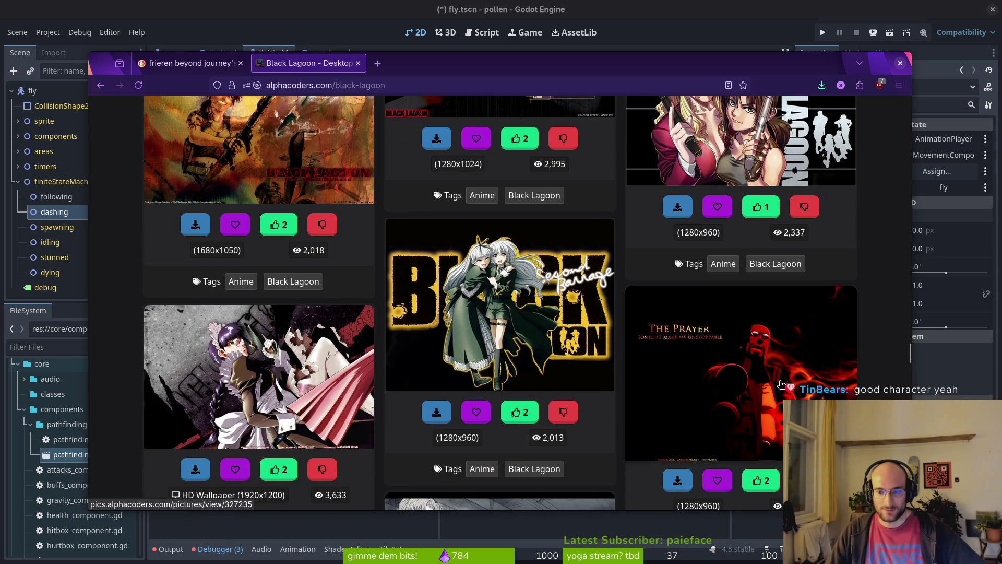
pyautogui.scroll(-5, 552, 353)
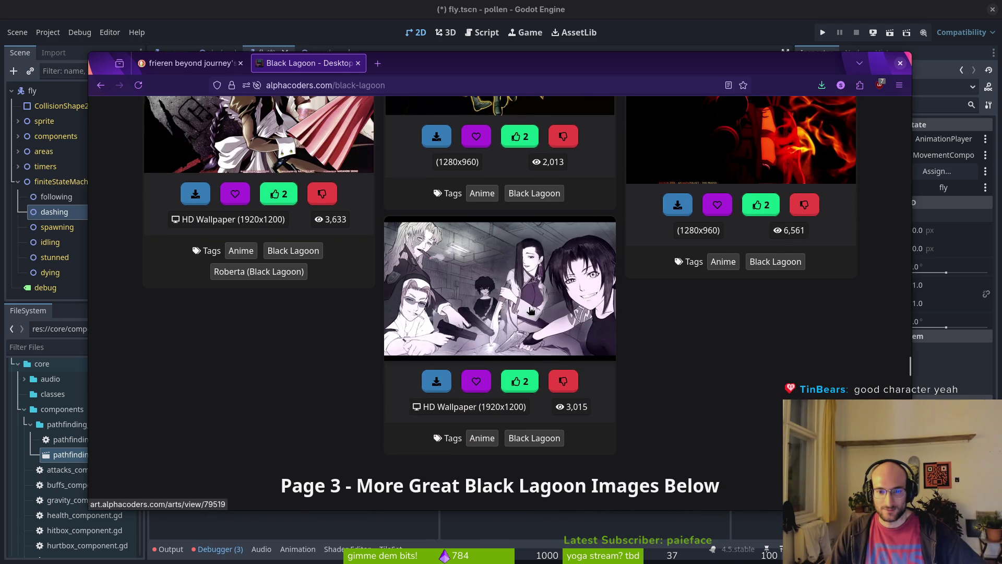
pyautogui.scroll(-6, 530, 310)
pyautogui.scroll(-3, 552, 313)
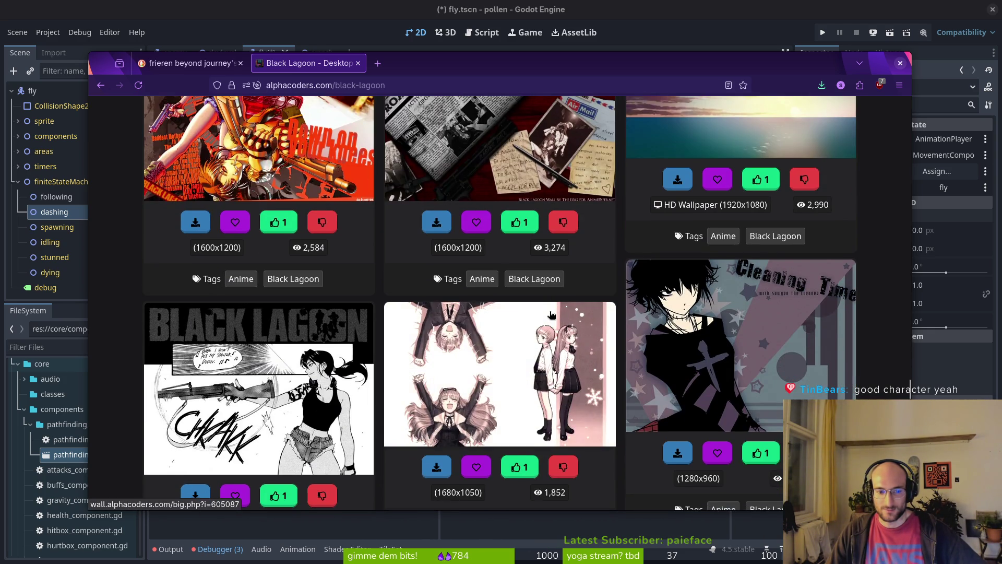
pyautogui.scroll(-20, 551, 313)
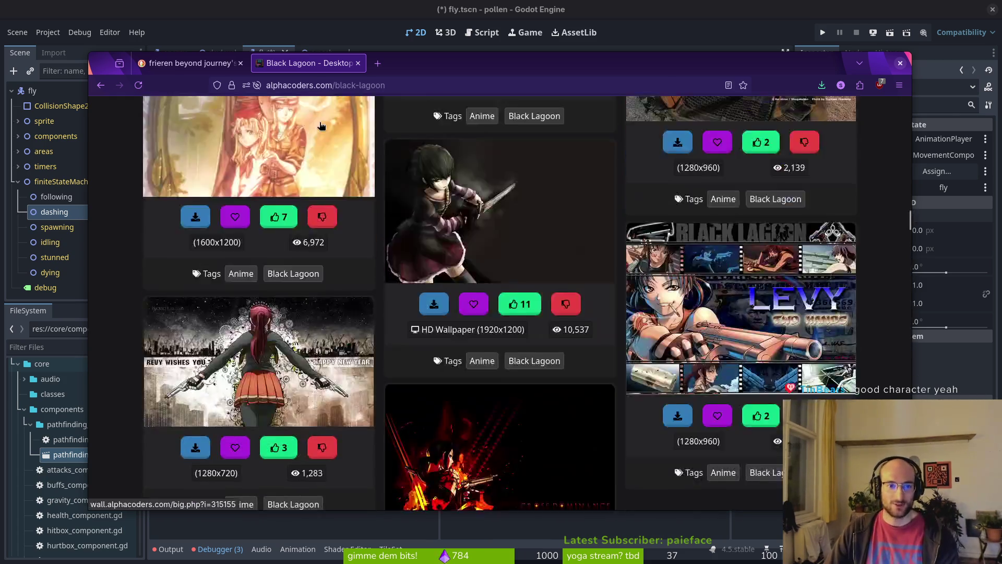
pyautogui.scroll(20, 340, 139)
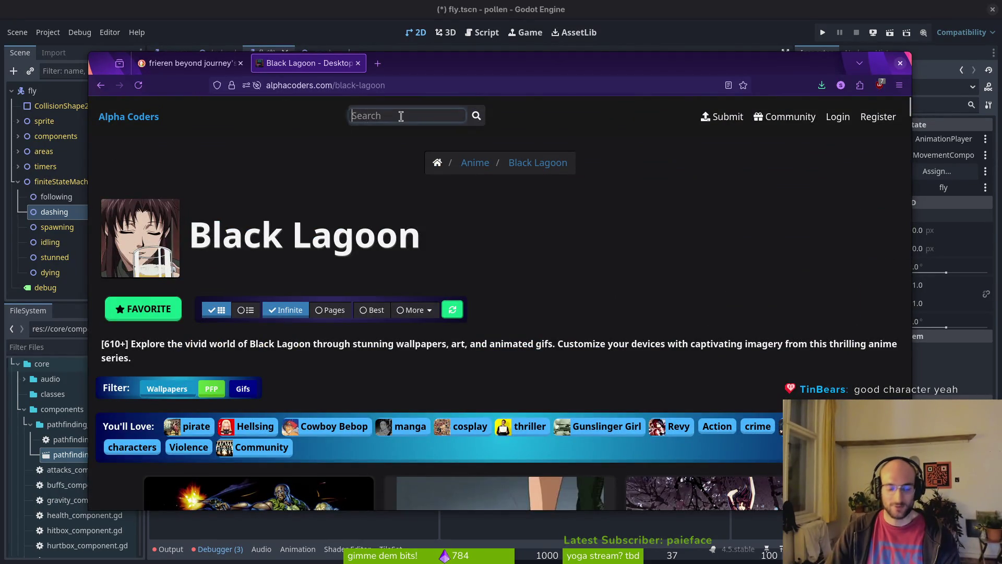
# Step: Search the site for jormungand and scroll through its wallpapers
pyautogui.write('d')
pyautogui.press('Return')
pyautogui.scroll(-4, 578, 277)
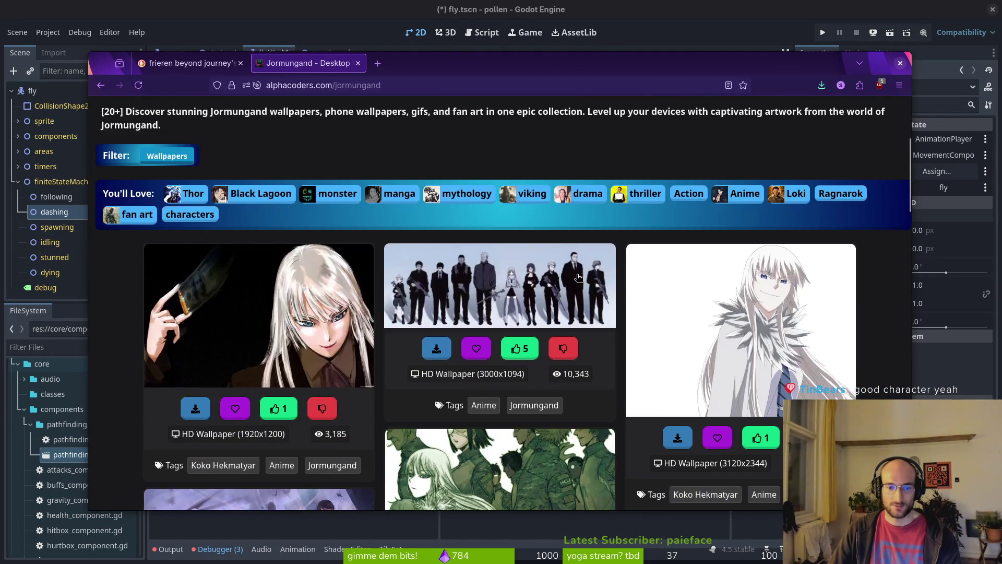
pyautogui.scroll(-8, 579, 277)
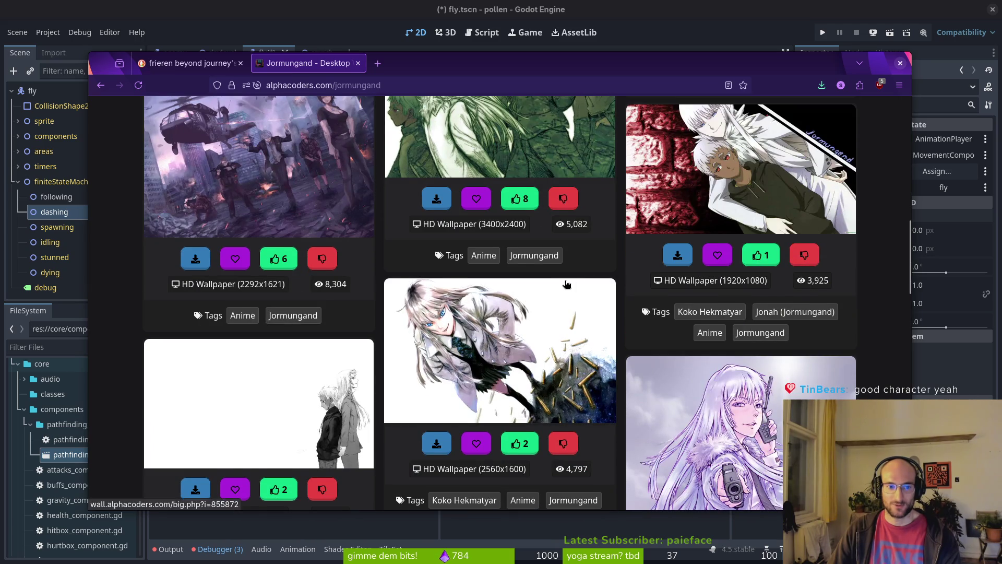
pyautogui.scroll(-15, 566, 284)
pyautogui.scroll(-20, 569, 282)
pyautogui.scroll(-4, 577, 284)
pyautogui.scroll(20, 522, 235)
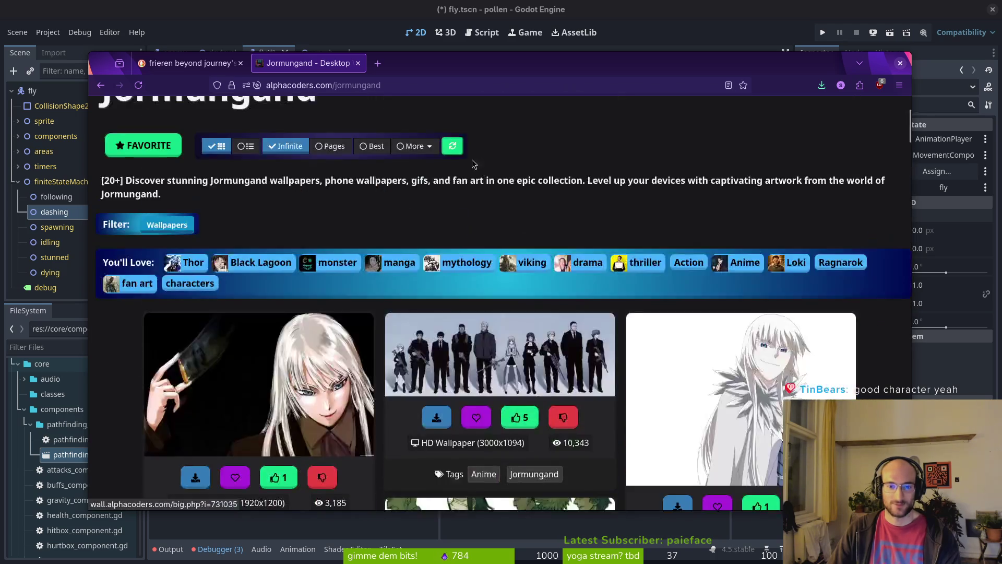
pyautogui.scroll(3, 482, 165)
# Step: Search for seven deadly sins, then retry as "nanatsu no tazai", which finds no results
pyautogui.hotkey('ctrl', 'a')
pyautogui.click(408, 109)
pyautogui.write('sev')
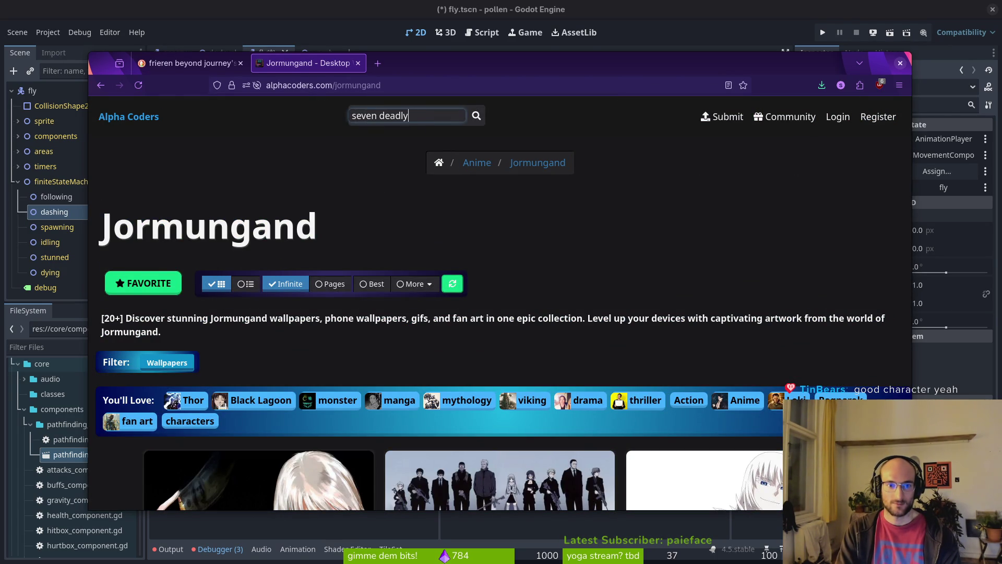
pyautogui.press('Return')
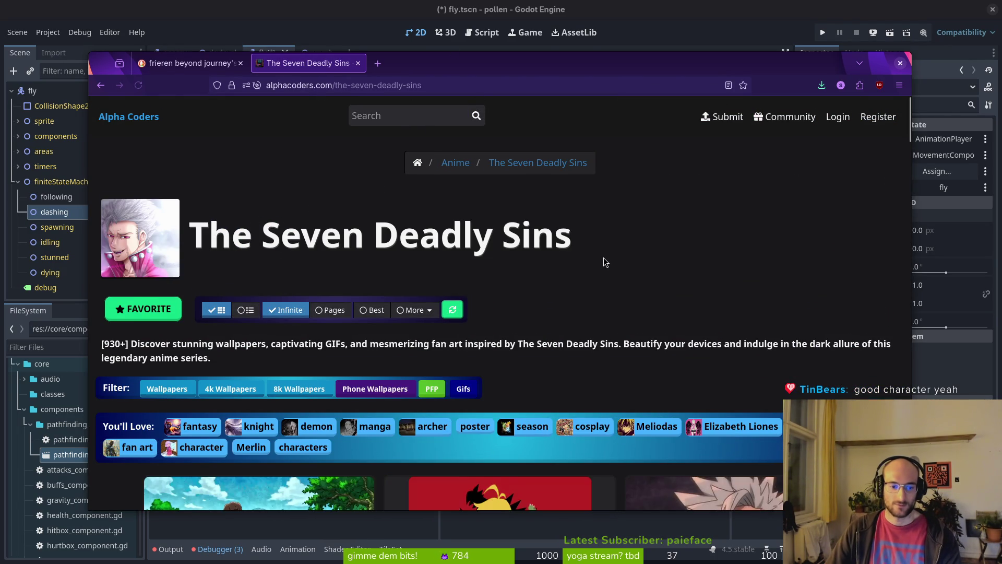
pyautogui.scroll(-4, 626, 240)
pyautogui.scroll(4, 640, 205)
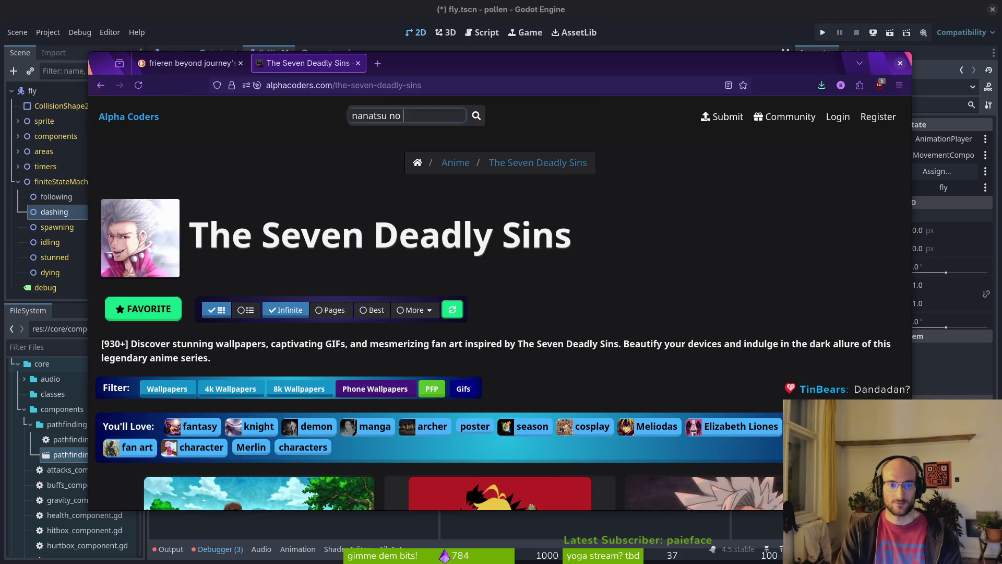
pyautogui.write('ai')
pyautogui.press('Return')
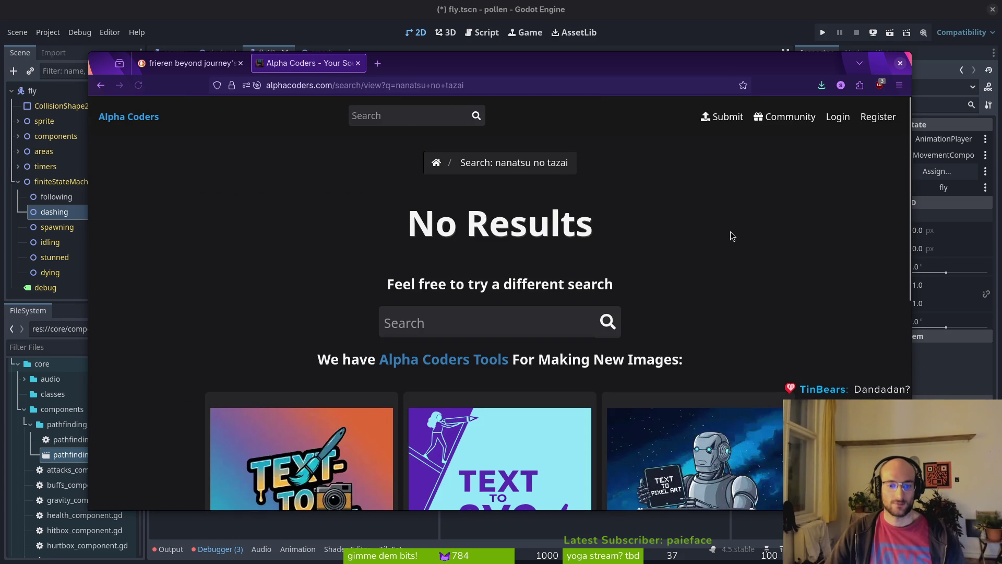
# Step: Search DuckDuckGo for 'nanatsu no tazair' and open the Seven Deadly Sins Wikipedia article
pyautogui.hotkey('ctrl', 't')
pyautogui.write('nana')
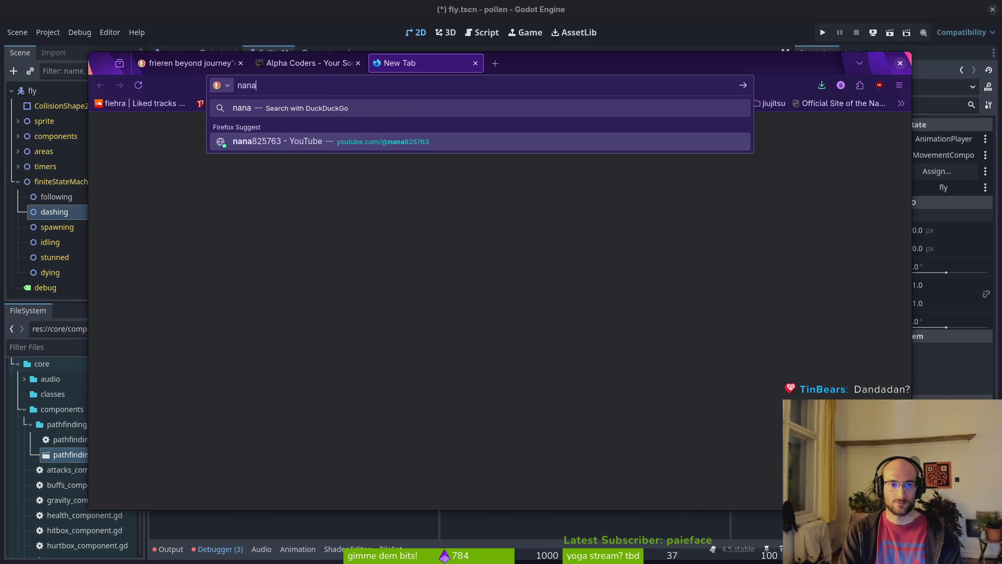
pyautogui.write('tsu no tazair')
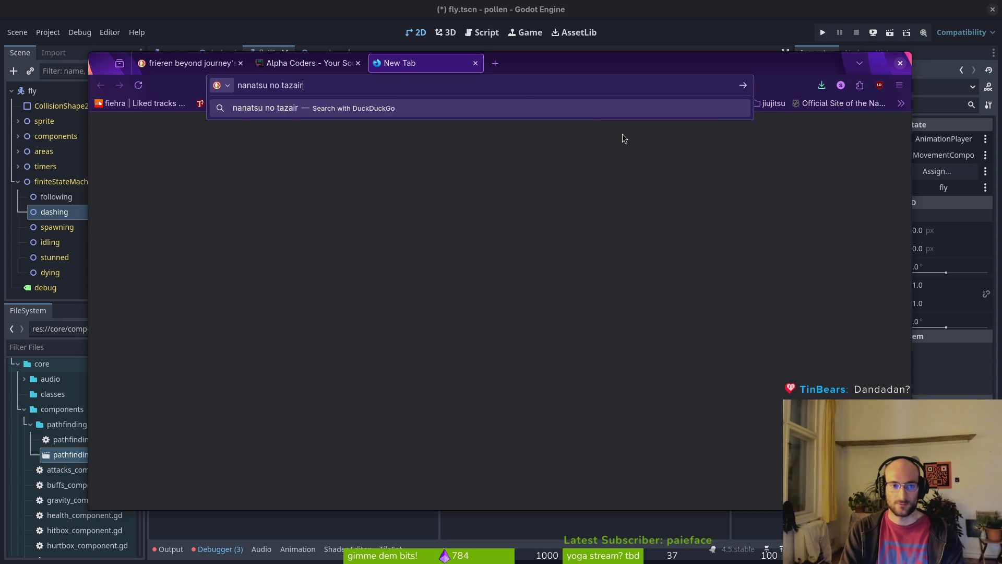
pyautogui.press('Return')
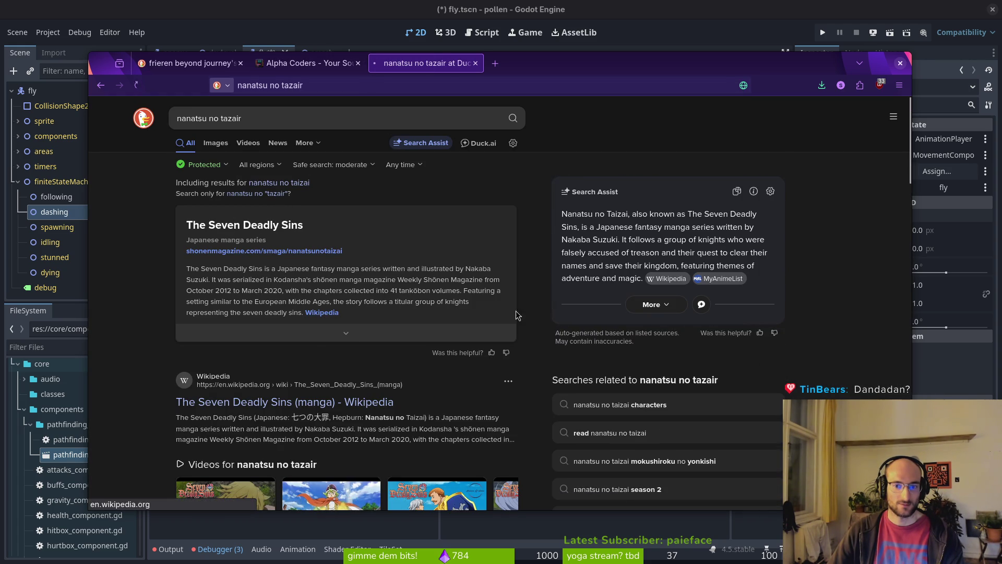
pyautogui.click(322, 312)
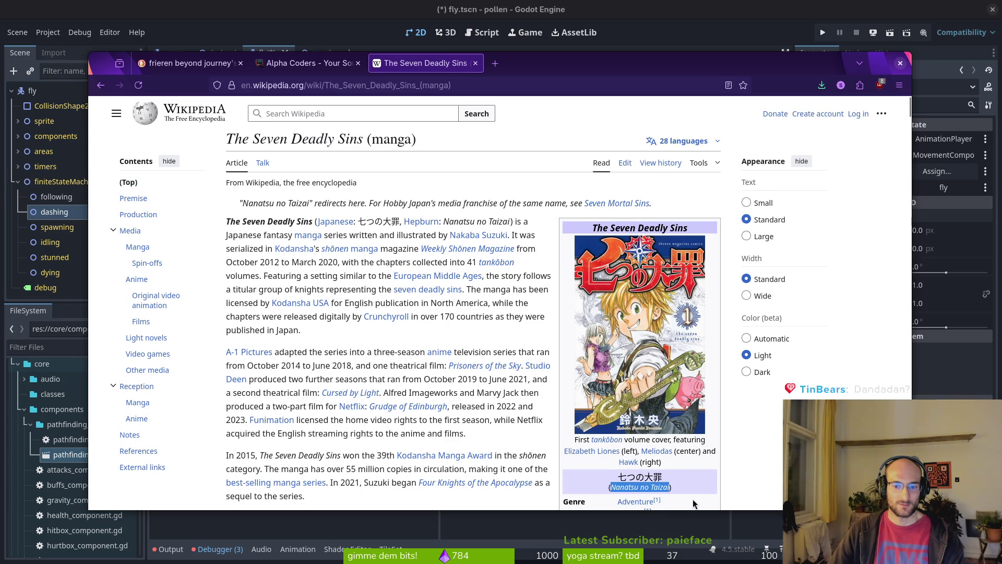
# Step: Search the Japanese title 七つの大罪 and 'dandadan' in new tabs, then go back to Alpha Coders
pyautogui.moveTo(640, 486); pyautogui.dragTo(522, 63)
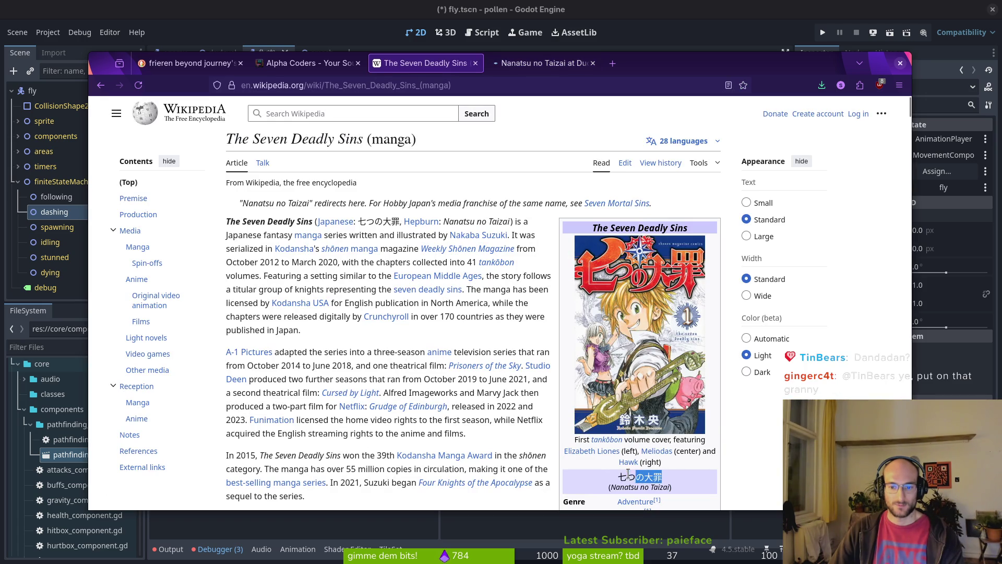
pyautogui.moveTo(628, 474); pyautogui.dragTo(619, 475)
pyautogui.hotkey('ctrl', 'c')
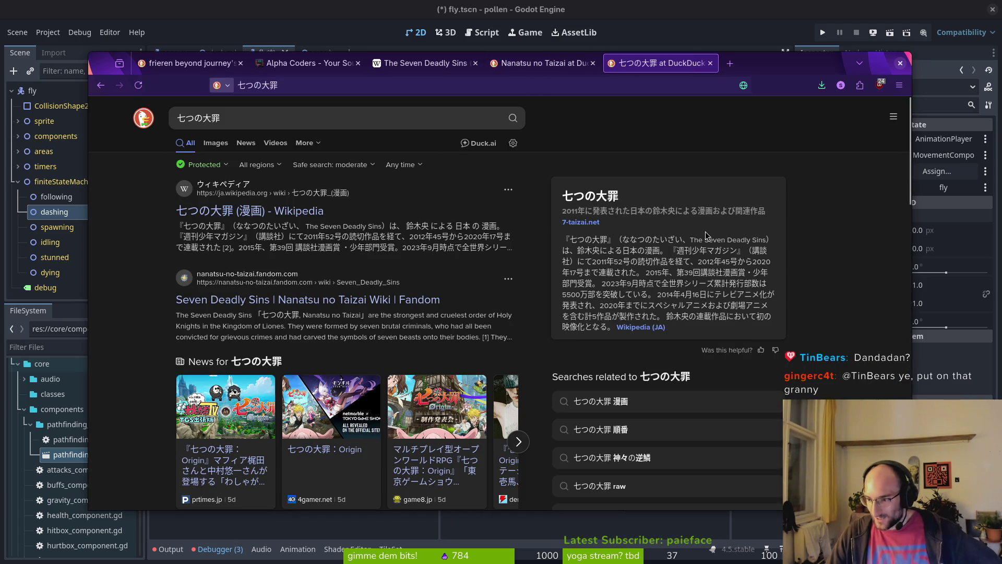
pyautogui.hotkey('ctrl', 't')
pyautogui.write('dandadan')
pyautogui.press('Return')
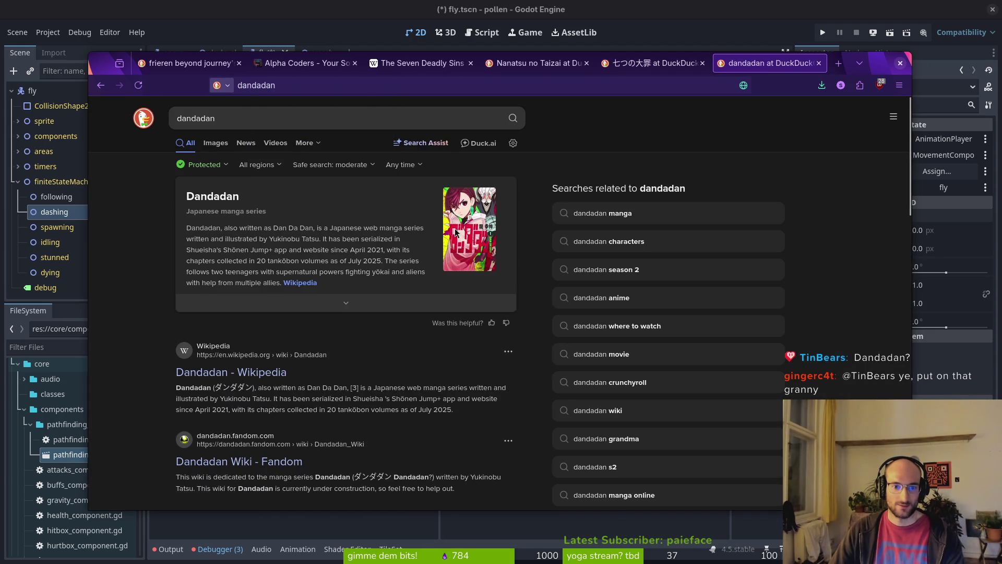
pyautogui.click(309, 64)
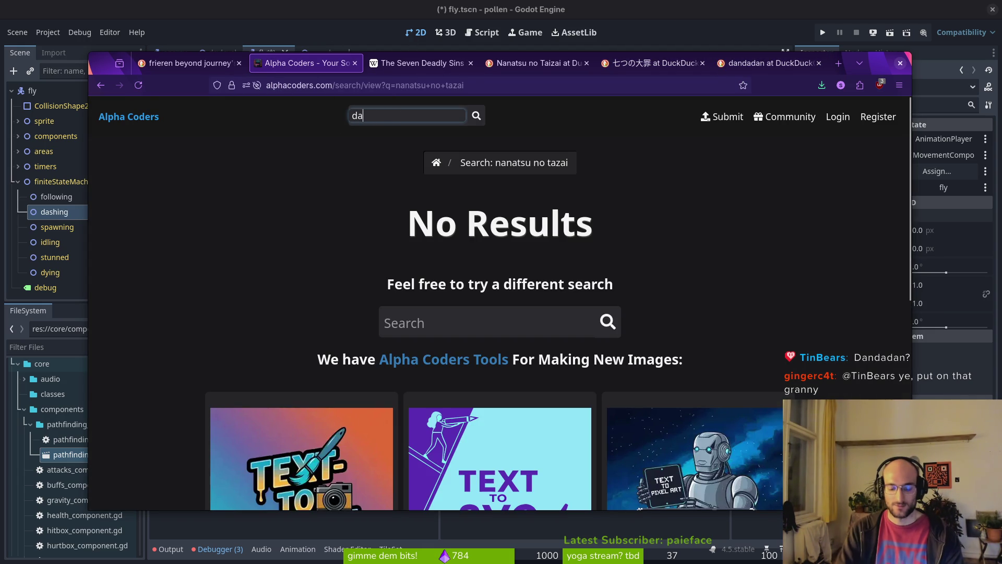
# Step: Search Alpha Coders for 'dan' and scroll through the Dandadan wallpapers
pyautogui.write('dan')
pyautogui.press('Return')
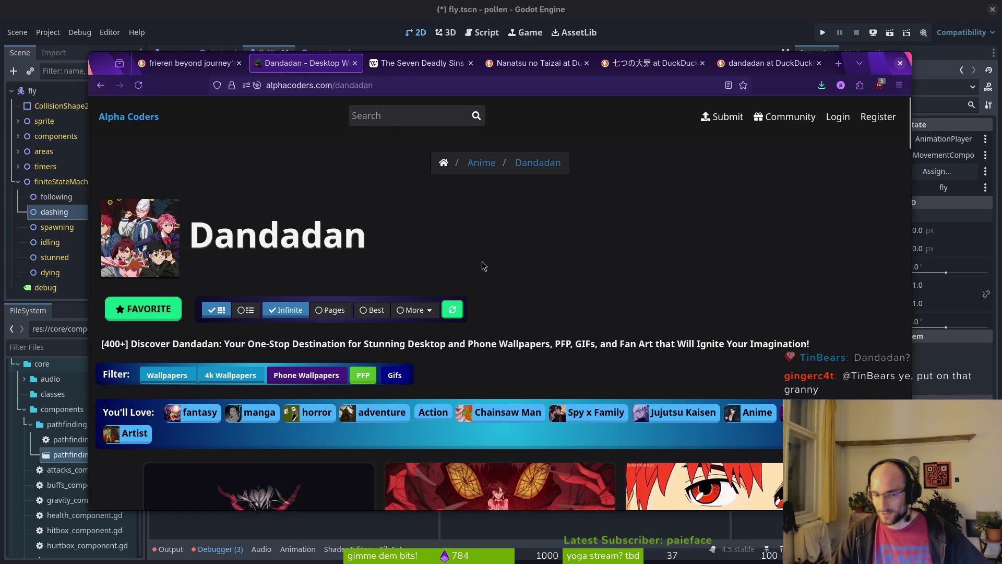
pyautogui.scroll(-5, 497, 259)
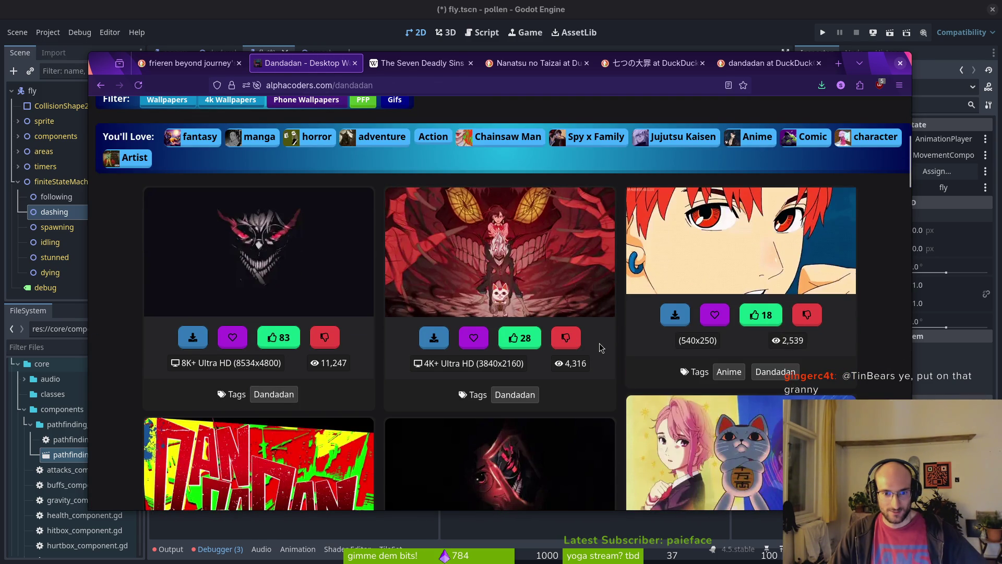
pyautogui.scroll(-3, 596, 344)
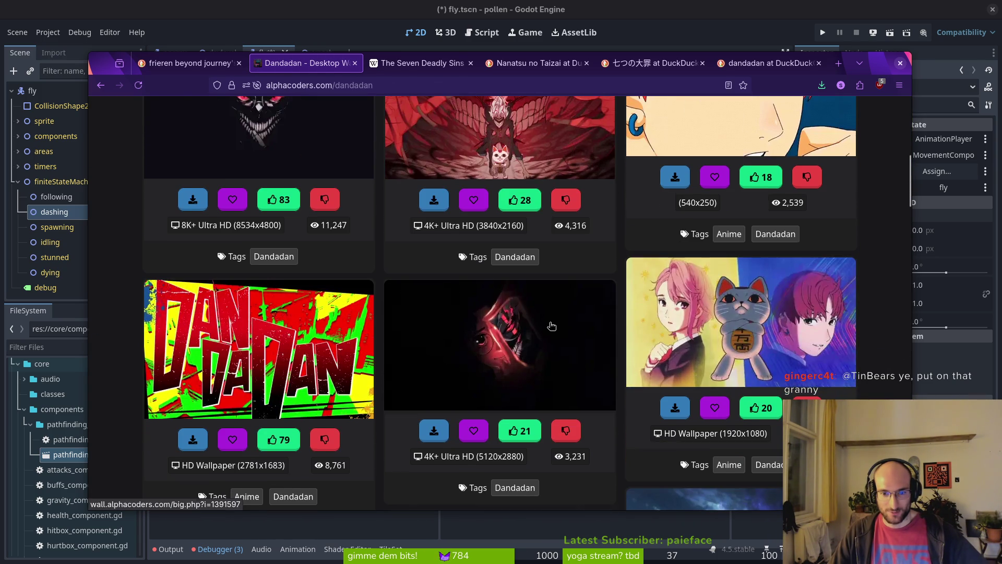
pyautogui.scroll(-5, 551, 325)
pyautogui.scroll(-6, 520, 342)
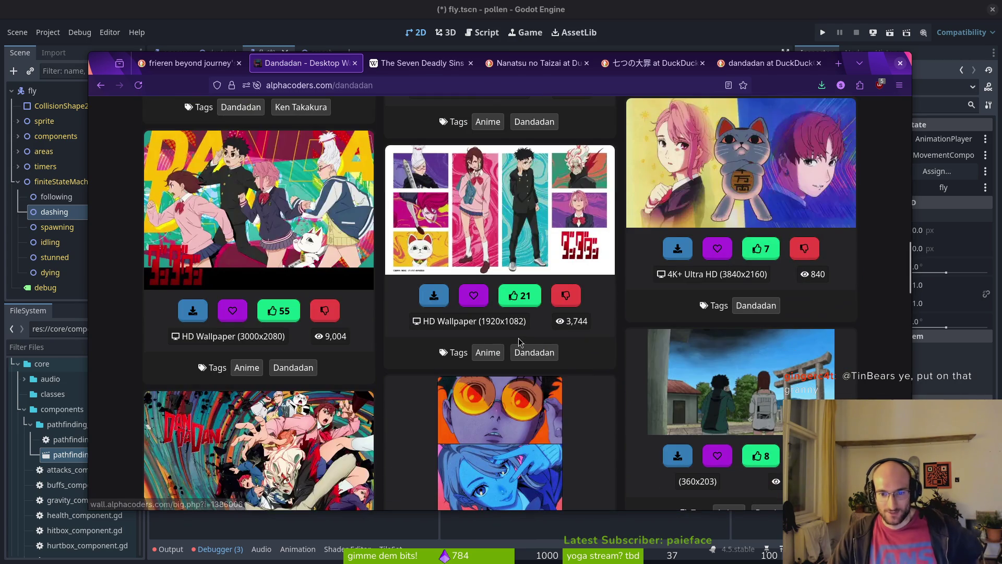
# Step: Copy 七つの大罪 from the DuckDuckGo results and paste it into the Alpha Coders search box
pyautogui.click(653, 64)
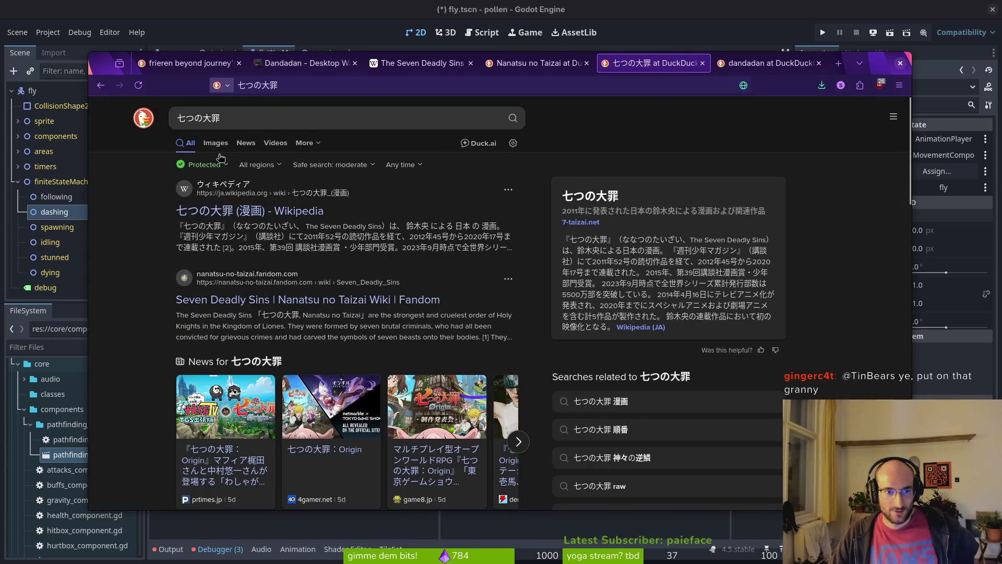
pyautogui.click(216, 143)
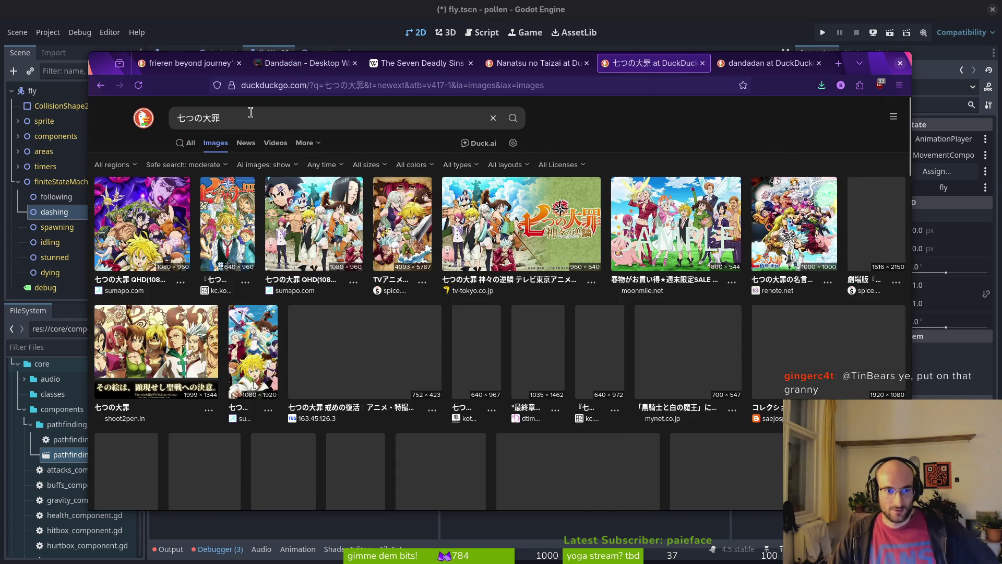
pyautogui.click(250, 112)
pyautogui.click(321, 63)
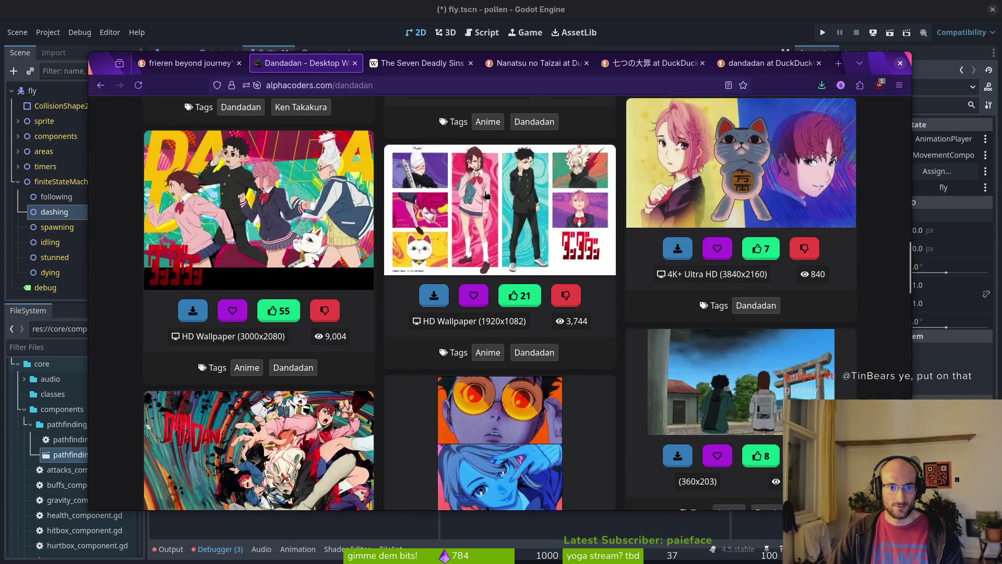
pyautogui.scroll(10, 512, 208)
pyautogui.click(422, 117)
pyautogui.hotkey('ctrl', 'v')
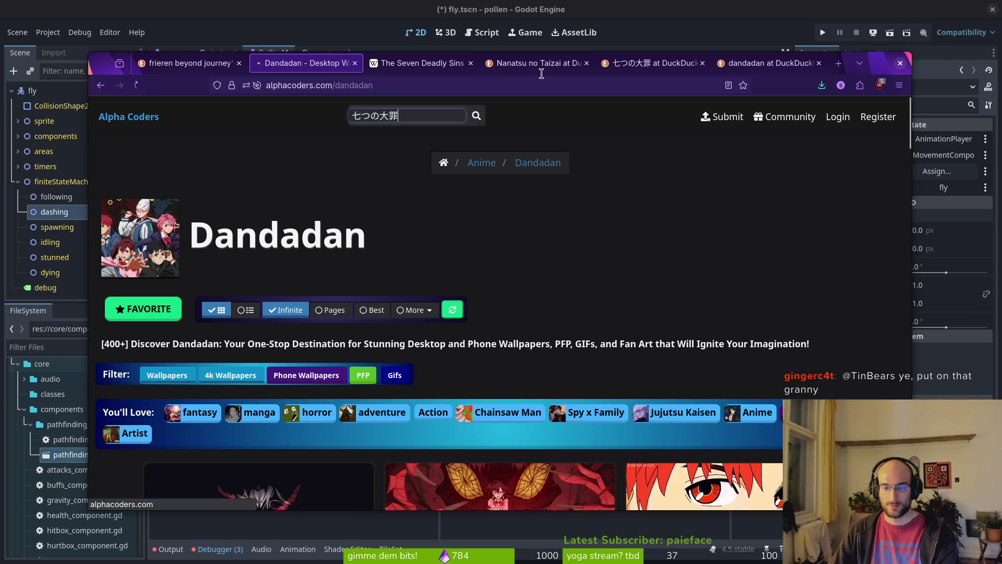
# Step: Search Alpha Coders for 七つの大罪, then for 'Nanatsu no Taizai' copied from DuckDuckGo
pyautogui.press('Return')
pyautogui.click(537, 63)
pyautogui.click(321, 116)
pyautogui.click(305, 68)
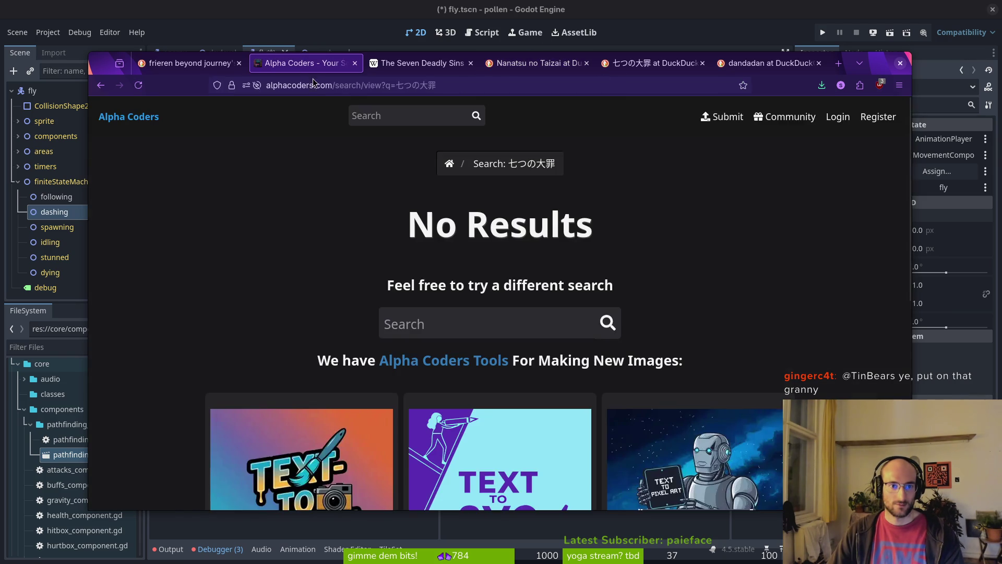
pyautogui.scroll(-5, 500, 272)
pyautogui.scroll(5, 502, 269)
pyautogui.click(407, 115)
pyautogui.write('Nanatsu no Taizai')
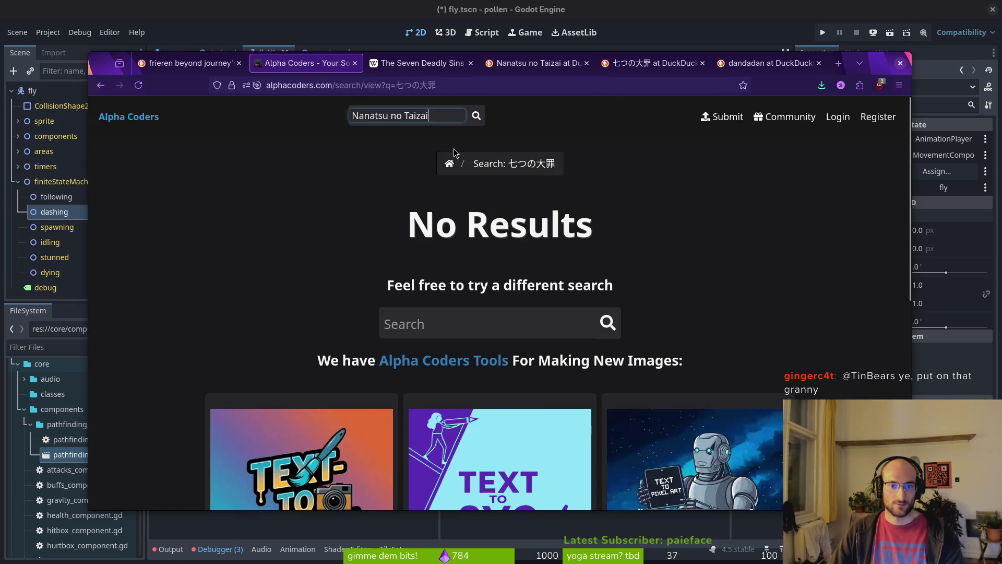
pyautogui.press('Return')
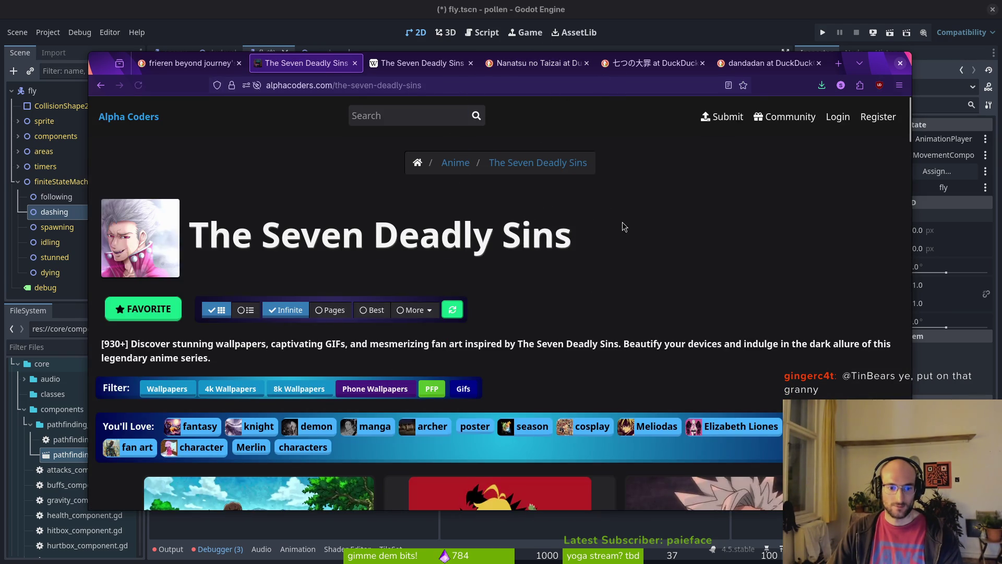
# Step: Scroll through the Seven Deadly Sins wallpaper gallery
pyautogui.scroll(-4, 625, 223)
pyautogui.scroll(-5, 637, 221)
pyautogui.scroll(-10, 627, 214)
pyautogui.scroll(-12, 613, 213)
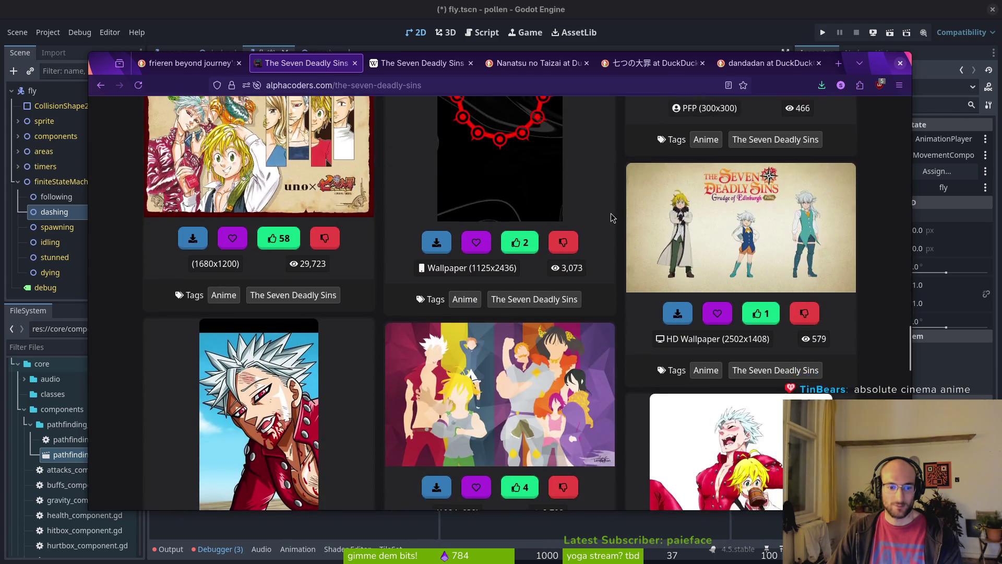
pyautogui.scroll(-10, 612, 218)
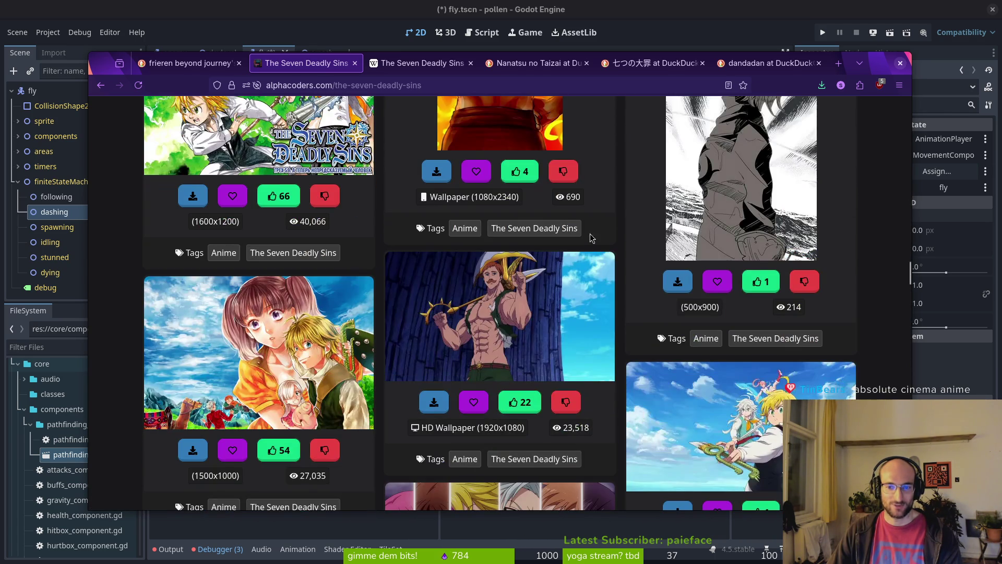
pyautogui.scroll(5, 627, 232)
pyautogui.scroll(-5, 670, 229)
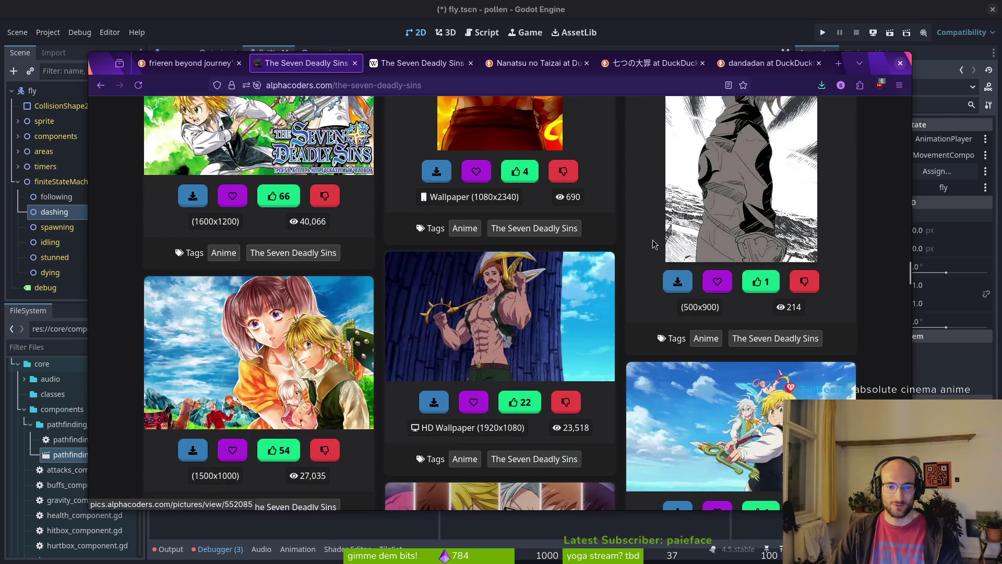
pyautogui.scroll(-3, 670, 228)
pyautogui.scroll(5, 749, 201)
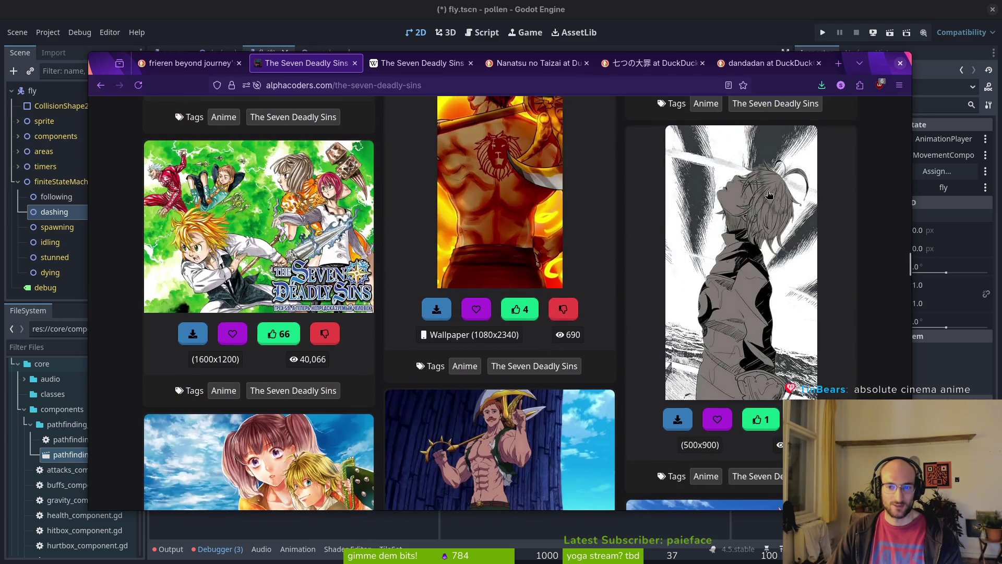
pyautogui.scroll(-8, 556, 319)
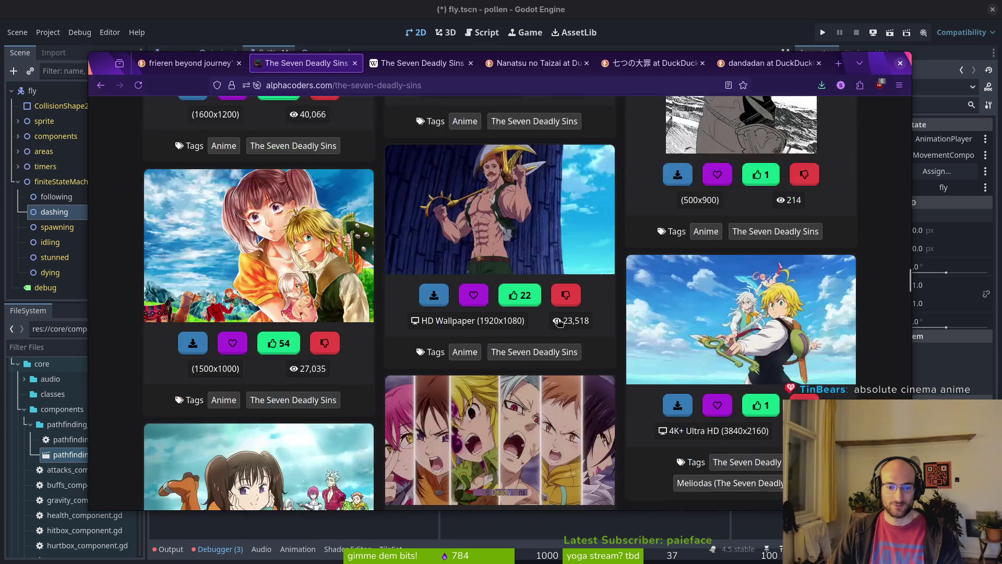
pyautogui.scroll(-12, 554, 314)
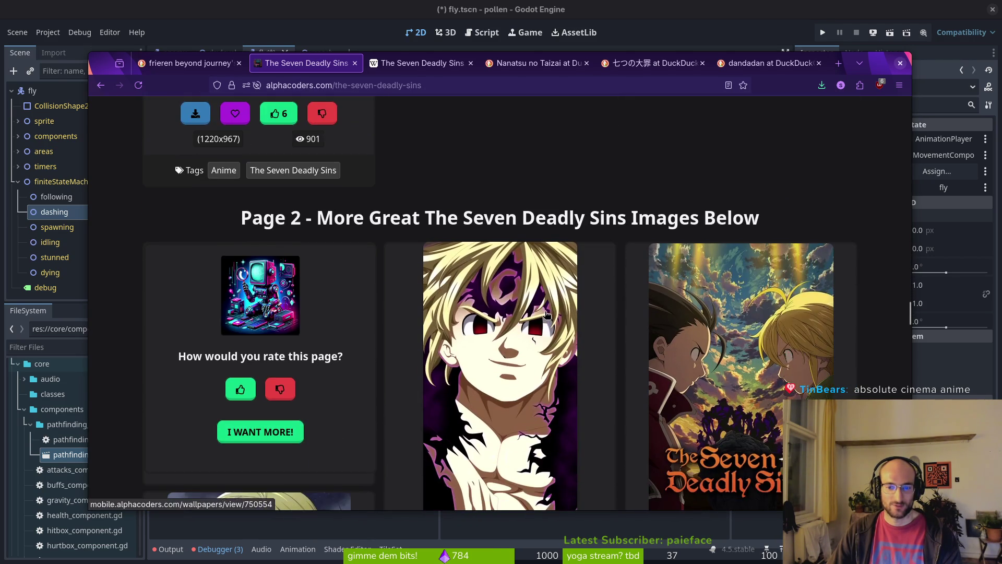
pyautogui.scroll(-10, 545, 313)
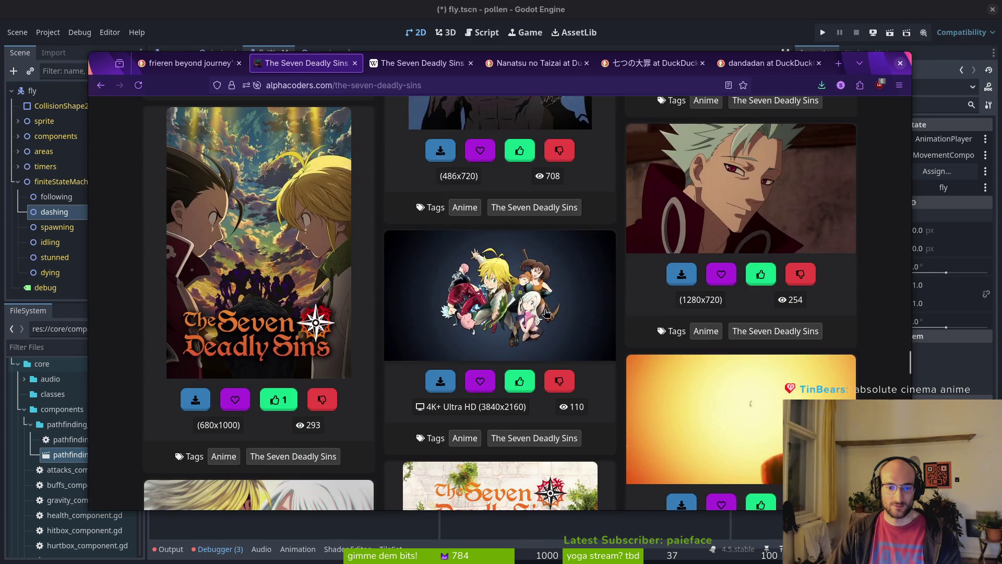
pyautogui.scroll(-15, 551, 312)
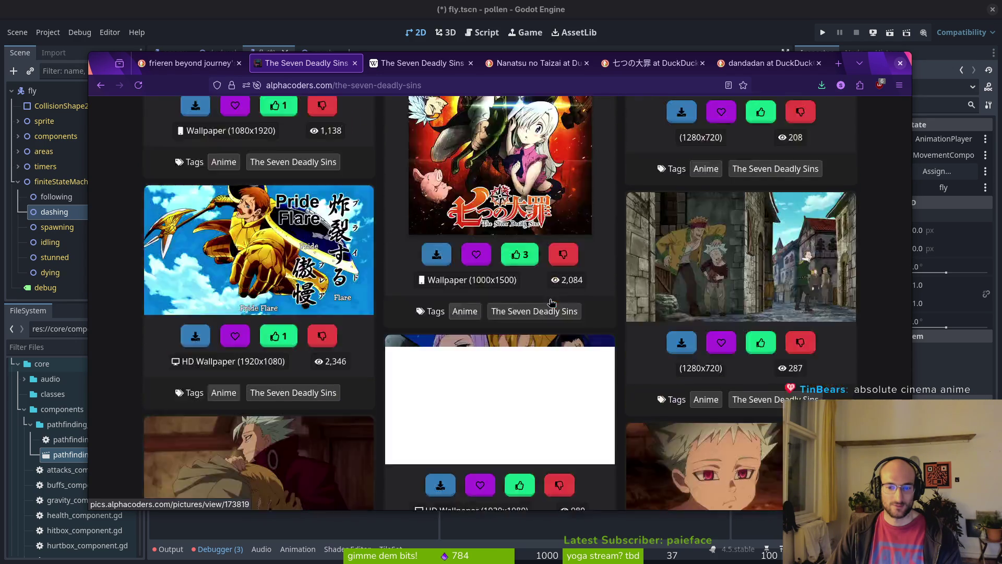
# Step: Close the wallpaper and anime search tabs and return to Godot
pyautogui.click(355, 63)
pyautogui.click(358, 63)
pyautogui.click(358, 62)
pyautogui.click(358, 62)
pyautogui.click(358, 63)
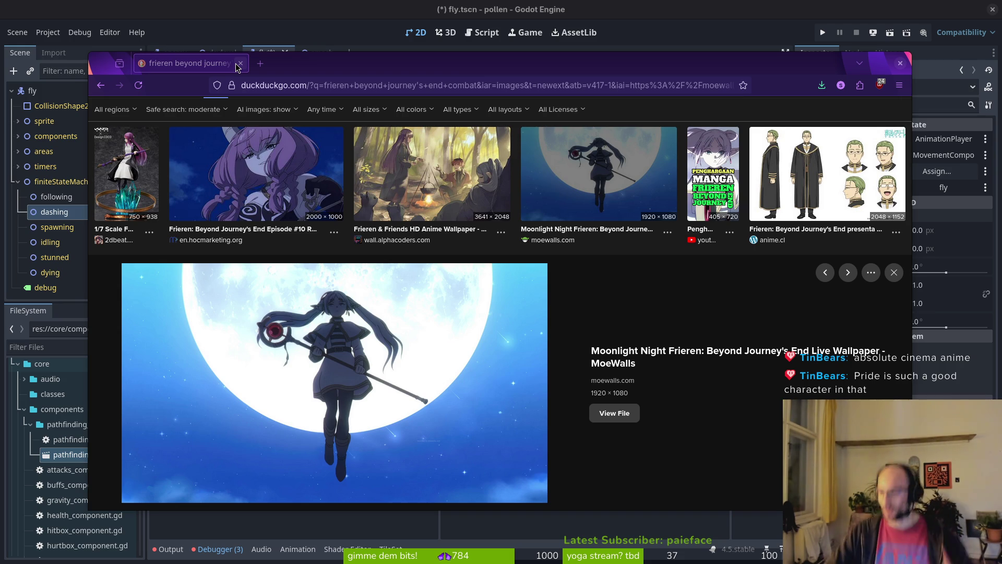
pyautogui.click(240, 64)
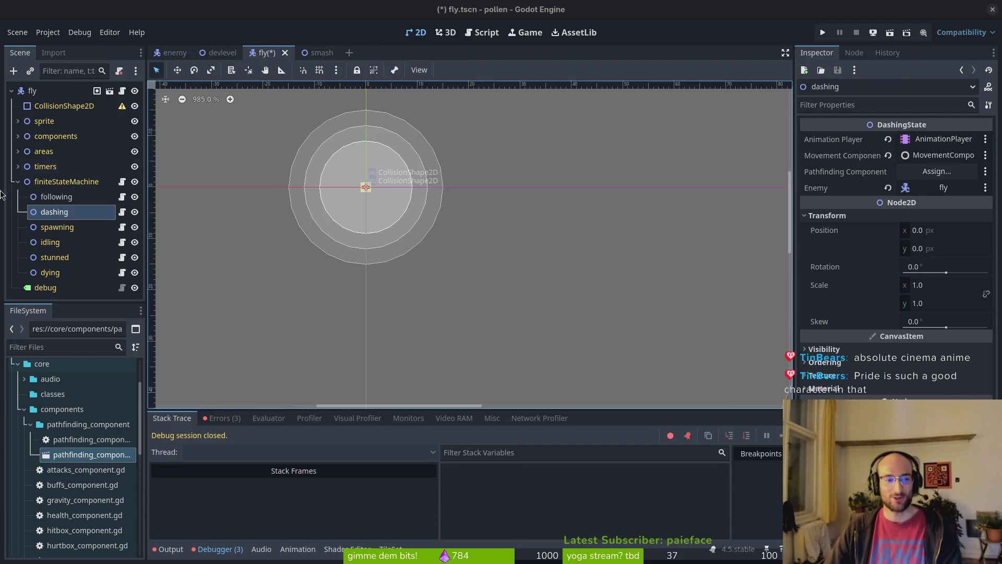
# Step: Collapse the finiteStateMachine node and save the fly scene
pyautogui.click(18, 182)
pyautogui.hotkey('ctrl', 's')
pyautogui.scroll(5, 467, 274)
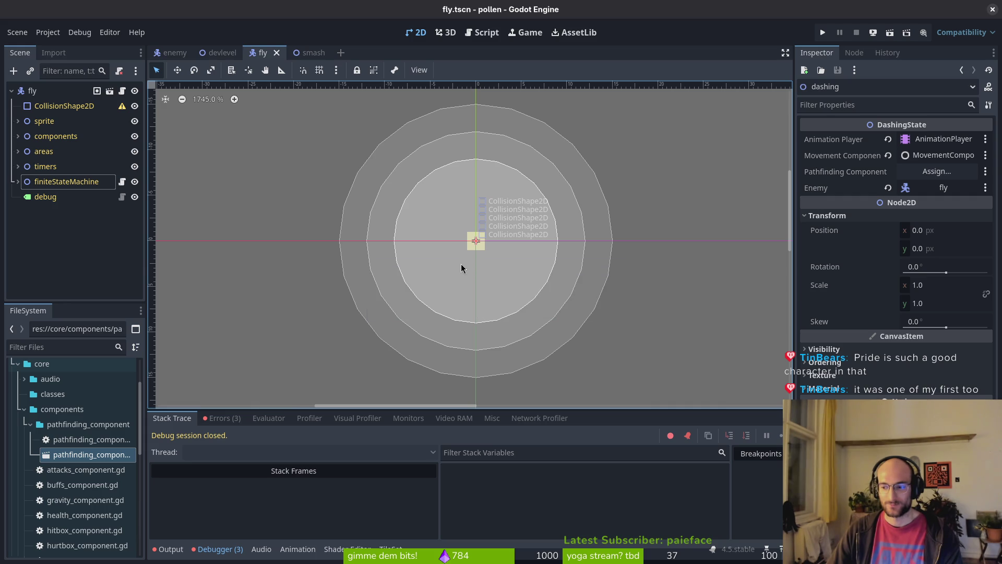
pyautogui.scroll(1, 505, 255)
pyautogui.scroll(-1, 495, 260)
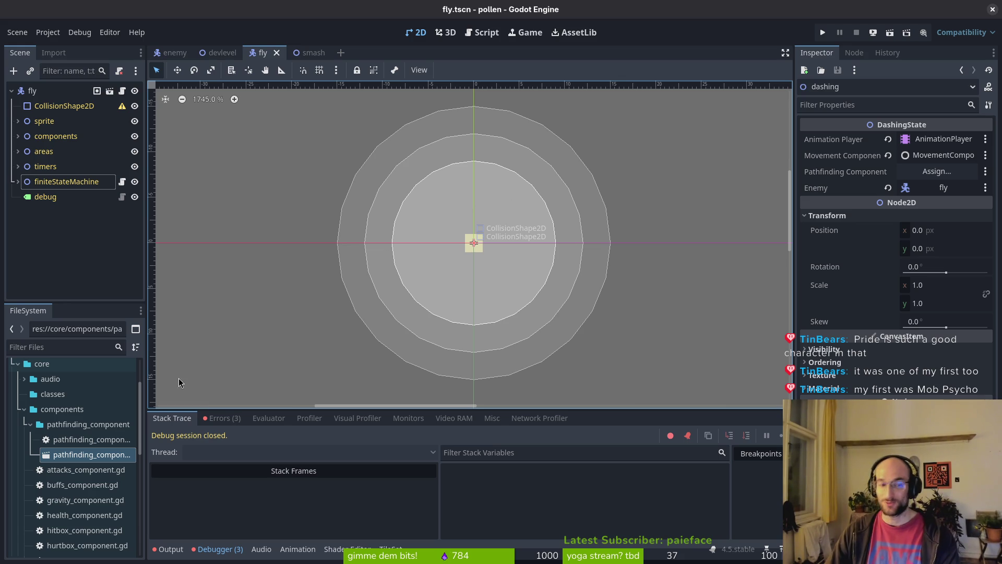
# Step: Switch to the smash scene, run the game, and inspect the spawn_component.gd:18 stack frame
pyautogui.click(317, 54)
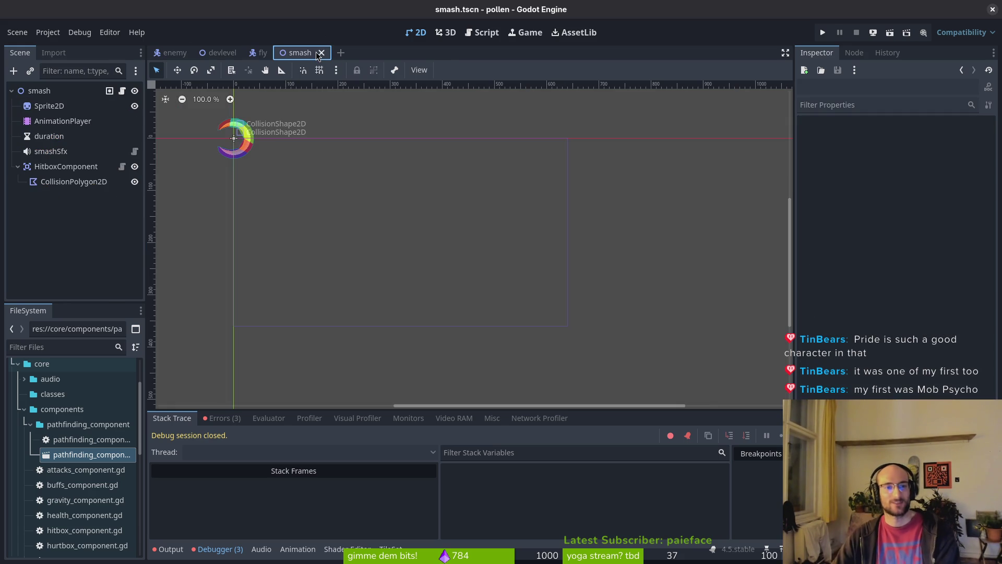
pyautogui.middleClick(294, 53)
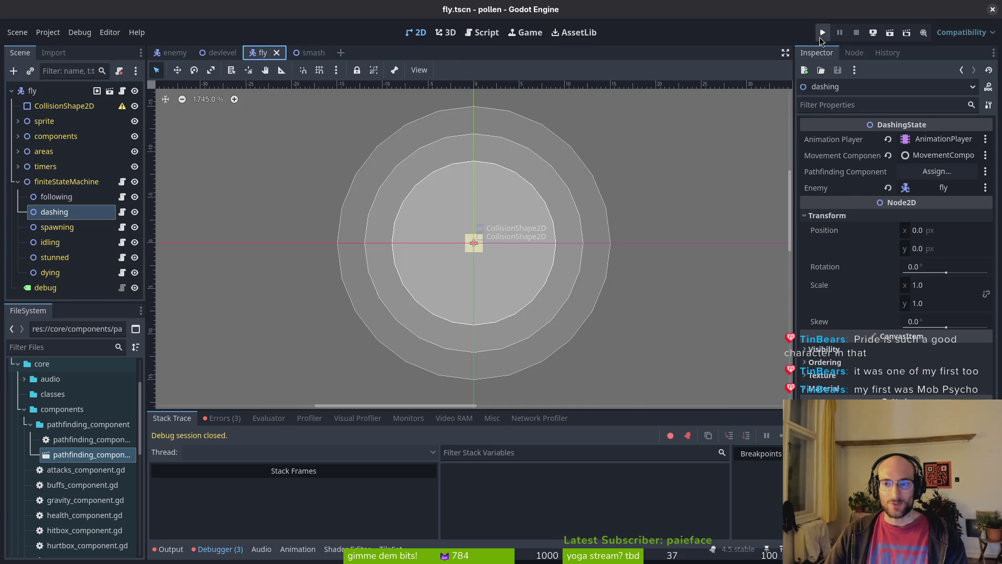
pyautogui.click(821, 34)
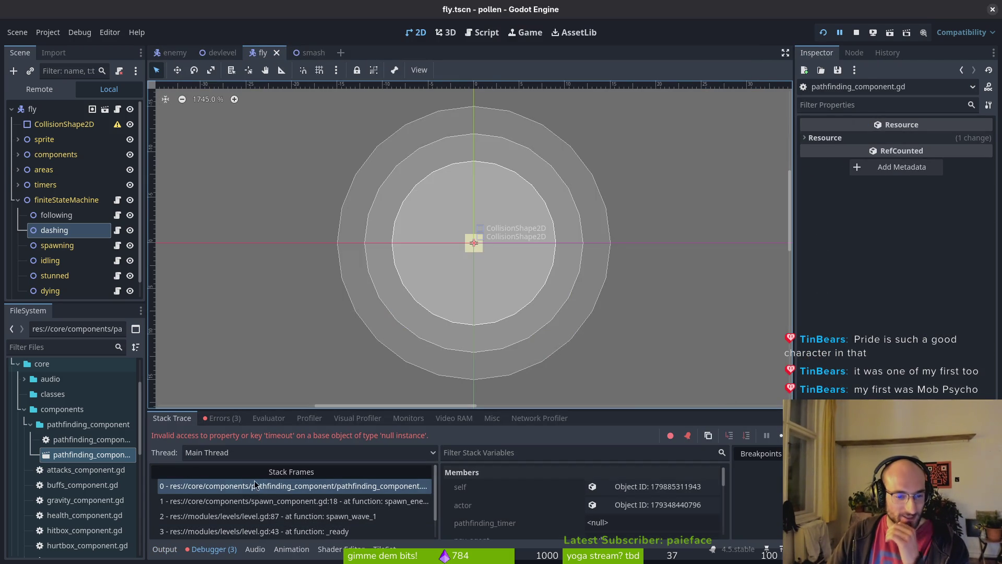
pyautogui.click(360, 502)
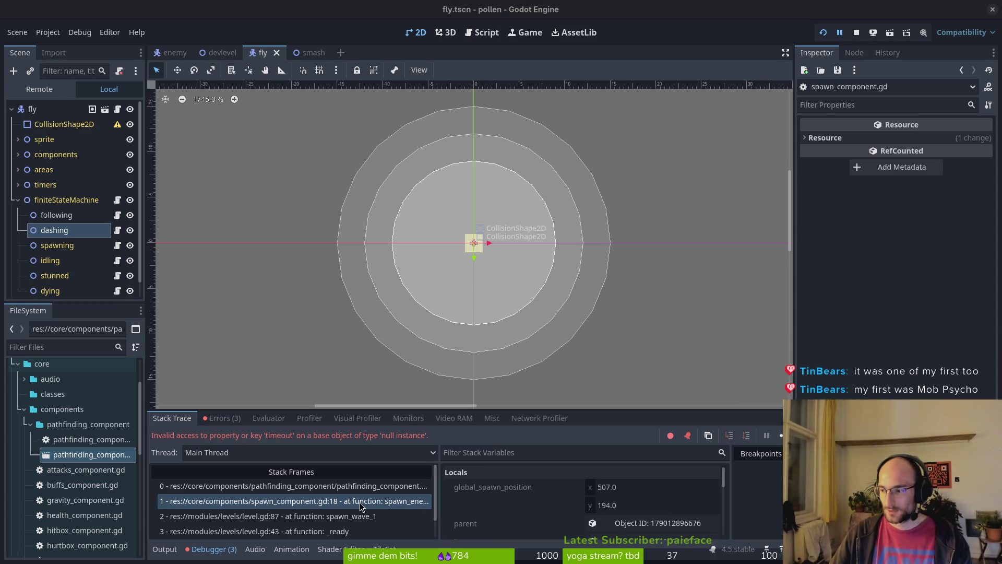
# Step: Launch vim in the terminal and open spawn_component.gd at line 18
pyautogui.press('super+1')
pyautogui.write('vim')
pyautogui.press('Return')
pyautogui.hotkey('ctrl', 'p')
pyautogui.write('spcomp')
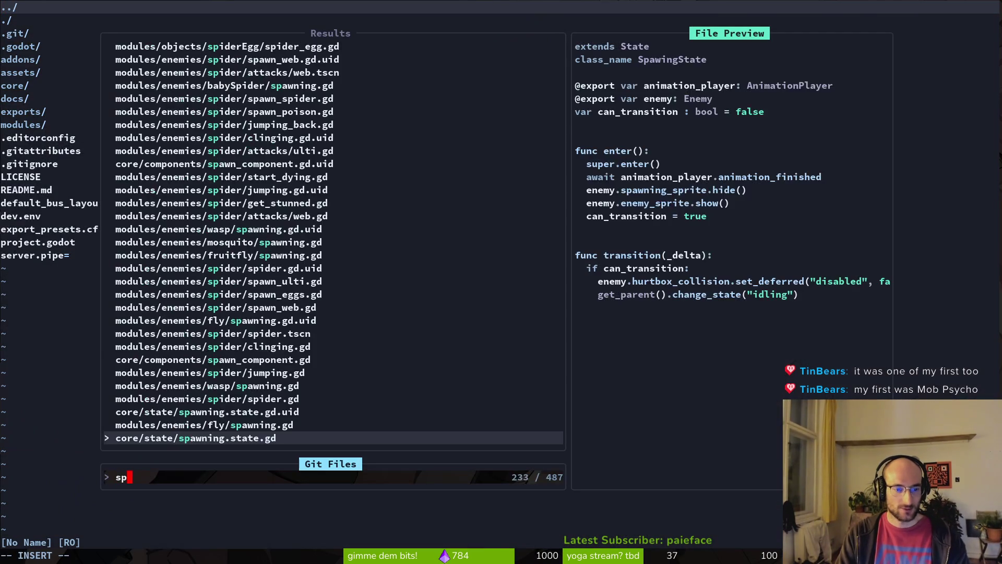
pyautogui.press('Return')
pyautogui.press('Return')
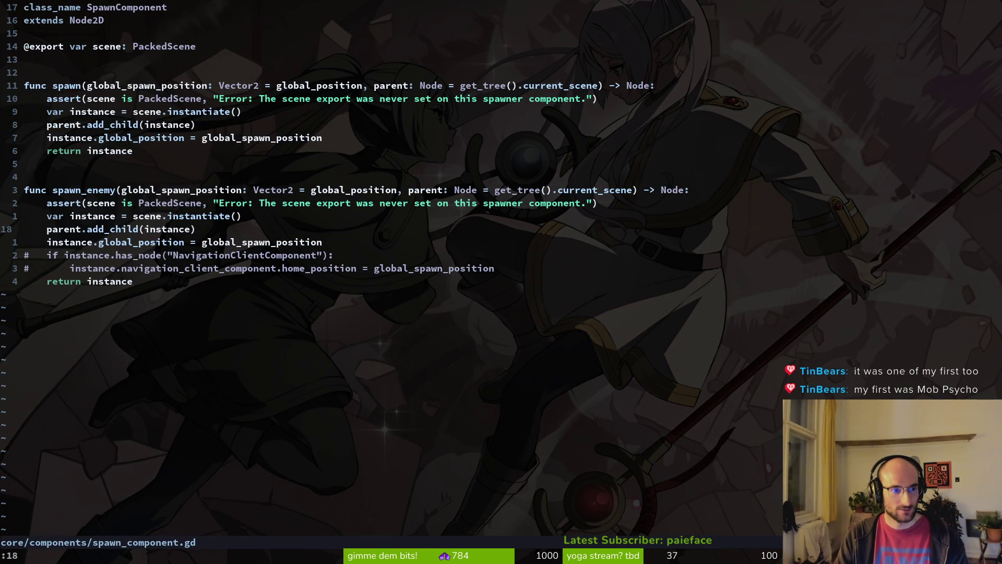
pyautogui.press('k')
pyautogui.press('j')
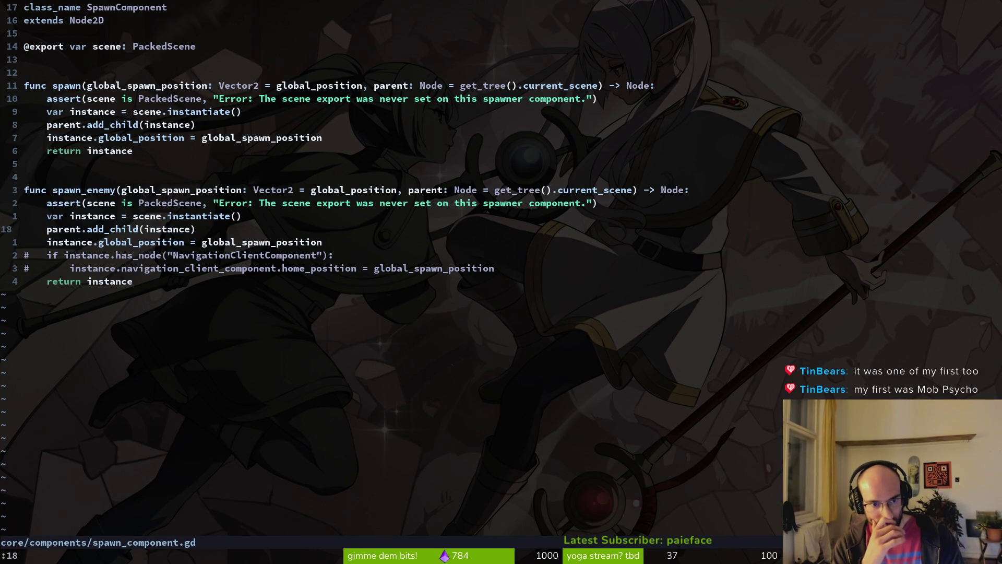
# Step: Open gravity_component.gd in a split, then open pathfinding_component.gd in the left pane
pyautogui.hotkey('ctrl', 'p')
pyautogui.write('navcomp')
pyautogui.hotkey('ctrl', 'v')
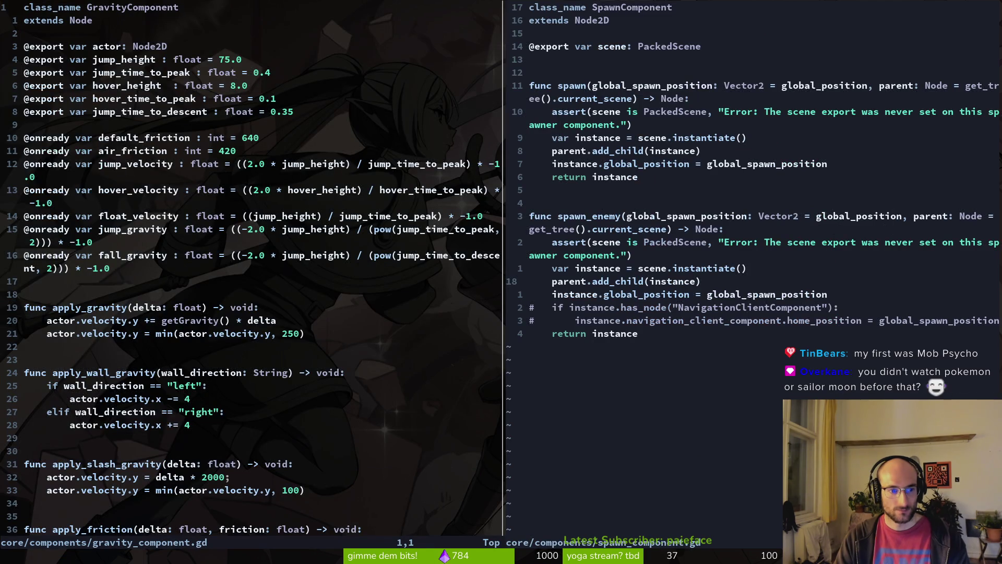
pyautogui.hotkey('ctrl', 'p')
pyautogui.write('pathfin')
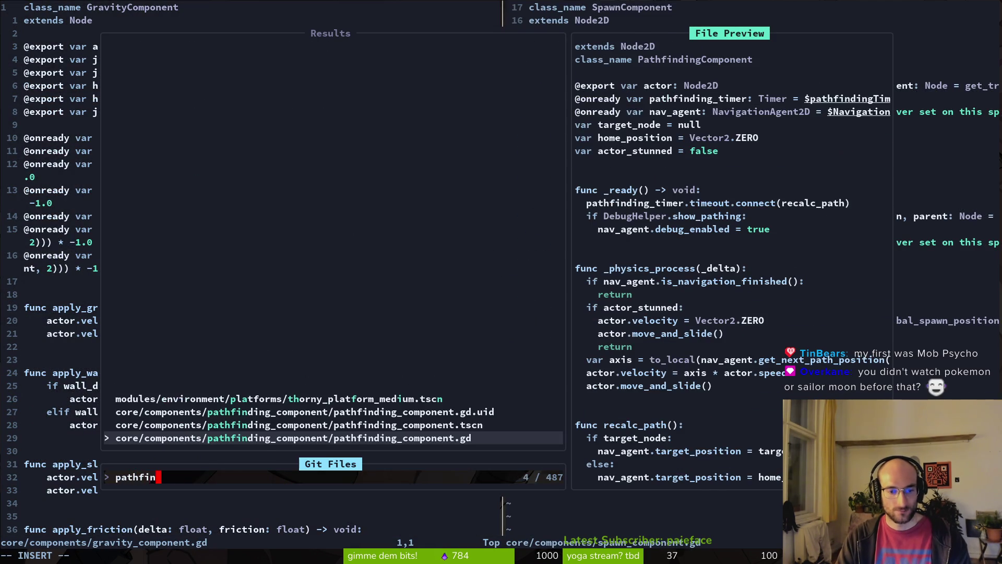
pyautogui.press('Escape')
pyautogui.hotkey('ctrl', 'p')
pyautogui.write('pathfin')
pyautogui.press('Return')
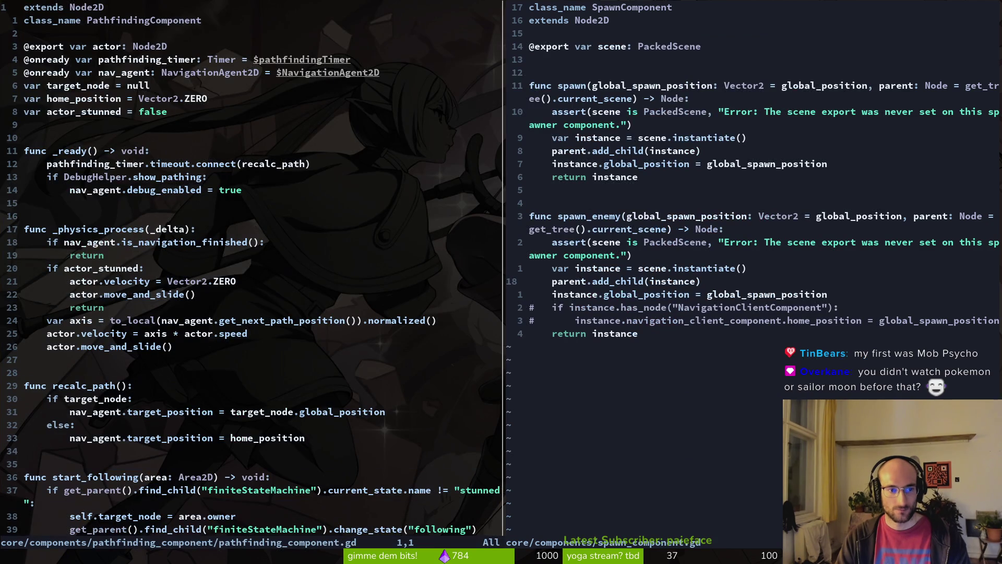
# Step: Comment out the pathfinding_timer.timeout.connect(recalc_path) line 13, save, and return to Godot
pyautogui.press('1')
pyautogui.press('4')
pyautogui.press('j')
pyautogui.press('k')
pyautogui.press('k')
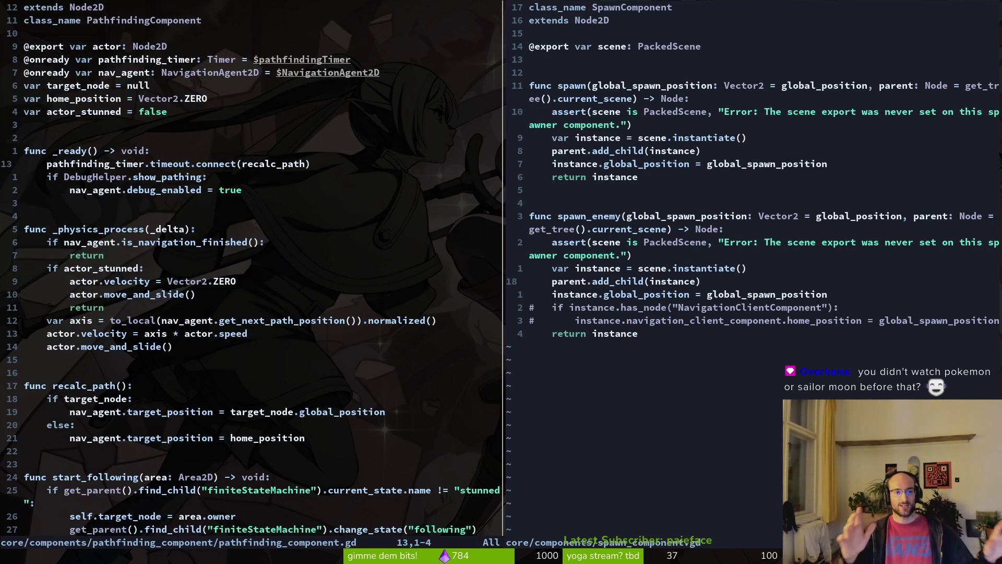
pyautogui.write('a')
pyautogui.write('#')
pyautogui.press('Escape')
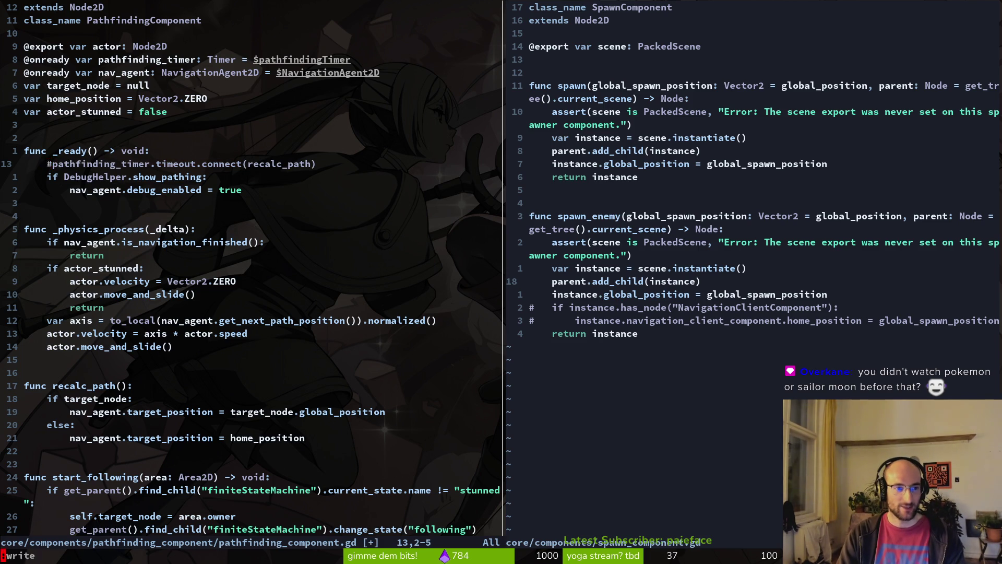
pyautogui.write(':w')
pyautogui.press('Return')
pyautogui.hotkey('alt', 'Tab')
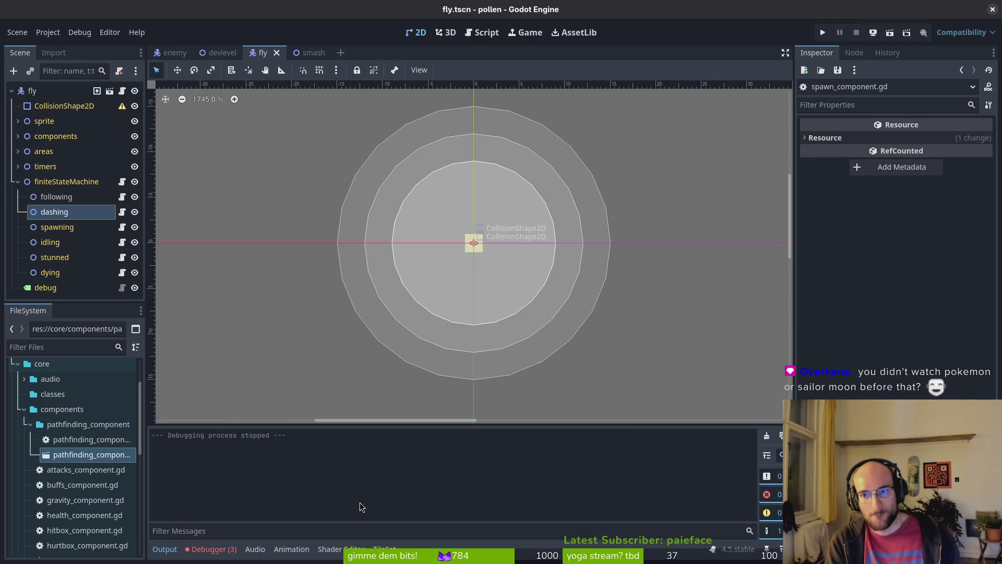
# Step: Run the game with F5, start it, and fly the bee into the dev level entrance
pyautogui.press('F5')
pyautogui.press('Return')
pyautogui.press('space')
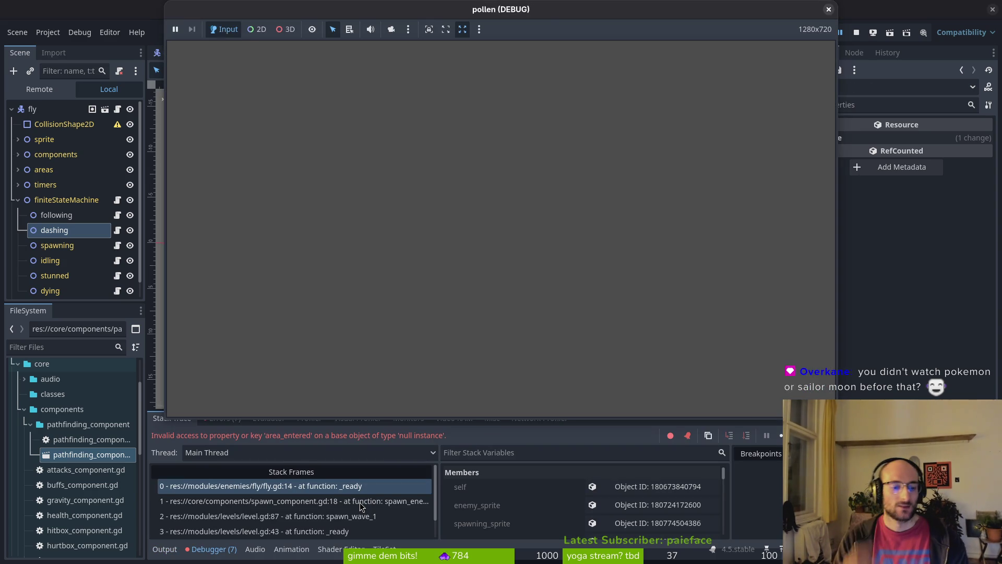
pyautogui.hotkey('alt', 'Tab')
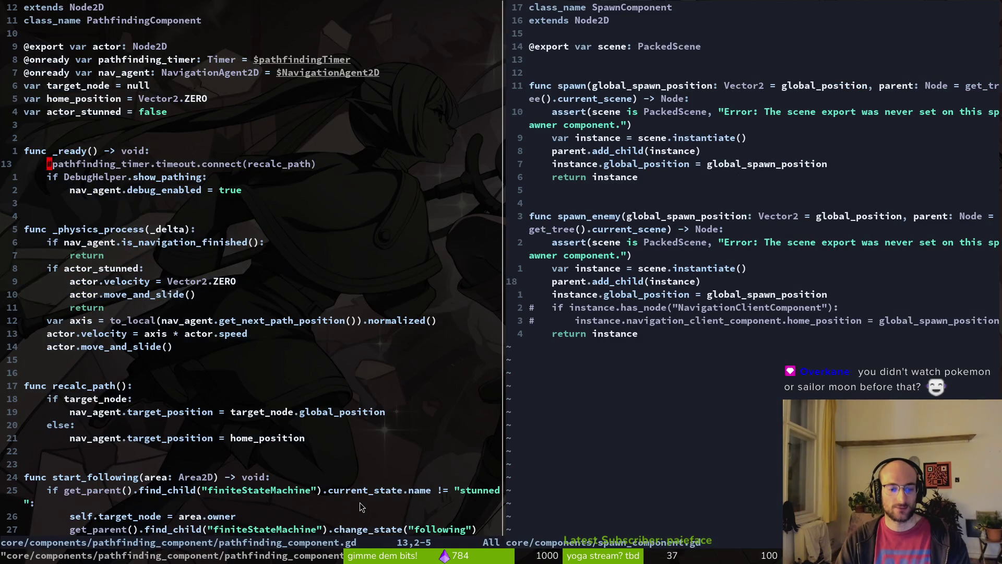
# Step: Open fly.gd in the right pane and jump to line 14
pyautogui.hotkey('ctrl', 'p')
pyautogui.write('fly/f')
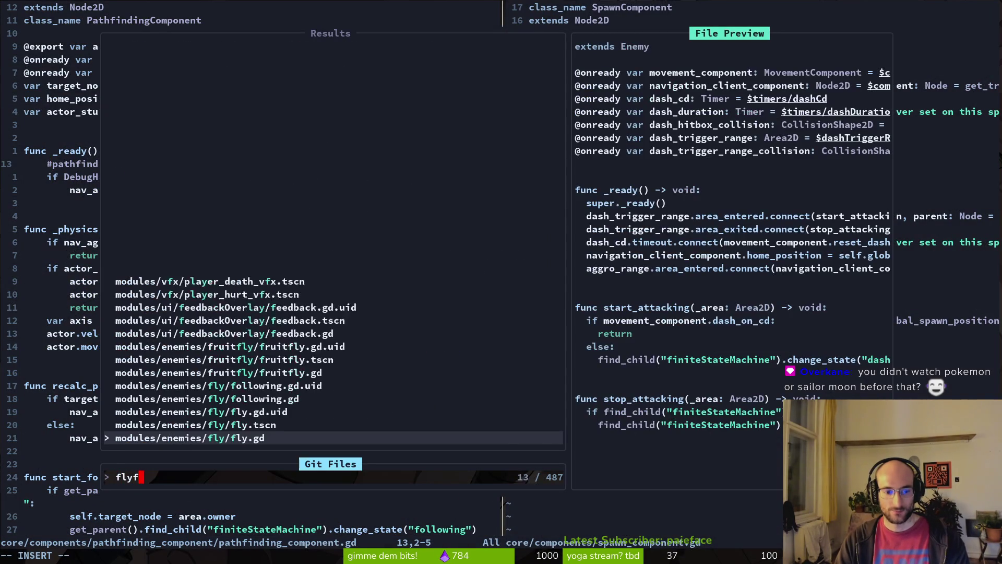
pyautogui.press('Return')
pyautogui.write('145')
pyautogui.press('Return')
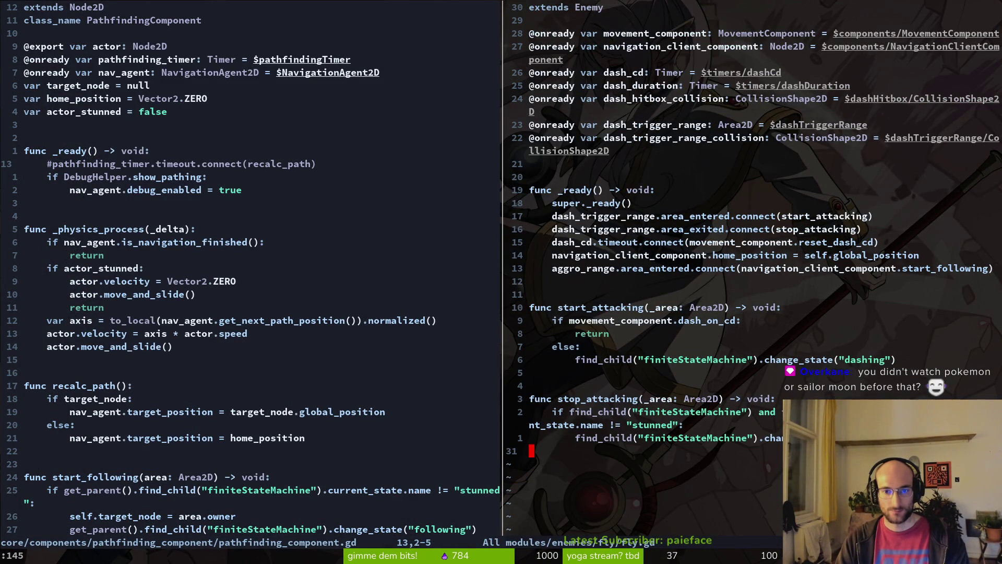
pyautogui.write(':14')
pyautogui.press('Return')
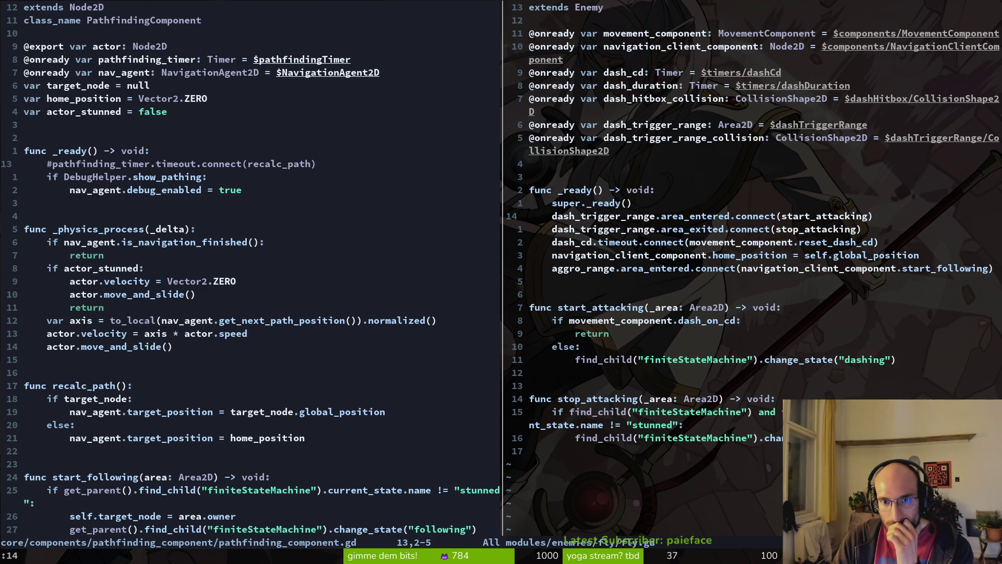
# Step: Open fruitfly.gd in the left pane and look over its first lines
pyautogui.hotkey('ctrl', 'h')
pyautogui.hotkey('ctrl', 'p')
pyautogui.write('frut')
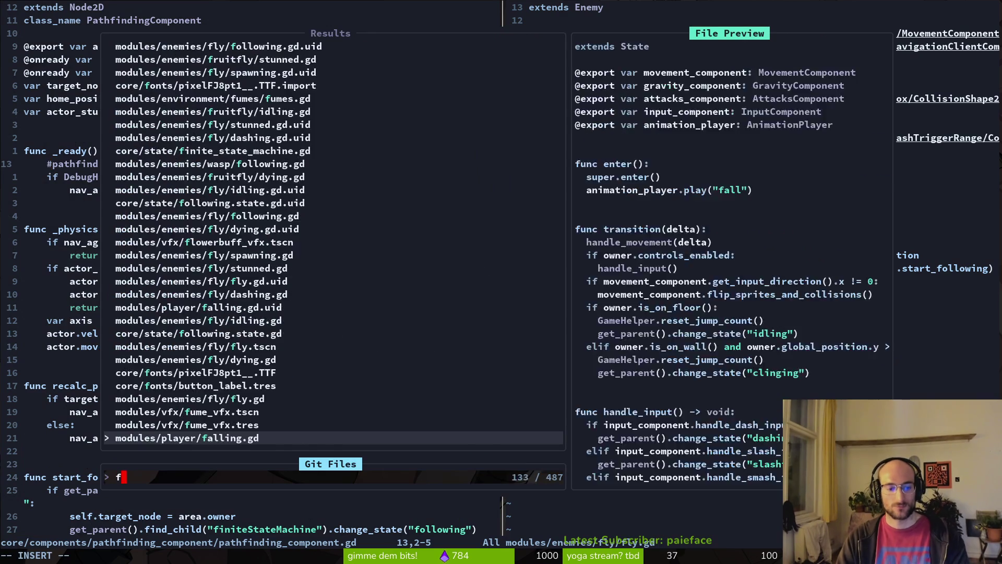
pyautogui.write('fly')
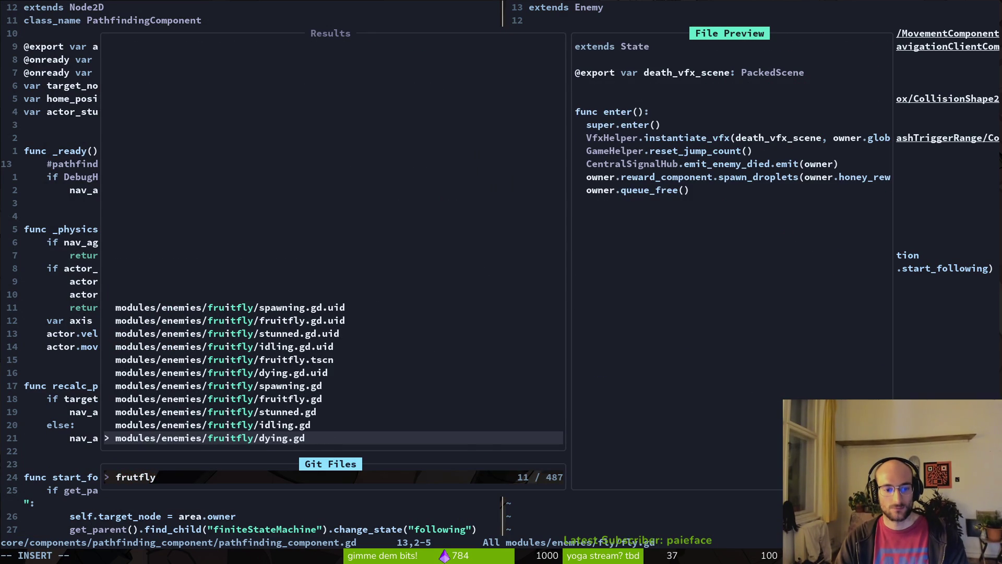
pyautogui.press('Up')
pyautogui.press('Up')
pyautogui.press('Up')
pyautogui.press('Return')
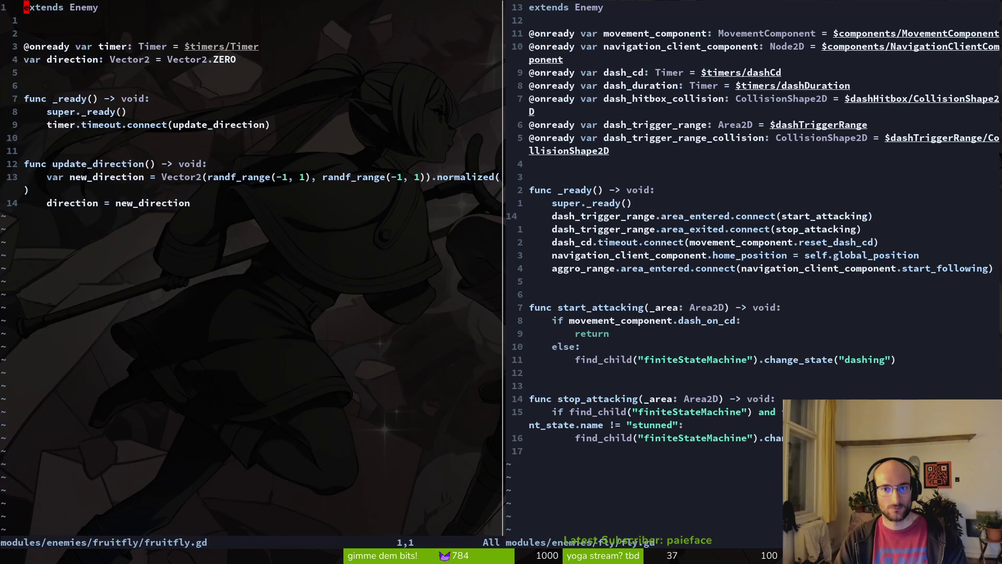
pyautogui.press('j')
pyautogui.press('j')
pyautogui.press('j')
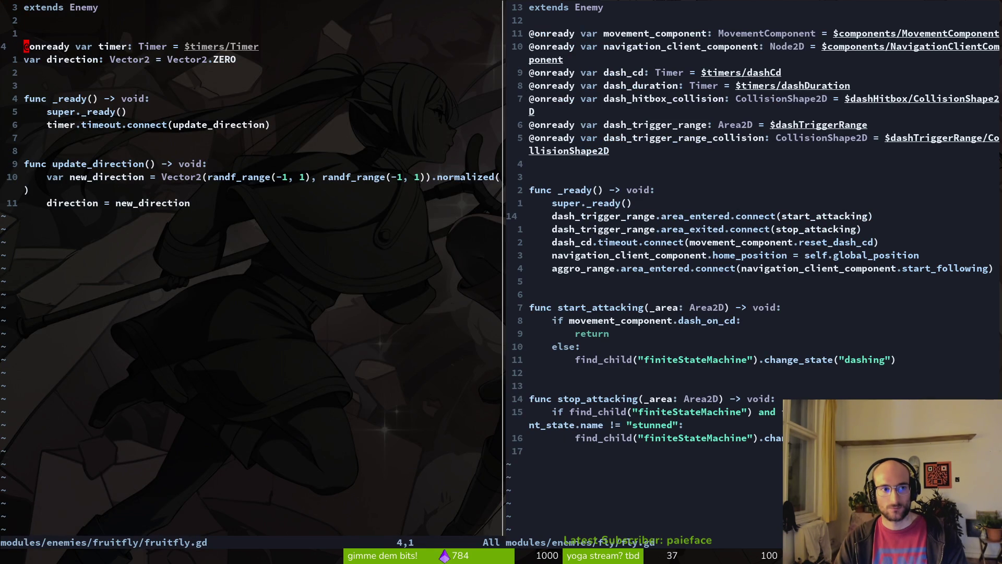
pyautogui.press('k')
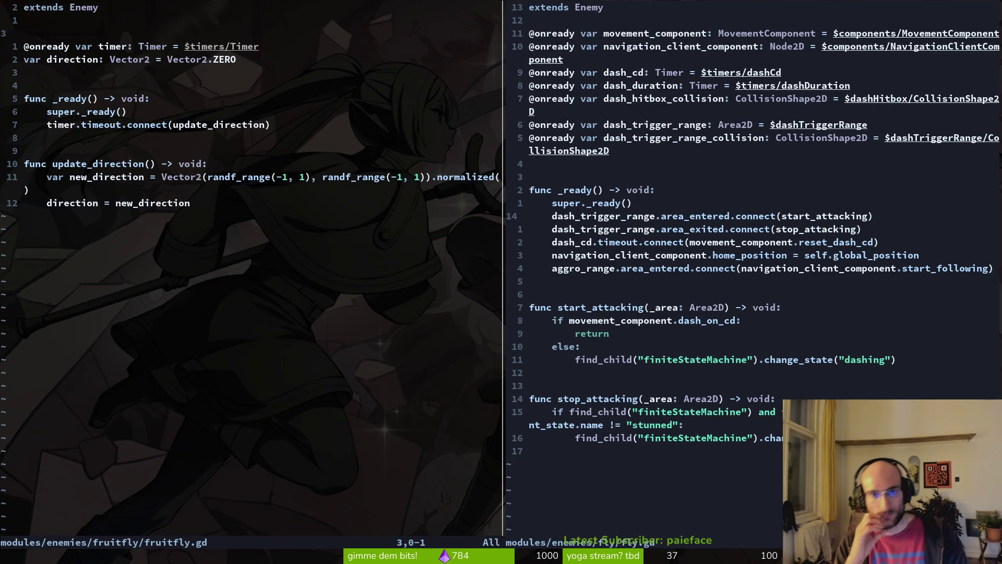
# Step: Add 'class_name Fly' below extends in fly.gd and save it
pyautogui.hotkey('ctrl', 'p')
pyautogui.write('fly')
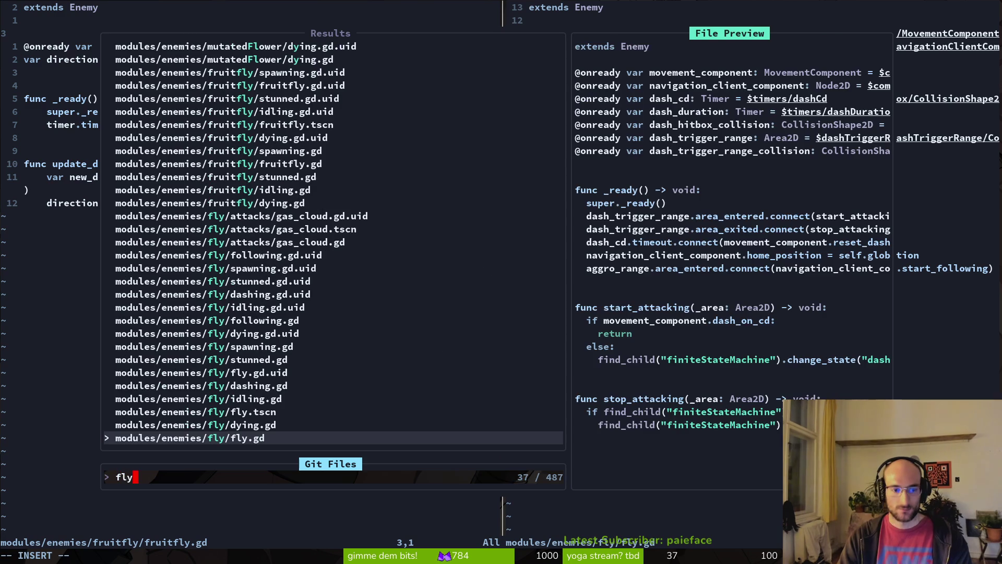
pyautogui.press('Return')
pyautogui.write('oclass_name ')
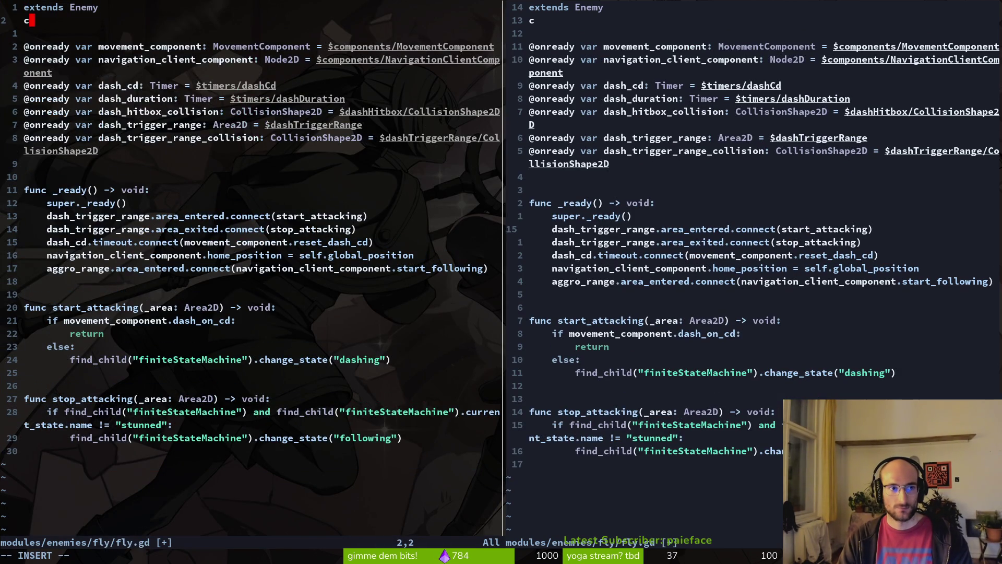
pyautogui.write('Fly')
pyautogui.press('Escape')
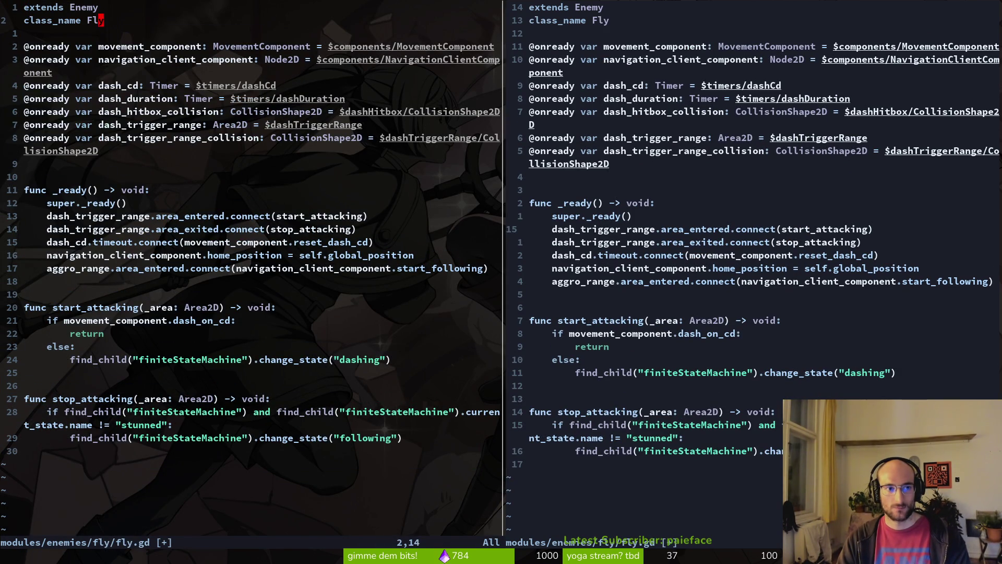
pyautogui.write(':w')
pyautogui.press('Return')
# Step: Add 'class_name Fruitfly' to fruitfly.gd with a blank line after it, and save
pyautogui.hotkey('ctrl', 'p')
pyautogui.write('frutfly')
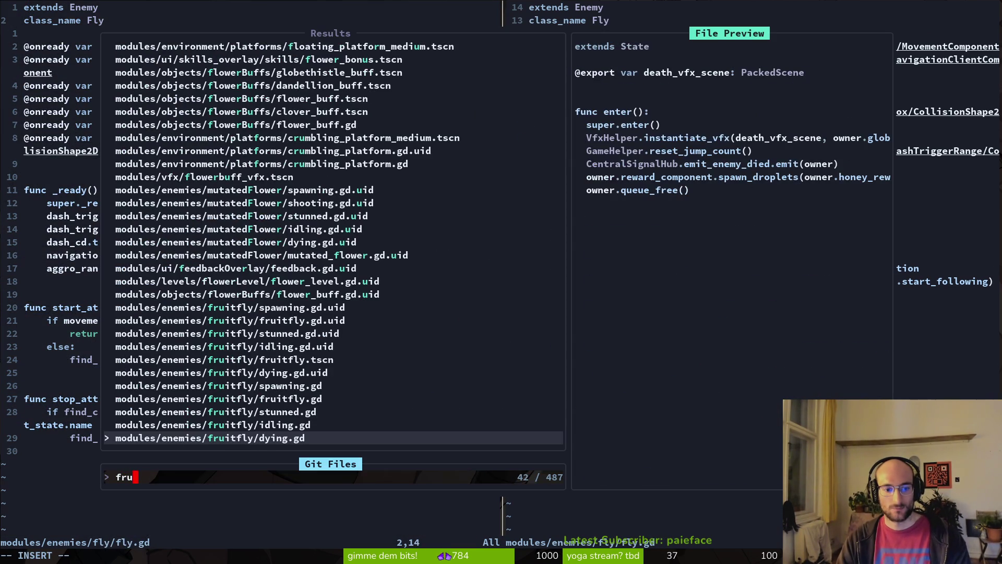
pyautogui.press('Up')
pyautogui.press('Up')
pyautogui.press('Up')
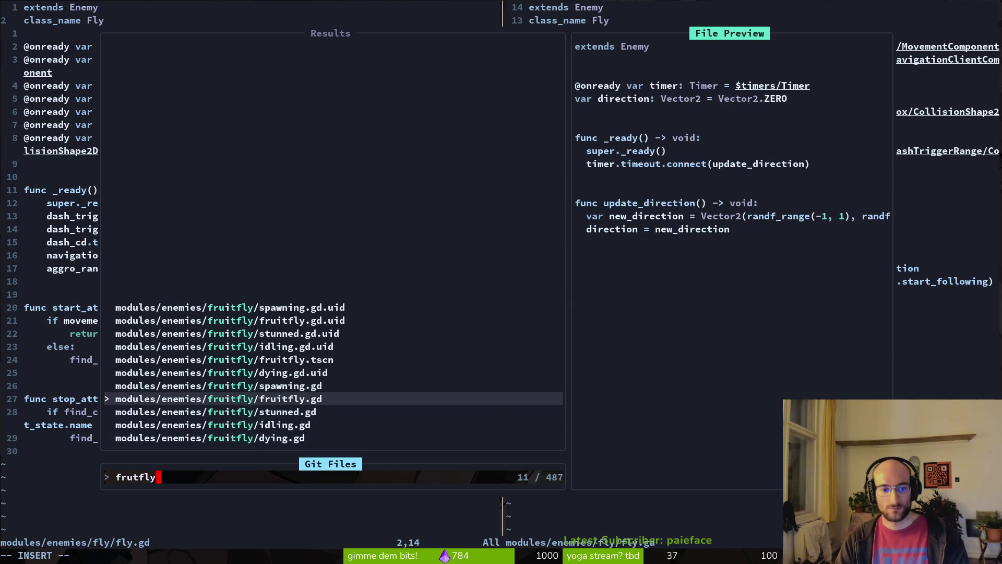
pyautogui.press('Return')
pyautogui.write('kiclasna')
pyautogui.press('Tab')
pyautogui.write('Fruitfly')
pyautogui.press('Escape')
pyautogui.press('o')
pyautogui.press('Escape')
pyautogui.write(':w')
pyautogui.press('Return')
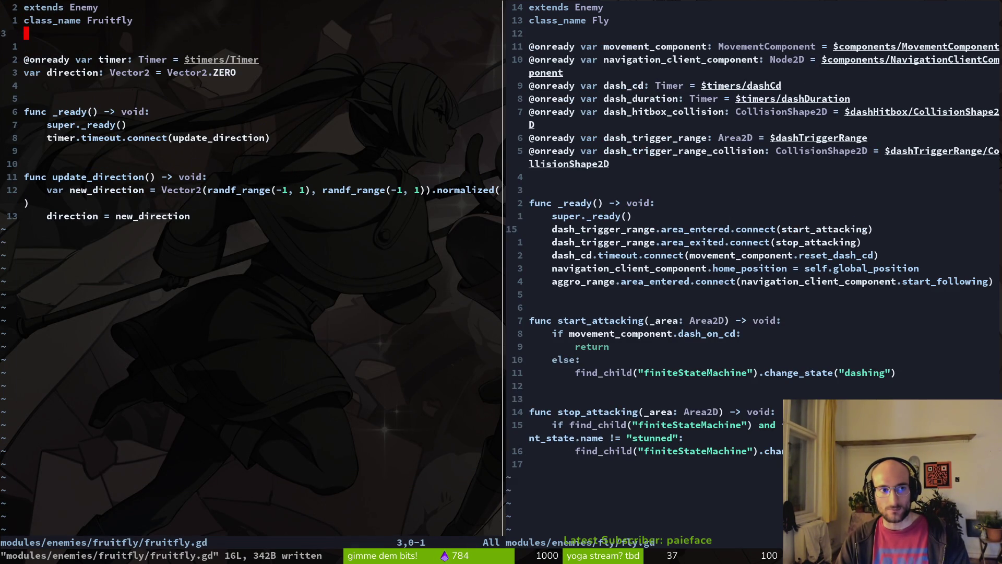
pyautogui.press('k')
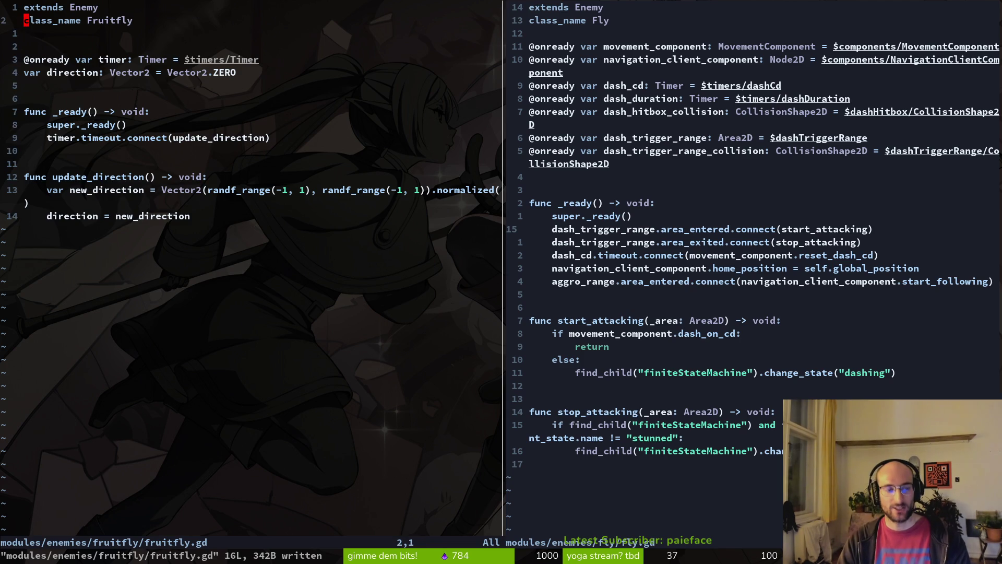
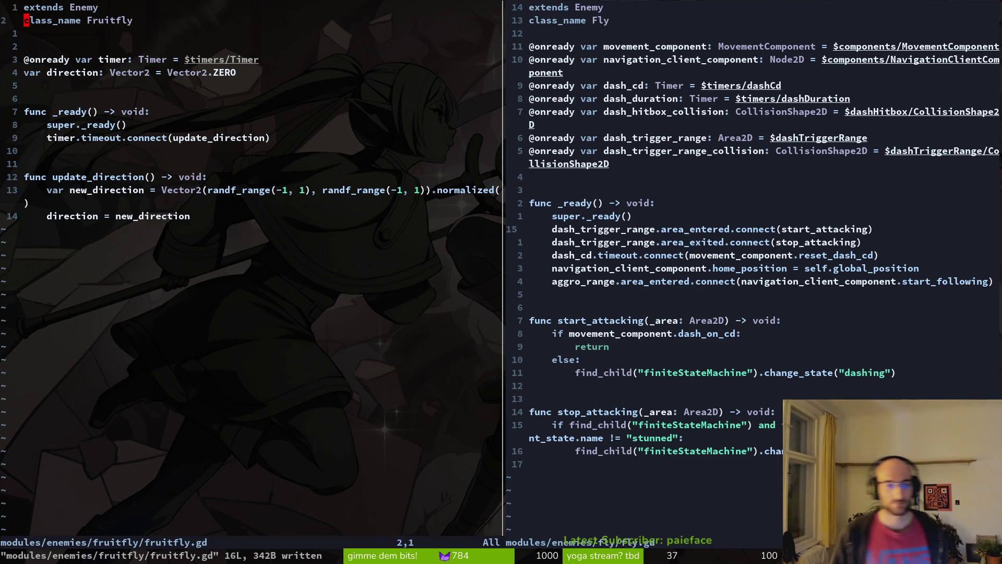
# Step: Save and close the fruitfly.gd split with :wq
pyautogui.click(27, 151)
pyautogui.write(':wq')
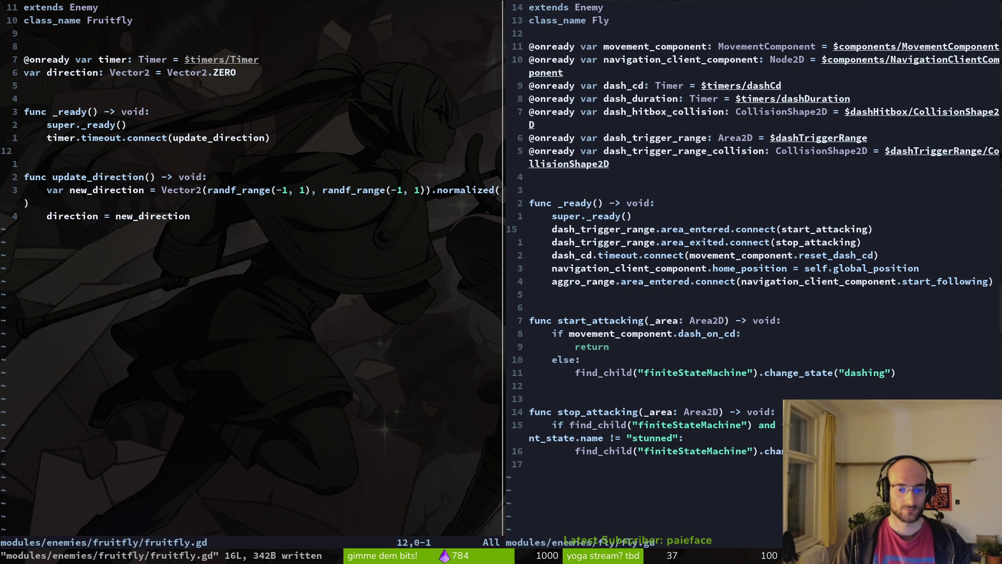
pyautogui.press('Return')
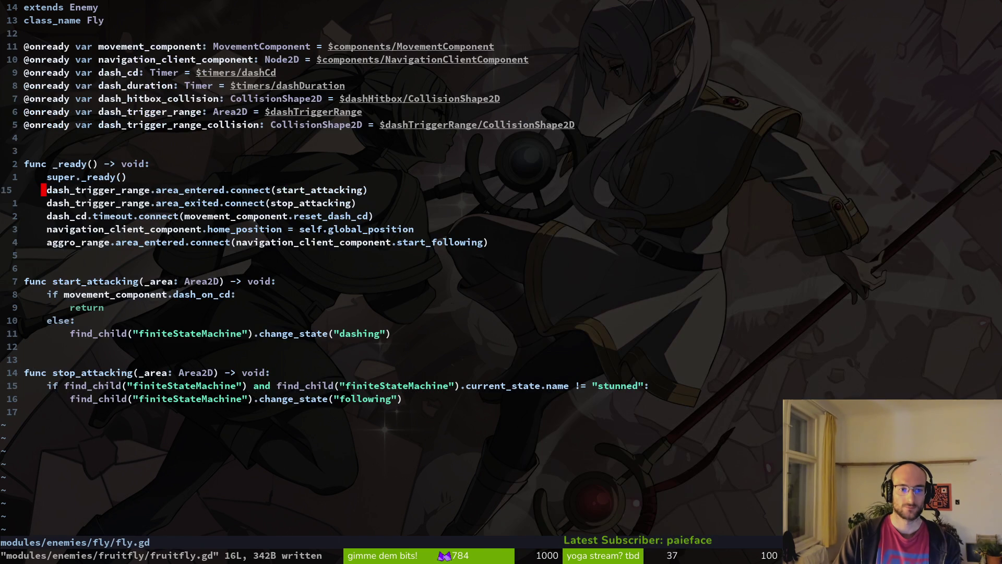
# Step: Review fly.gd's declarations and connection lines, save it, and move to the Godot editor
pyautogui.press('j')
pyautogui.press('j')
pyautogui.press('k')
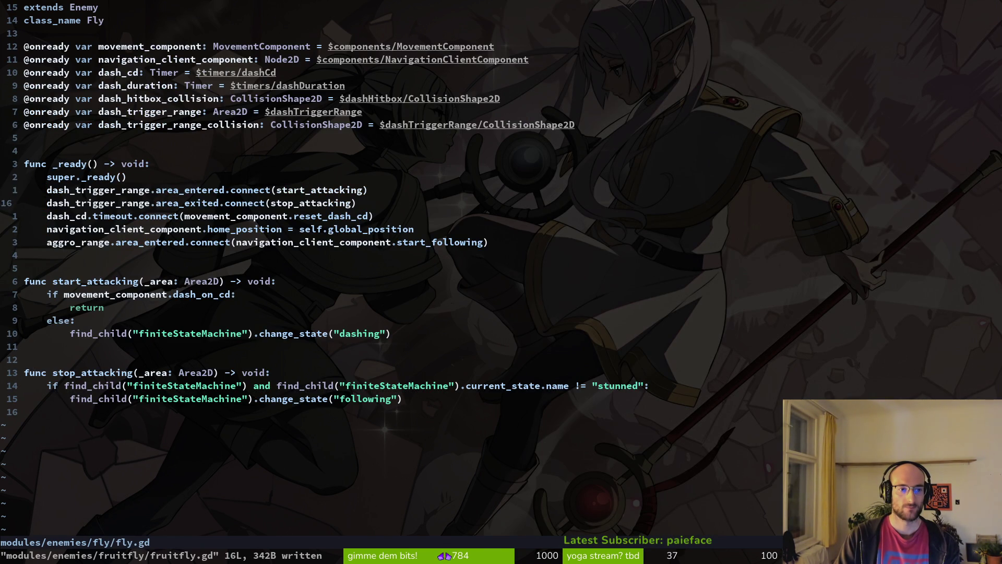
pyautogui.press('k')
pyautogui.press('k')
pyautogui.press('k')
pyautogui.press('k')
pyautogui.press('k')
pyautogui.press('k')
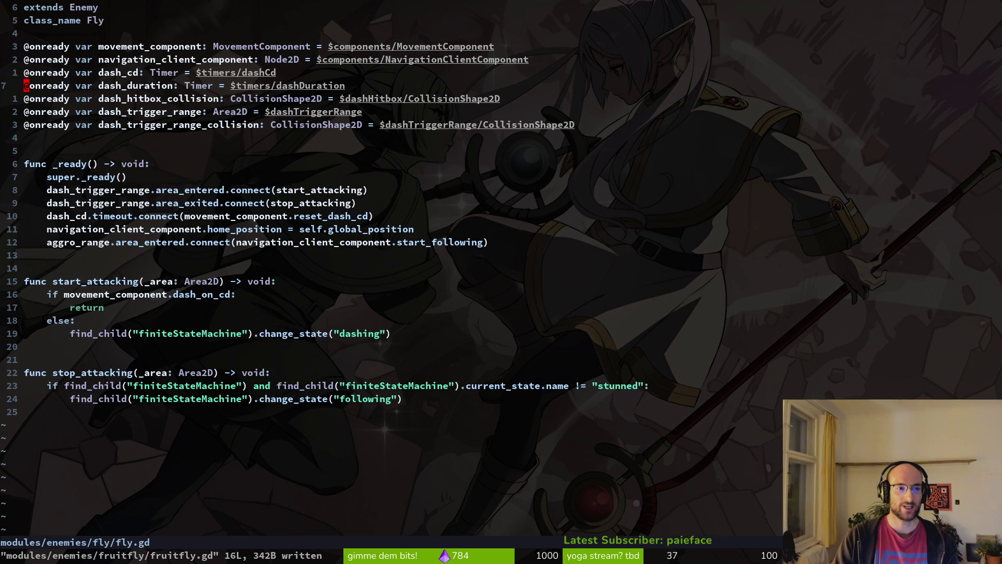
pyautogui.press('j')
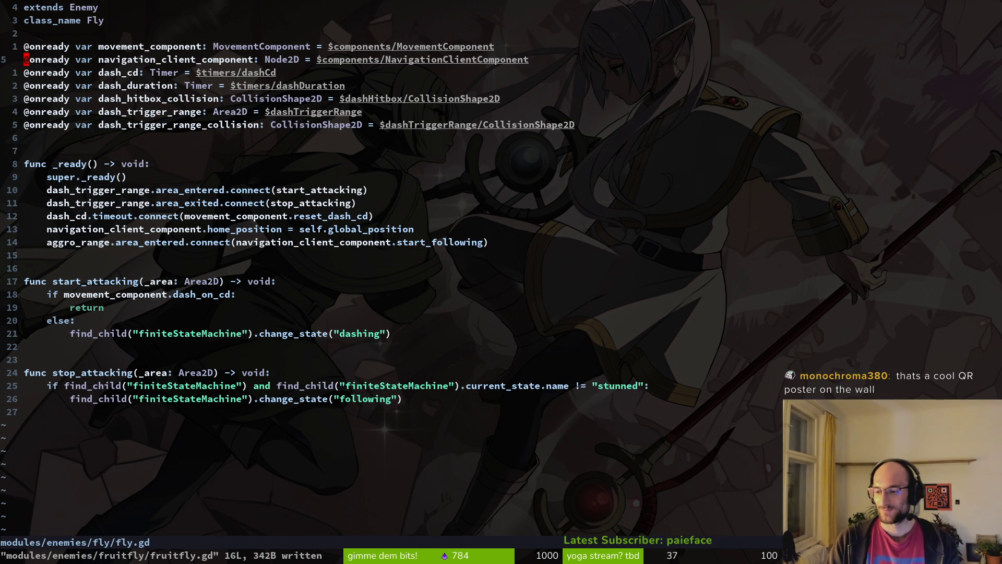
pyautogui.press('j')
pyautogui.press('j')
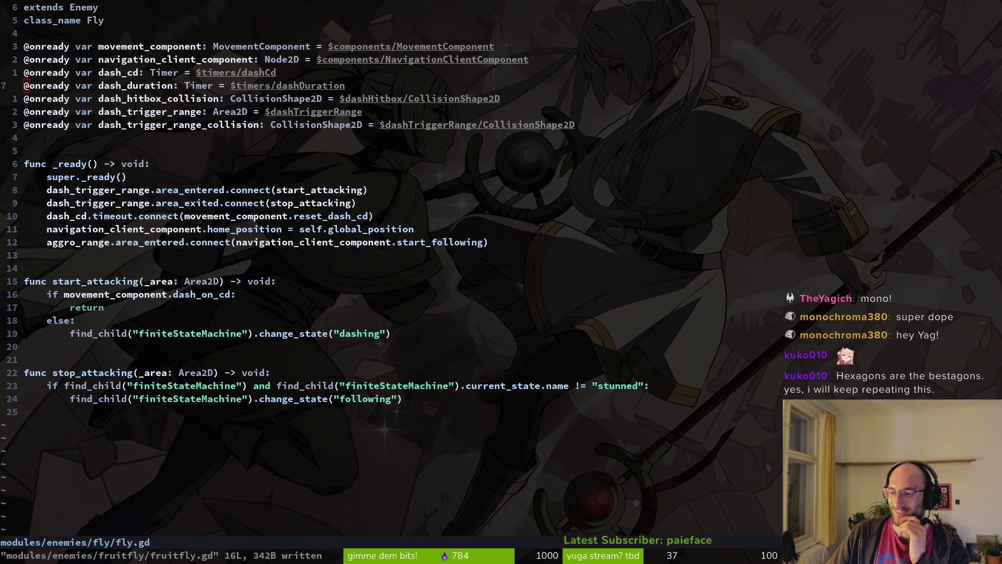
pyautogui.click(228, 220)
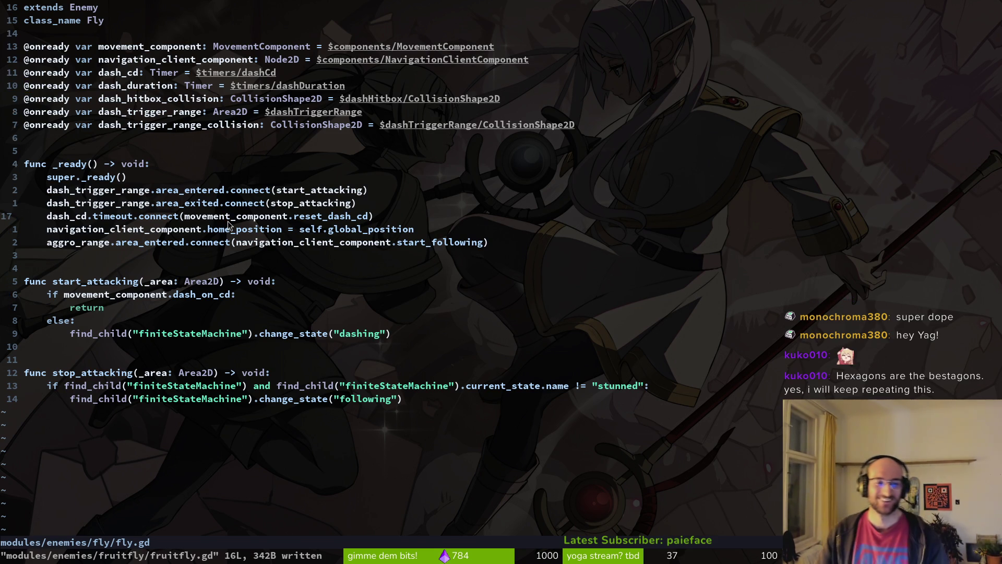
pyautogui.write(':w')
pyautogui.press('Return')
pyautogui.press('j')
pyautogui.press('j')
pyautogui.press('j')
pyautogui.press('k')
pyautogui.press('k')
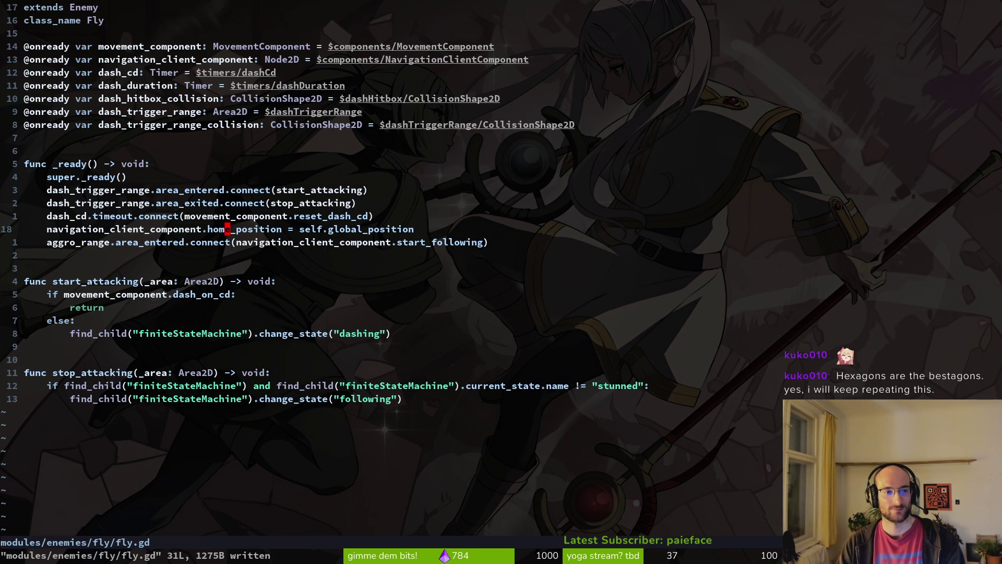
pyautogui.press('1')
pyautogui.press('0')
pyautogui.press('k')
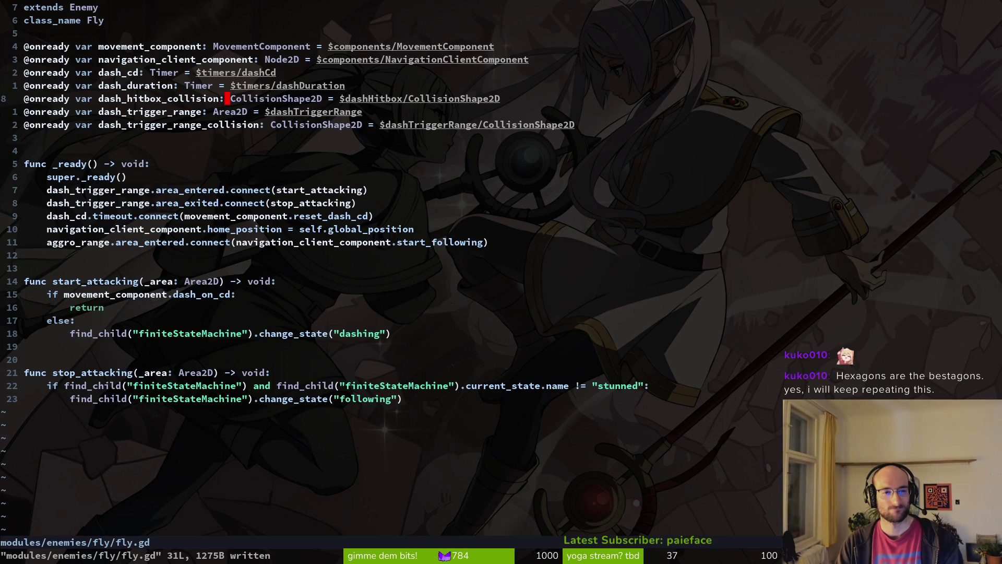
pyautogui.hotkey('alt', 'Tab')
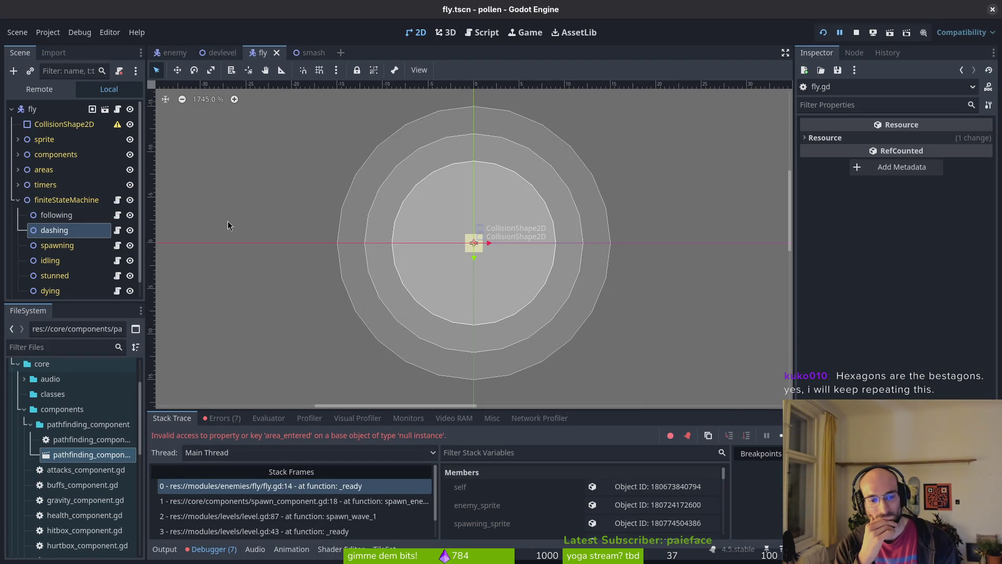
# Step: Select the fly root node in the Scene dock and open fly.gd through its script icon
pyautogui.hotkey('alt', 'Tab')
pyautogui.hotkey('alt', 'Tab')
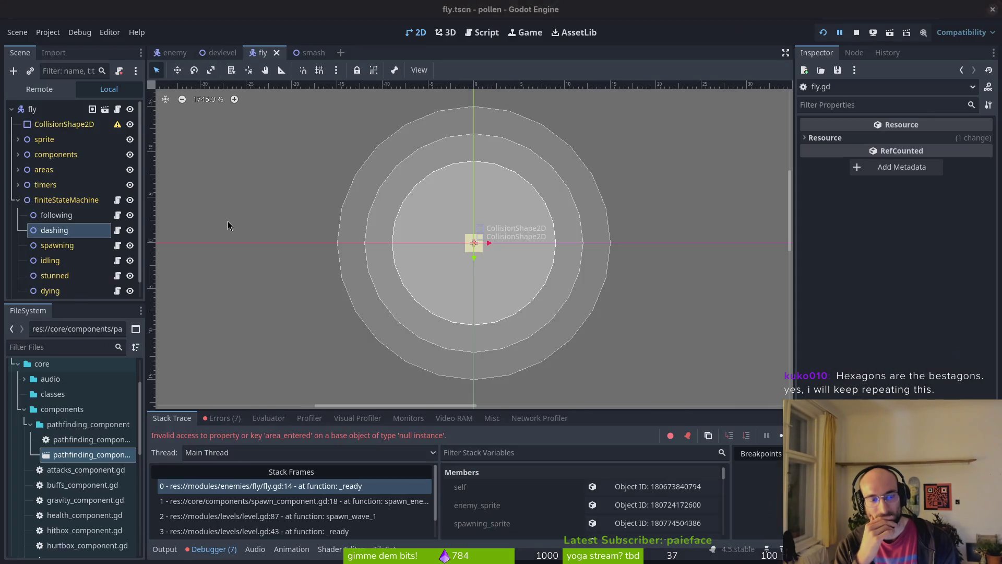
pyautogui.click(61, 114)
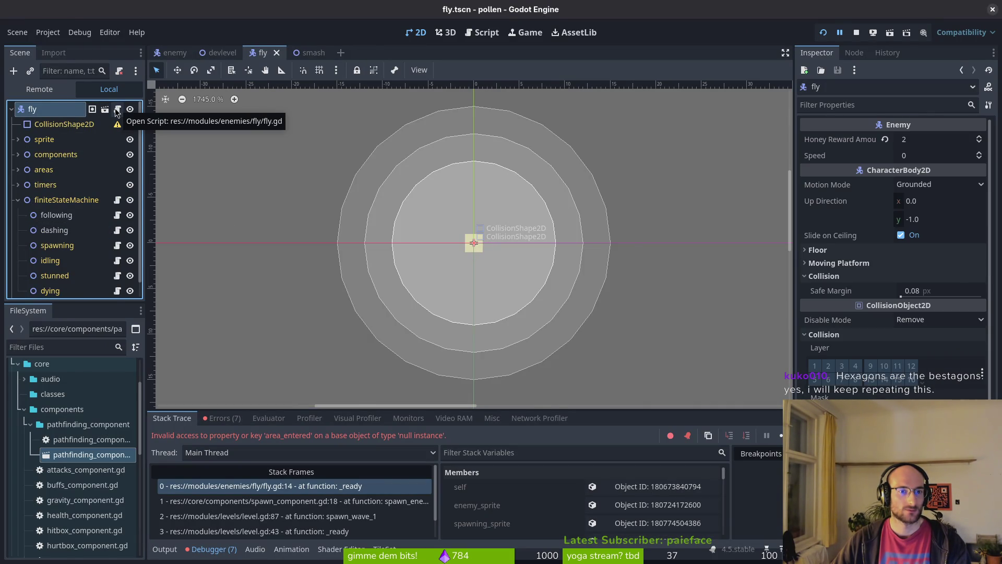
pyautogui.click(117, 111)
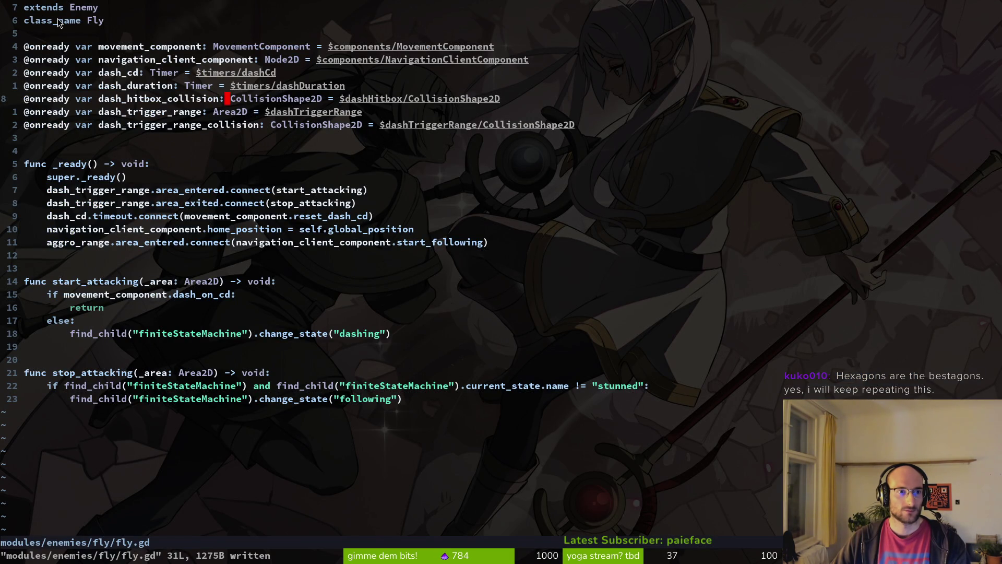
pyautogui.click(37, 59)
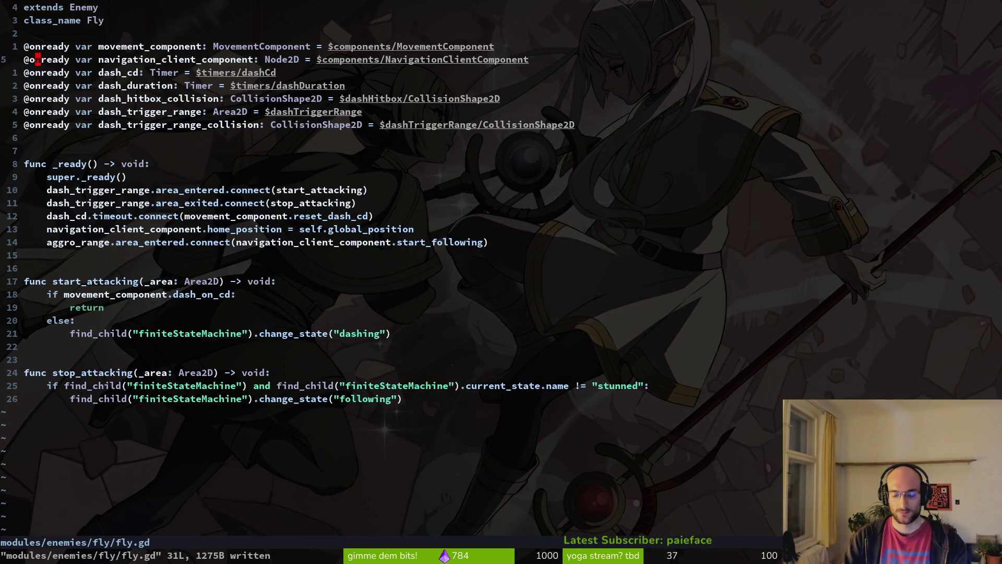
pyautogui.write('ciwexport')
pyautogui.press('Escape')
pyautogui.write(':w')
pyautogui.press('Return')
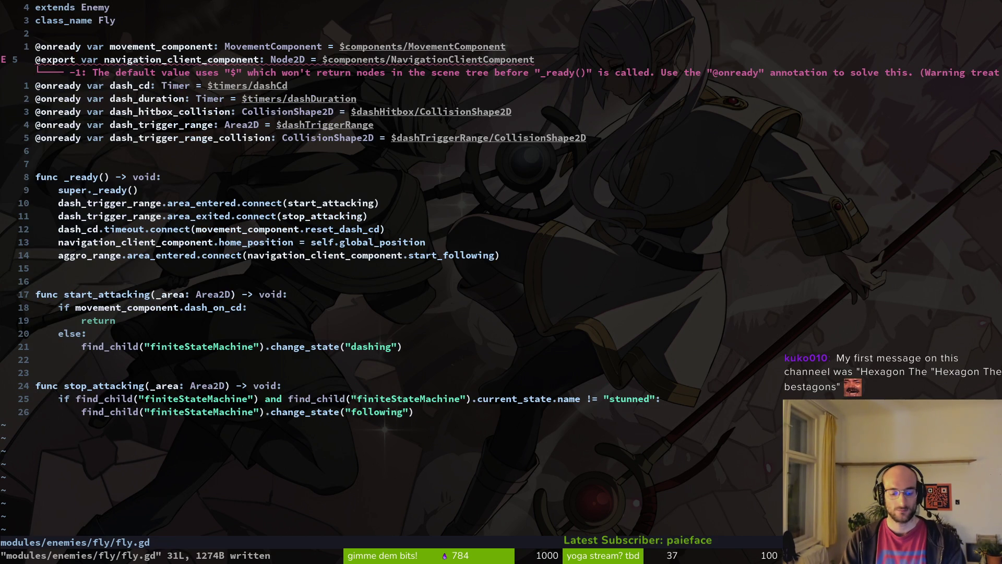
pyautogui.press('A')
pyautogui.press('BackSpace')
pyautogui.press('BackSpace')
pyautogui.press('BackSpace')
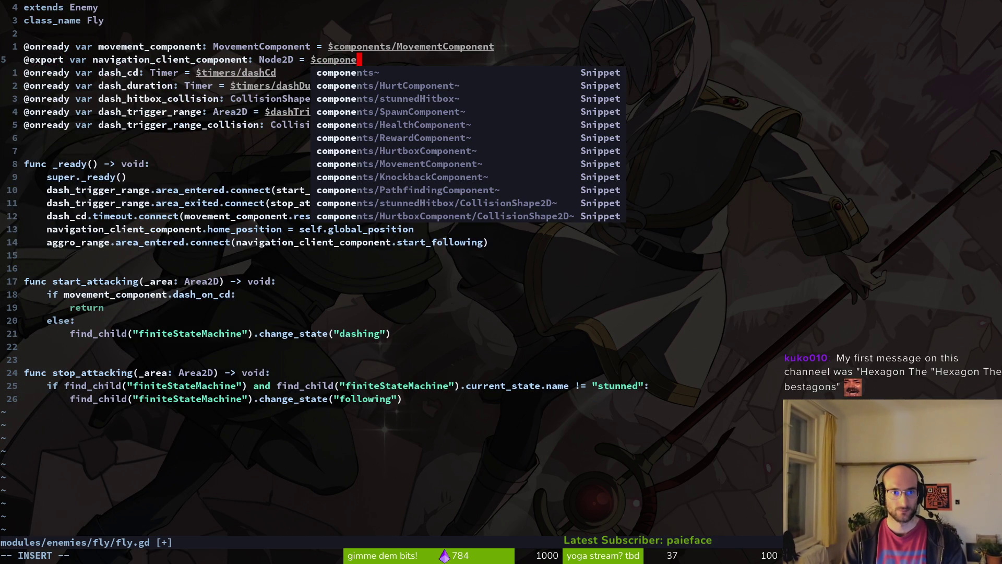
pyautogui.press('BackSpace')
pyautogui.press('BackSpace')
pyautogui.press('BackSpace')
pyautogui.press('Escape')
pyautogui.write(':w')
pyautogui.press('Return')
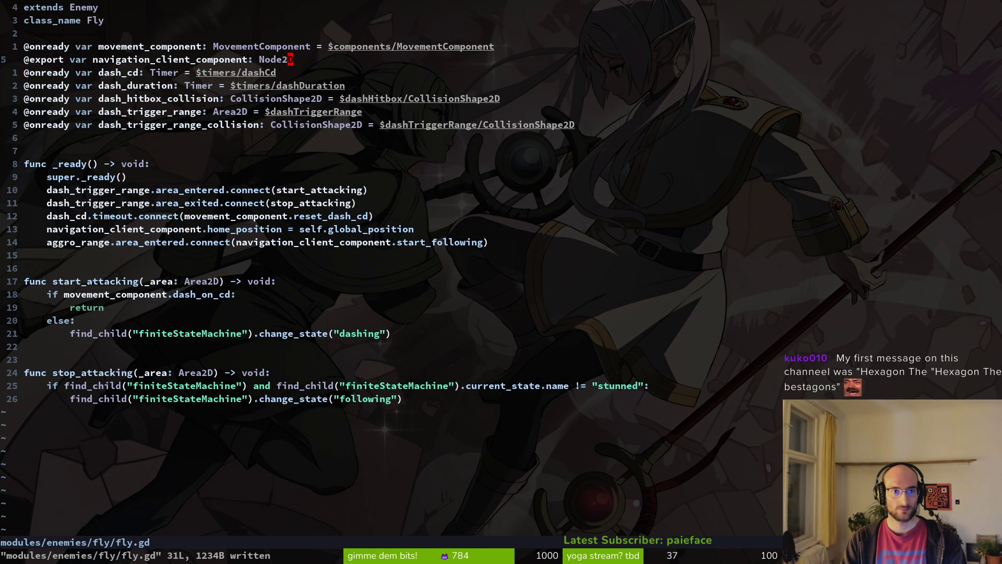
# Step: Retype the variable as PathfindingComponent, rename it pathfinding_component, and save
pyautogui.press('c')
pyautogui.press('i')
pyautogui.press('w')
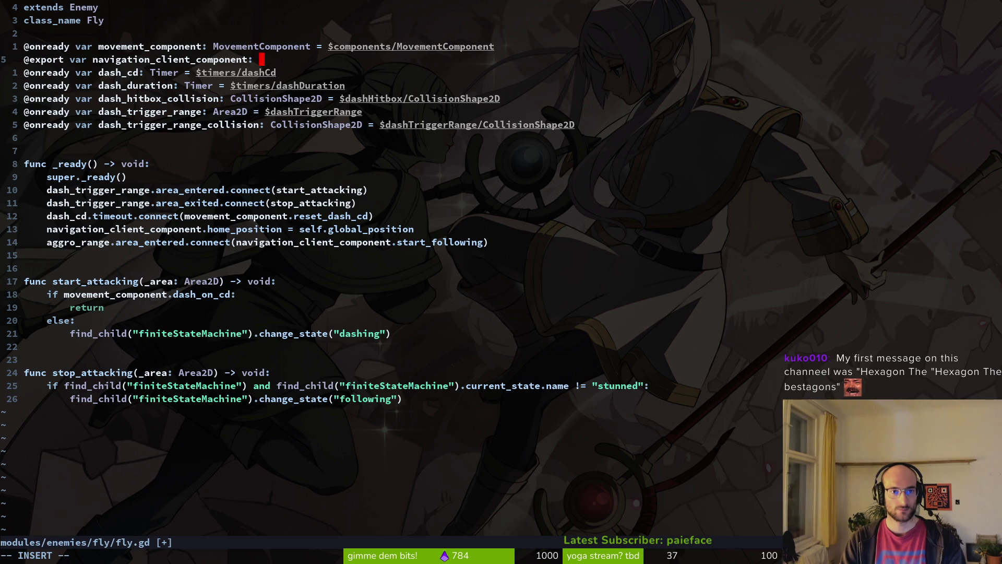
pyautogui.write('PathfindingComponent')
pyautogui.press('Escape')
pyautogui.write(':w')
pyautogui.press('Return')
pyautogui.press('b')
pyautogui.press('b')
pyautogui.press('b')
pyautogui.write('ciw')
pyautogui.write('pathfinding_component')
pyautogui.press('Escape')
pyautogui.write(':w')
pyautogui.press('Return')
pyautogui.hotkey('alt', 'Tab')
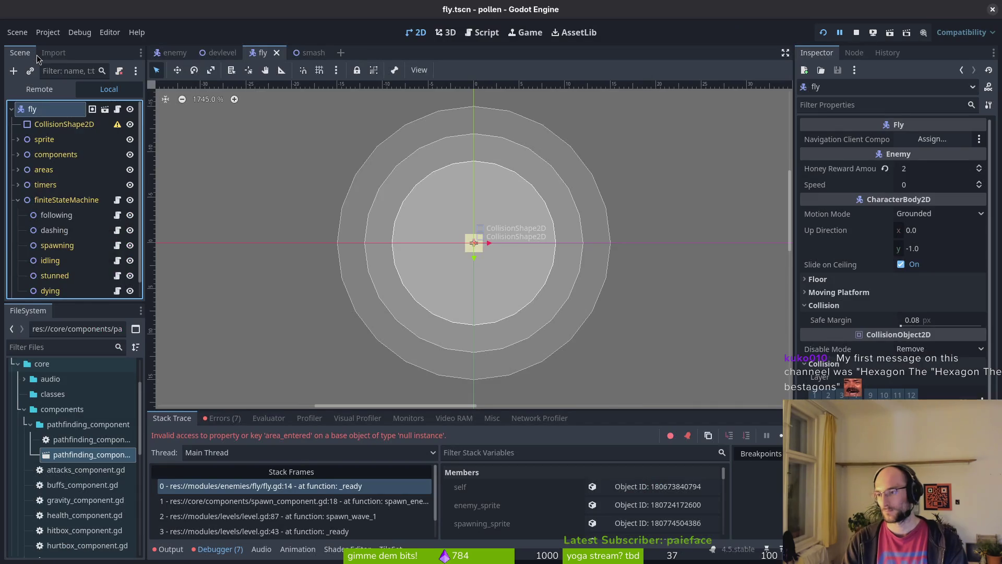
# Step: Go back to Neovim, where lines 13–14 flag undeclared navigation_client_component
pyautogui.hotkey('alt', 'Tab')
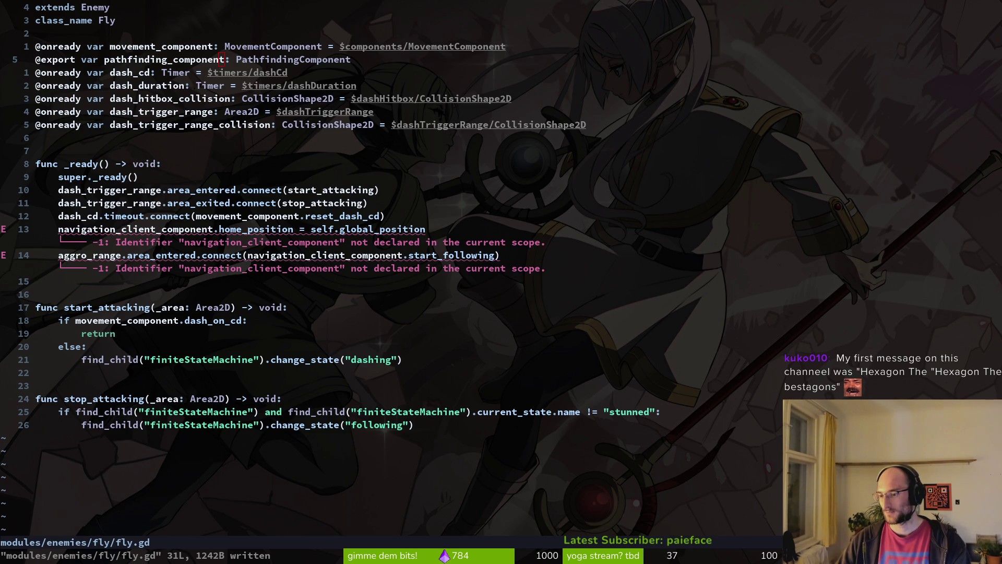
# Step: Rename navigation_client_component to pathfinding_component on the aggro_range and home_position lines, then save
pyautogui.press('XF86AudioLowerVolume')
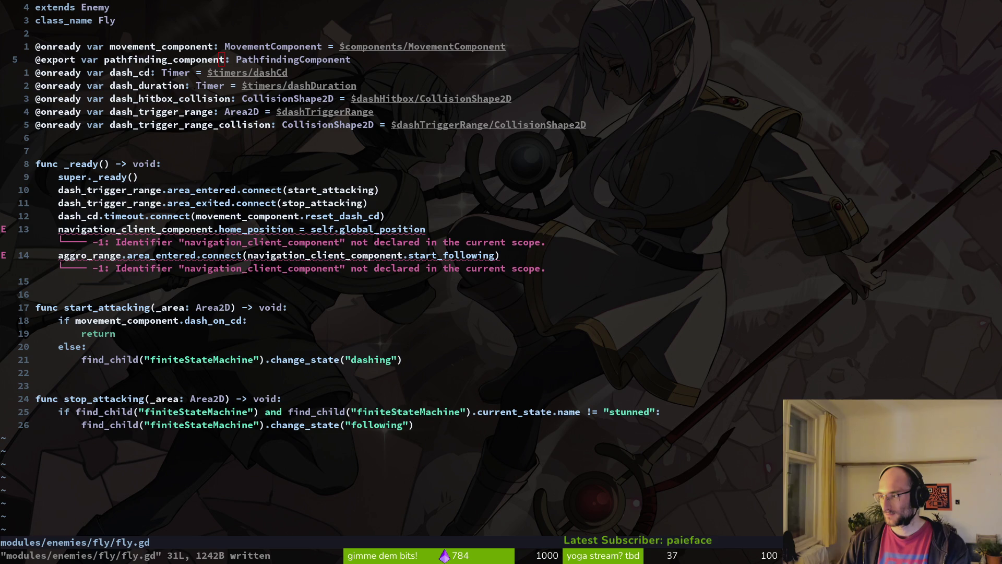
pyautogui.press('1')
pyautogui.press('4')
pyautogui.press('j')
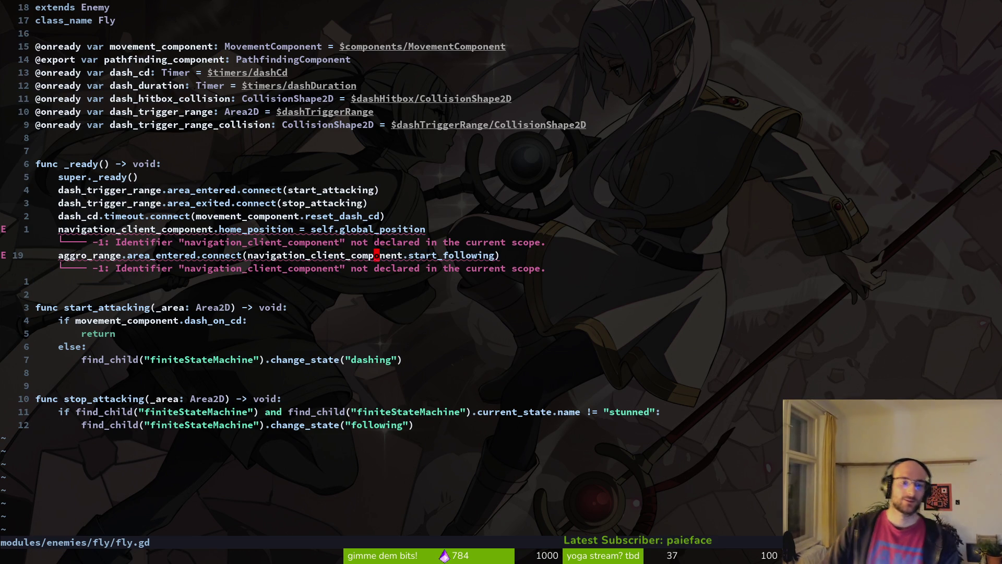
pyautogui.write('ciwpathfinding_component')
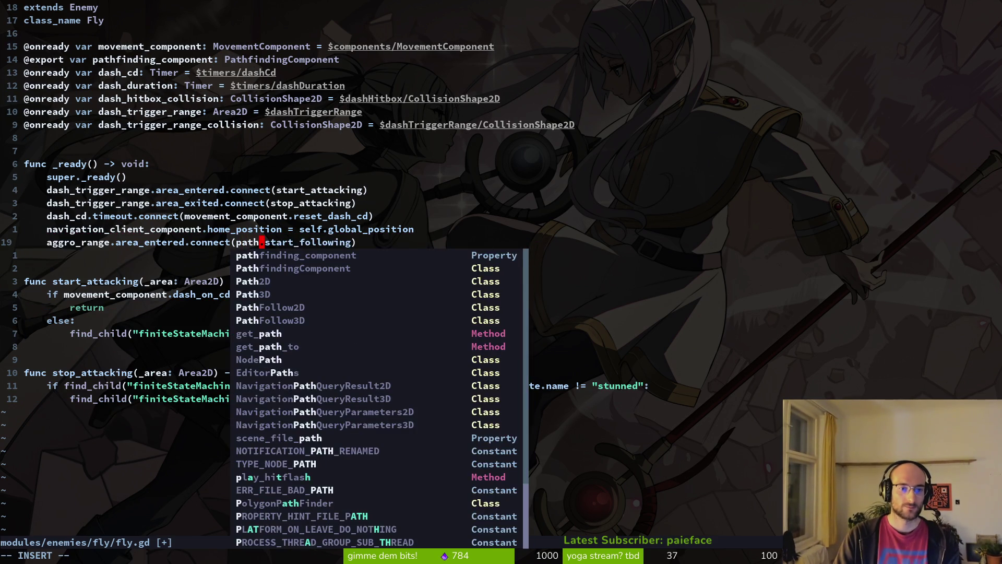
pyautogui.press('Escape')
pyautogui.write(':w')
pyautogui.press('Return')
pyautogui.press('k')
pyautogui.press('k')
pyautogui.write('j0ciwpathfinding_component')
pyautogui.press('Escape')
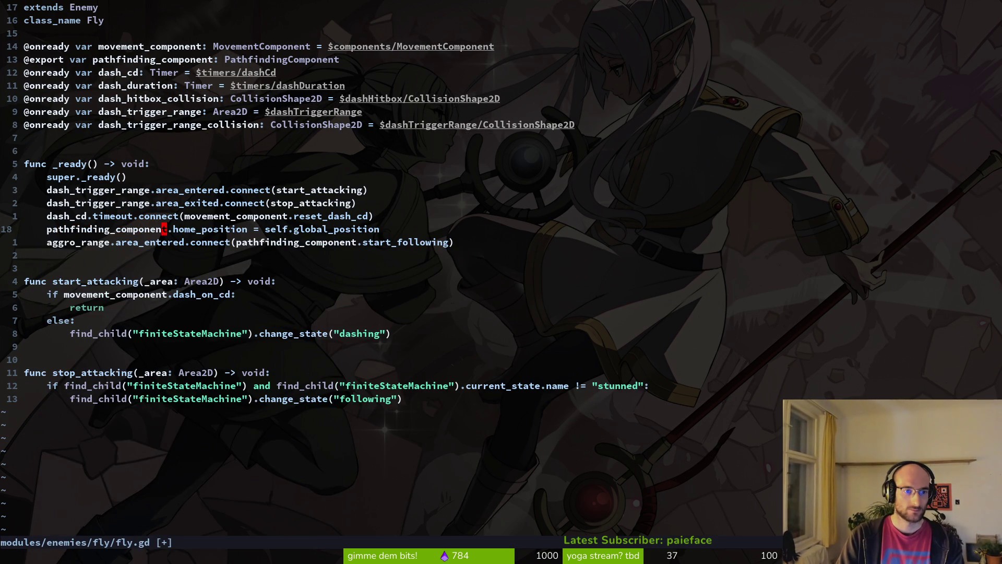
pyautogui.write(':w')
pyautogui.press('Return')
# Step: Review the dash declarations, check the fly scene in Godot, and return to Neovim
pyautogui.press('k')
pyautogui.press('k')
pyautogui.press('k')
pyautogui.press('k')
pyautogui.press('k')
pyautogui.press('k')
pyautogui.press('h')
pyautogui.press('h')
pyautogui.press('h')
pyautogui.press('j')
pyautogui.press('j')
pyautogui.press('k')
pyautogui.press('j')
pyautogui.press('j')
pyautogui.press('b')
pyautogui.press('b')
pyautogui.press('b')
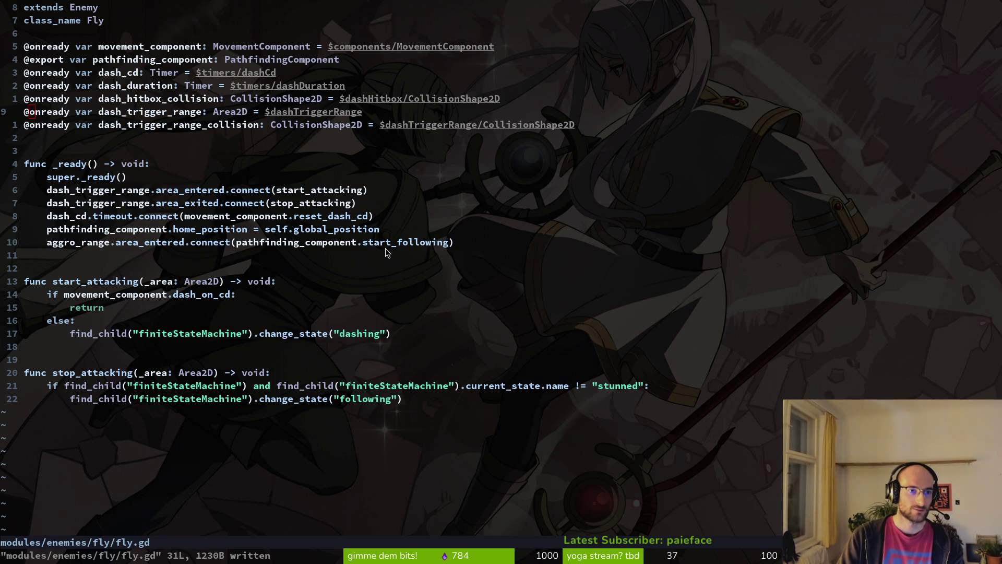
pyautogui.hotkey('alt', 'Tab')
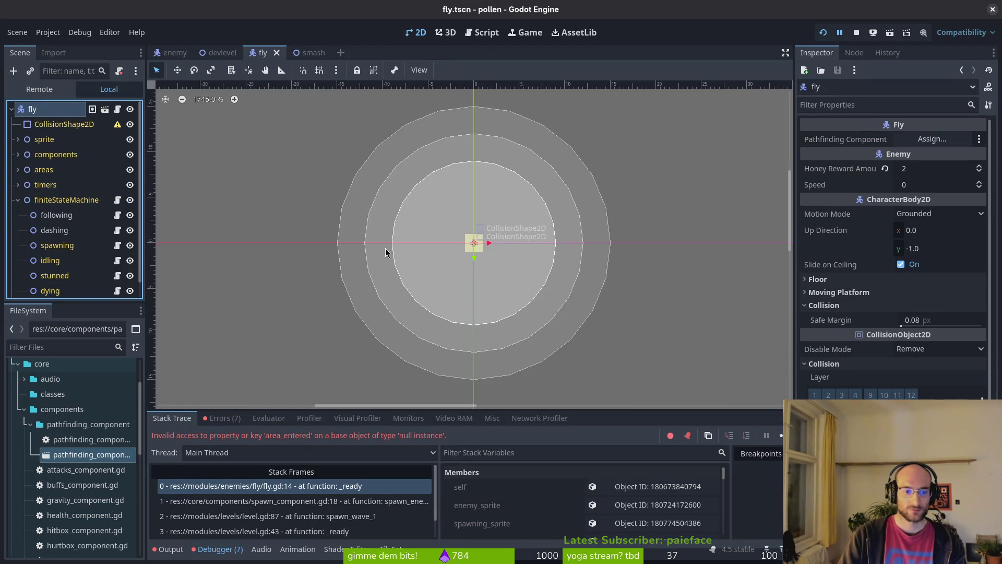
pyautogui.click(300, 142)
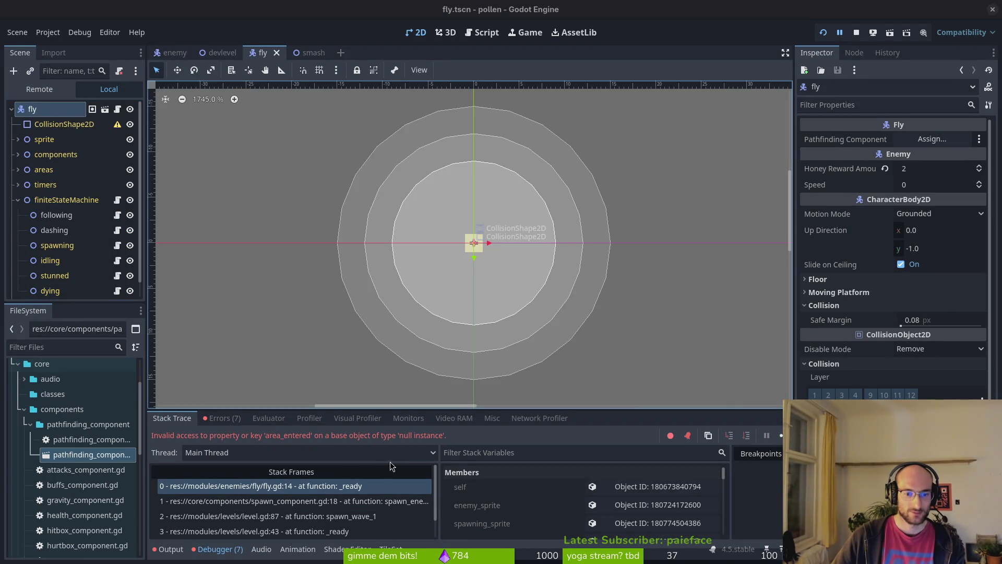
pyautogui.hotkey('alt', 'Tab')
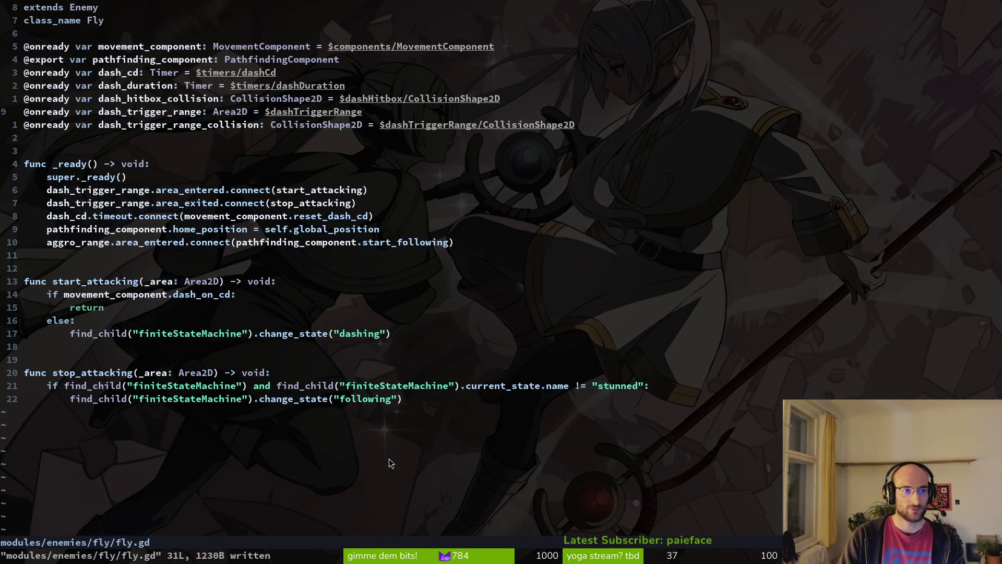
# Step: Quit fly.gd with :q, go back to Godot, and stop the running debug session
pyautogui.press('j')
pyautogui.press('j')
pyautogui.press('j')
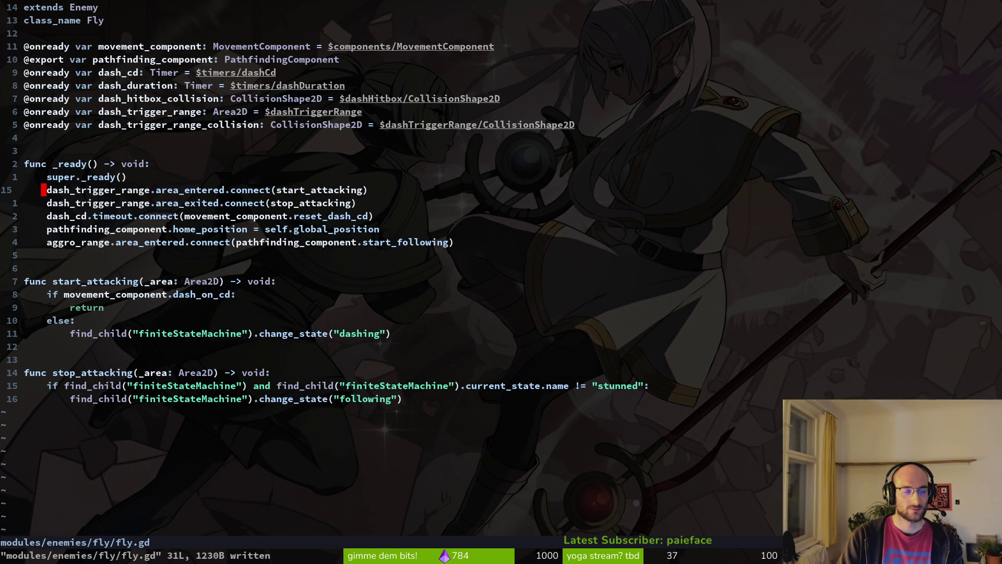
pyautogui.write(':q')
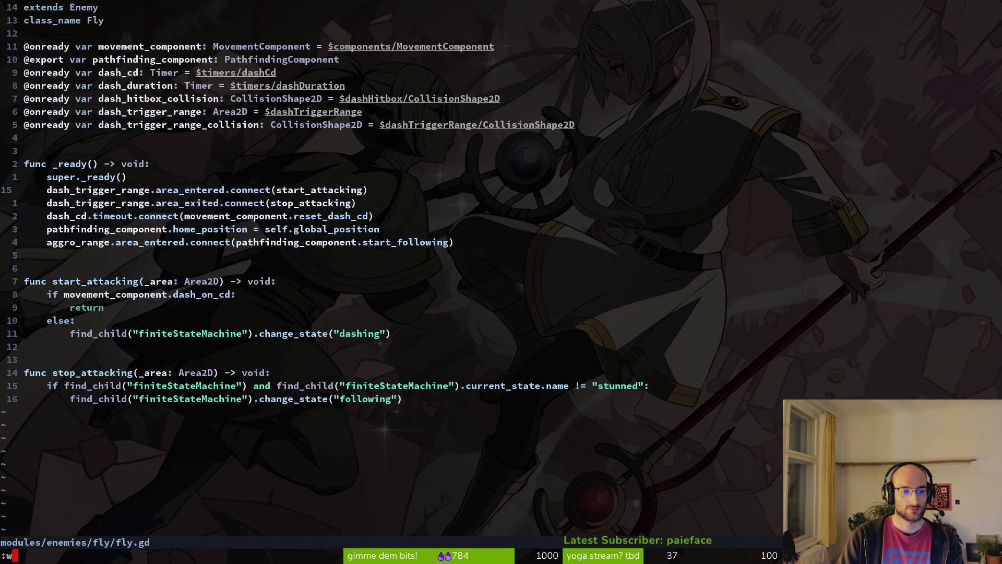
pyautogui.press('Return')
pyautogui.hotkey('alt', 'Tab')
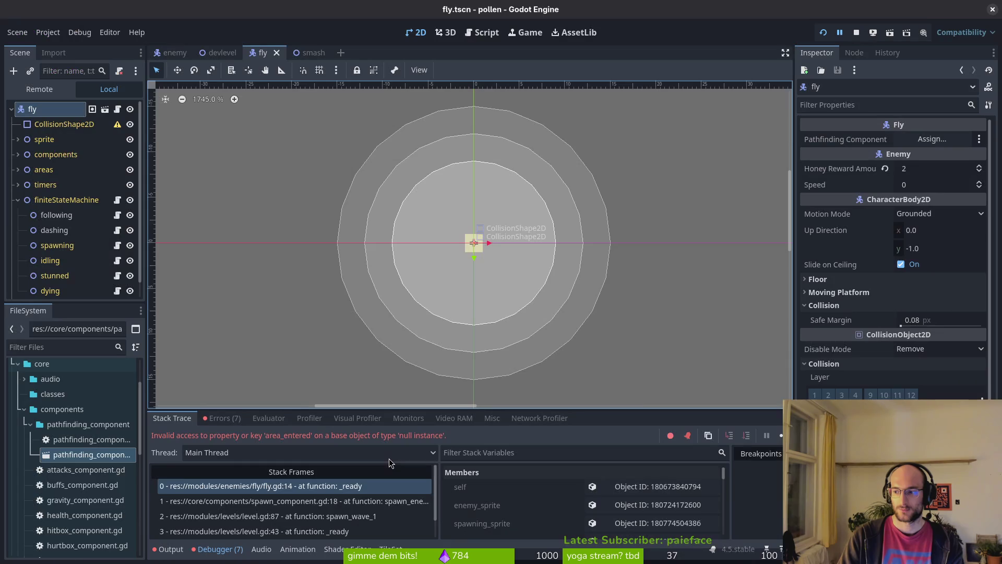
pyautogui.click(857, 33)
# Step: Run the game briefly, then relaunch vim with its file finder from the terminal history
pyautogui.click(823, 32)
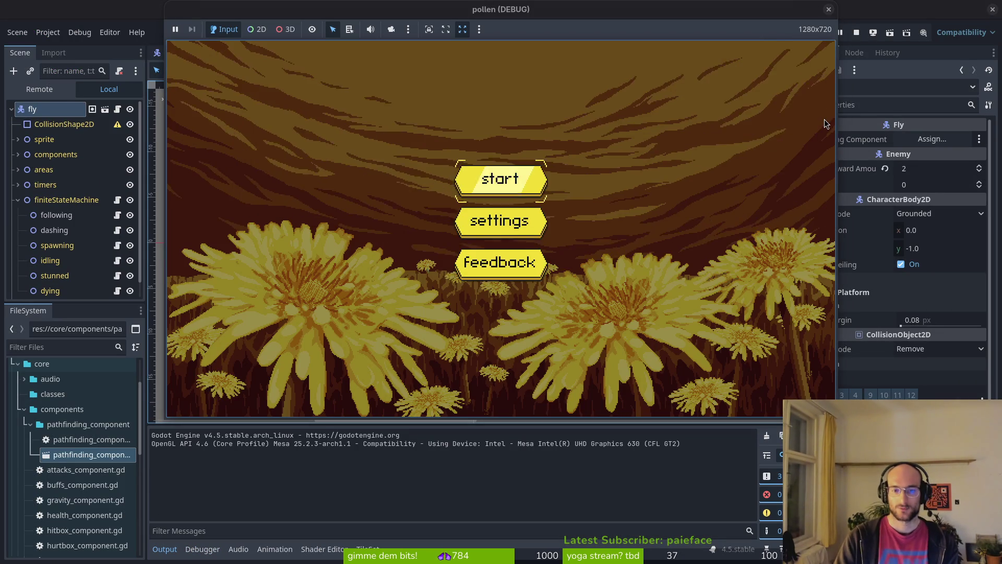
pyautogui.press('space')
pyautogui.press('space')
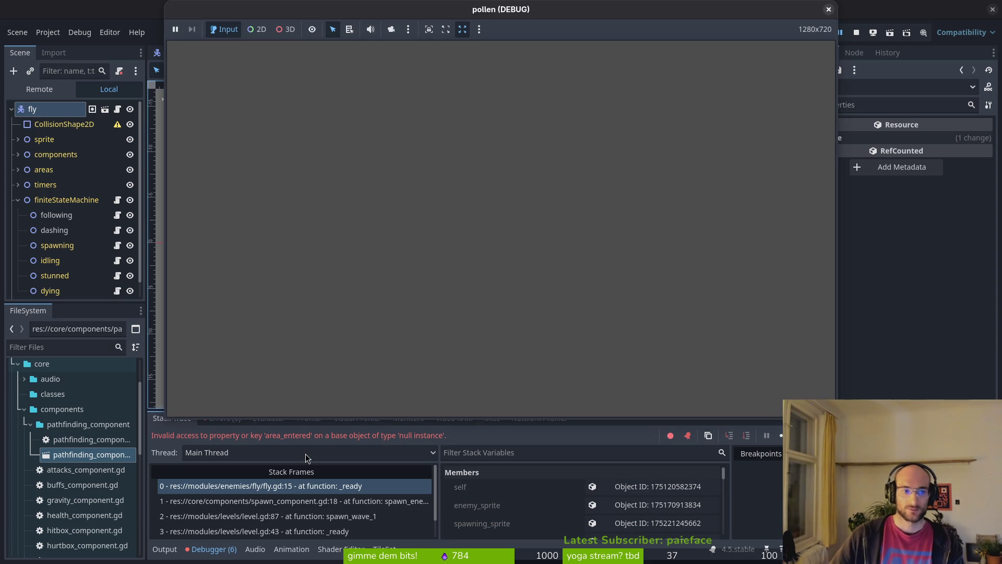
pyautogui.press('super+1')
pyautogui.press('Up')
pyautogui.press('Down')
pyautogui.press('Up')
pyautogui.press('Return')
pyautogui.write('fly')
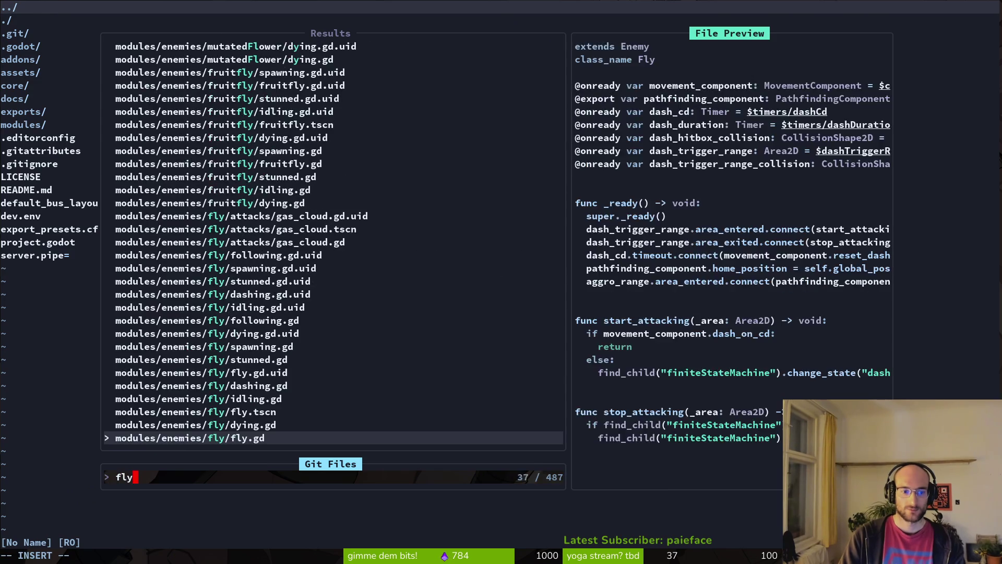
pyautogui.press('Return')
pyautogui.press('j')
pyautogui.press('j')
pyautogui.press('j')
pyautogui.press('j')
pyautogui.press('j')
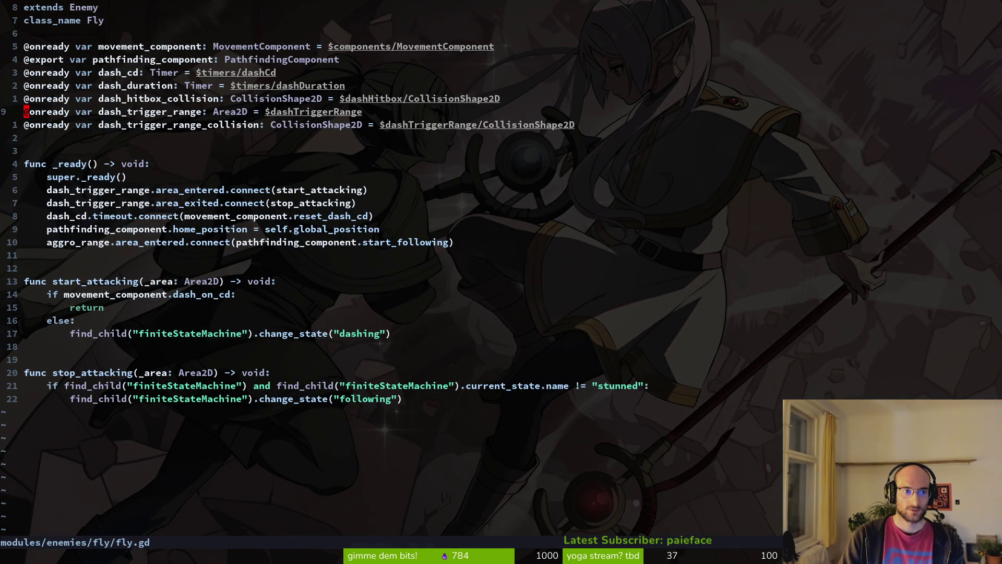
pyautogui.write('ac')
pyautogui.press('Escape')
pyautogui.write('ucwexport')
pyautogui.press('Escape')
pyautogui.press('Return')
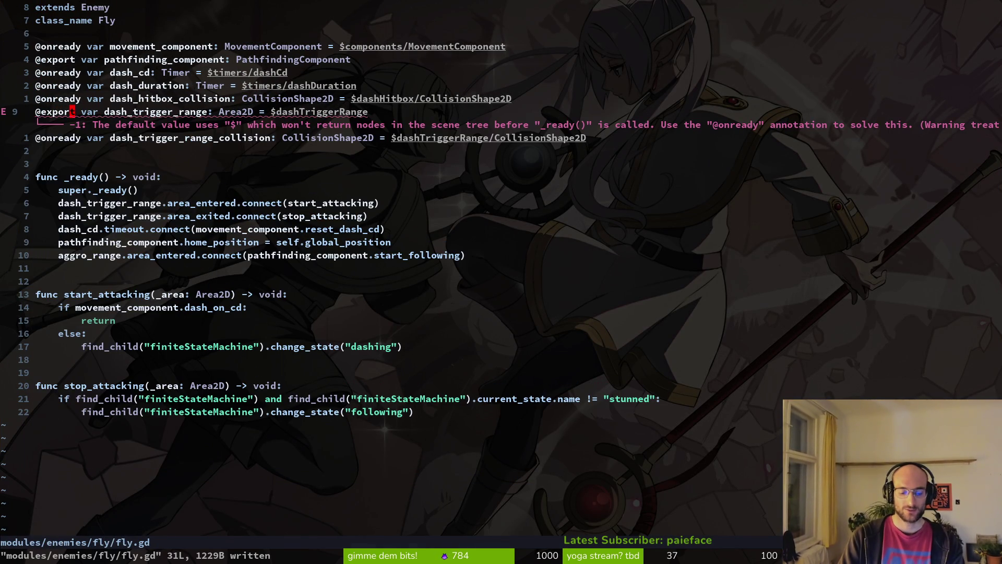
pyautogui.press('A')
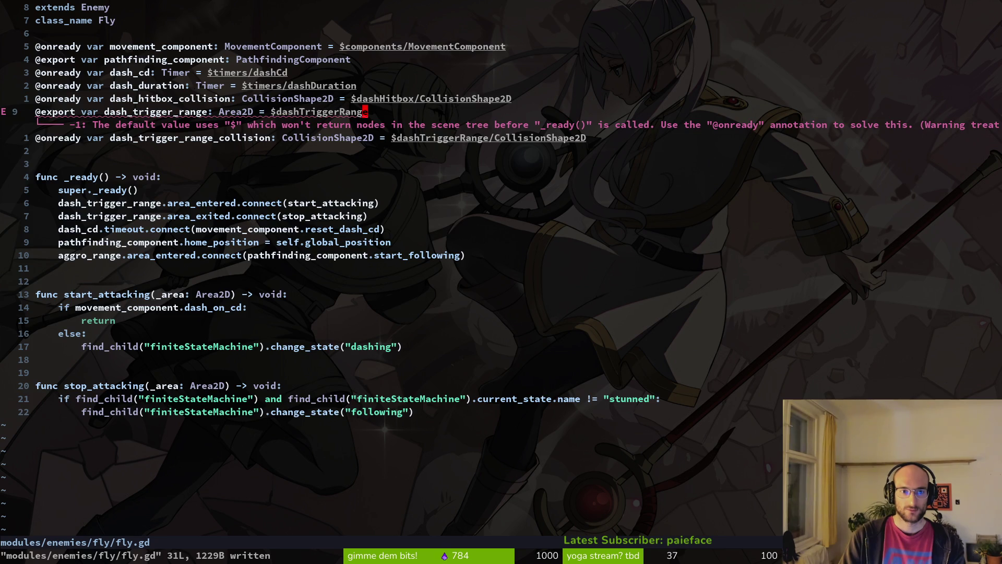
pyautogui.hotkey('ctrl', 'w')
pyautogui.hotkey('ctrl', 'w')
pyautogui.hotkey('ctrl', 'w')
pyautogui.press('Escape')
pyautogui.write(':w')
pyautogui.press('Return')
# Step: Delete the class_name Fly line and save
pyautogui.press('k')
pyautogui.press('k')
pyautogui.press('k')
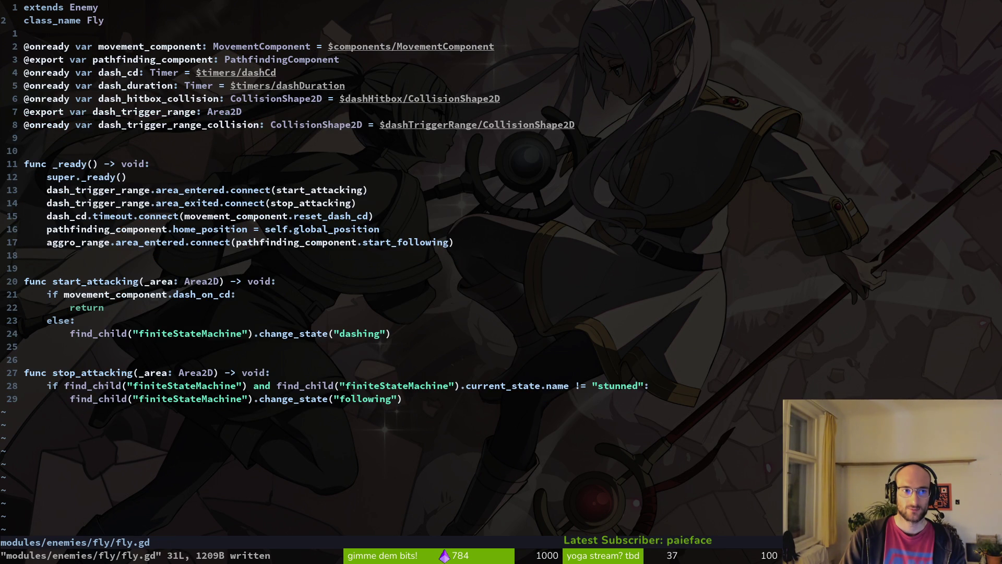
pyautogui.press('d')
pyautogui.press('d')
pyautogui.write(':w')
pyautogui.press('Return')
pyautogui.press('j')
pyautogui.press('j')
pyautogui.press('j')
pyautogui.press('j')
pyautogui.press('j')
pyautogui.press('j')
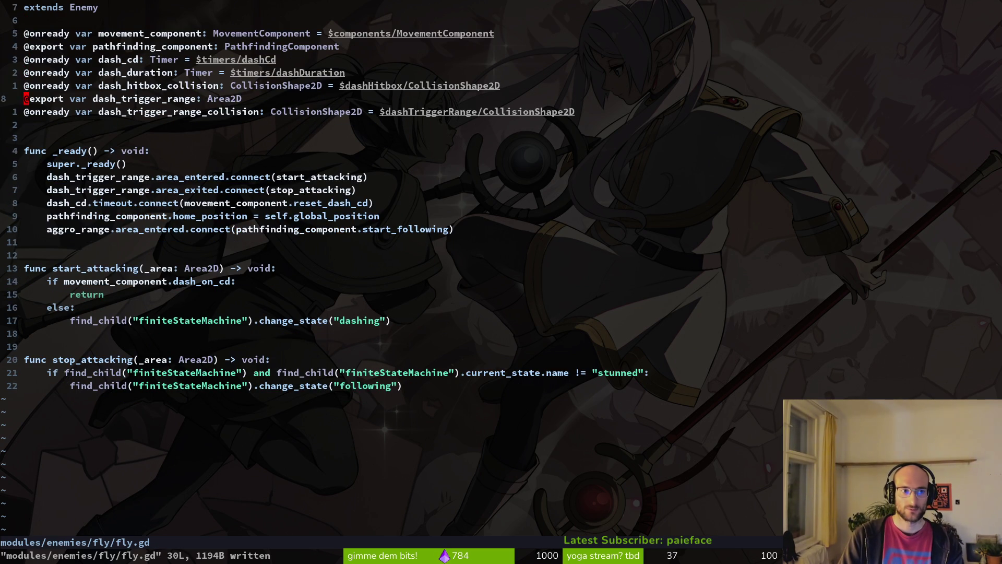
pyautogui.write('acwon')
pyautogui.press('BackSpace')
pyautogui.press('BackSpace')
pyautogui.press('BackSpace')
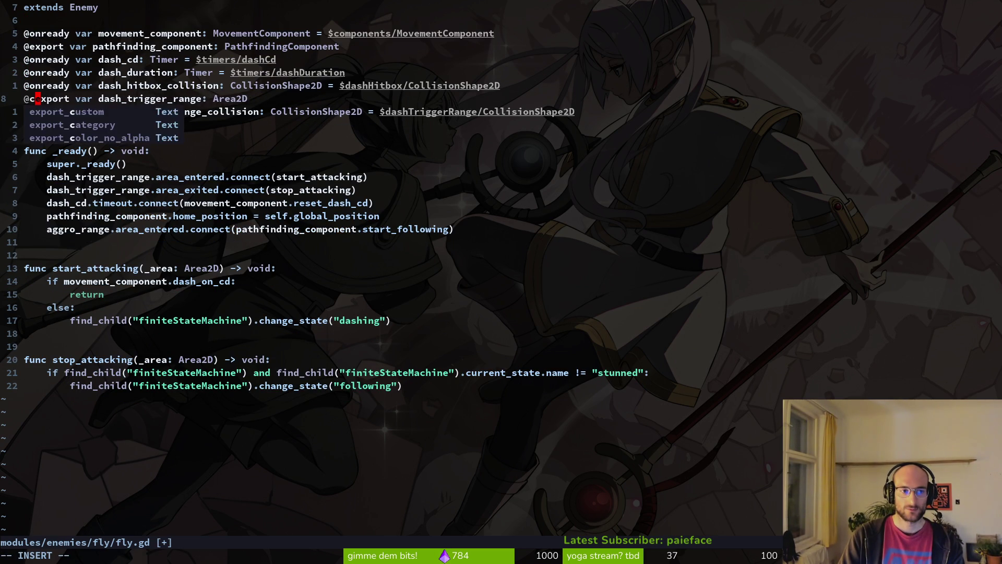
pyautogui.press('Delete')
pyautogui.press('Delete')
pyautogui.press('Delete')
pyautogui.write('onready')
pyautogui.hotkey('ctrl', 'y')
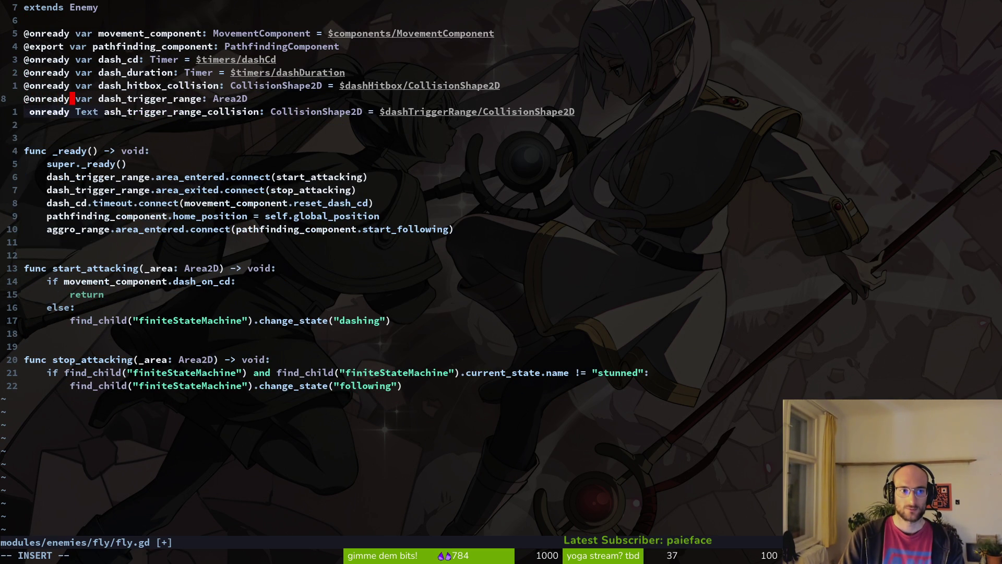
pyautogui.press('Escape')
pyautogui.write(':w')
pyautogui.press('Return')
# Step: Move the pathfinding_component declaration below the dash trigger collision declaration
pyautogui.press('k')
pyautogui.press('k')
pyautogui.press('k')
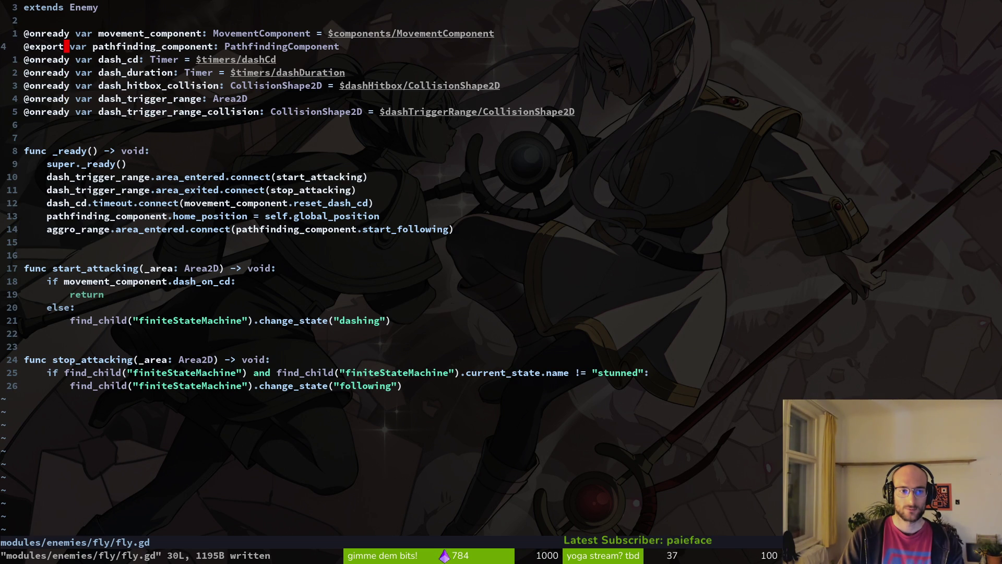
pyautogui.hotkey('shift', 'v')
pyautogui.press('J')
pyautogui.press('J')
pyautogui.press('J')
pyautogui.press('J')
pyautogui.press('J')
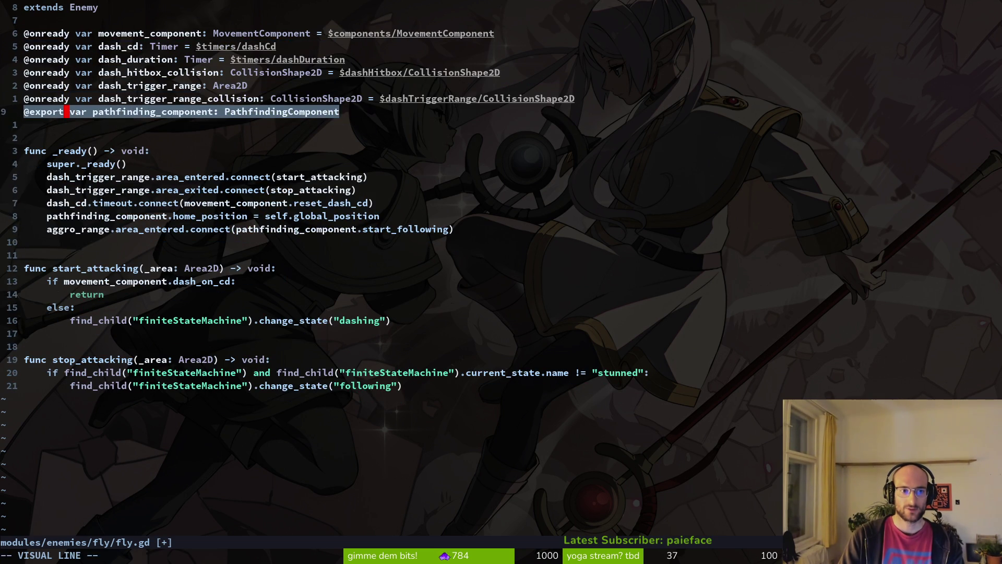
pyautogui.press('Escape')
pyautogui.press('k')
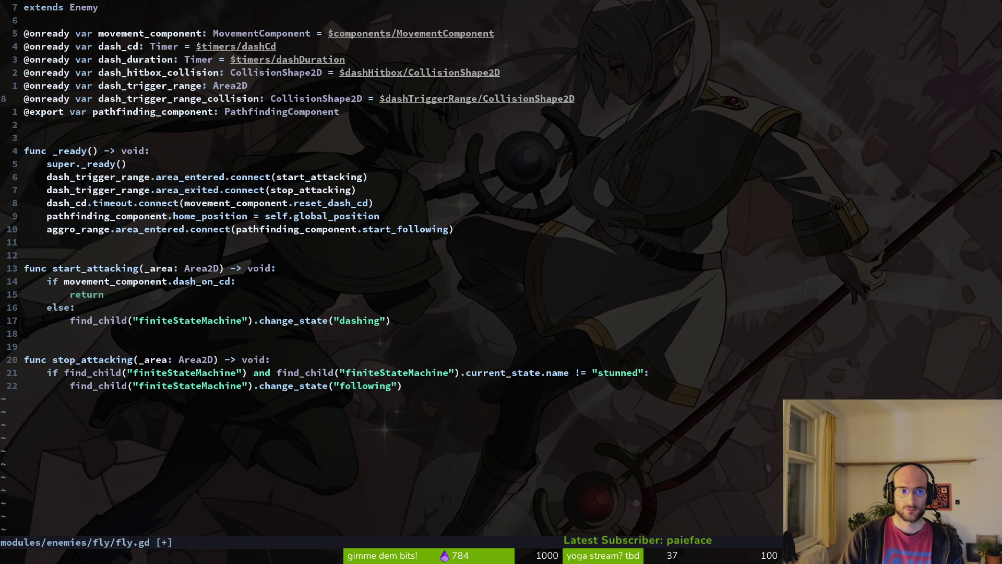
pyautogui.hotkey('ctrl', 's')
pyautogui.write('kciwexport')
pyautogui.press('Escape')
pyautogui.write('jciwexport')
pyautogui.press('Escape')
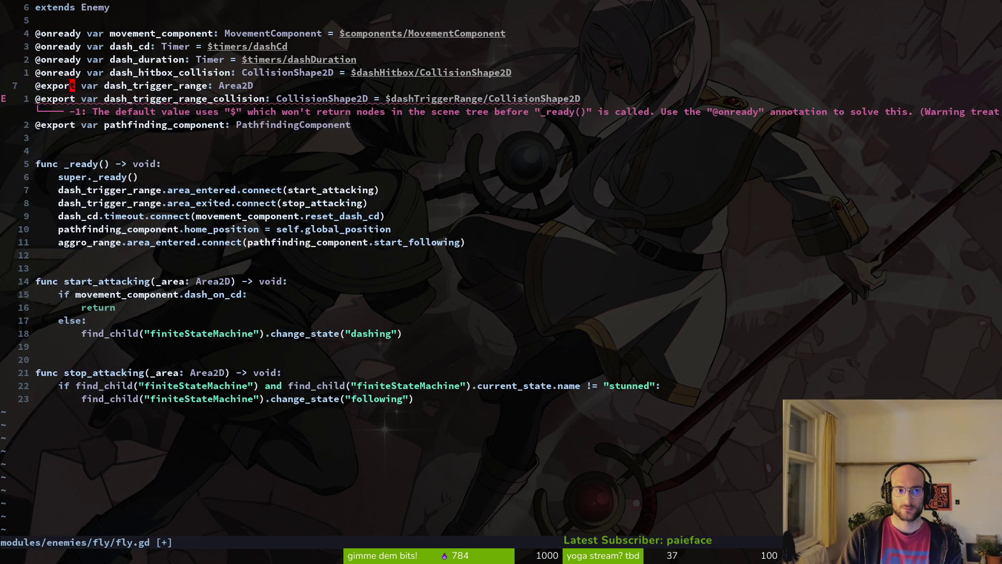
pyautogui.press('$')
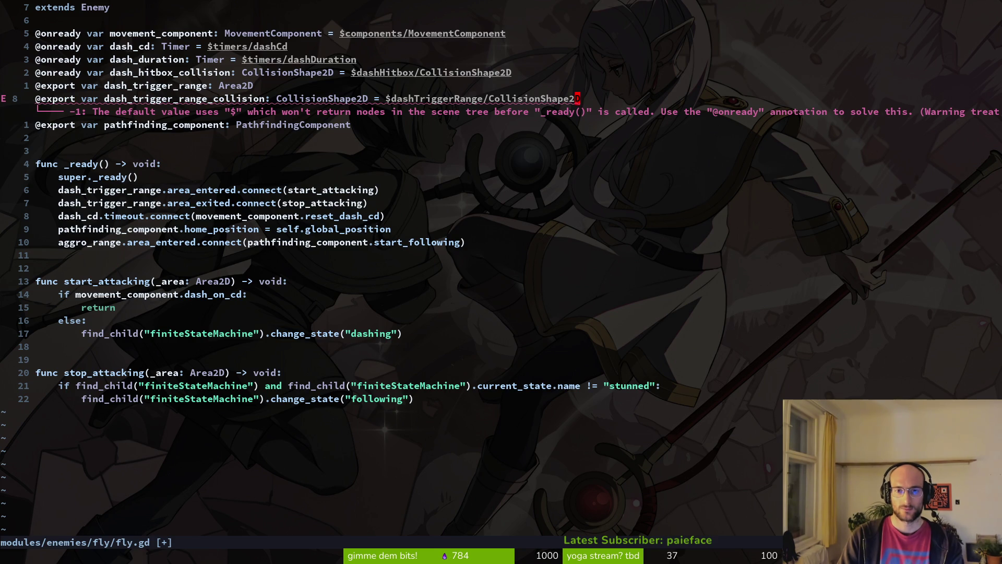
pyautogui.press('A')
pyautogui.hotkey('ctrl', 'w')
pyautogui.hotkey('ctrl', 'w')
pyautogui.press('BackSpace')
pyautogui.press('BackSpace')
pyautogui.press('BackSpace')
pyautogui.press('BackSpace')
pyautogui.press('BackSpace')
pyautogui.press('BackSpace')
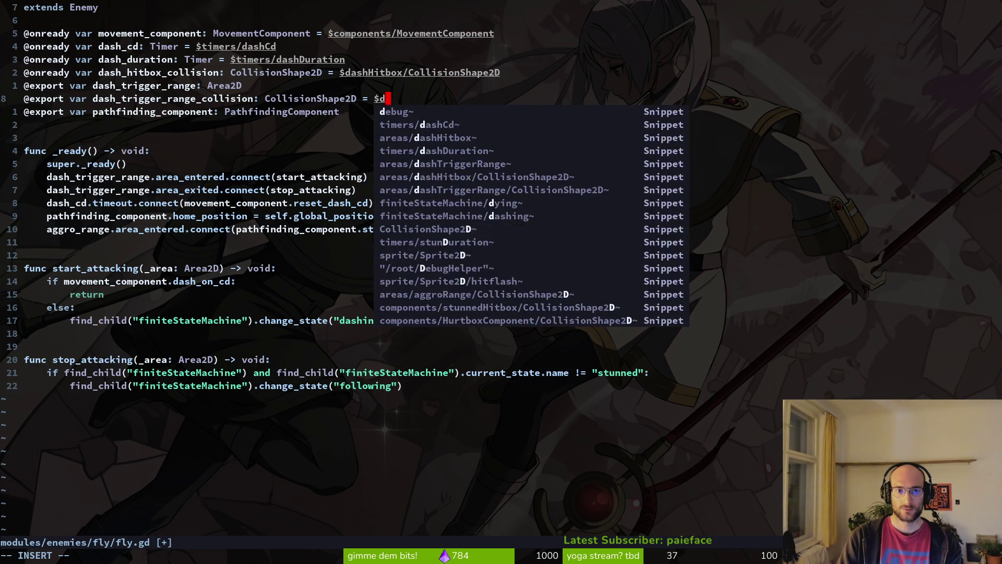
pyautogui.press('Escape')
pyautogui.write(':w')
pyautogui.press('Return')
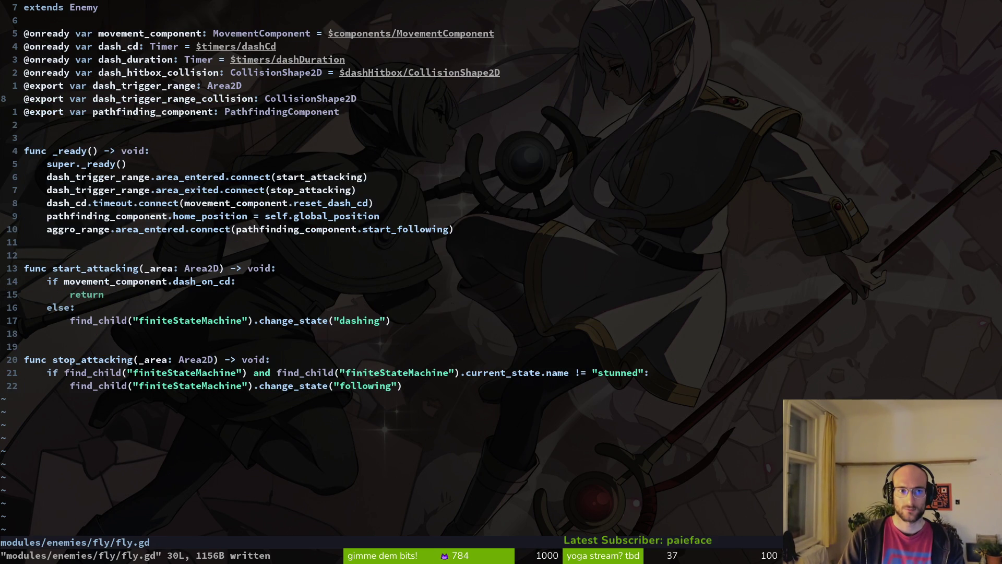
pyautogui.press('F5')
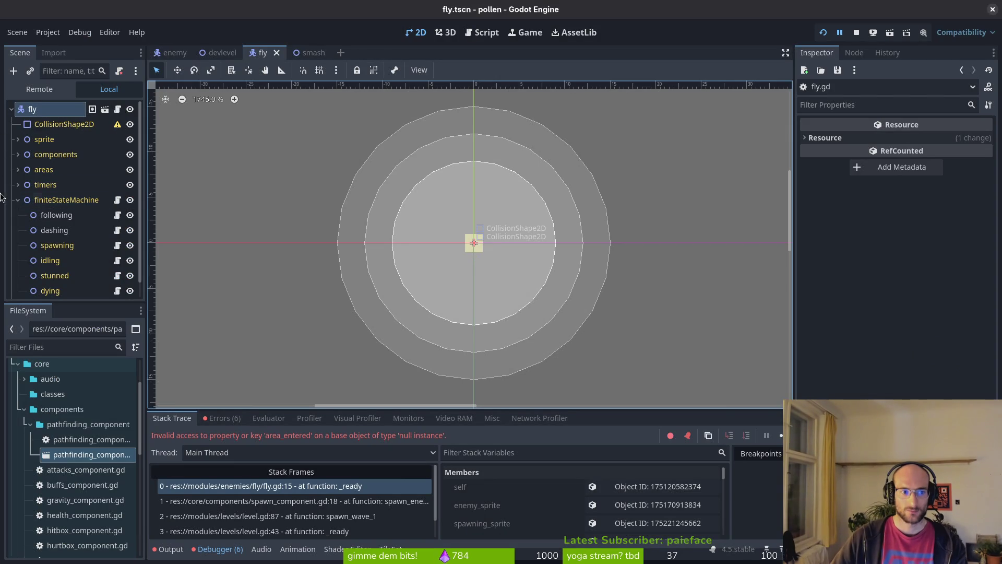
pyautogui.click(18, 200)
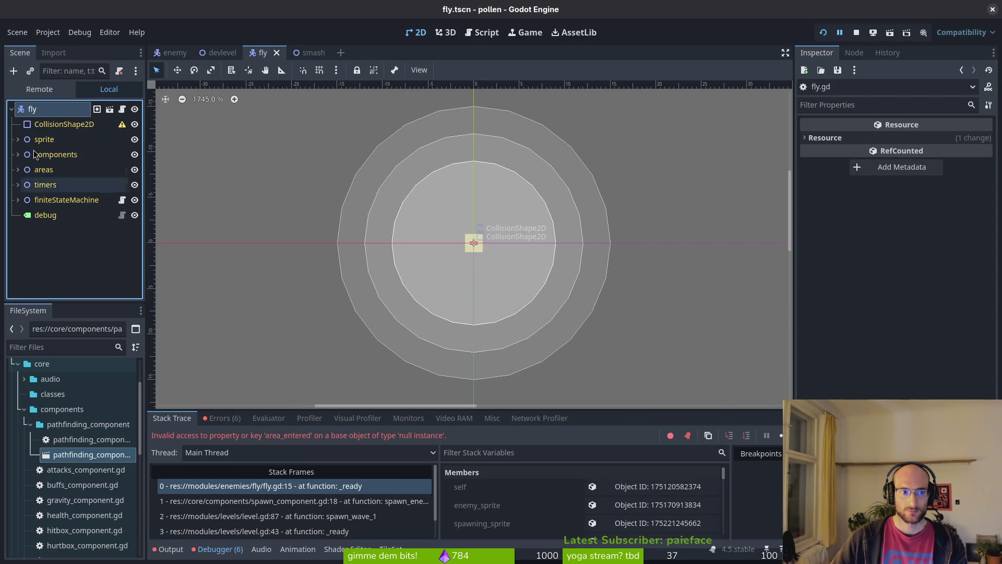
# Step: Inspect the fly node's unassigned Dash Trigger Range, Collision and Pathfinding Component exports, then return to Neovim
pyautogui.click(46, 111)
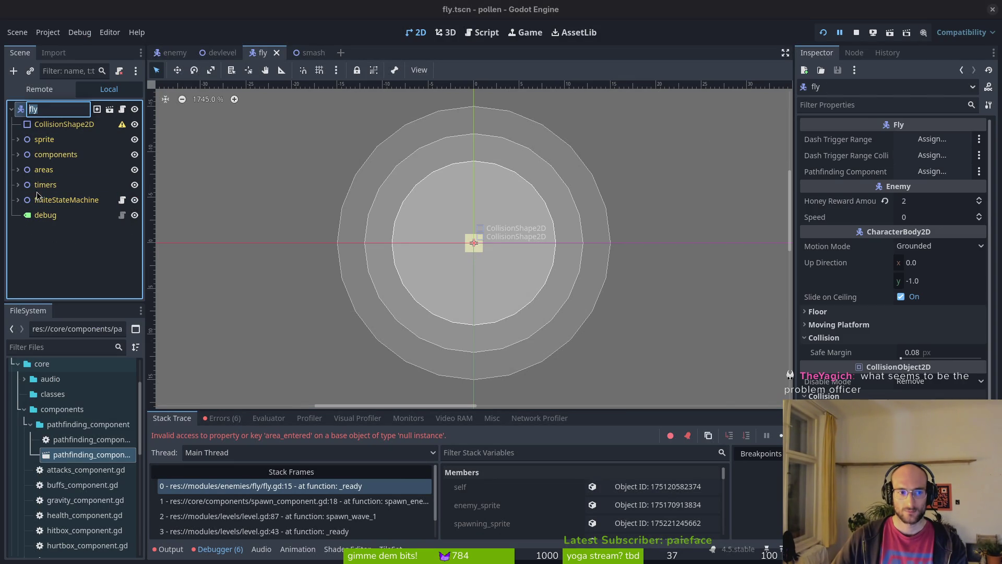
pyautogui.click(17, 170)
pyautogui.click(18, 170)
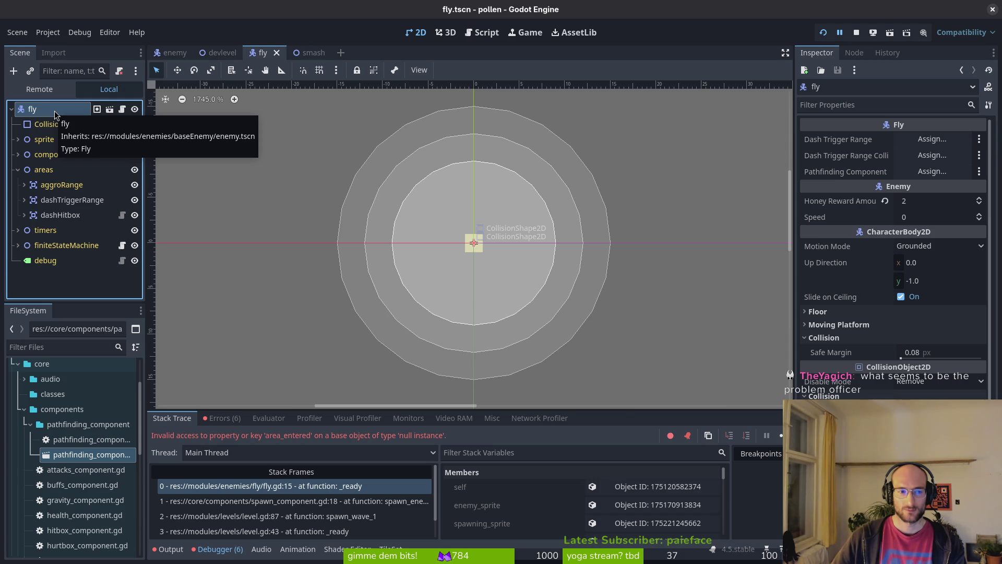
pyautogui.hotkey('alt', 'Tab')
pyautogui.click(57, 12)
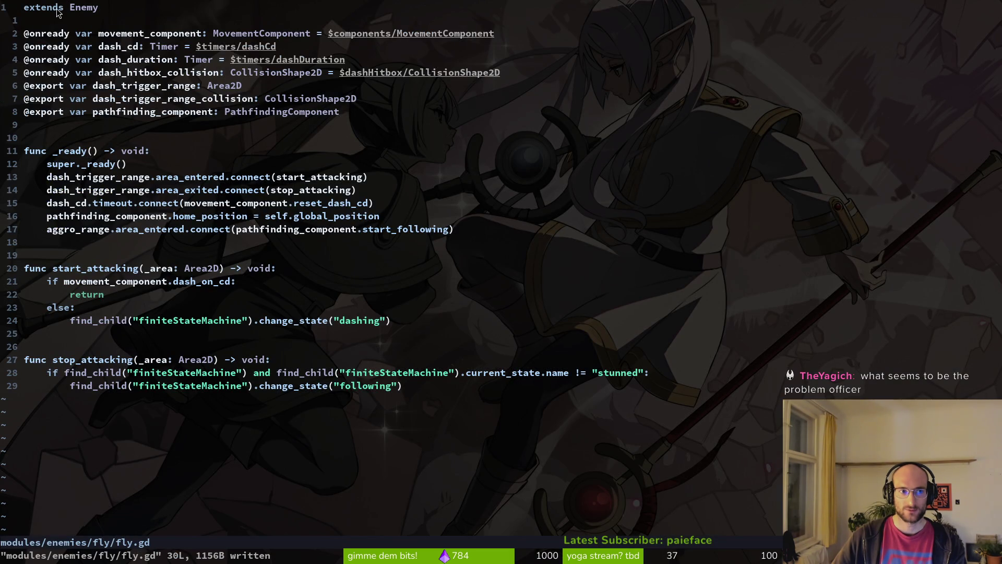
# Step: Add 'class_name Fly' below extends Enemy and save fly.gd
pyautogui.press('o')
pyautogui.press('Escape')
pyautogui.write('iclass_name f')
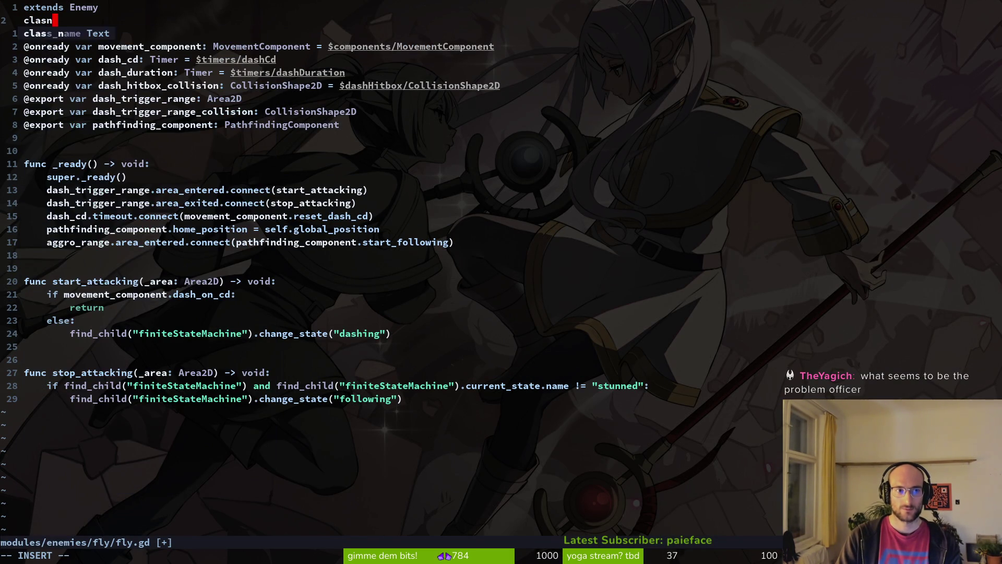
pyautogui.press('BackSpace')
pyautogui.write('Fly')
pyautogui.press('Escape')
pyautogui.write(':w')
pyautogui.press('Return')
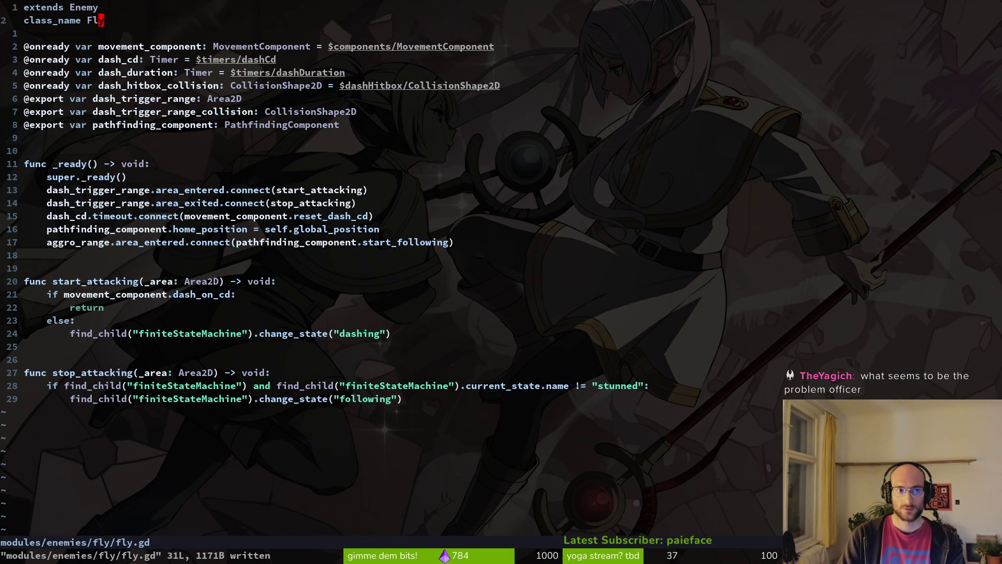
pyautogui.hotkey('alt', 'Tab')
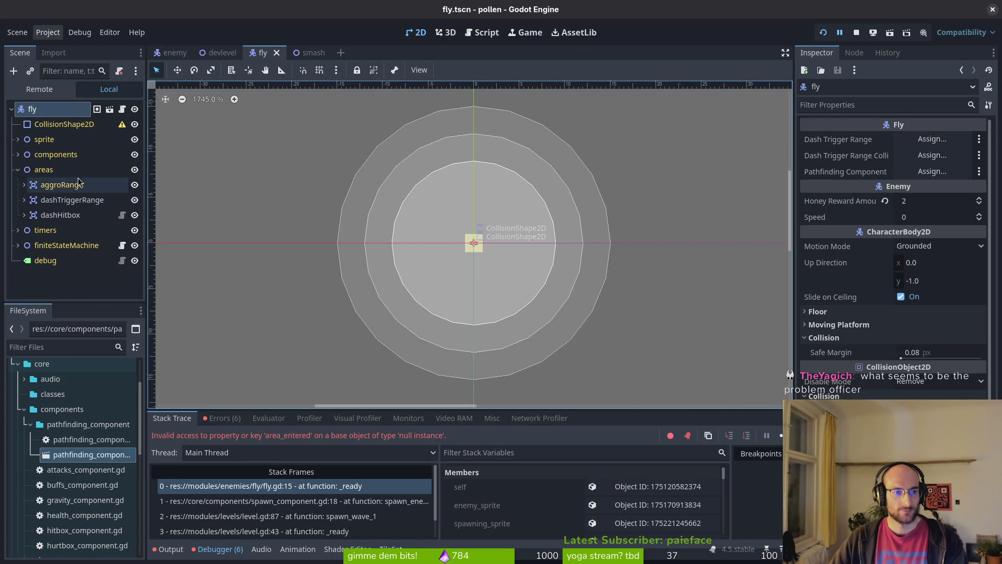
# Step: Bring up the node choices for Dash Trigger Range in Godot, then return to fly.gd
pyautogui.click(933, 139)
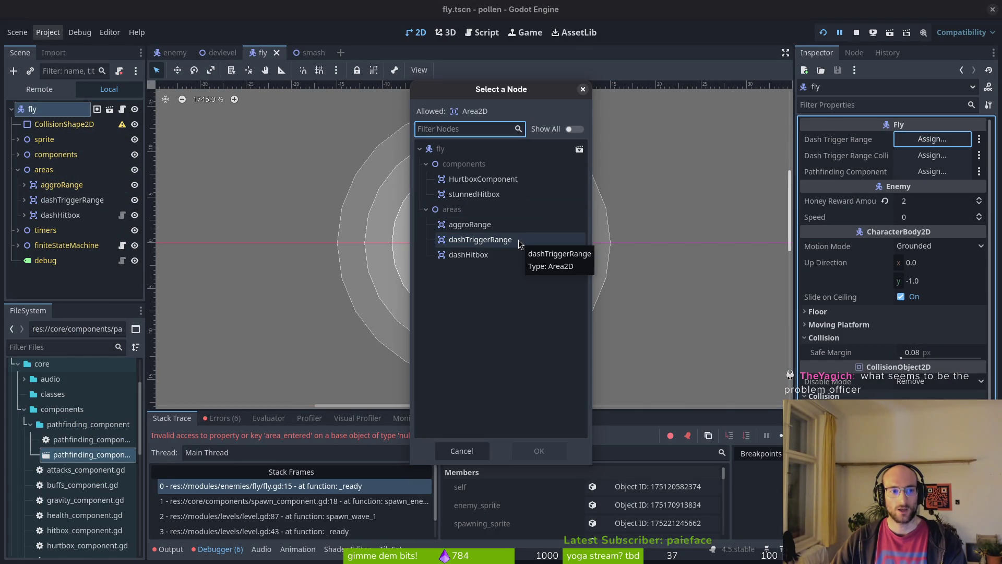
pyautogui.click(463, 454)
pyautogui.hotkey('alt', 'Tab')
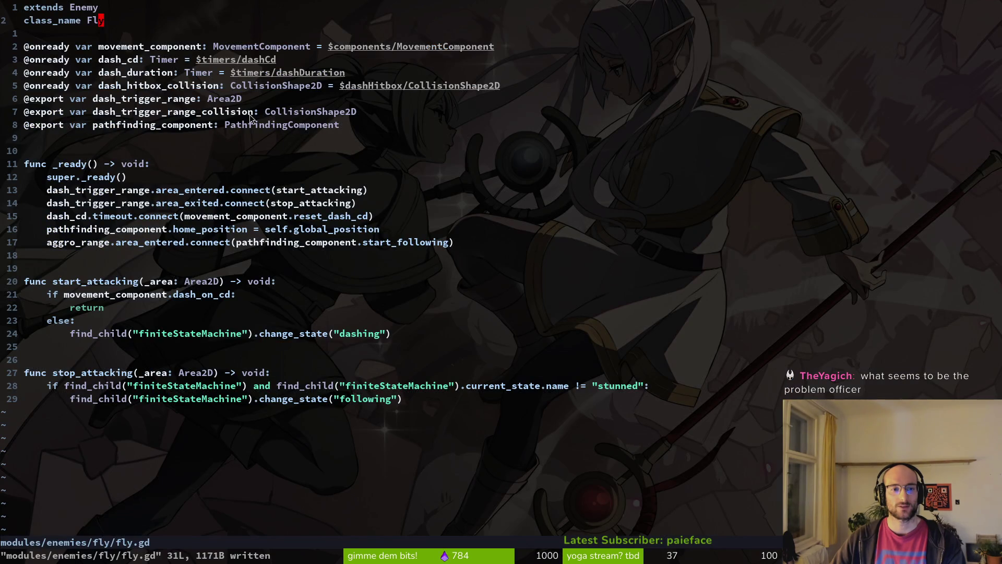
pyautogui.press('u')
pyautogui.press('u')
pyautogui.press('u')
pyautogui.press('u')
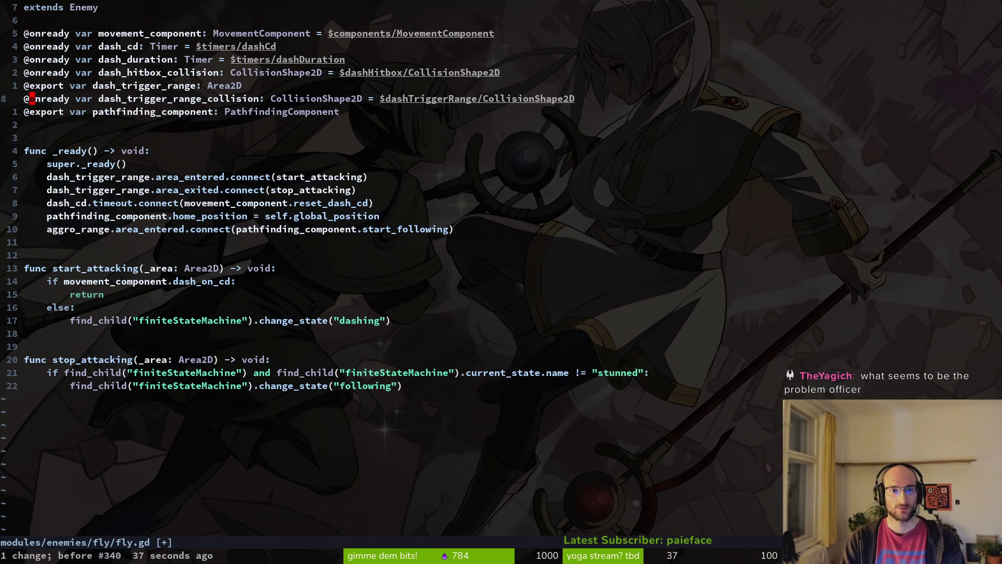
pyautogui.press('u')
pyautogui.press('u')
pyautogui.press('u')
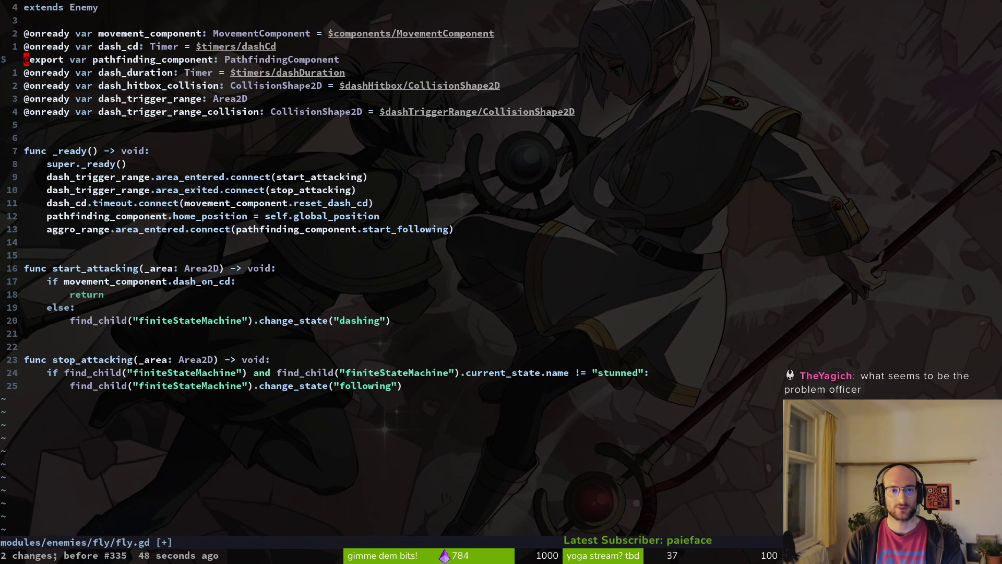
pyautogui.press('u')
pyautogui.press('u')
pyautogui.press('u')
pyautogui.press('u')
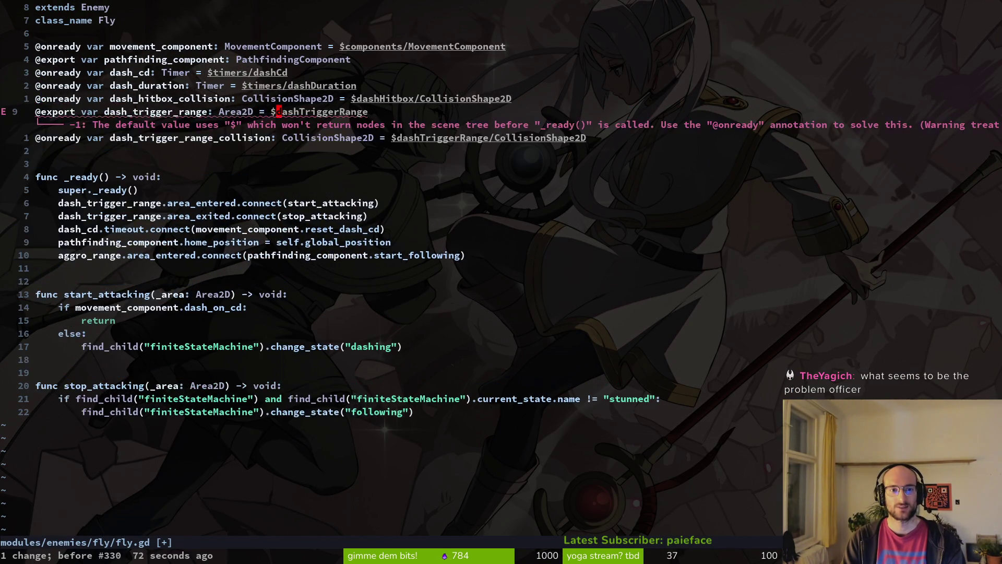
pyautogui.press('u')
pyautogui.press('u')
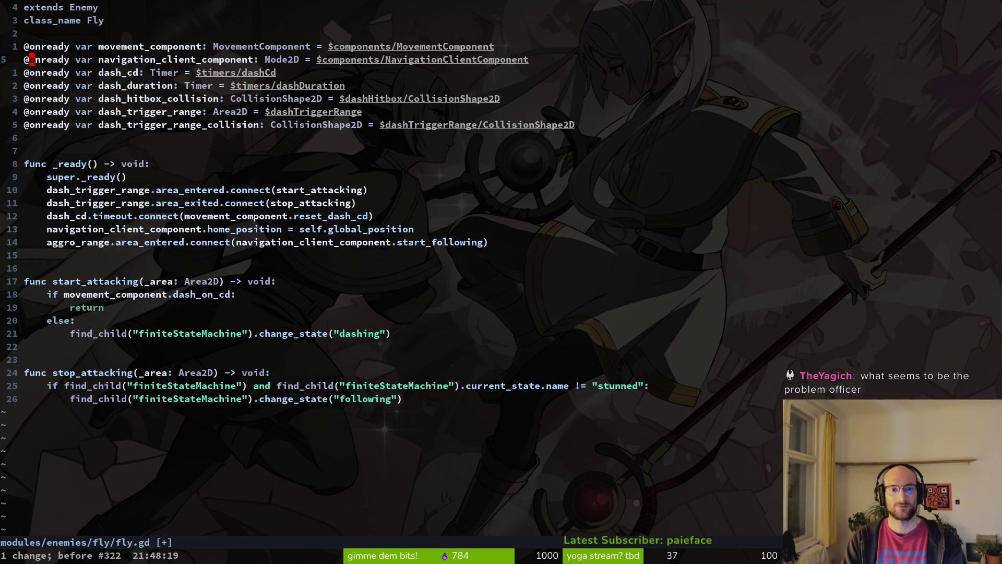
pyautogui.hotkey('ctrl', 'r')
pyautogui.hotkey('ctrl', 'r')
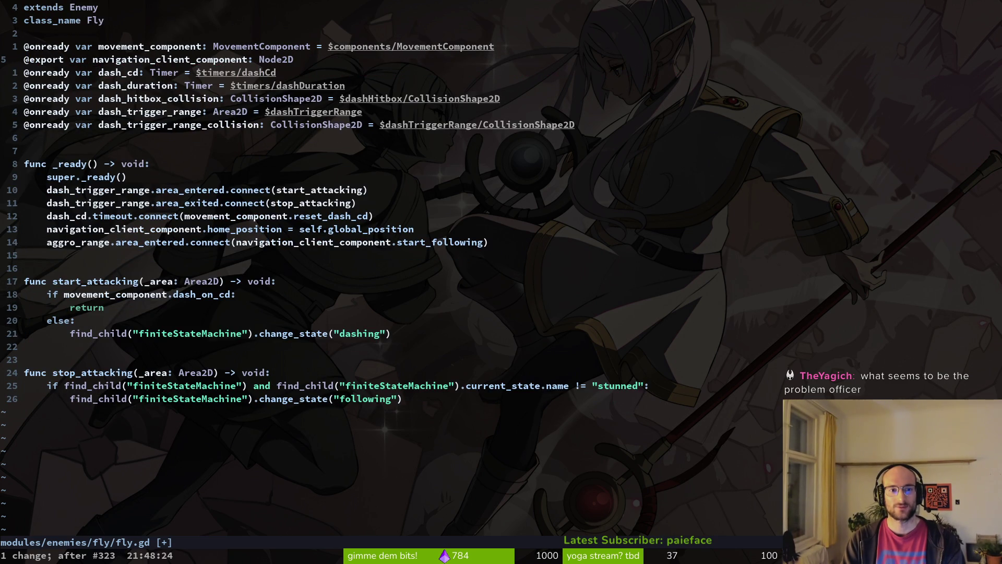
pyautogui.press('u')
pyautogui.press('u')
# Step: Rename the navigation_client_component variable to pathfinding_component
pyautogui.press('j')
pyautogui.write('kwwEB')
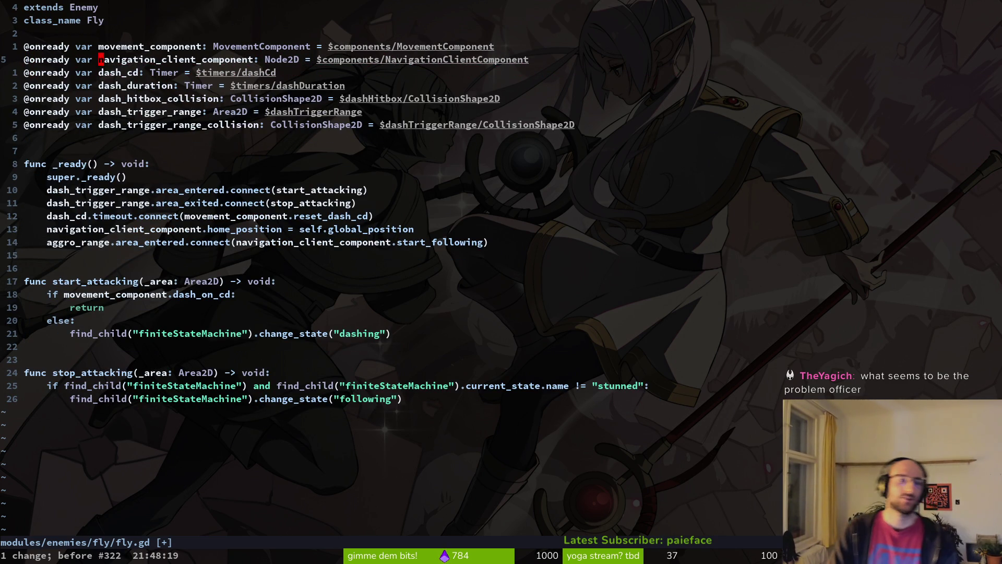
pyautogui.write('cwpathfin')
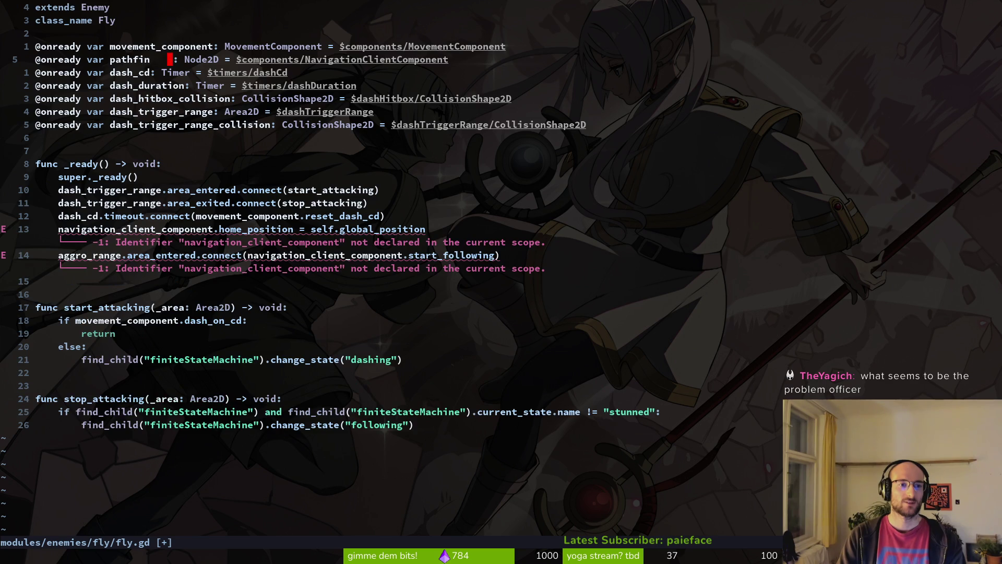
pyautogui.write('ding_componne')
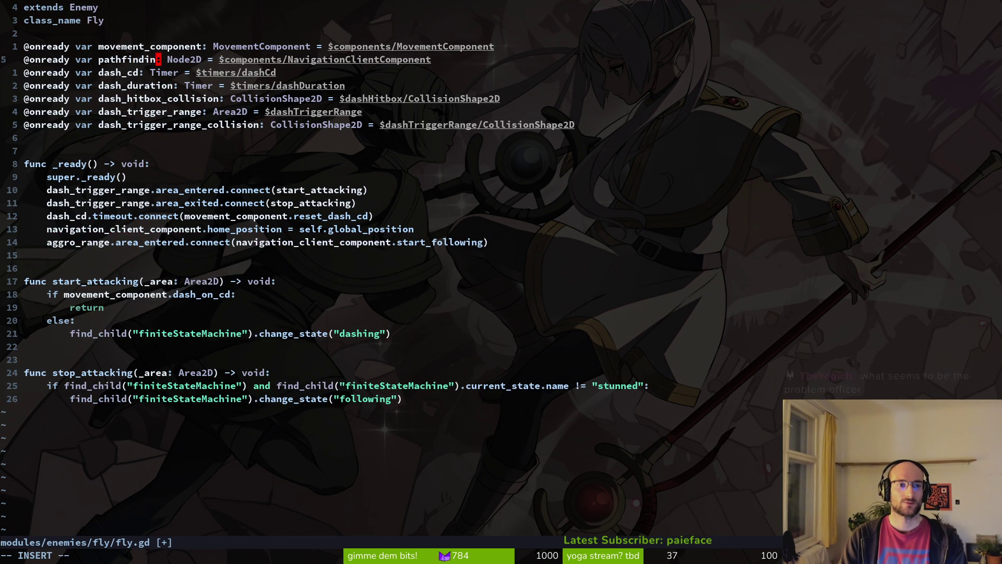
pyautogui.press('BackSpace')
pyautogui.press('BackSpace')
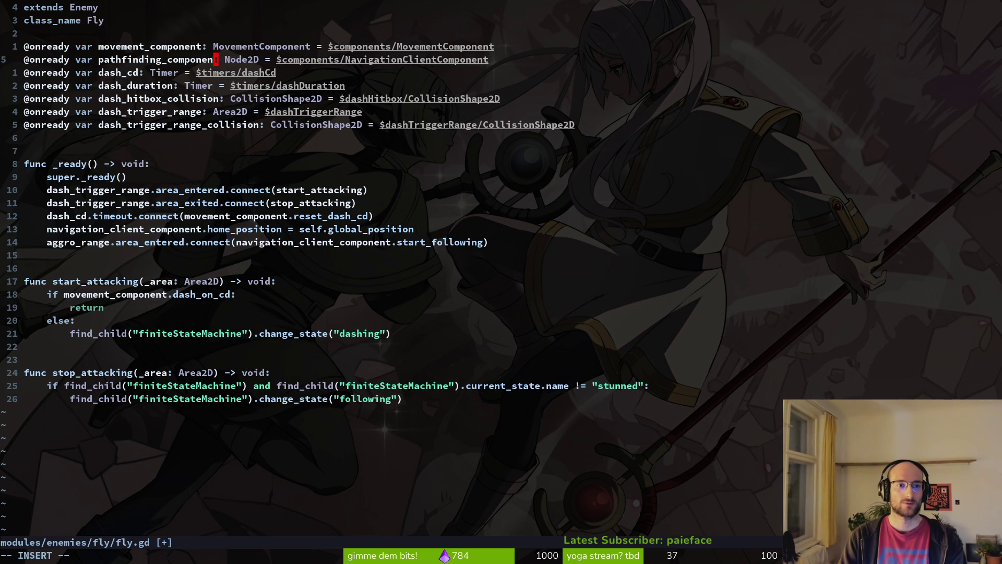
pyautogui.write('ent')
pyautogui.press('Escape')
pyautogui.press('v')
pyautogui.press('i')
pyautogui.press('w')
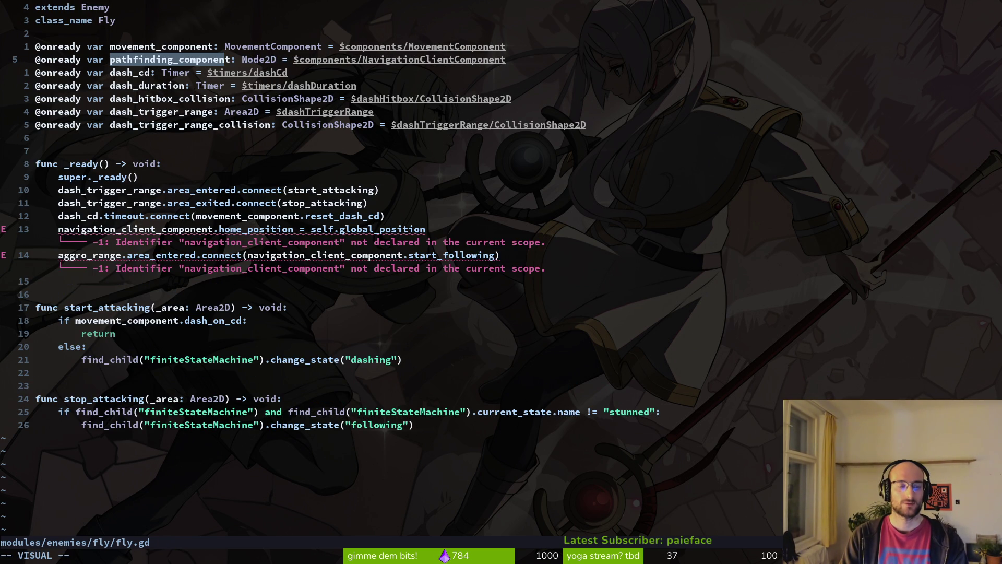
pyautogui.press('Escape')
# Step: Point its node path at $components/PathfindingComponent
pyautogui.press('w')
pyautogui.press('w')
pyautogui.press('w')
pyautogui.press('w')
pyautogui.write('cwPathin')
pyautogui.press('Return')
pyautogui.press('Escape')
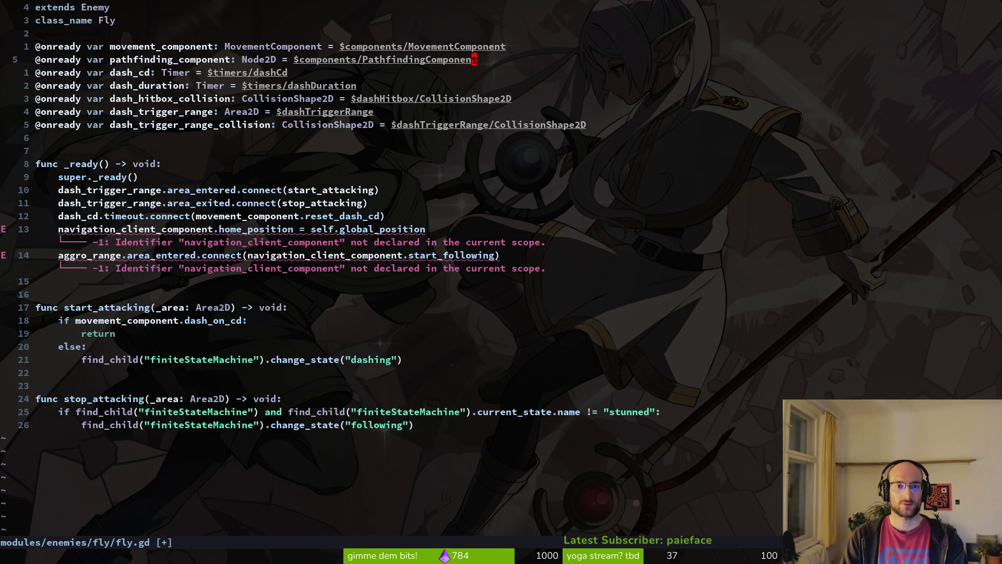
pyautogui.press('j')
pyautogui.press('j')
pyautogui.press('j')
# Step: Prefix the dashHitbox and dashTriggerRange node paths with areas/
pyautogui.press('b')
pyautogui.press('b')
pyautogui.press('b')
pyautogui.write('i%')
pyautogui.press('BackSpace')
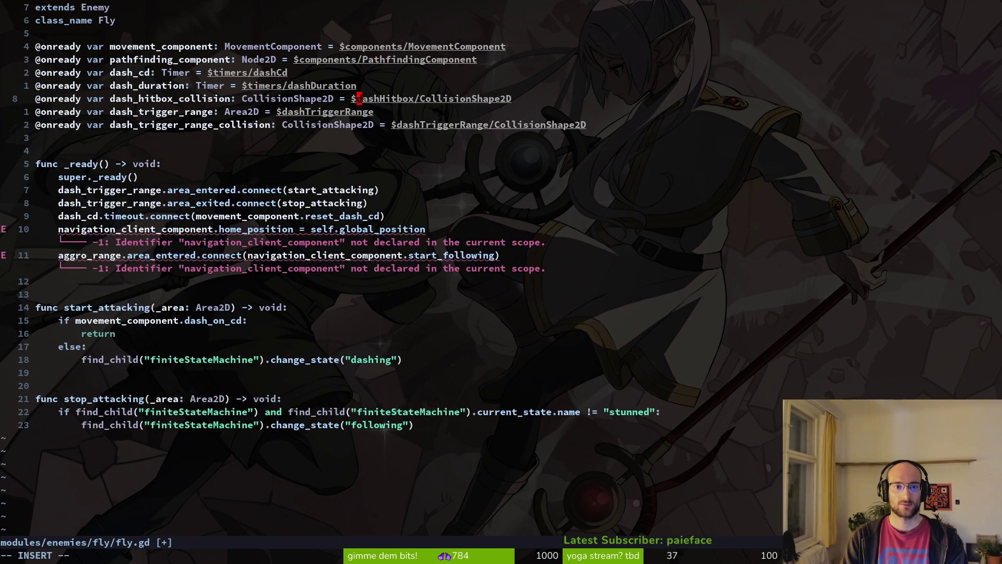
pyautogui.write('areas/das')
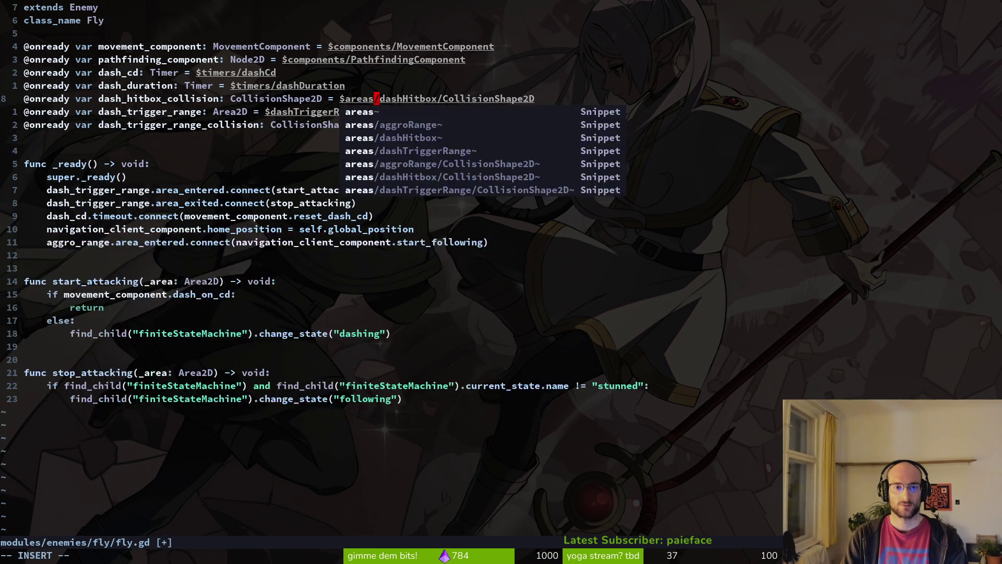
pyautogui.press('Escape')
pyautogui.write('jBa')
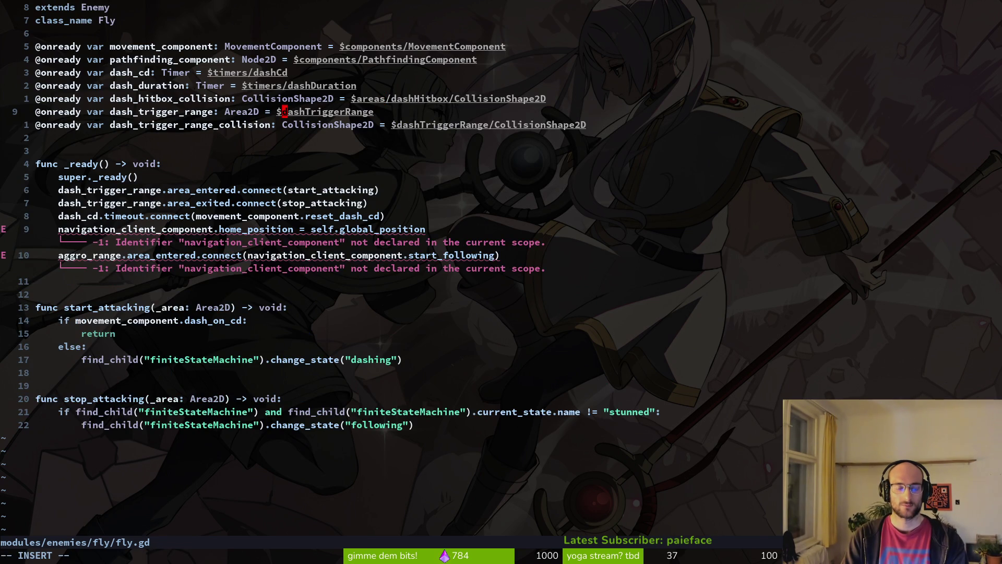
pyautogui.write('areas/')
pyautogui.press('Escape')
# Step: Prefix the trigger collision node path with areas/ as well
pyautogui.press('j')
pyautogui.press('W')
pyautogui.press('W')
pyautogui.write('a/areas')
pyautogui.hotkey('ctrl', 'n')
pyautogui.hotkey('ctrl', 'p')
pyautogui.press('Escape')
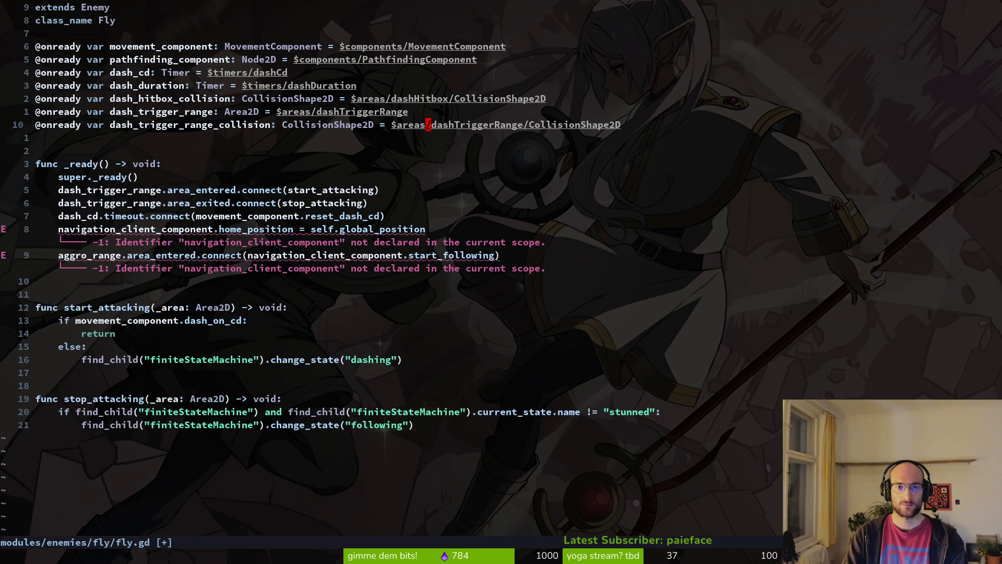
# Step: Replace the old component name with pathfinding_component in the _ready body and save
pyautogui.press('j')
pyautogui.press('j')
pyautogui.press('j')
pyautogui.press('j')
pyautogui.press('j')
pyautogui.press('j')
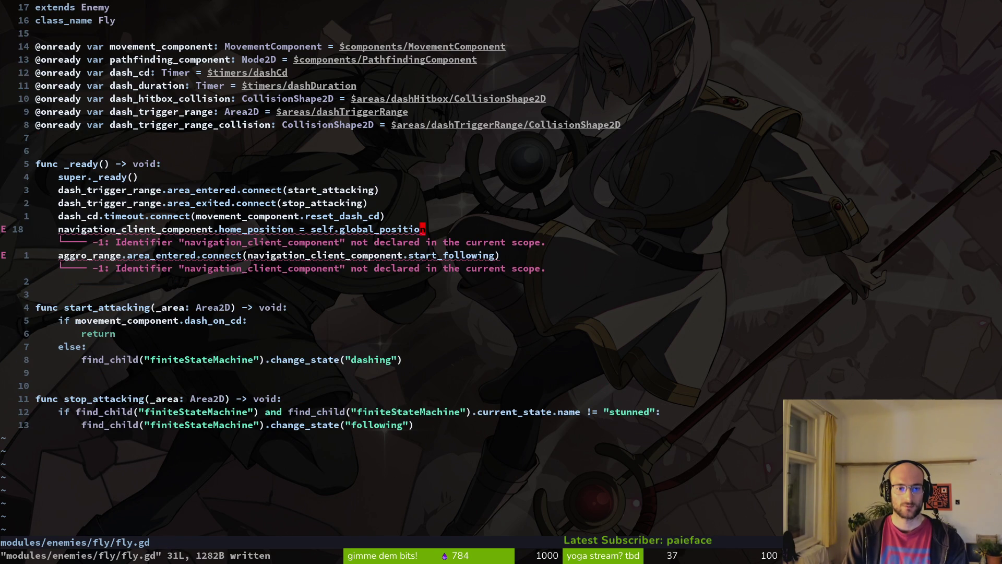
pyautogui.write('cwpathfi')
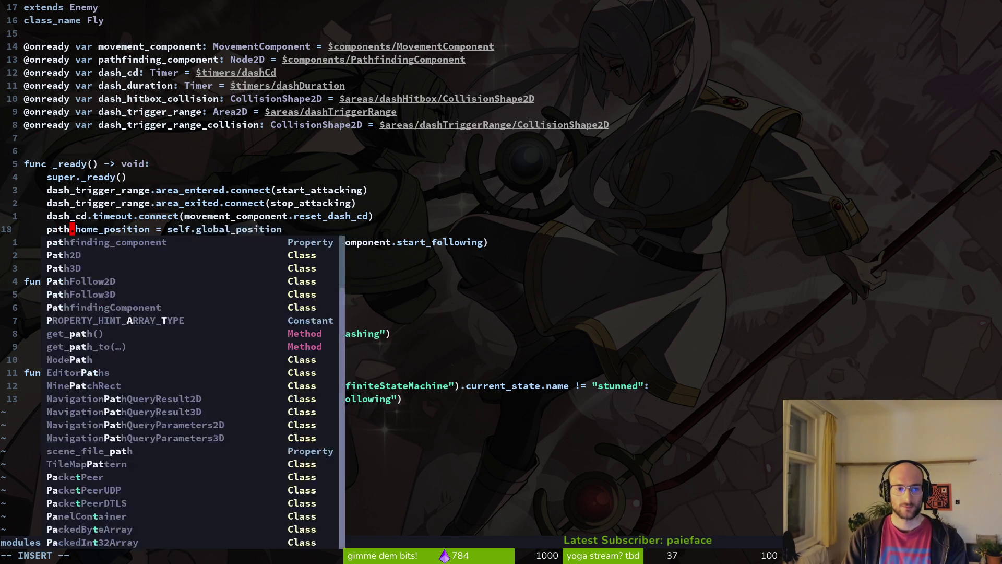
pyautogui.hotkey('ctrl', 'n')
pyautogui.press('Escape')
pyautogui.write('jcb')
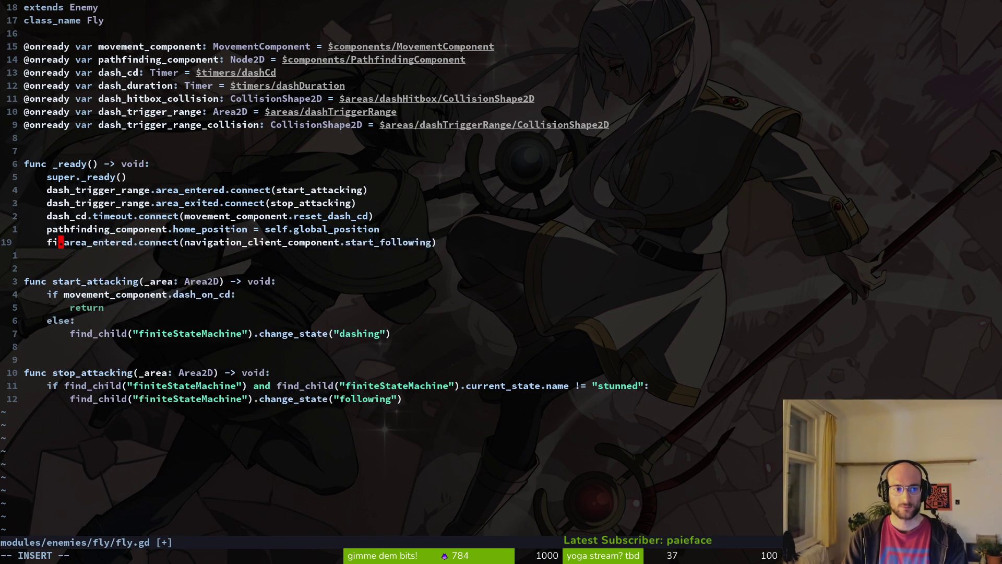
pyautogui.write('path')
pyautogui.hotkey('ctrl', 'n')
pyautogui.press('Return')
pyautogui.press('Escape')
pyautogui.write(':w')
pyautogui.press('Return')
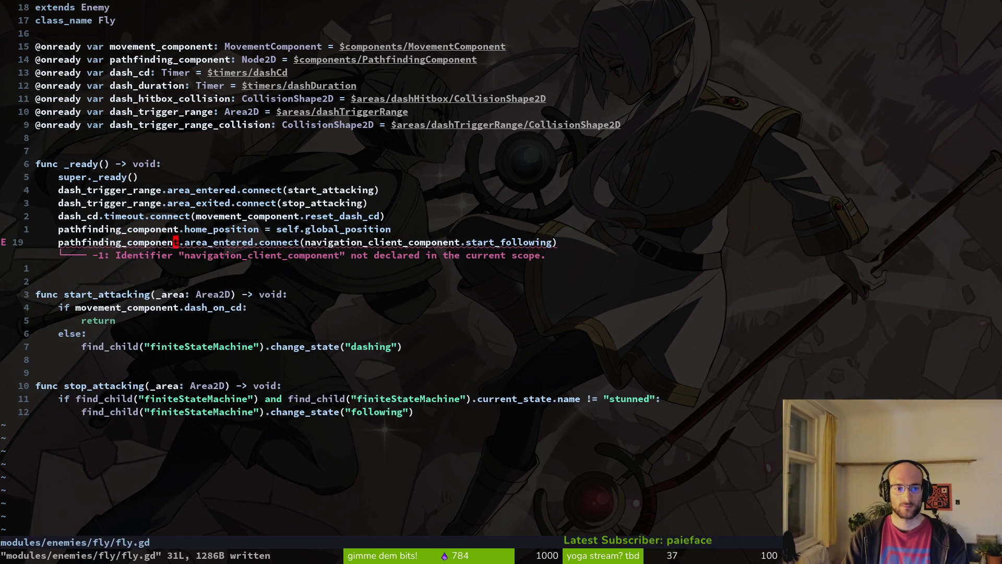
# Step: Change the connect argument on line 19 to pathfinding_component and save fly.gd
pyautogui.press('w')
pyautogui.press('w')
pyautogui.press('w')
pyautogui.write('cwpathfin')
pyautogui.hotkey('ctrl', 'n')
pyautogui.press('Return')
pyautogui.press('Escape')
pyautogui.write(':w')
pyautogui.press('Return')
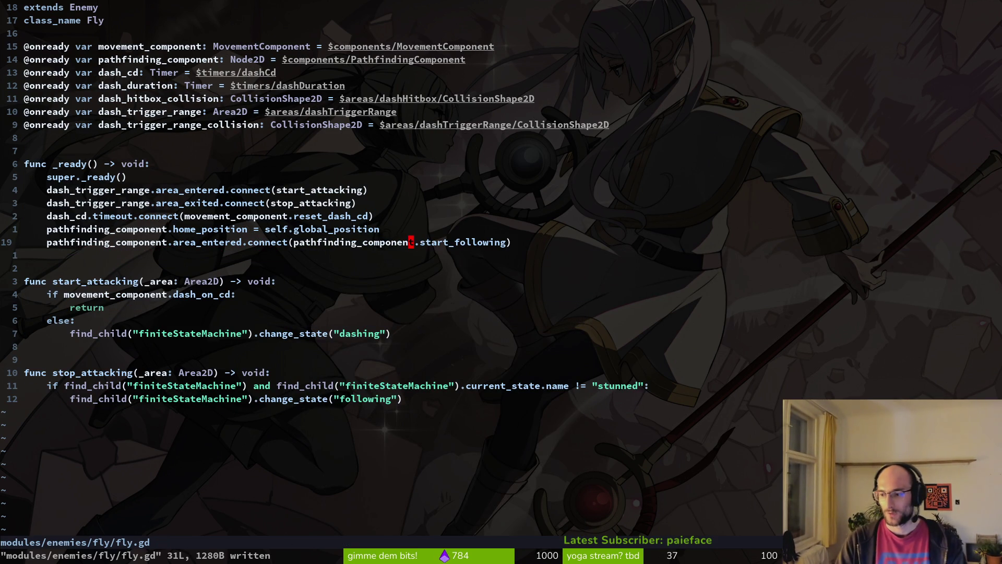
pyautogui.press('k')
pyautogui.press('k')
pyautogui.press('k')
pyautogui.press('k')
pyautogui.press('k')
pyautogui.press('k')
pyautogui.press('k')
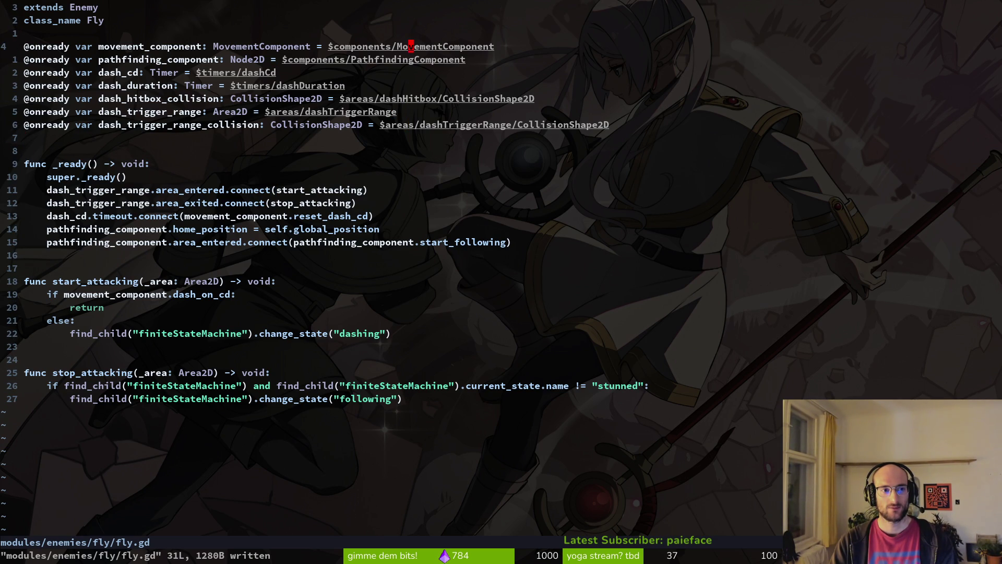
pyautogui.hotkey('alt', 'Tab')
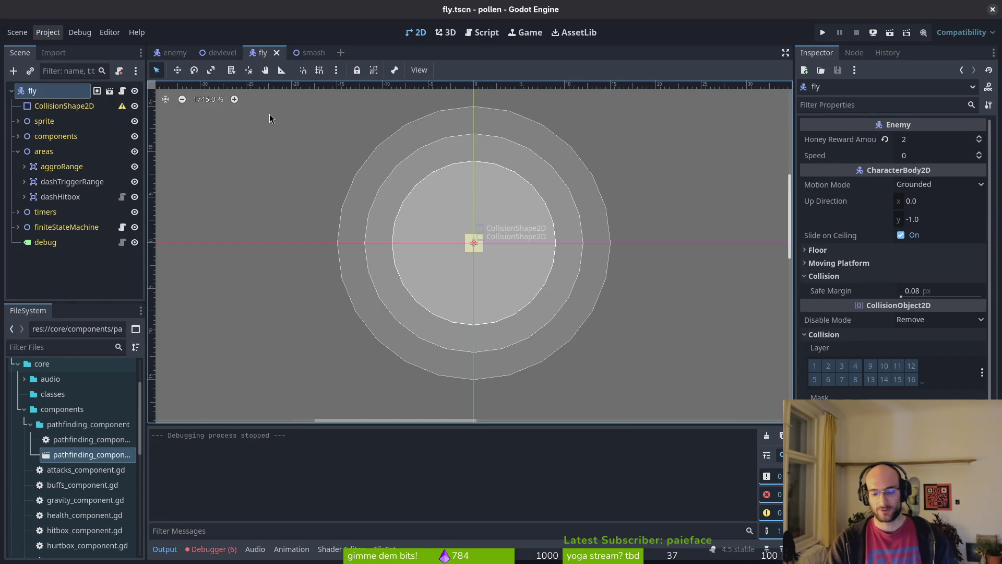
# Step: Run the game with F5, hit the area_entered error at line 19, then stop it
pyautogui.press('F5')
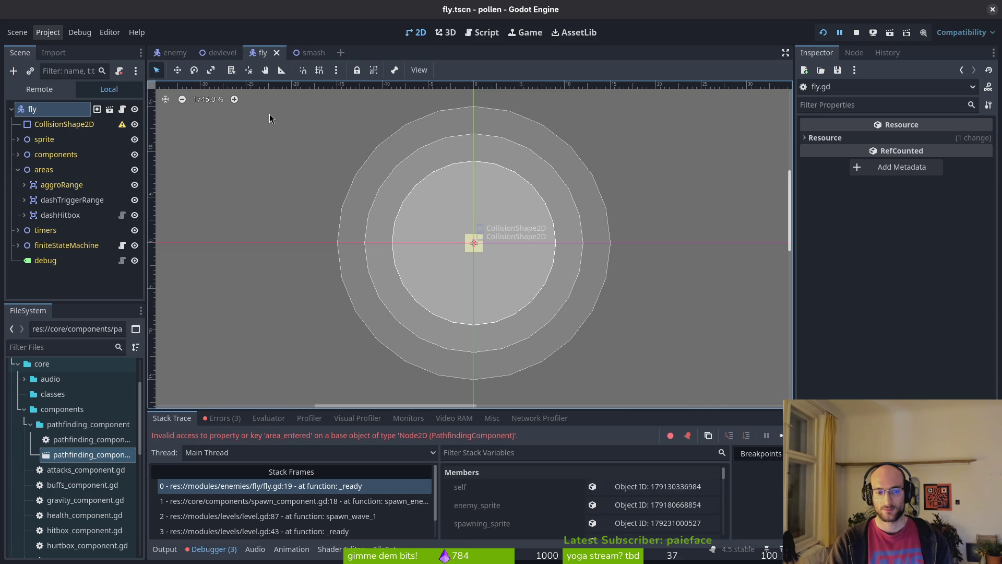
pyautogui.press('F8')
pyautogui.hotkey('alt', 'Tab')
# Step: Review the dash area declarations and super._ready line in fly.gd
pyautogui.press('j')
pyautogui.press('j')
pyautogui.press('j')
pyautogui.press('k')
pyautogui.press('k')
pyautogui.press('k')
pyautogui.press('j')
pyautogui.press('j')
pyautogui.press('j')
pyautogui.press('j')
pyautogui.press('j')
pyautogui.press('j')
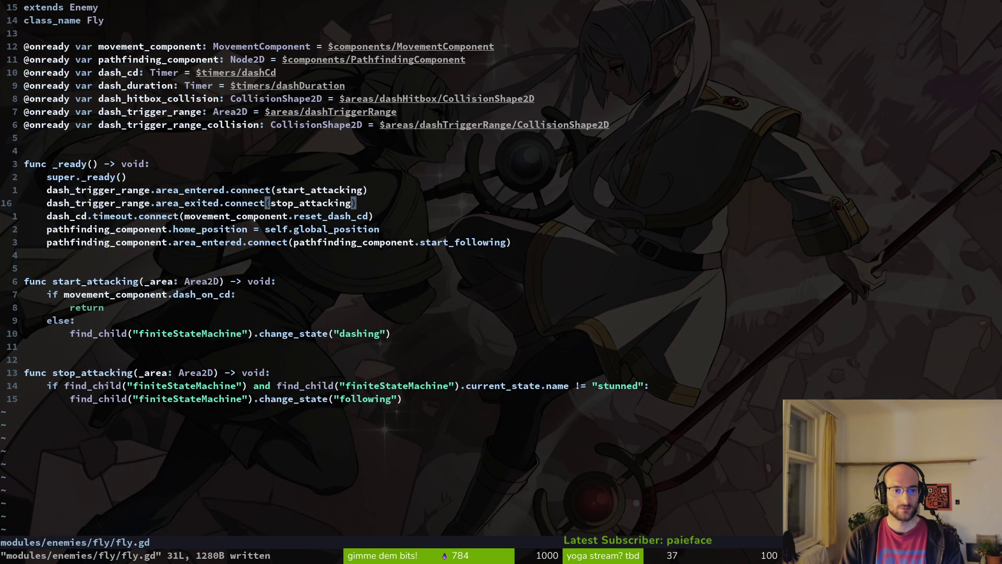
pyautogui.press('k')
pyautogui.press('k')
pyautogui.press('k')
pyautogui.press('k')
pyautogui.press('k')
pyautogui.press('b')
pyautogui.press('b')
pyautogui.press('b')
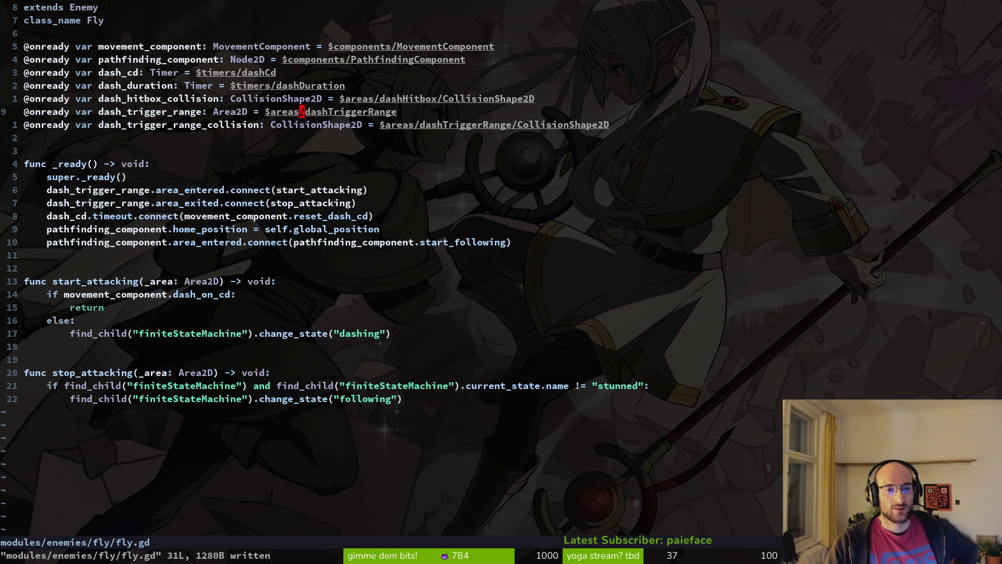
pyautogui.press('b')
pyautogui.press('b')
pyautogui.press('b')
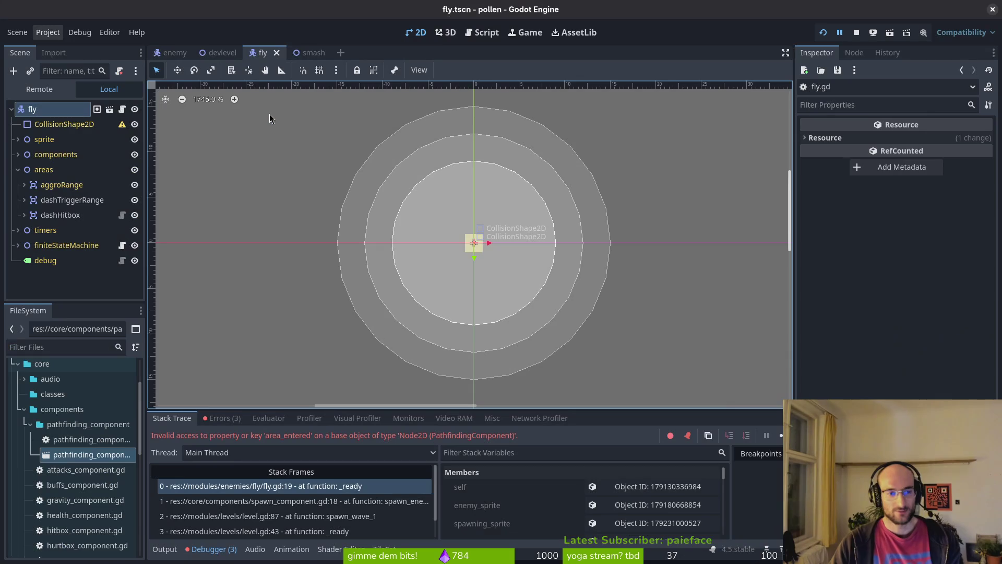
pyautogui.hotkey('alt', 'Tab')
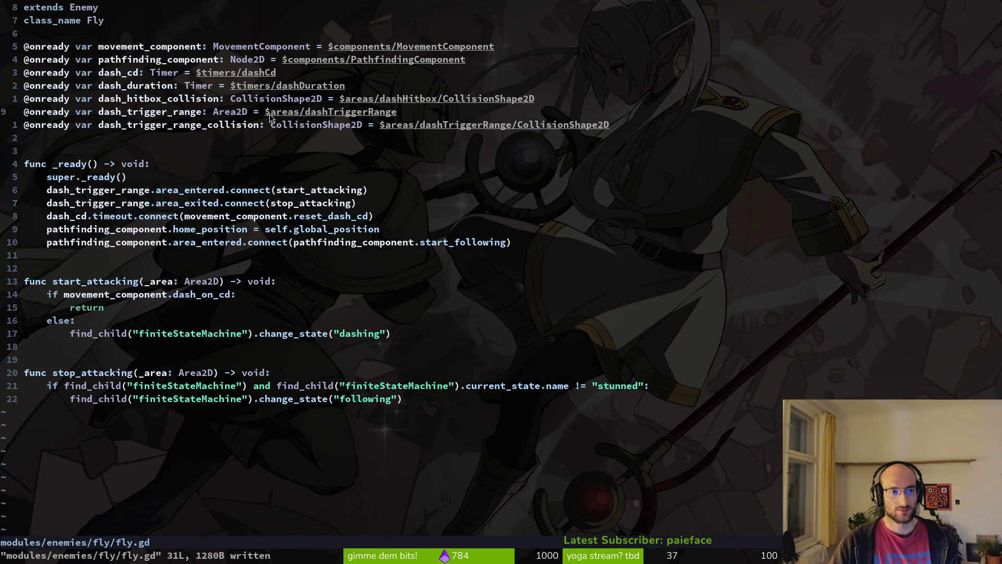
pyautogui.write('k')
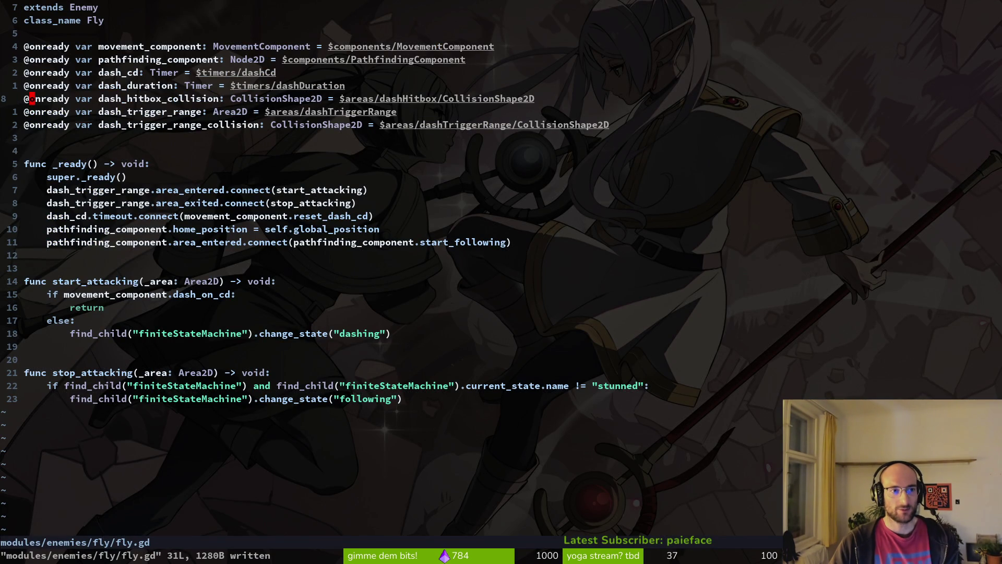
pyautogui.write('cwexport')
pyautogui.press('Escape')
pyautogui.write(':w')
pyautogui.press('Return')
pyautogui.write('jcwexport')
pyautogui.press('Escape')
pyautogui.write(':w')
pyautogui.press('Return')
pyautogui.write('j')
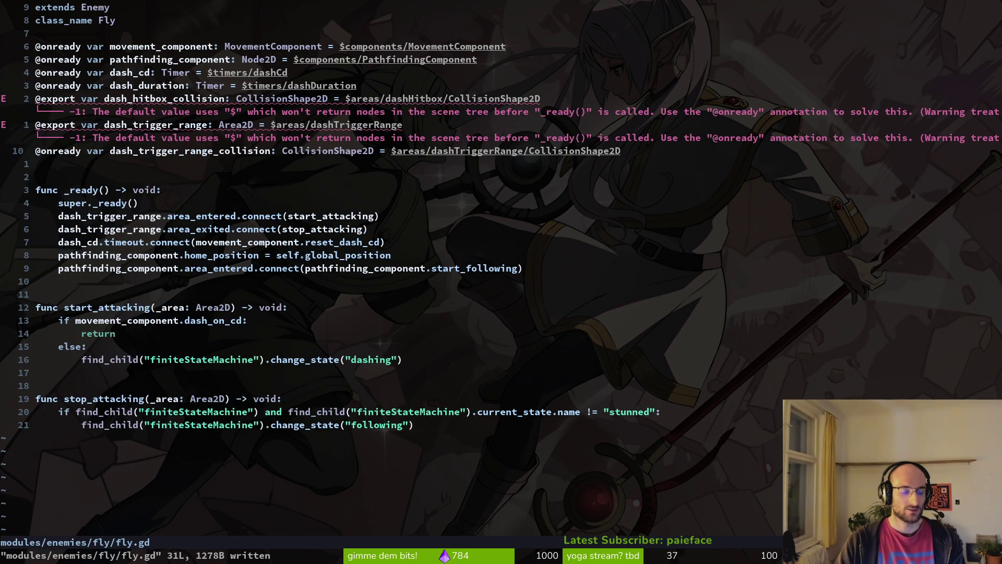
pyautogui.write('cwexport')
pyautogui.press('Escape')
pyautogui.write(':w')
pyautogui.press('Return')
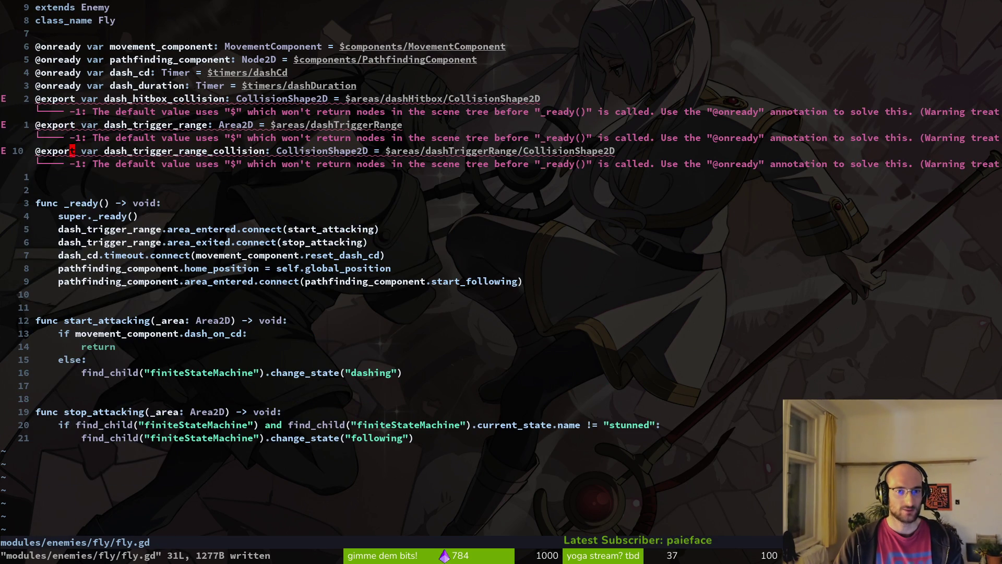
# Step: Delete the default node paths from dash_trigger_range_collision and dash_trigger_range, then save
pyautogui.press('a')
pyautogui.press('BackSpace')
pyautogui.press('BackSpace')
pyautogui.press('BackSpace')
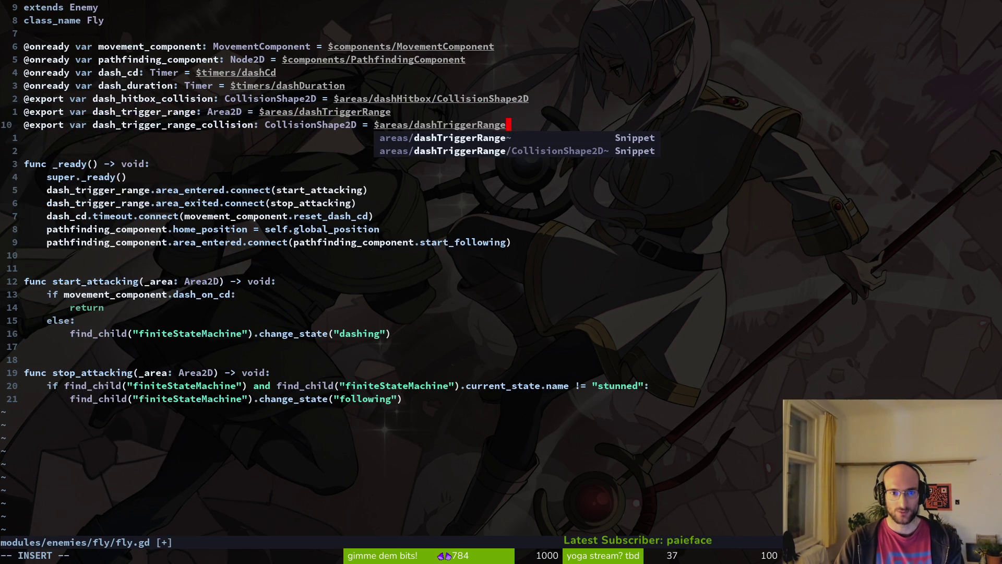
pyautogui.press('Escape')
pyautogui.press('k')
pyautogui.hotkey('shift', 'a')
pyautogui.press('BackSpace')
pyautogui.press('BackSpace')
pyautogui.press('BackSpace')
pyautogui.press('Escape')
pyautogui.write(':w')
pyautogui.press('Return')
pyautogui.press('k')
# Step: Remove the $areas/ node path from dash_hitbox_collision
pyautogui.press('w')
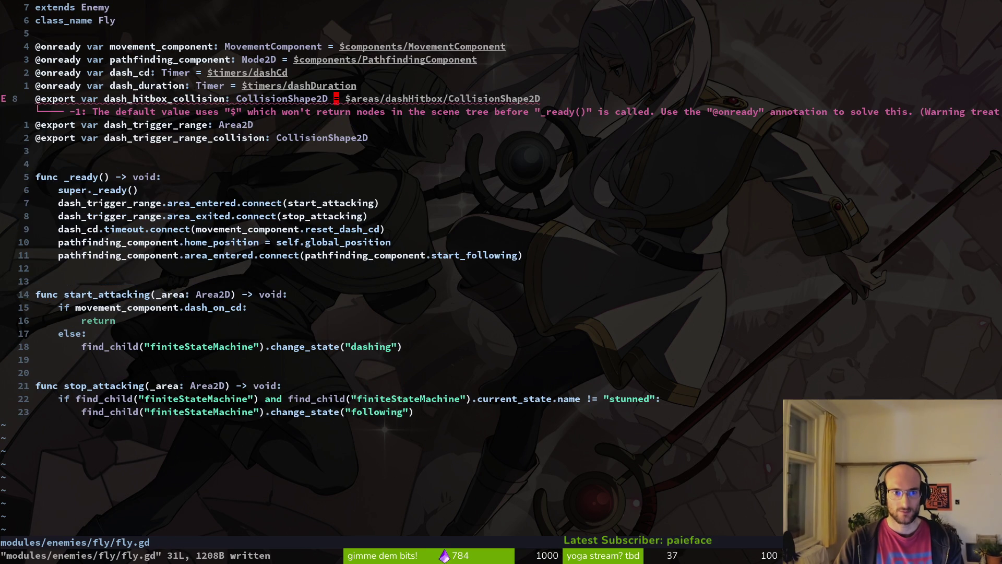
pyautogui.press('w')
pyautogui.press('w')
pyautogui.press('c')
pyautogui.press('f')
pyautogui.press('/')
pyautogui.press('BackSpace')
pyautogui.press('BackSpace')
pyautogui.press('BackSpace')
pyautogui.press('BackSpace')
pyautogui.press('Delete')
pyautogui.press('Delete')
pyautogui.press('Escape')
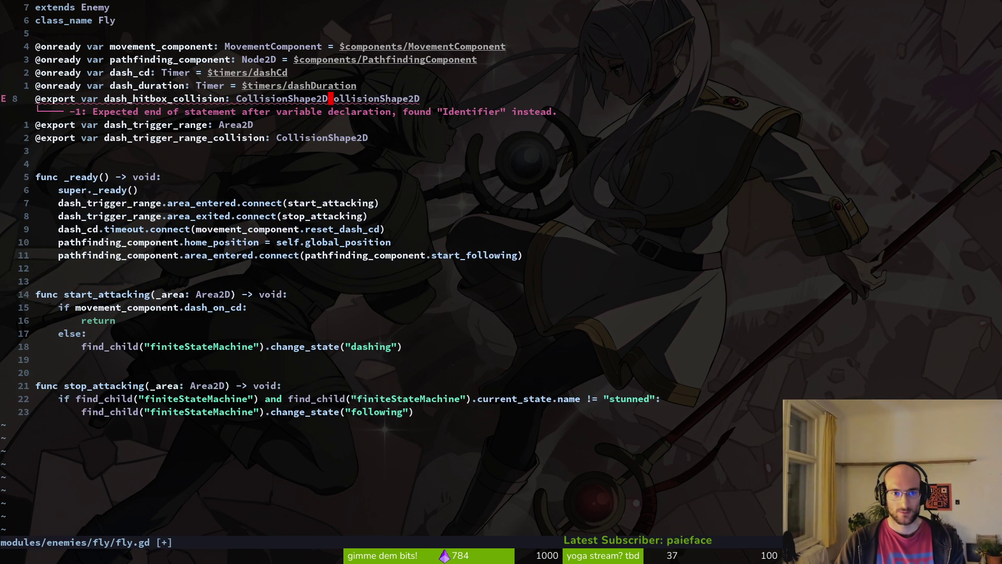
# Step: Delete the leftover ollisionShape2D fragment so dash_hitbox_collision is a plain CollisionShape2D, and save
pyautogui.hotkey('shift', 'v')
pyautogui.press('Escape')
pyautogui.press('l')
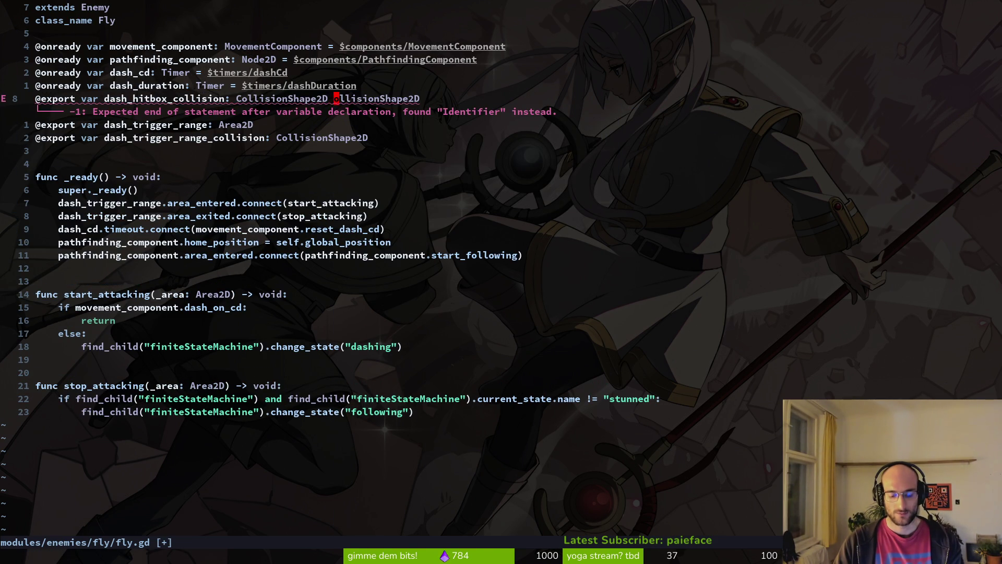
pyautogui.hotkey('shift', 'v')
pyautogui.press('Escape')
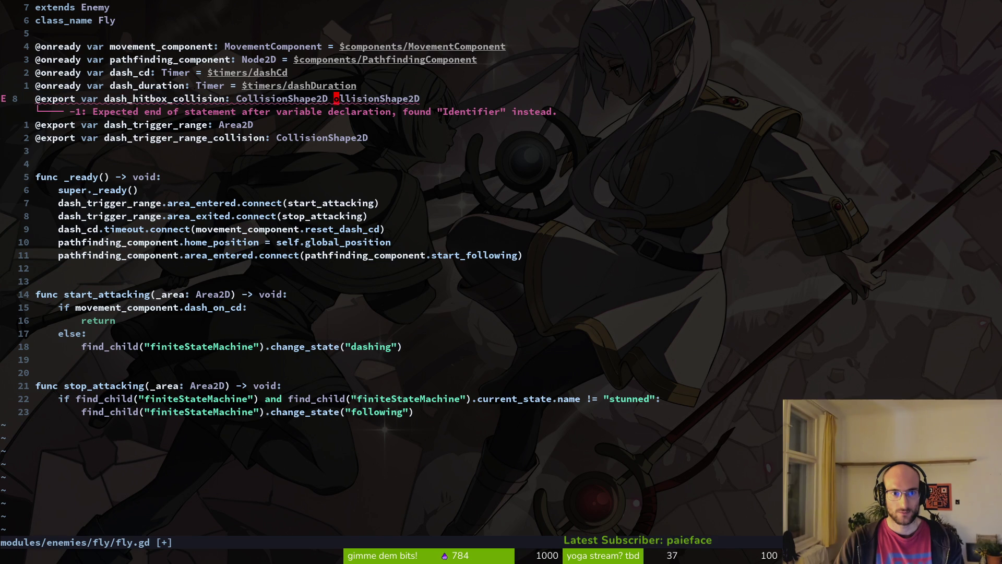
pyautogui.press('v')
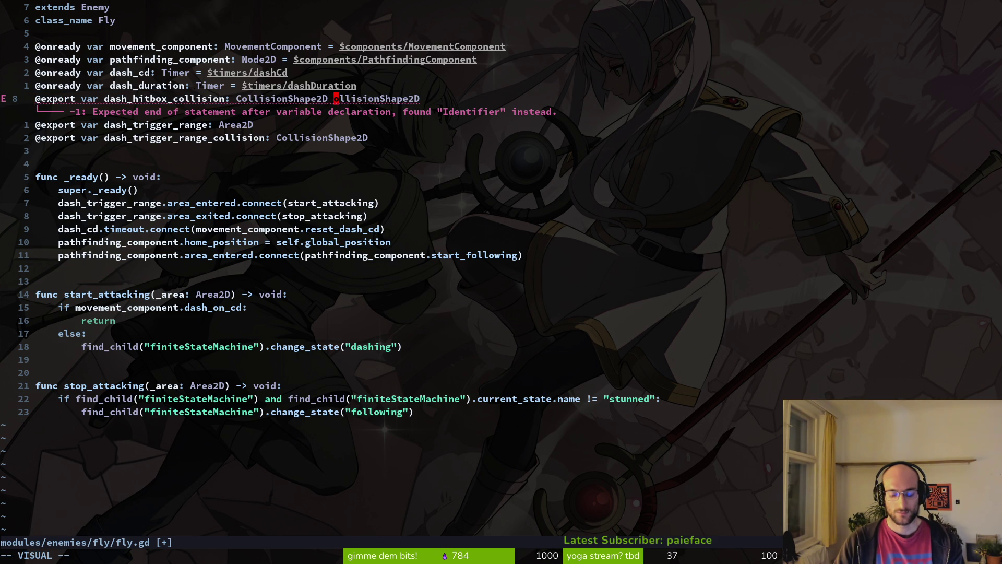
pyautogui.press('e')
pyautogui.press('h')
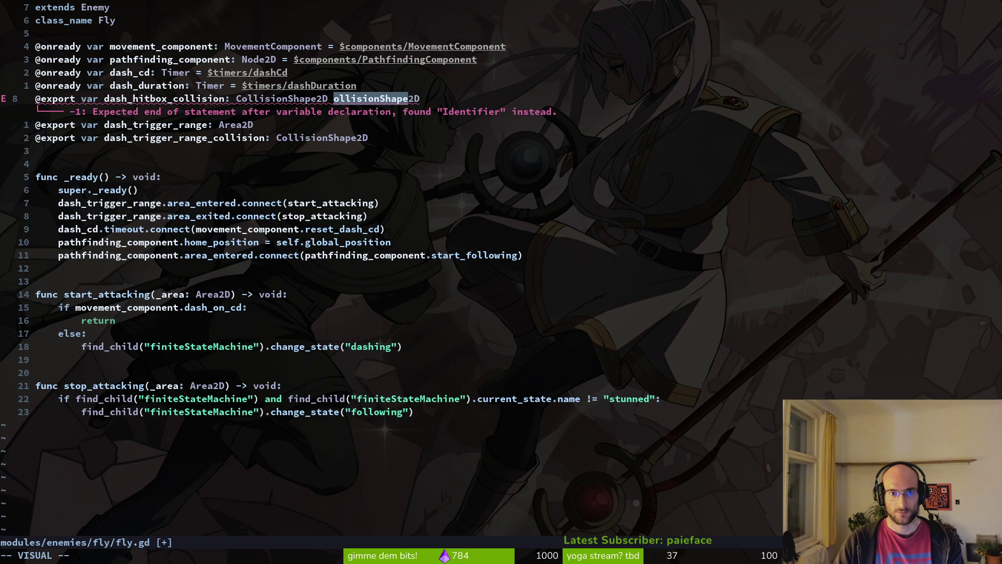
pyautogui.write('dx:w')
pyautogui.press('Return')
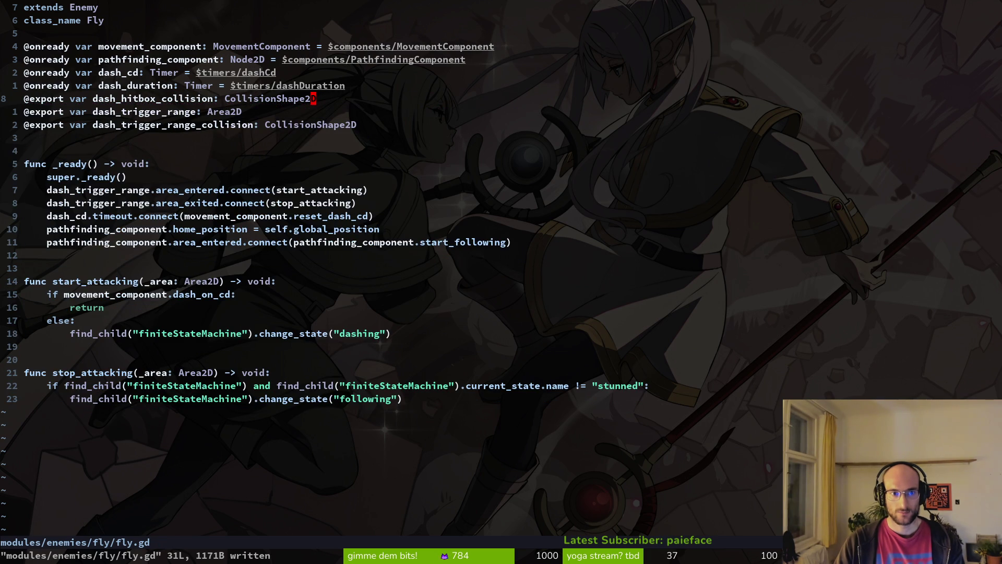
pyautogui.press('k')
pyautogui.press('k')
pyautogui.press('k')
pyautogui.press('b')
pyautogui.press('b')
pyautogui.press('b')
pyautogui.write('bcwexport')
# Step: Move the pathfinding_component declaration above dash_hitbox_collision
pyautogui.press('Escape')
pyautogui.press('V')
pyautogui.press('J')
pyautogui.press('J')
pyautogui.press('J')
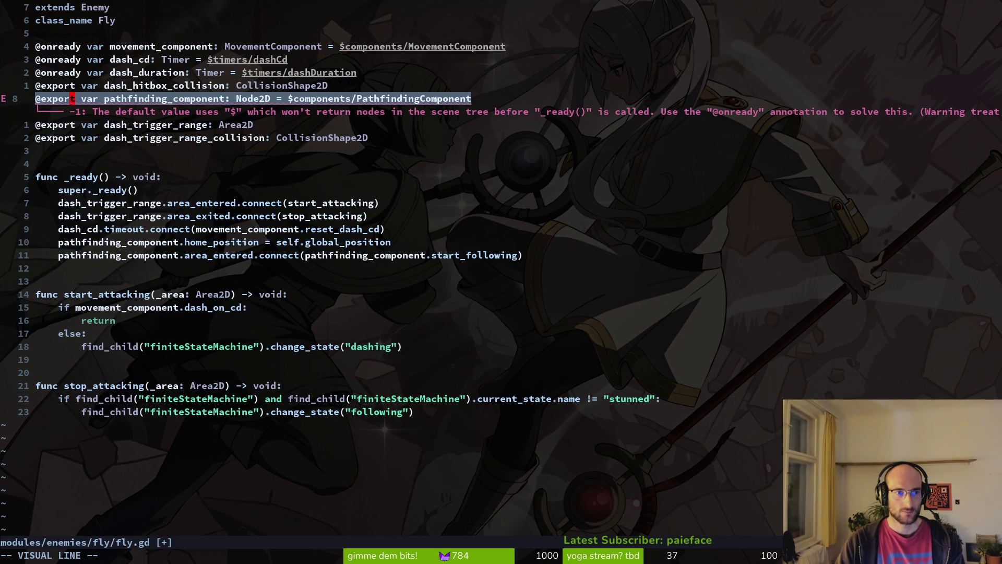
pyautogui.press('K')
pyautogui.press('Escape')
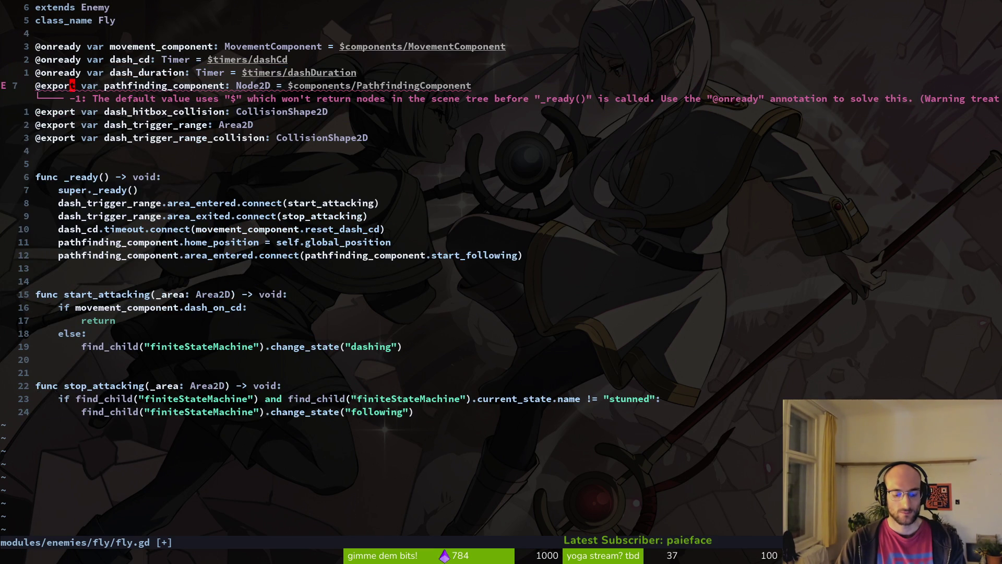
# Step: Delete pathfinding_component's '= $…' default, restore dash_hitbox_collision's own line, and save
pyautogui.press('f')
pyautogui.press('$')
pyautogui.press('v')
pyautogui.press('$')
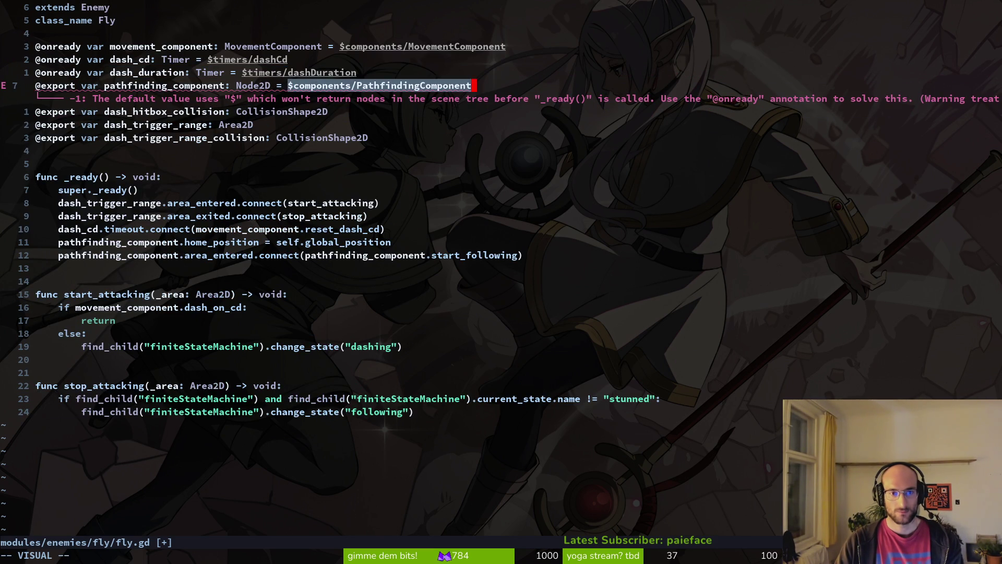
pyautogui.press('d')
pyautogui.press('i')
pyautogui.press('BackSpace')
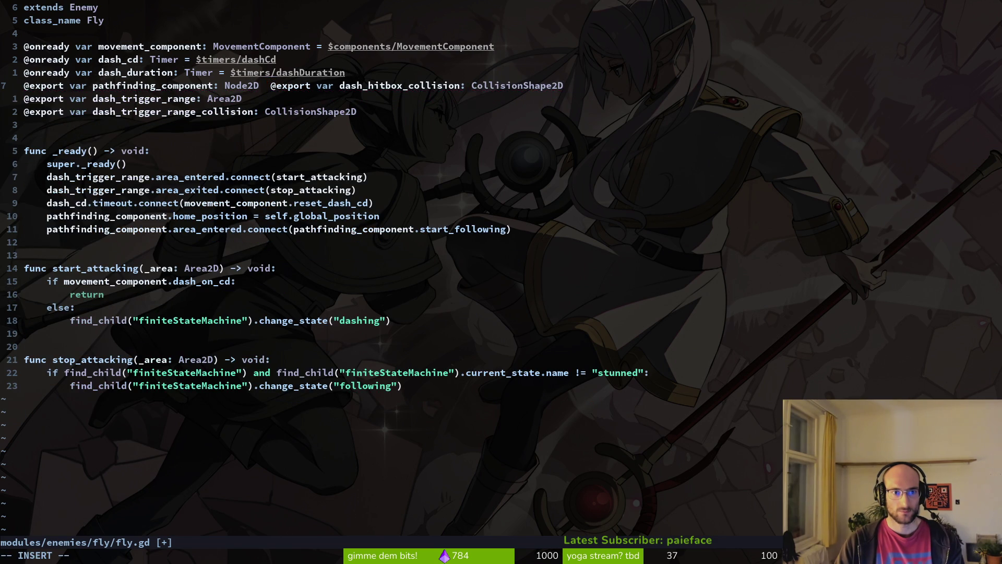
pyautogui.press('BackSpace')
pyautogui.press('Escape')
pyautogui.press('r')
pyautogui.press('Return')
pyautogui.write(':w')
pyautogui.press('Return')
pyautogui.press('k')
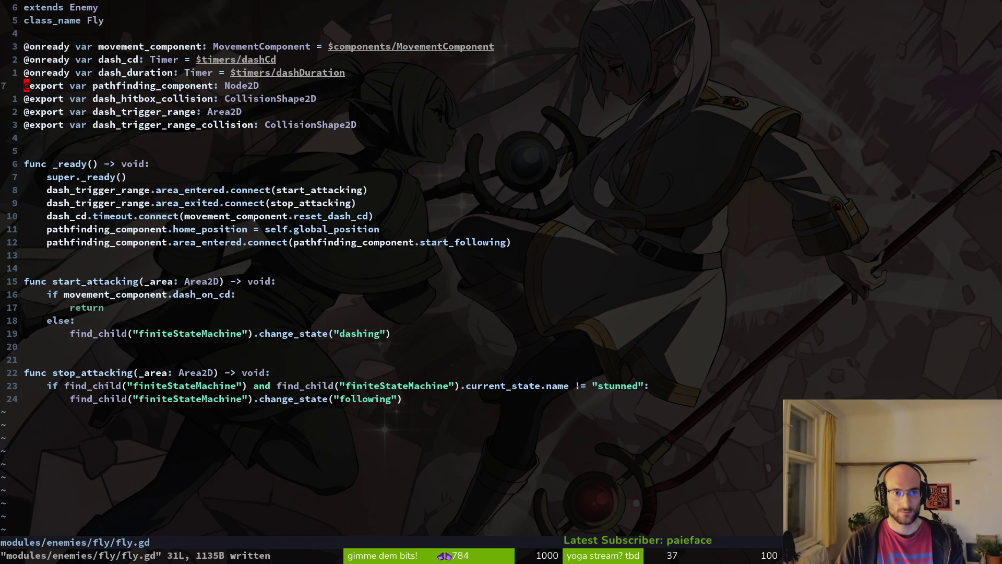
pyautogui.press('k')
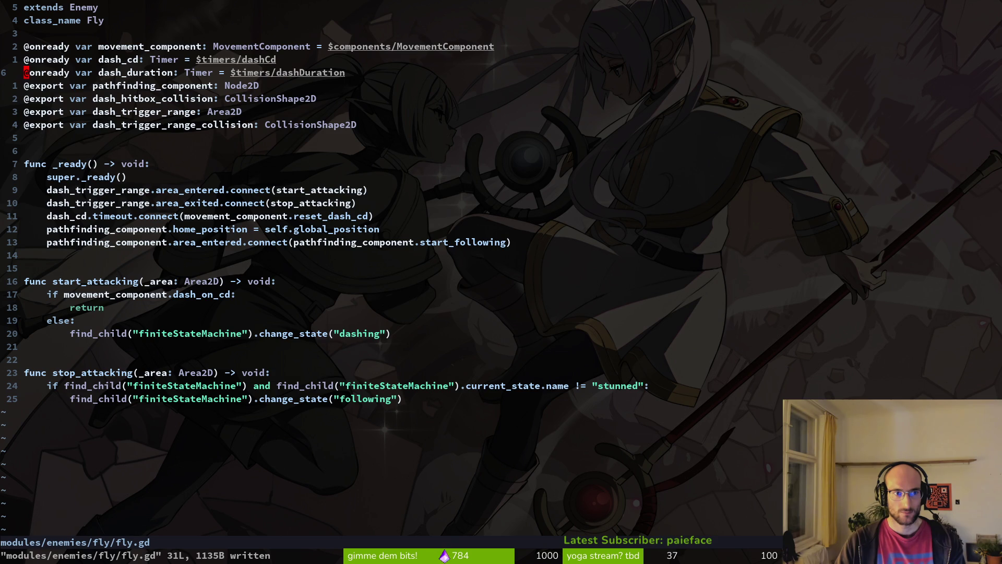
pyautogui.write('cwexport')
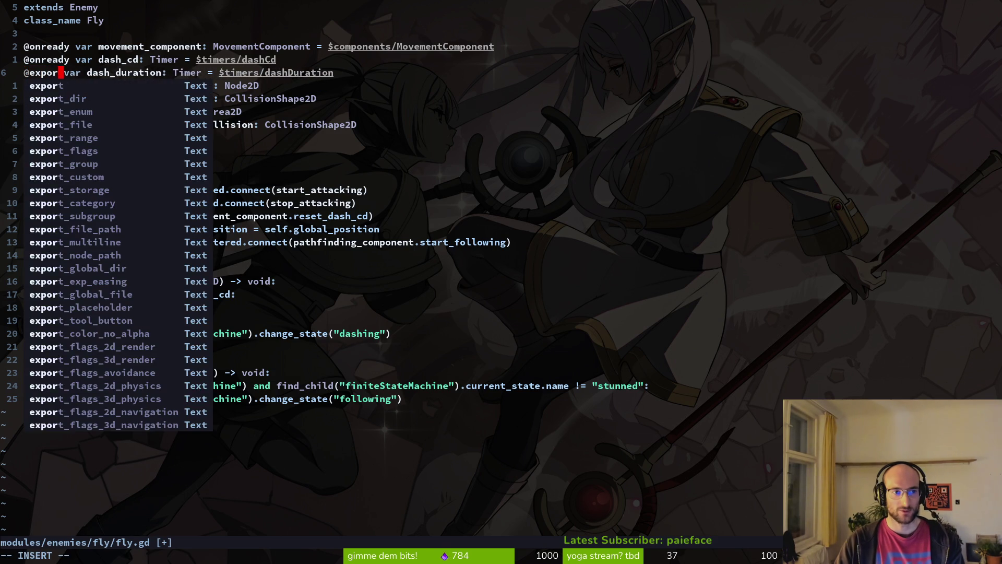
pyautogui.press('Escape')
pyautogui.write('kcwexpor')
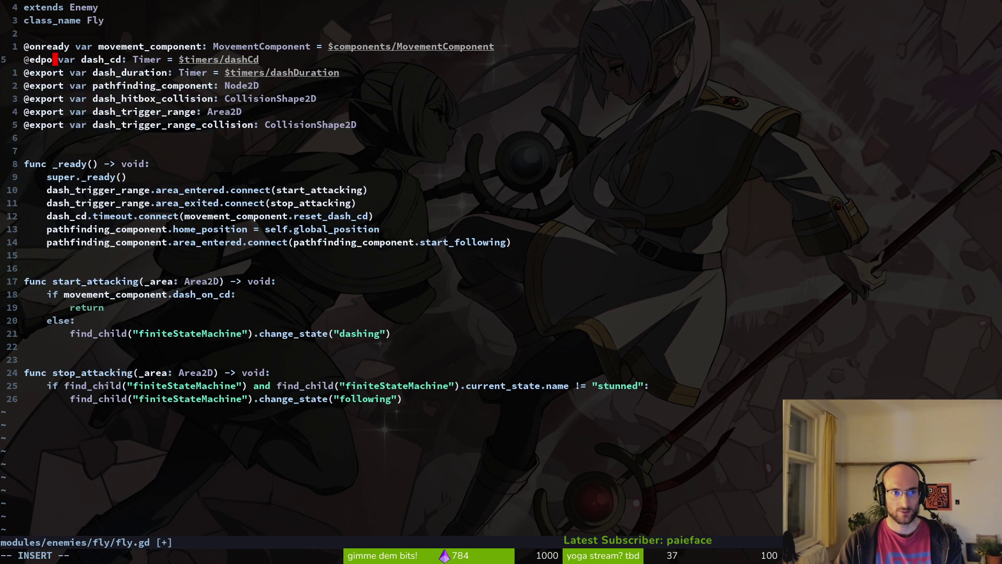
pyautogui.write('t')
pyautogui.press('Escape')
pyautogui.write('k')
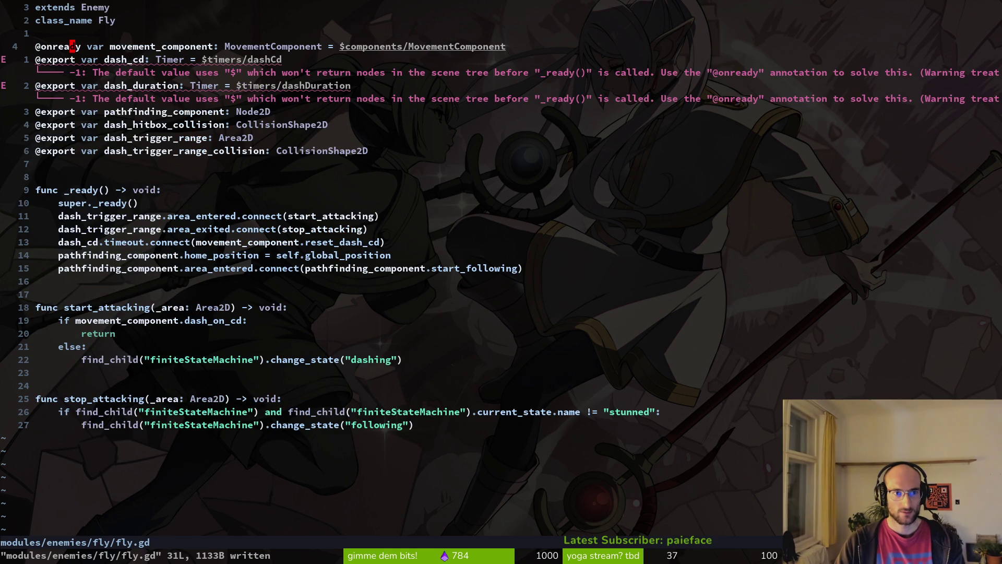
pyautogui.write('iw')
pyautogui.press('Escape')
pyautogui.write('bcwexport')
pyautogui.press('Escape')
pyautogui.write(':write')
pyautogui.press('Return')
# Step: Remove dash_cd's default node path so it is a plain Timer, and save
pyautogui.write('jkf:f=')
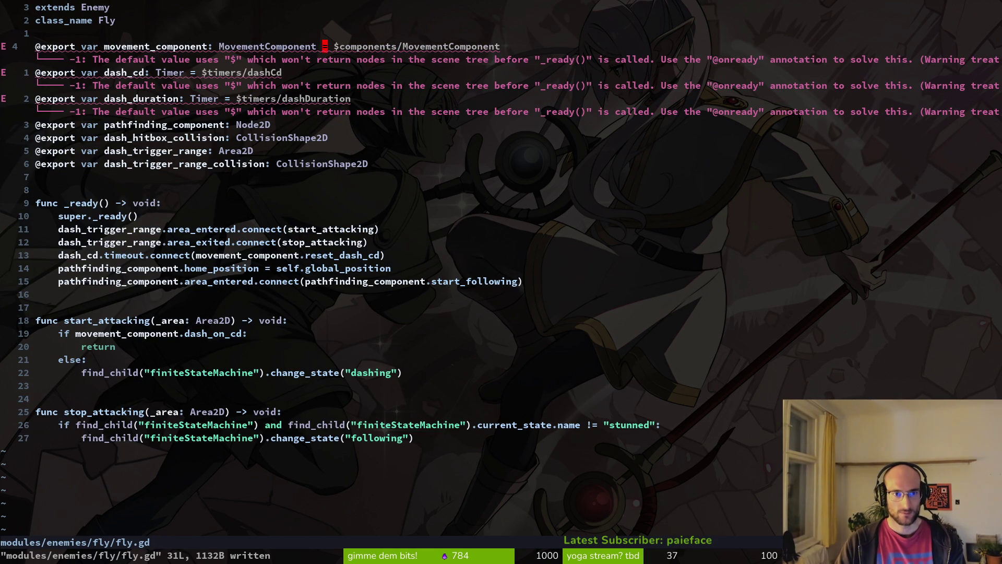
pyautogui.write('v$d')
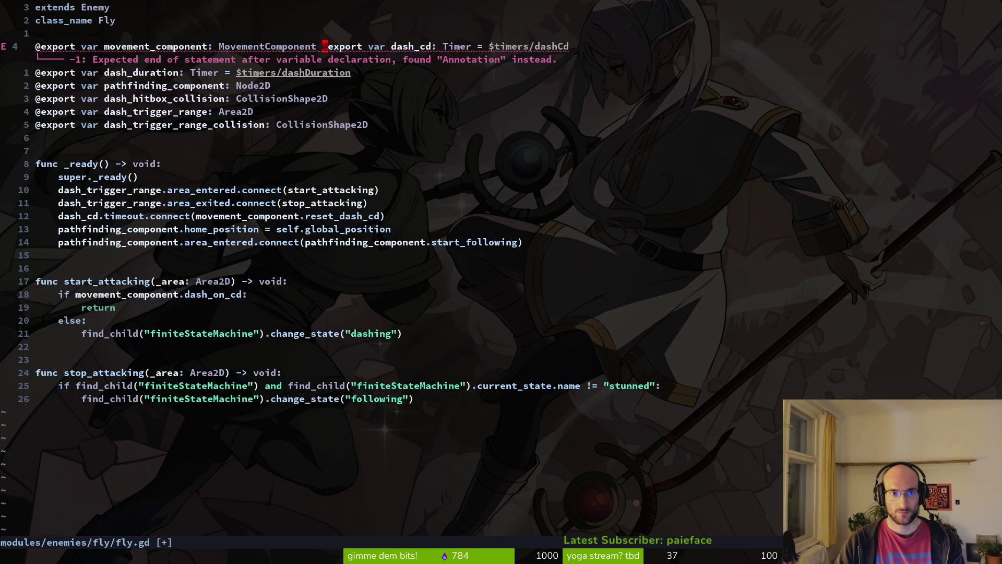
pyautogui.write('r')
pyautogui.press('Return')
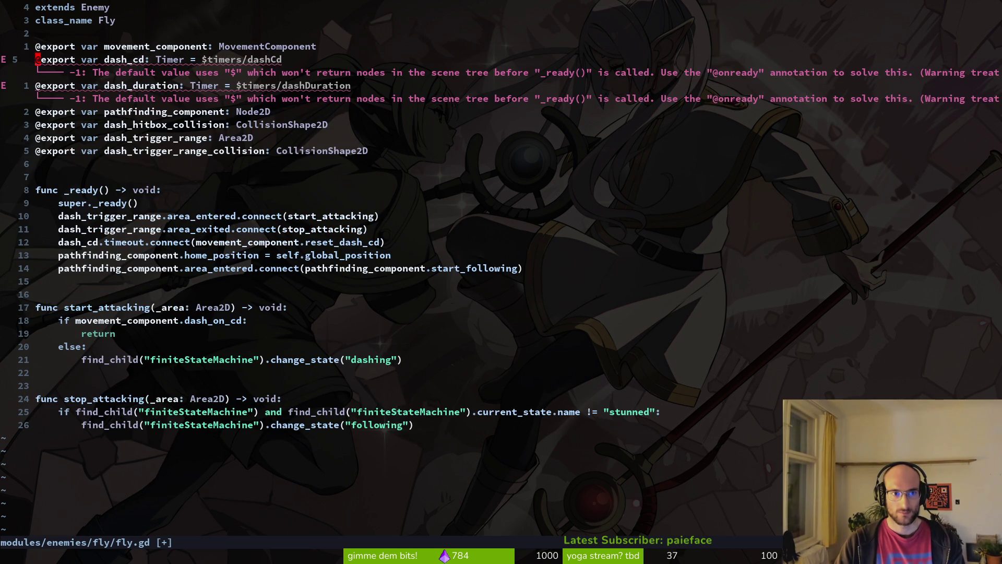
pyautogui.click(204, 59)
pyautogui.press('h')
pyautogui.press('h')
pyautogui.press('h')
pyautogui.press('v')
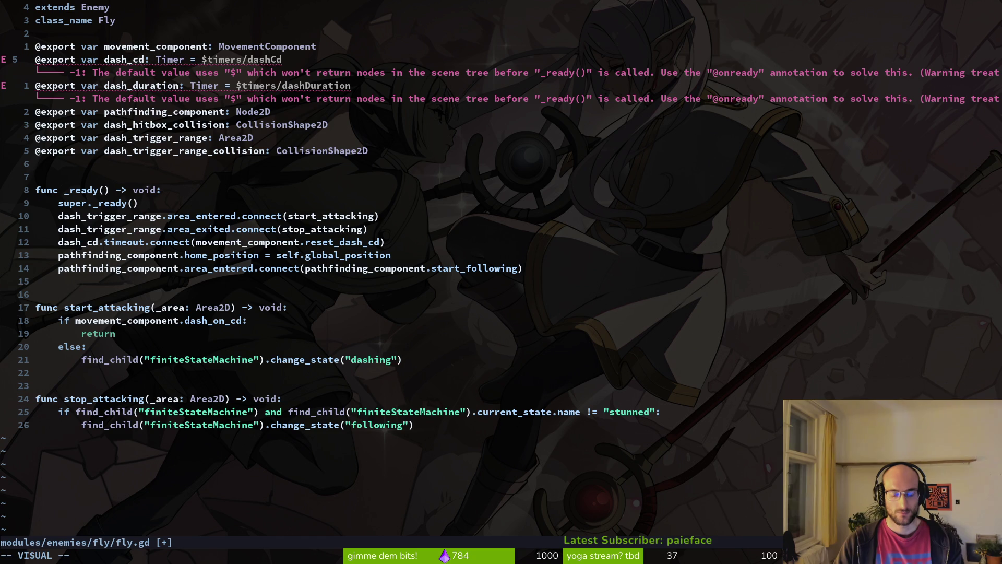
pyautogui.press('f')
pyautogui.press('d')
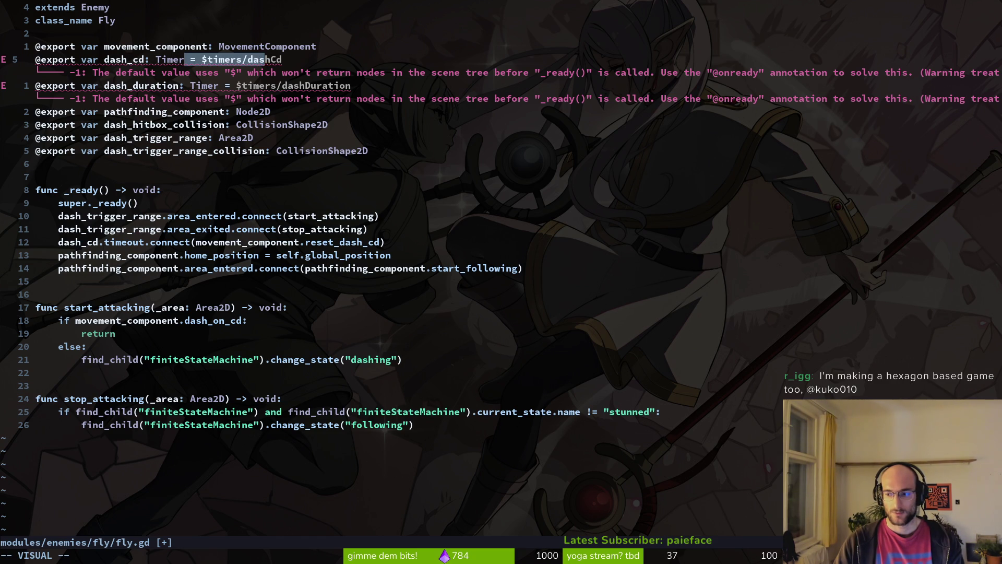
pyautogui.write('d:w')
pyautogui.press('Return')
# Step: Remove dash_duration's default node path, keeping pathfinding_component on its own line
pyautogui.press('j')
pyautogui.press('w')
pyautogui.press('v')
pyautogui.press('w')
pyautogui.press('w')
pyautogui.press('w')
pyautogui.press('c')
pyautogui.press('Delete')
pyautogui.press('Delete')
pyautogui.press('Delete')
pyautogui.press('Delete')
pyautogui.press('Delete')
pyautogui.press('Delete')
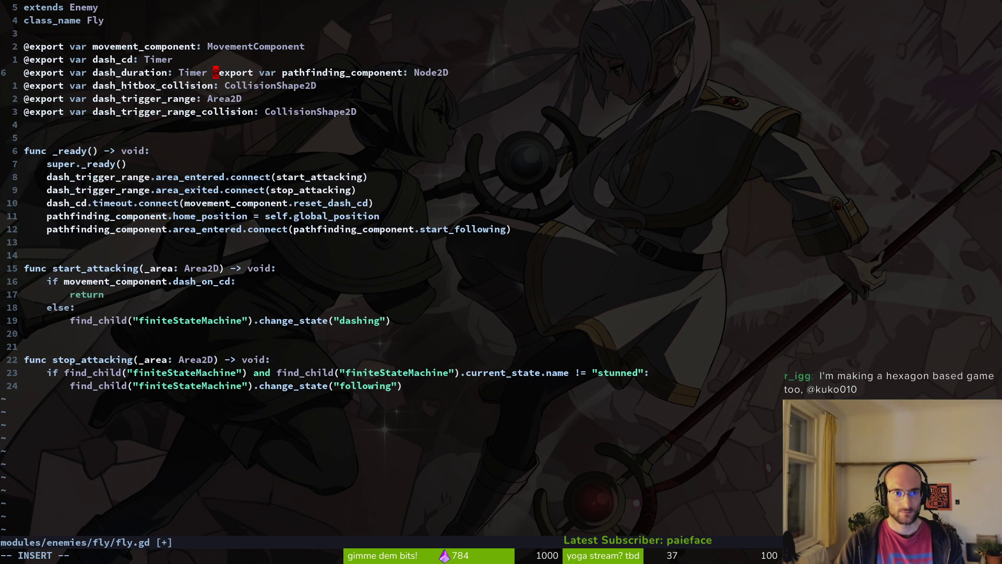
pyautogui.press('Return')
pyautogui.press('Escape')
pyautogui.write(':w')
pyautogui.press('Return')
# Step: Fix the broken Timer type ending on dash_duration's line and save fly.gd
pyautogui.press('k')
pyautogui.press('A')
pyautogui.press('BackSpace')
pyautogui.write('r')
pyautogui.press('Escape')
pyautogui.write(':w')
pyautogui.press('Return')
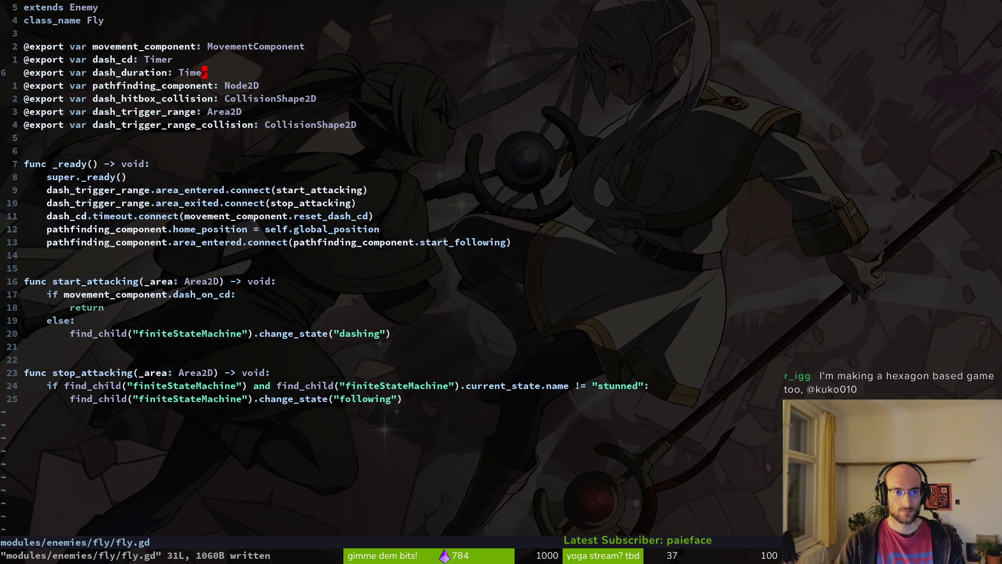
pyautogui.hotkey('alt', 'Tab')
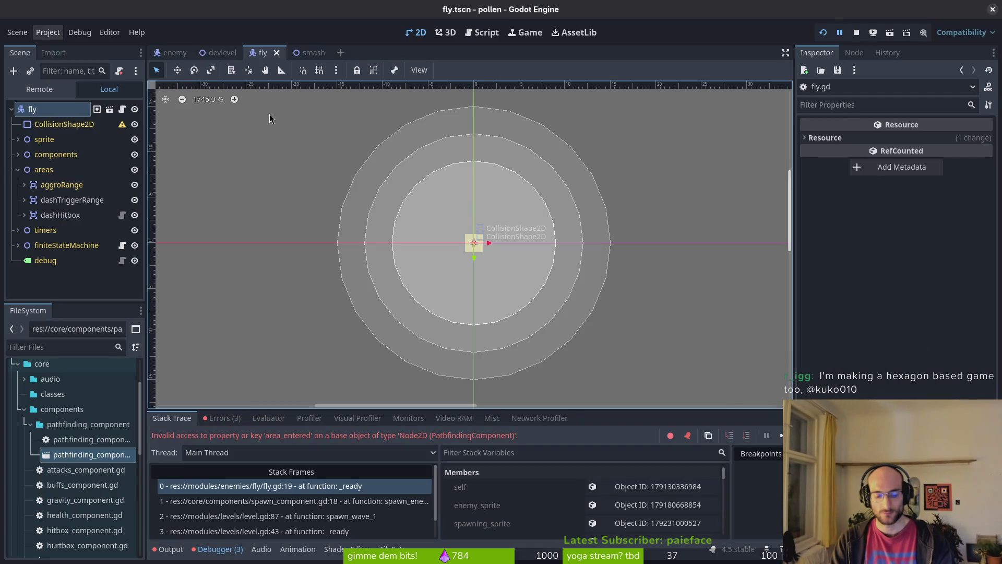
# Step: Run the game, then assign the fly's Movement Component in the Inspector
pyautogui.press('F5')
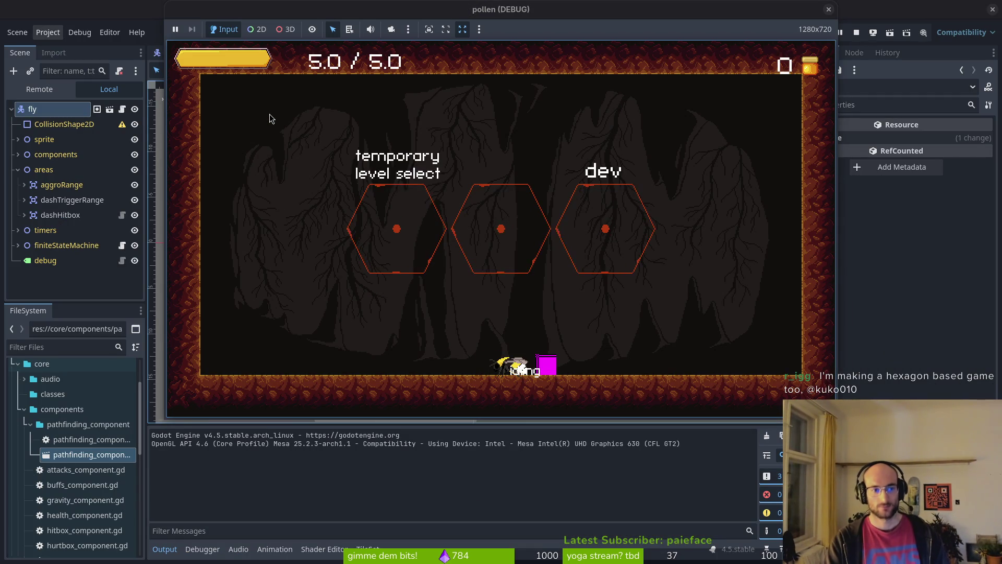
pyautogui.click(41, 114)
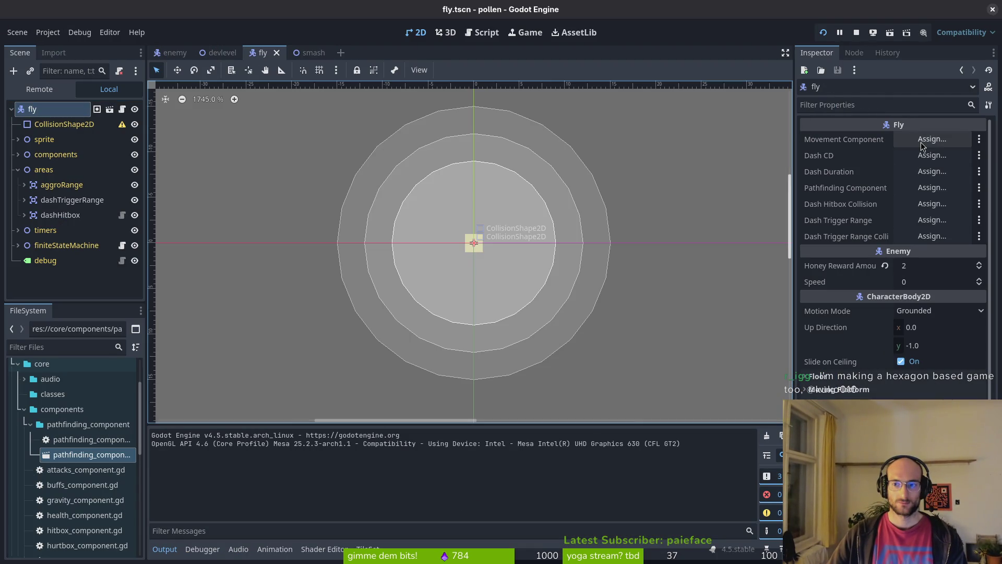
pyautogui.click(927, 139)
pyautogui.click(538, 451)
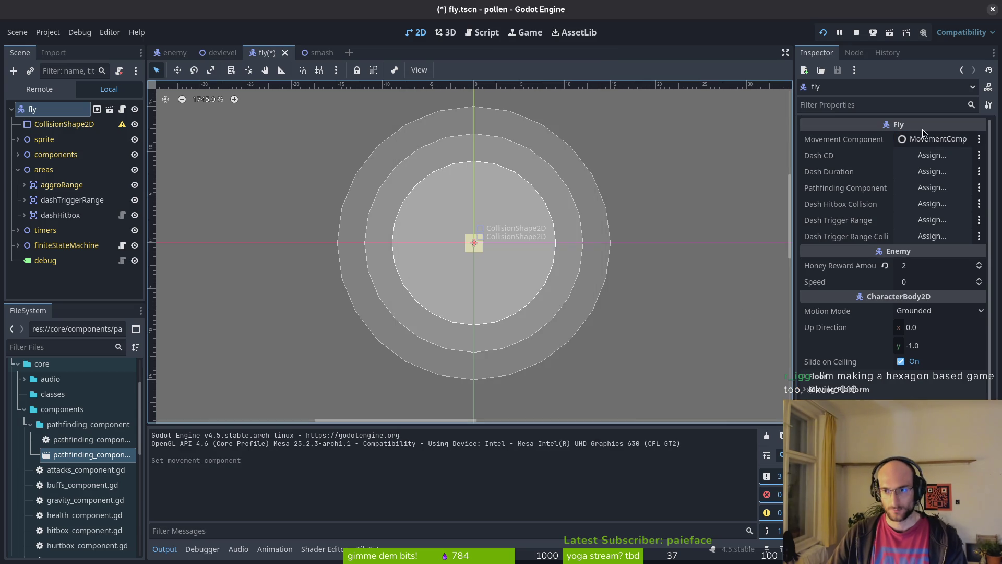
# Step: Assign dashCd to Dash CD and dashDuration to Dash Duration
pyautogui.click(921, 156)
pyautogui.click(477, 196)
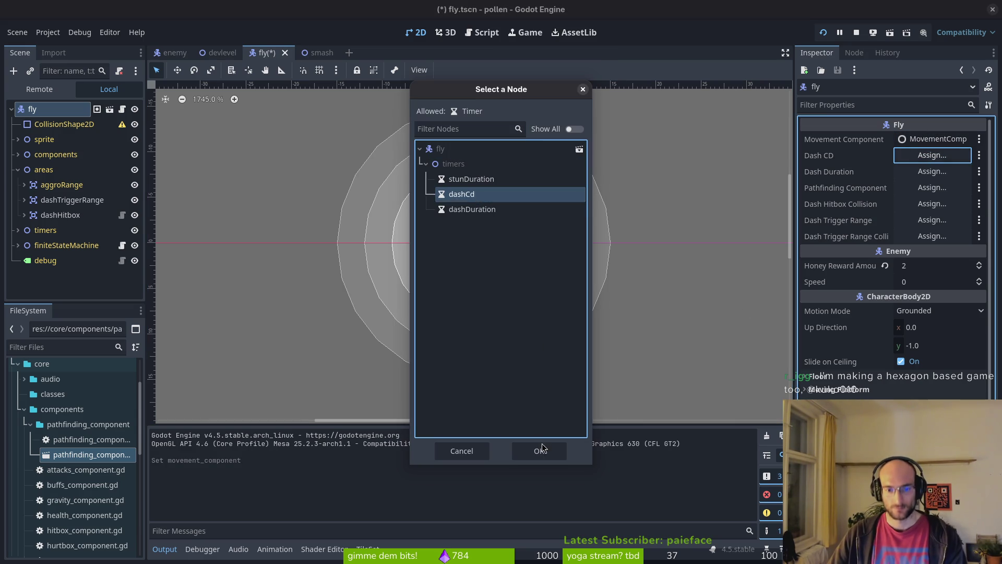
pyautogui.click(538, 451)
pyautogui.click(932, 171)
pyautogui.click(472, 209)
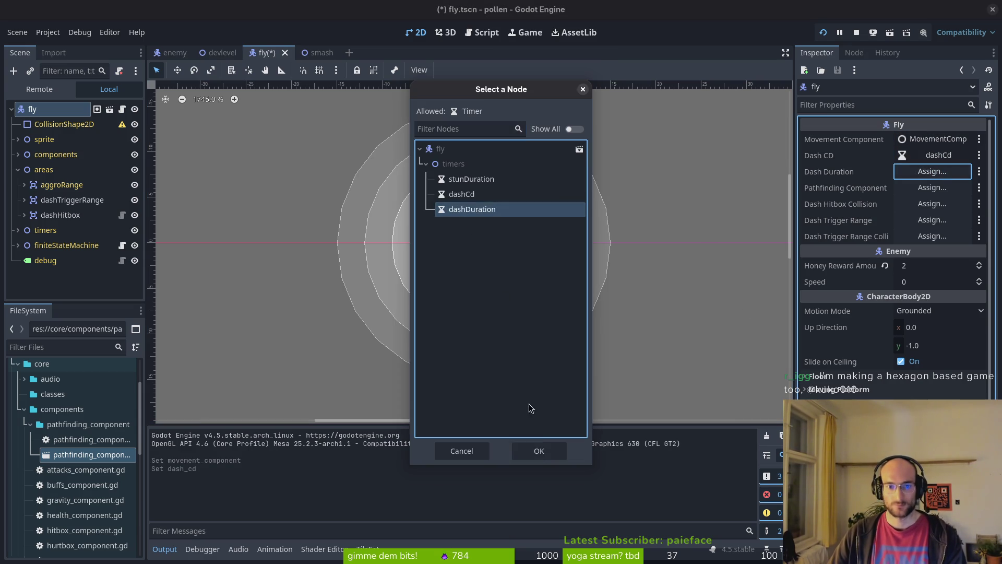
pyautogui.click(539, 451)
# Step: Browse the Pathfinding Component node list, then type pathfinding_component as PathfindingComponent in fly.gd
pyautogui.click(932, 187)
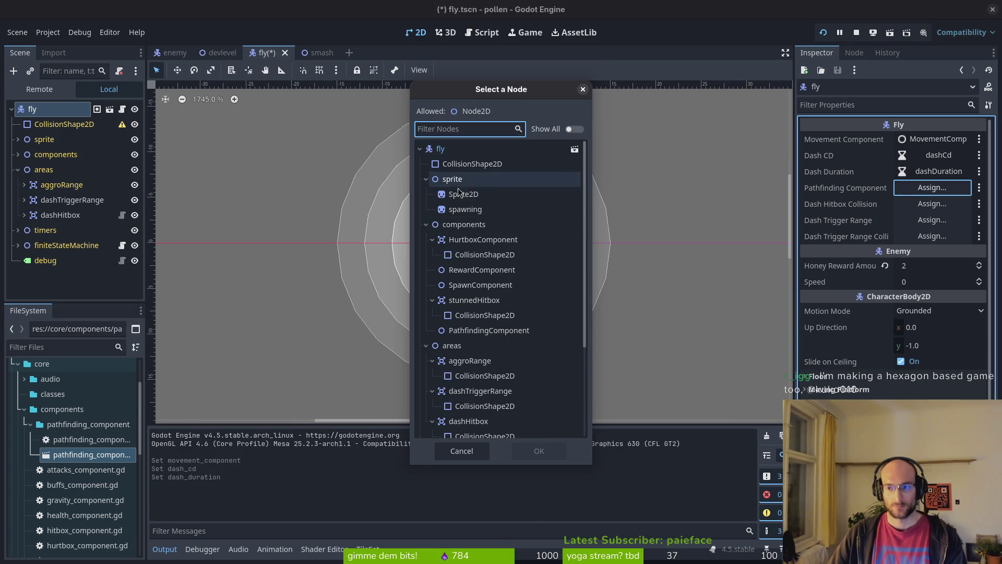
pyautogui.click(426, 224)
pyautogui.click(404, 152)
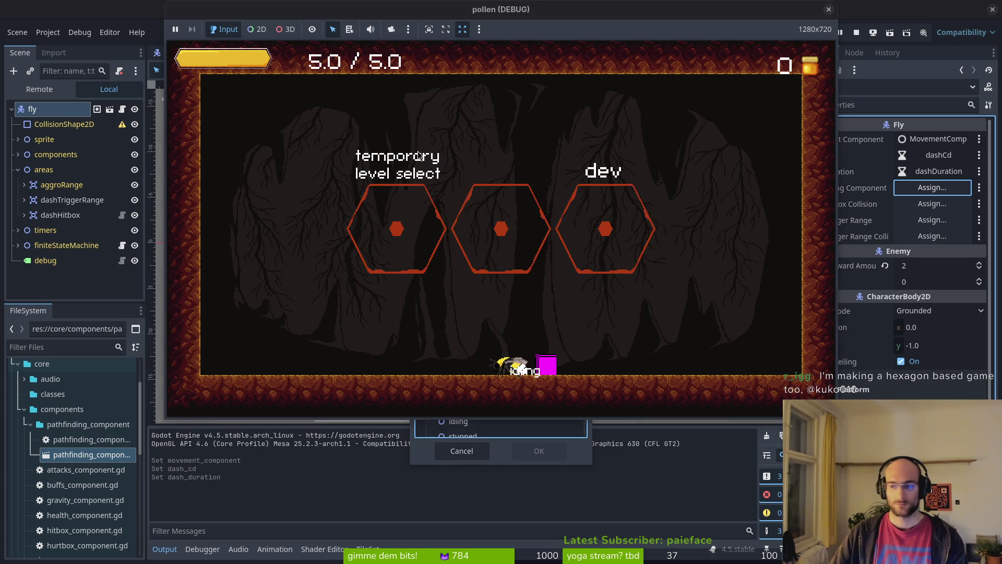
pyautogui.press('super+1')
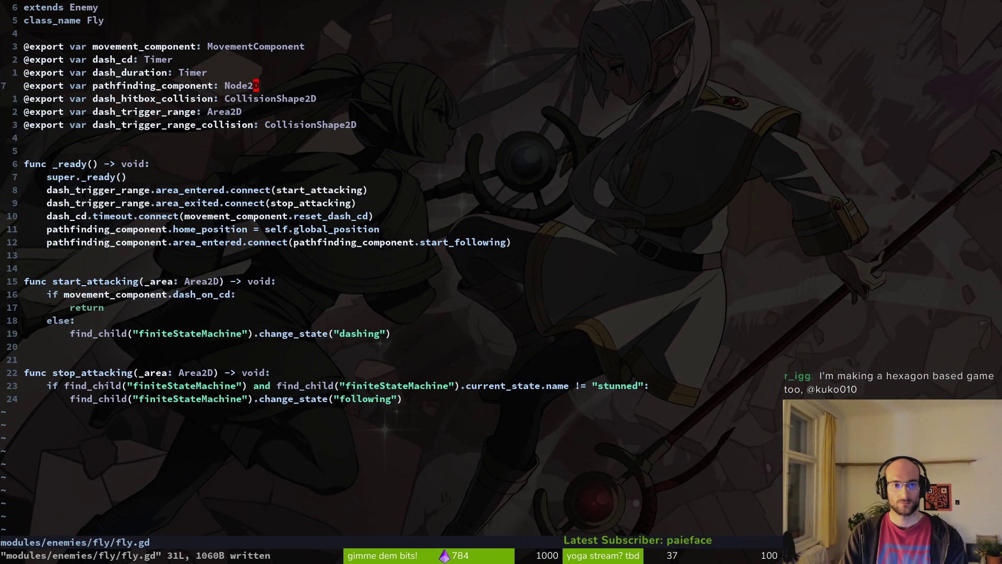
pyautogui.write('ciwPath')
pyautogui.press('Tab')
pyautogui.press('Escape')
pyautogui.press('super+2')
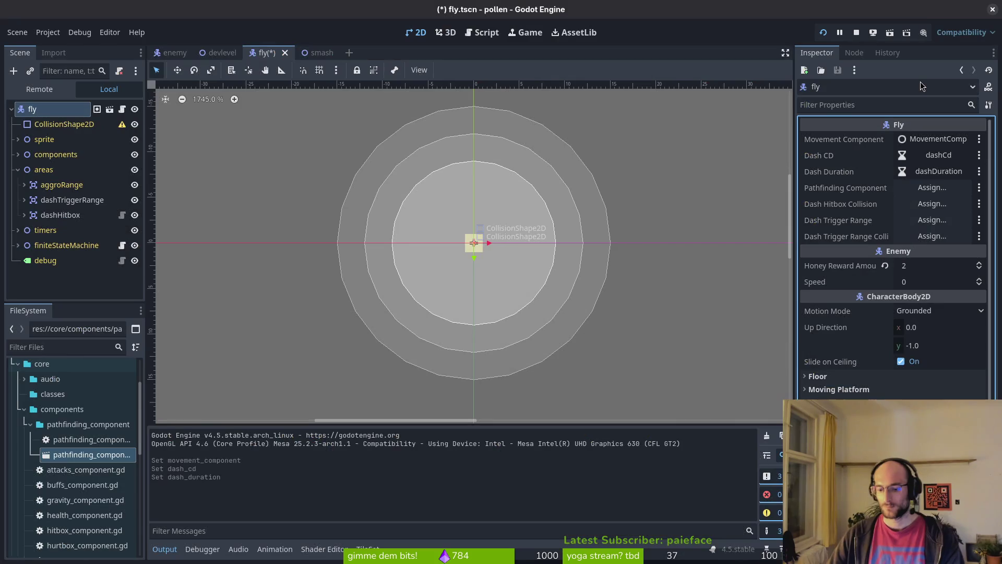
# Step: Stop the game and assign PathfindingComponent and dashHitbox's collision shape to the fly
pyautogui.click(856, 32)
pyautogui.click(932, 188)
pyautogui.click(515, 179)
pyautogui.click(540, 451)
pyautogui.click(932, 204)
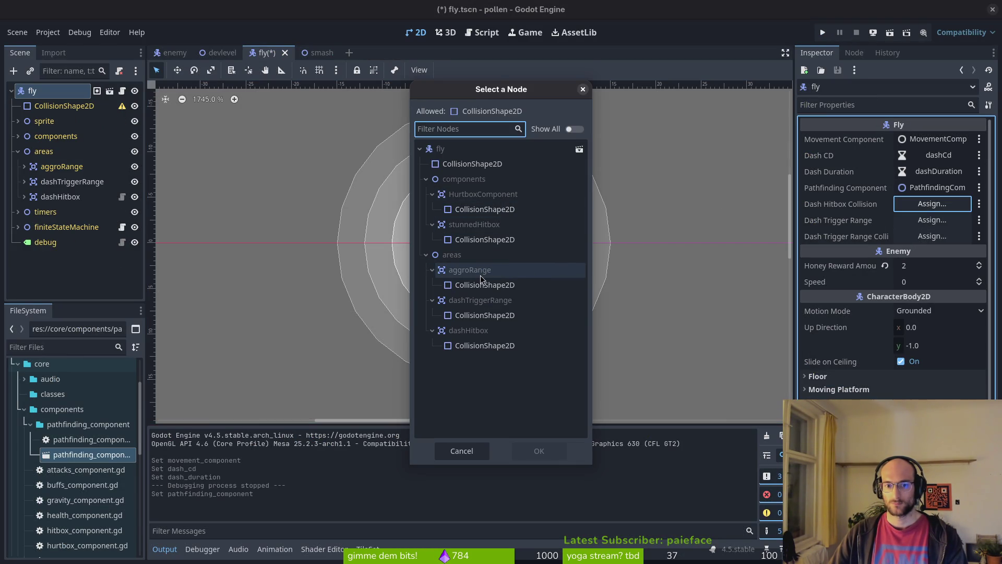
pyautogui.click(485, 345)
pyautogui.click(537, 451)
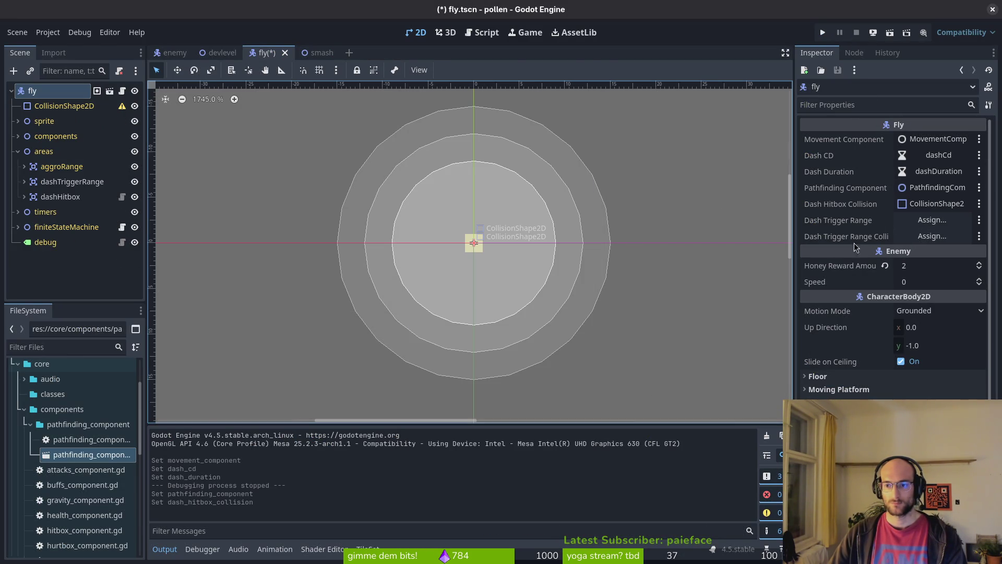
# Step: Assign dashTriggerRange and its collision shape, then save fly.tscn
pyautogui.click(927, 219)
pyautogui.click(468, 241)
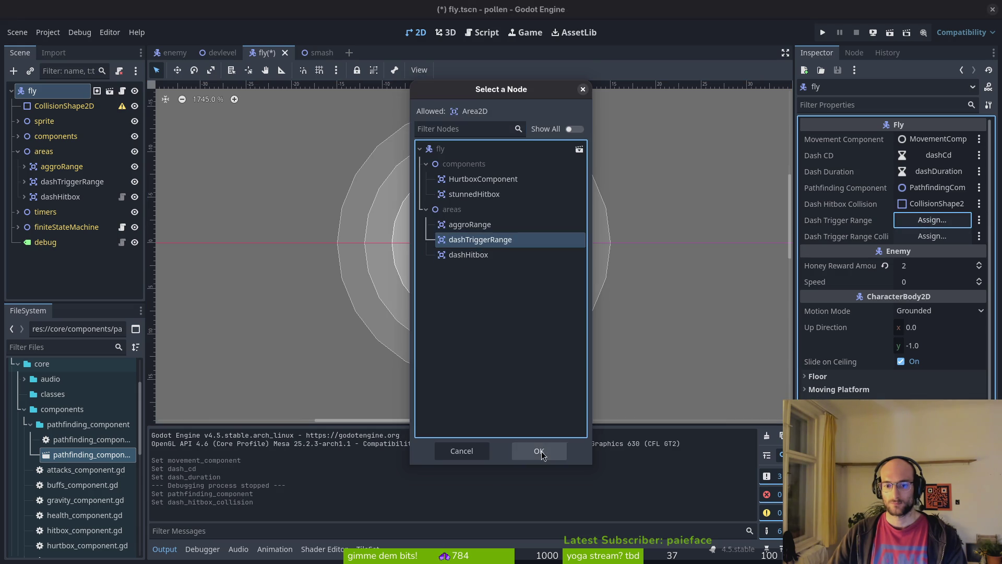
pyautogui.click(540, 451)
pyautogui.click(933, 236)
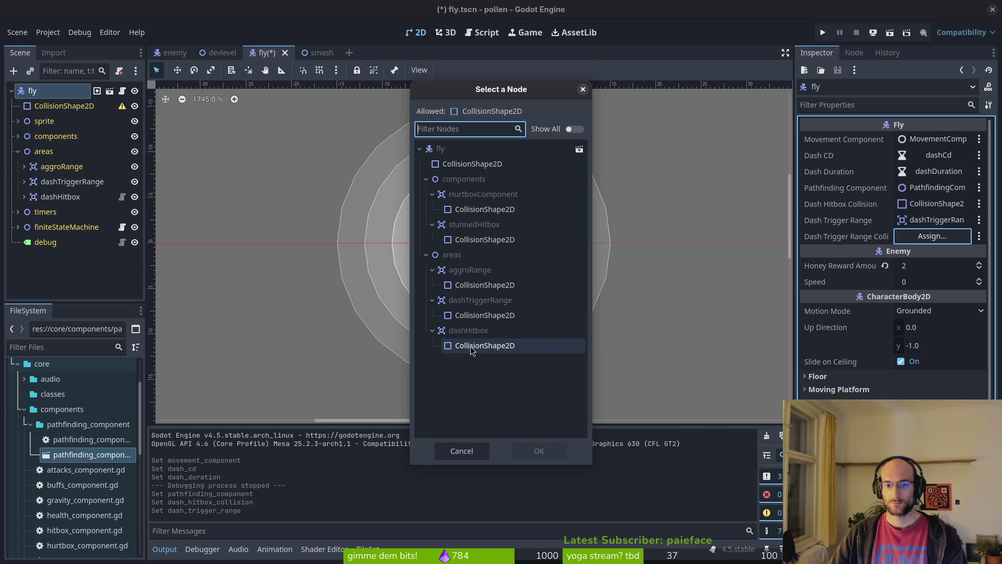
pyautogui.click(472, 314)
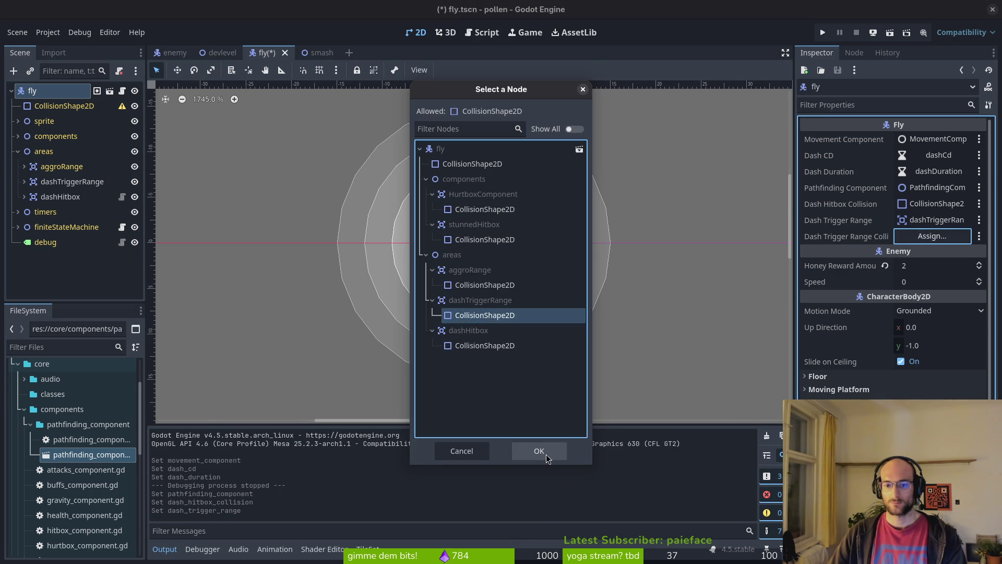
pyautogui.click(540, 451)
pyautogui.hotkey('ctrl', 's')
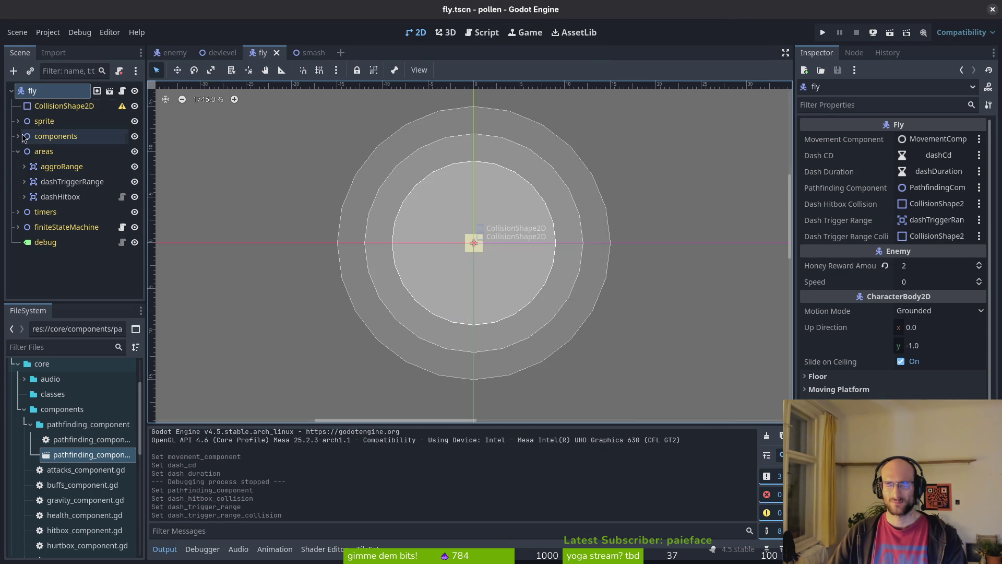
pyautogui.click(58, 166)
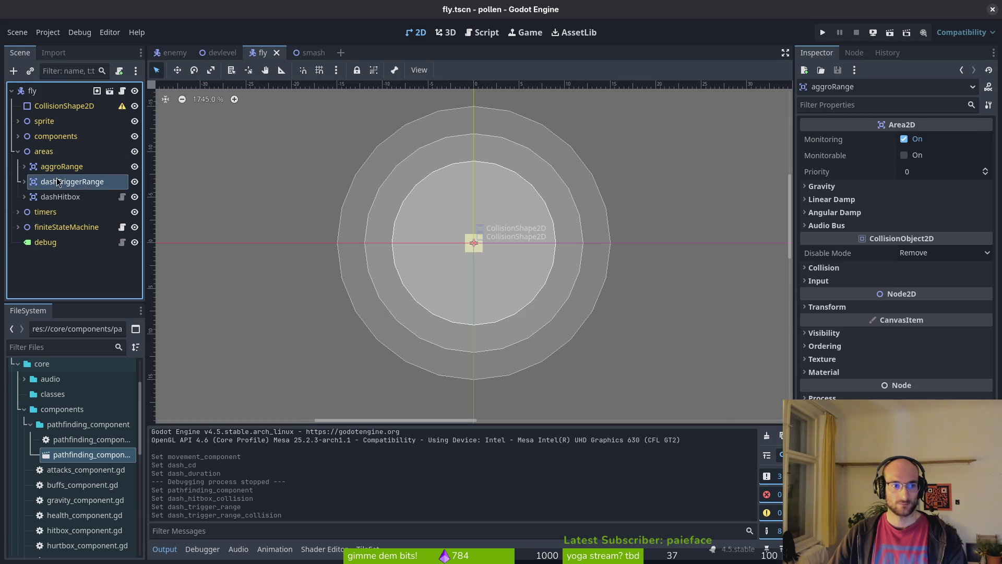
# Step: Check the dash areas, expand finiteStateMachine, and select the dashing state
pyautogui.click(52, 184)
pyautogui.click(58, 196)
pyautogui.click(18, 151)
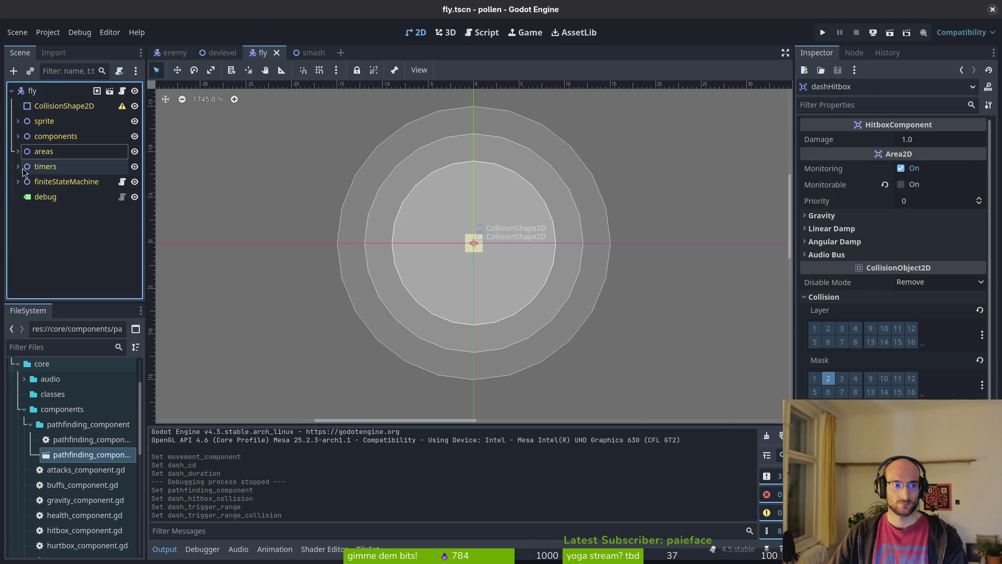
pyautogui.click(17, 182)
pyautogui.click(57, 196)
pyautogui.click(62, 214)
pyautogui.click(58, 228)
pyautogui.click(57, 212)
# Step: Give dashing's Pathfinding Component the PathfindingComponent node, review the other states, and save
pyautogui.click(919, 168)
pyautogui.click(501, 179)
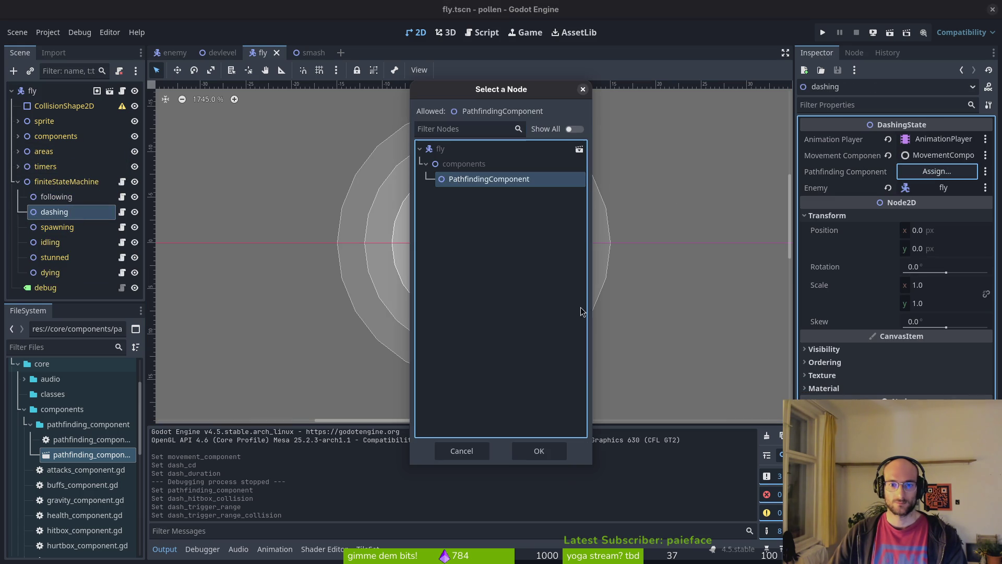
pyautogui.click(535, 448)
pyautogui.click(72, 227)
pyautogui.click(68, 242)
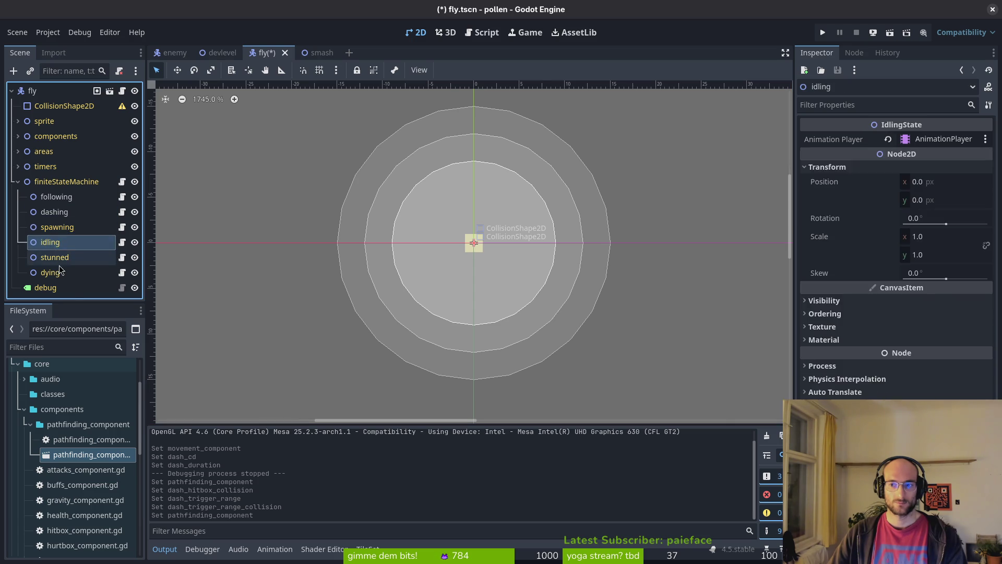
pyautogui.click(65, 258)
pyautogui.click(62, 276)
pyautogui.hotkey('ctrl', 's')
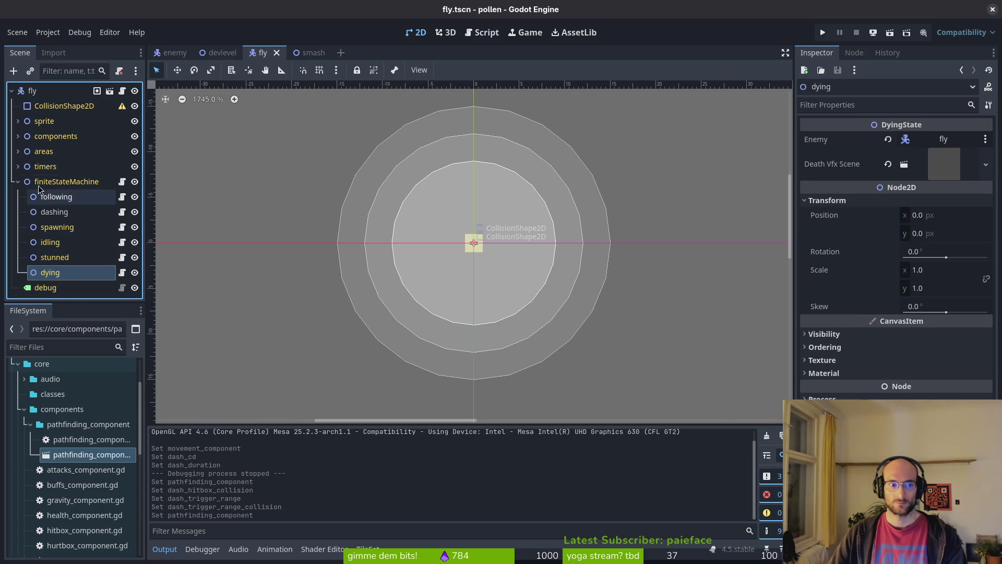
# Step: Re-expand the finite state machine and review the following state's assignments
pyautogui.click(18, 181)
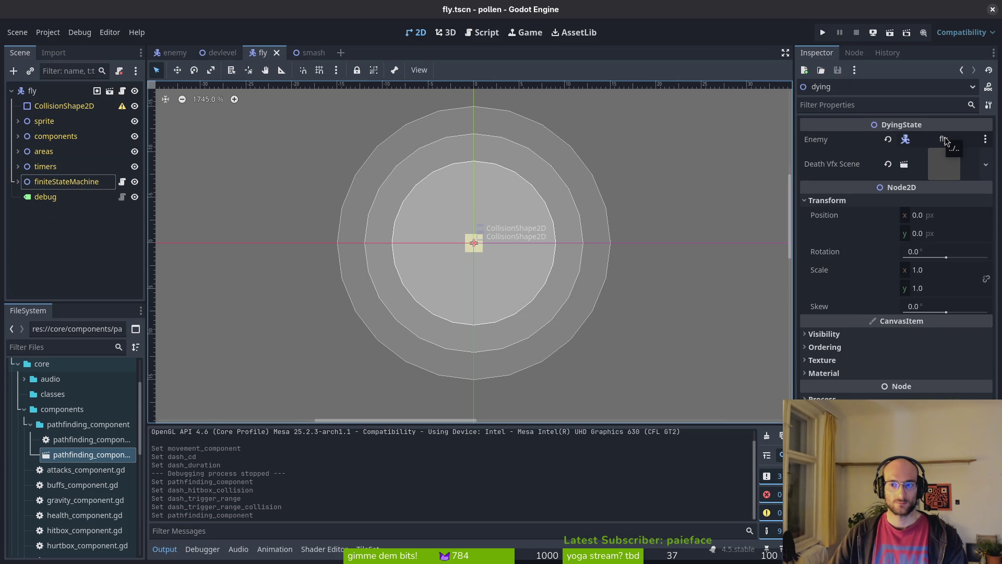
pyautogui.click(17, 181)
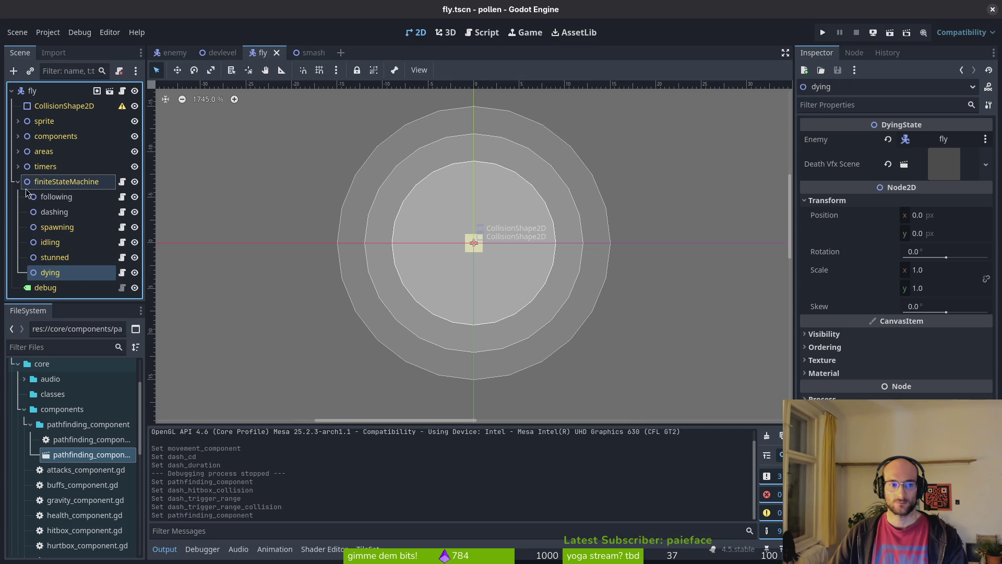
pyautogui.click(51, 198)
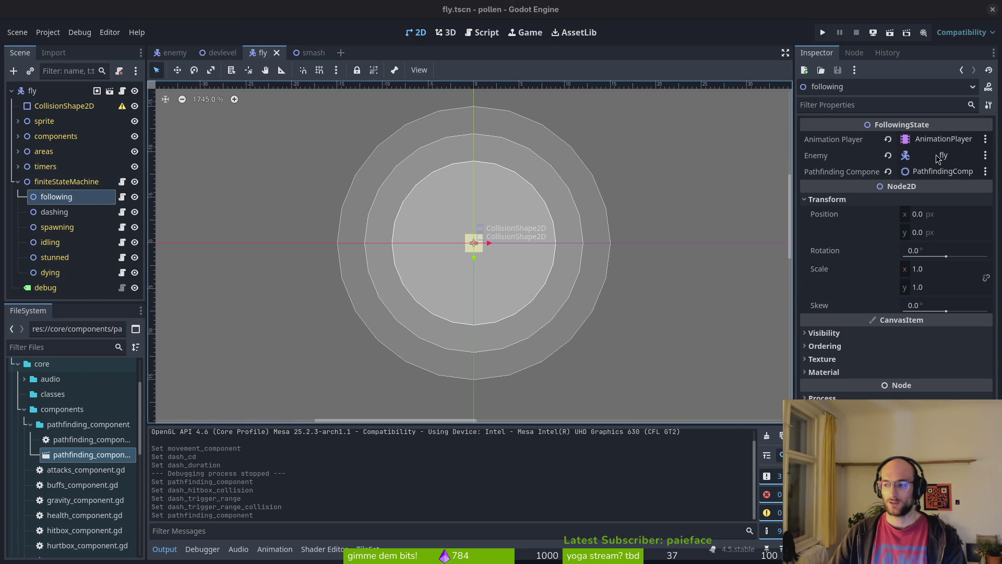
pyautogui.hotkey('alt', 'Tab')
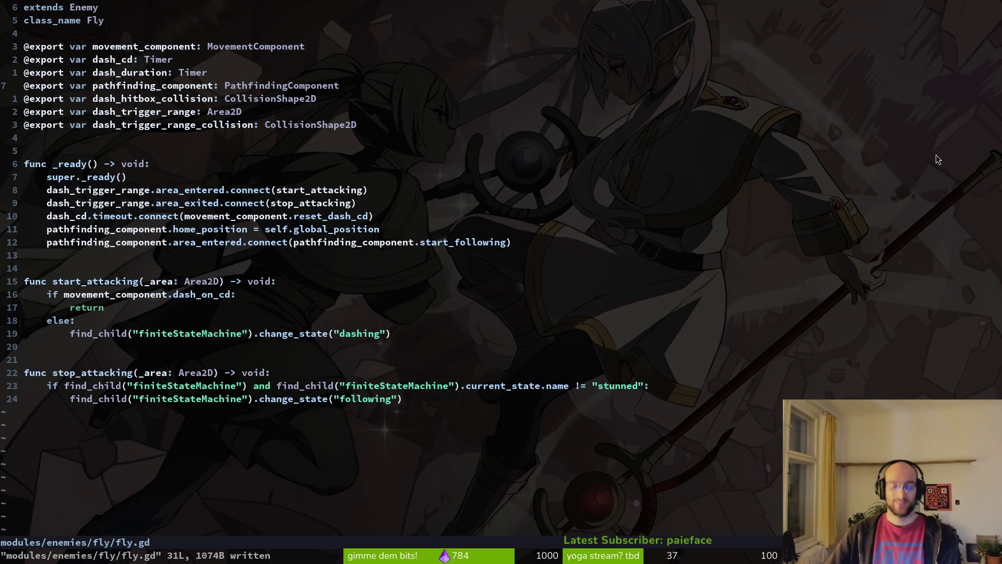
# Step: Open following.state.gd via Git Files and review its typed Enemy export
pyautogui.hotkey('ctrl', 'p')
pyautogui.write('folo')
pyautogui.press('BackSpace')
pyautogui.write('lowing')
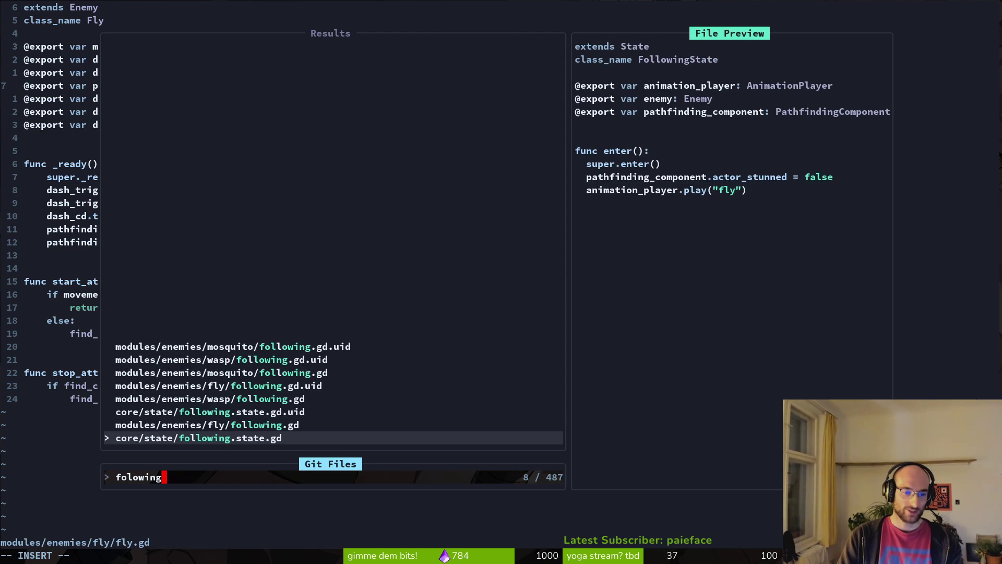
pyautogui.press('Return')
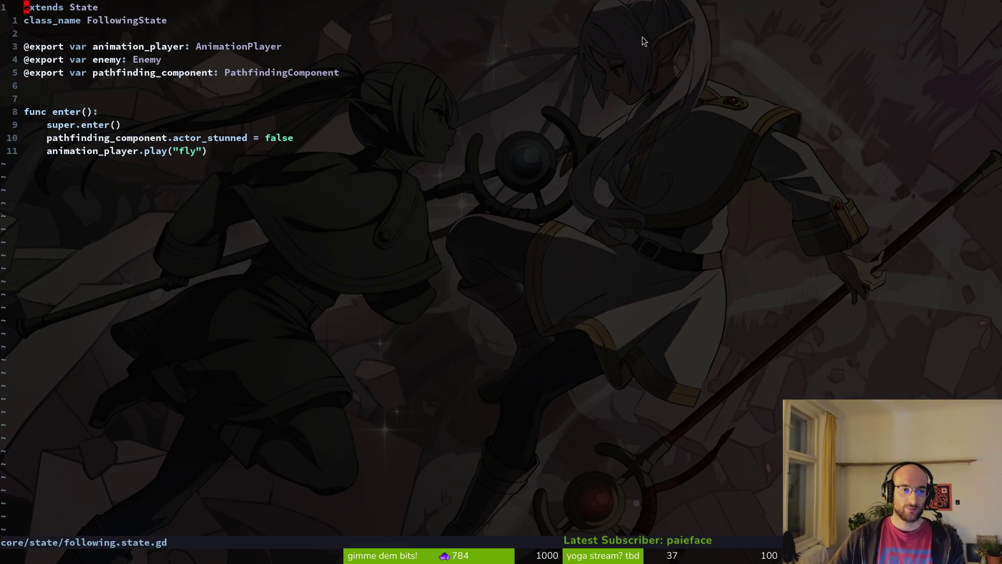
pyautogui.moveTo(159, 60); pyautogui.dragTo(83, 62)
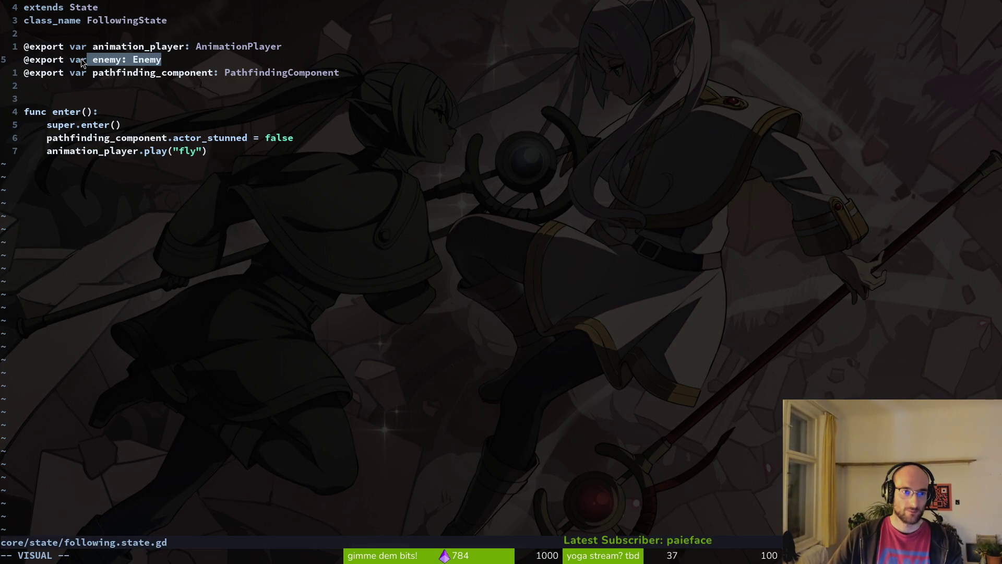
pyautogui.click(155, 62)
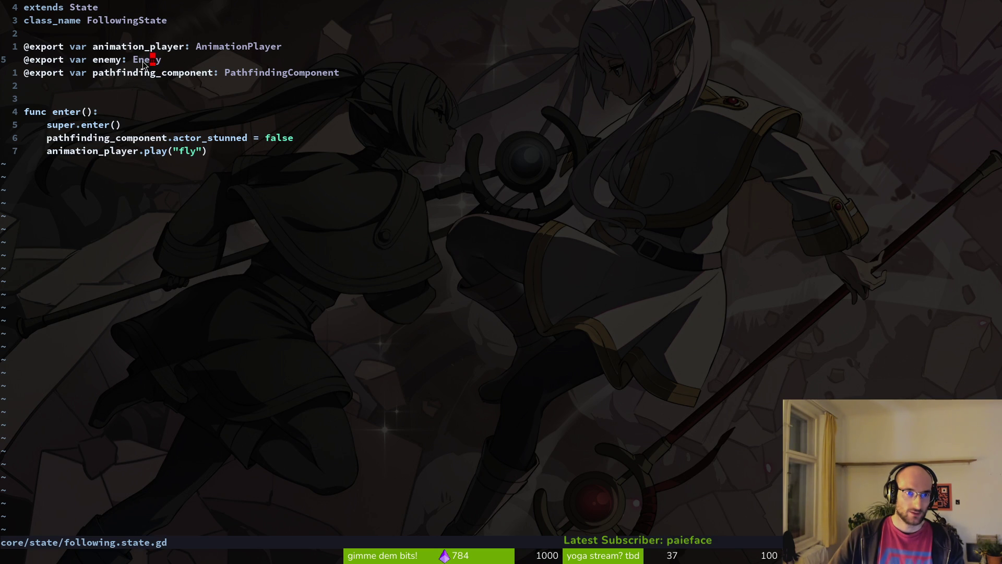
# Step: Return to fly.gd, review its exported variables, and save it
pyautogui.hotkey('ctrl', 'o')
pyautogui.moveTo(26, 47); pyautogui.dragTo(269, 128)
pyautogui.click(160, 76)
pyautogui.click(349, 126)
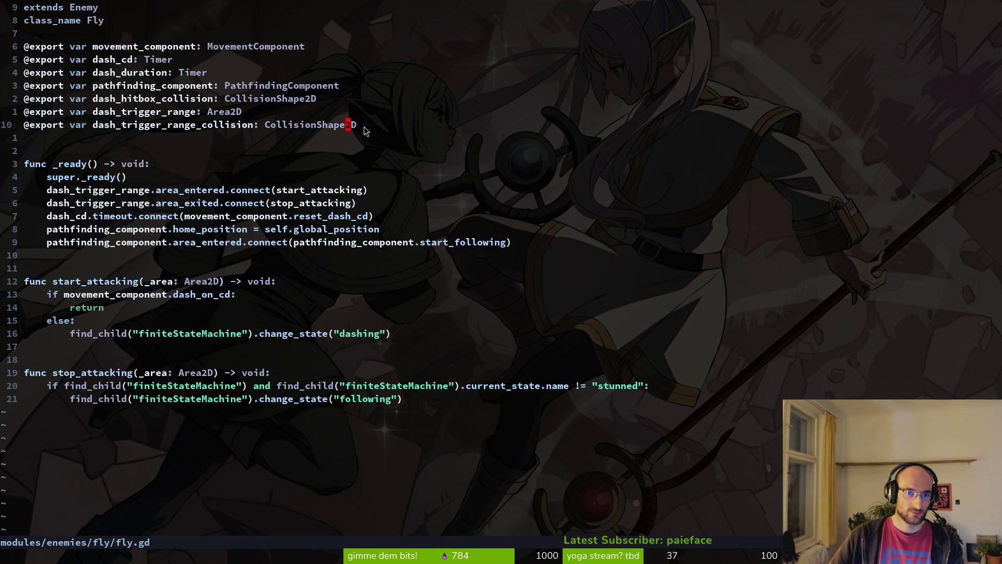
pyautogui.hotkey('ctrl', 's')
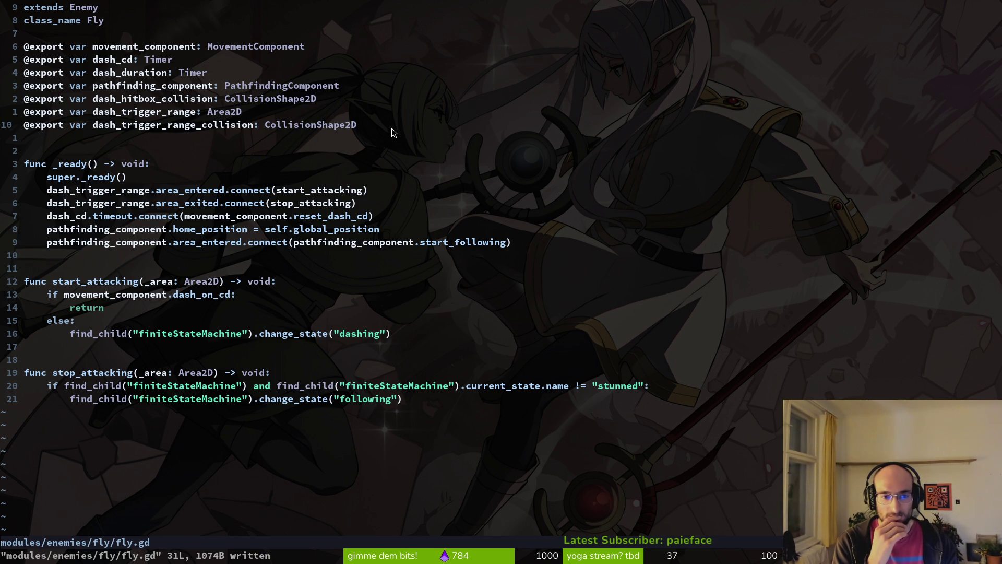
pyautogui.hotkey('ctrl', 'p')
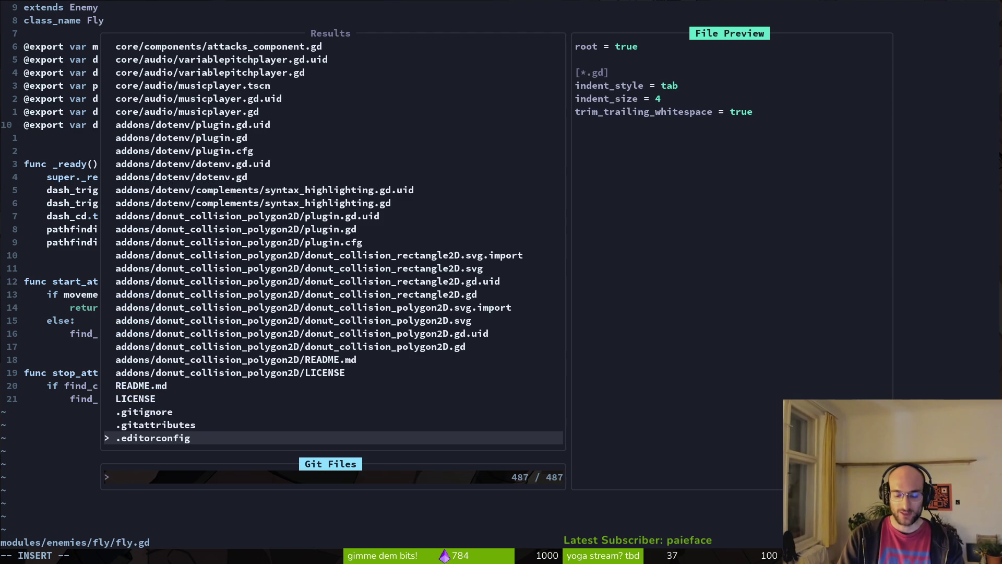